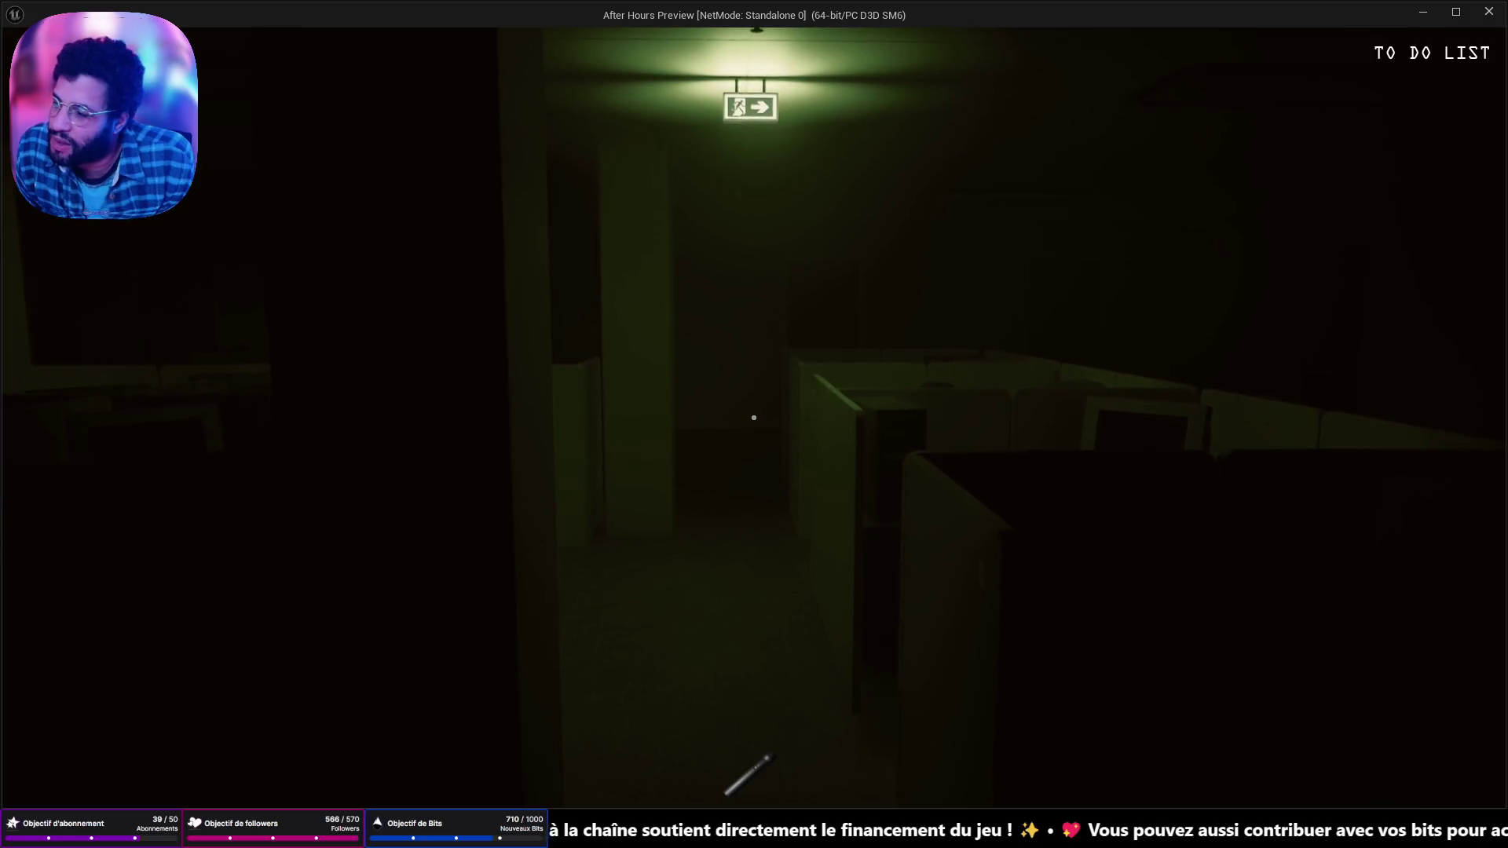
Step: Walk the dark aisle past the lit monitor toward cubicles 14 and 15, then end the preview
key("w")
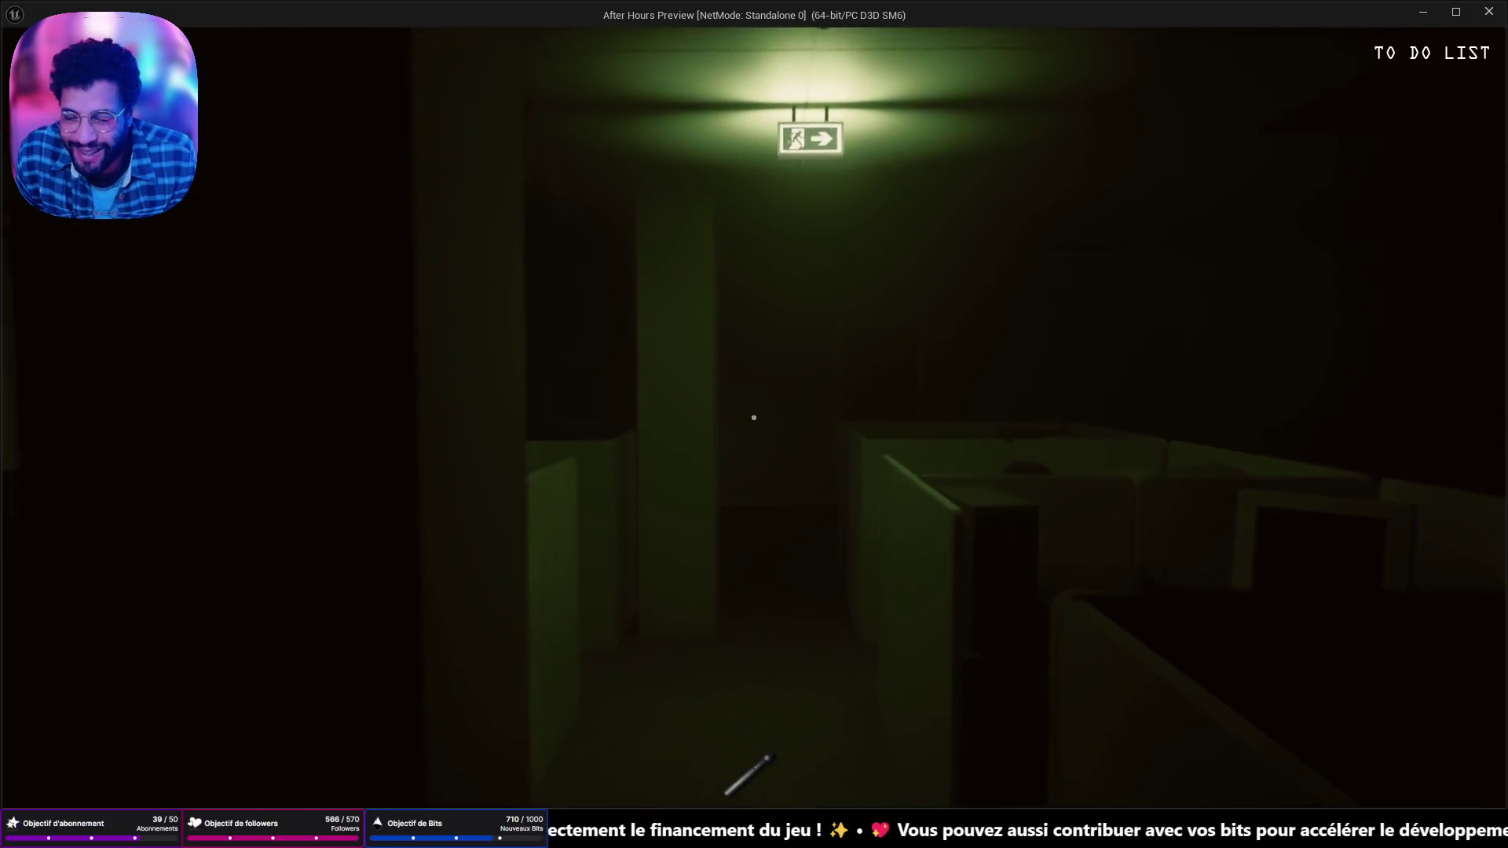
key("w")
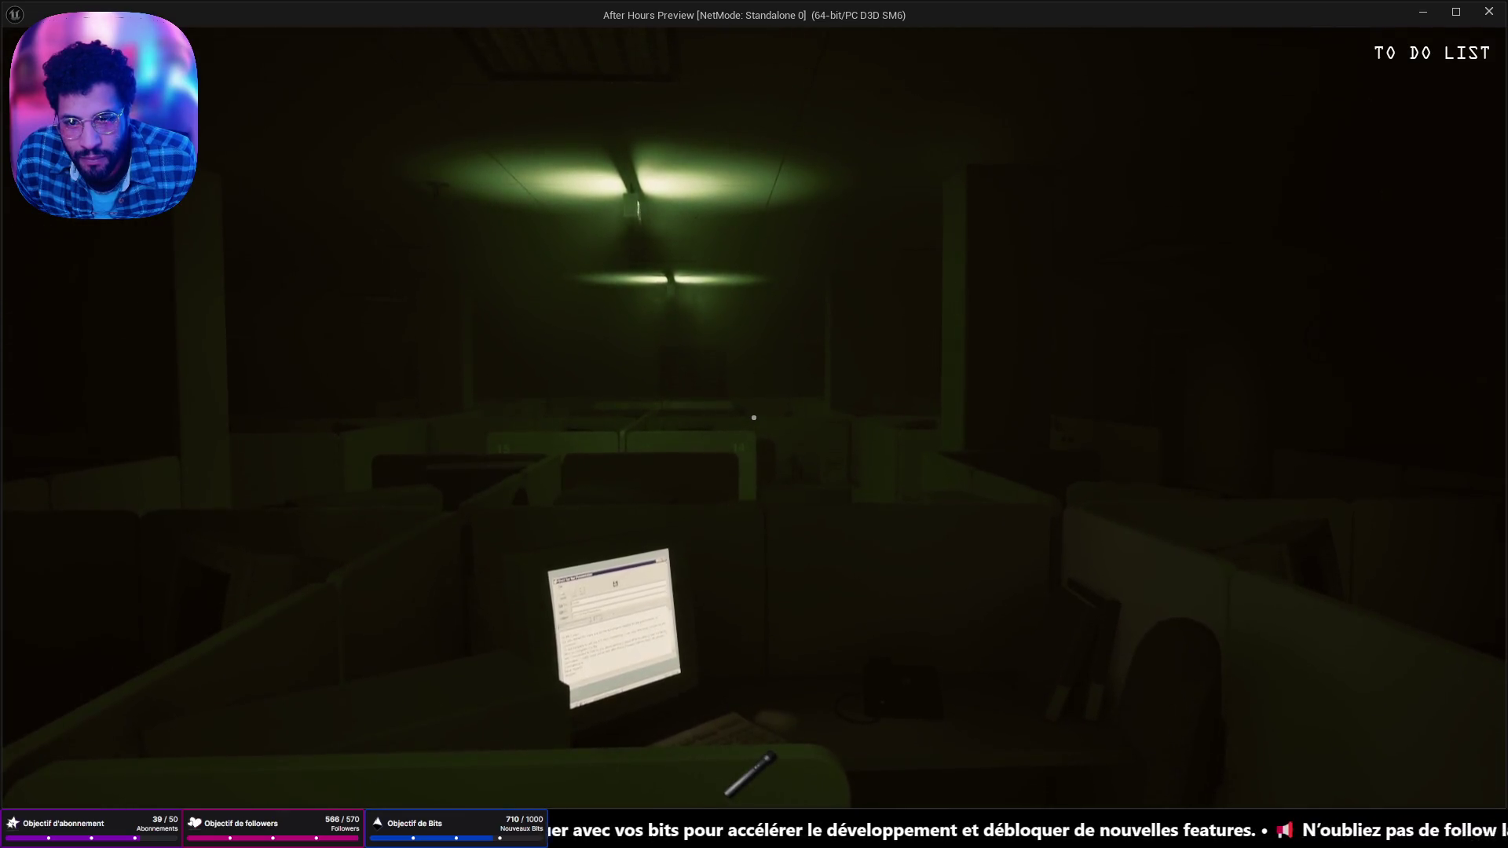
key("w")
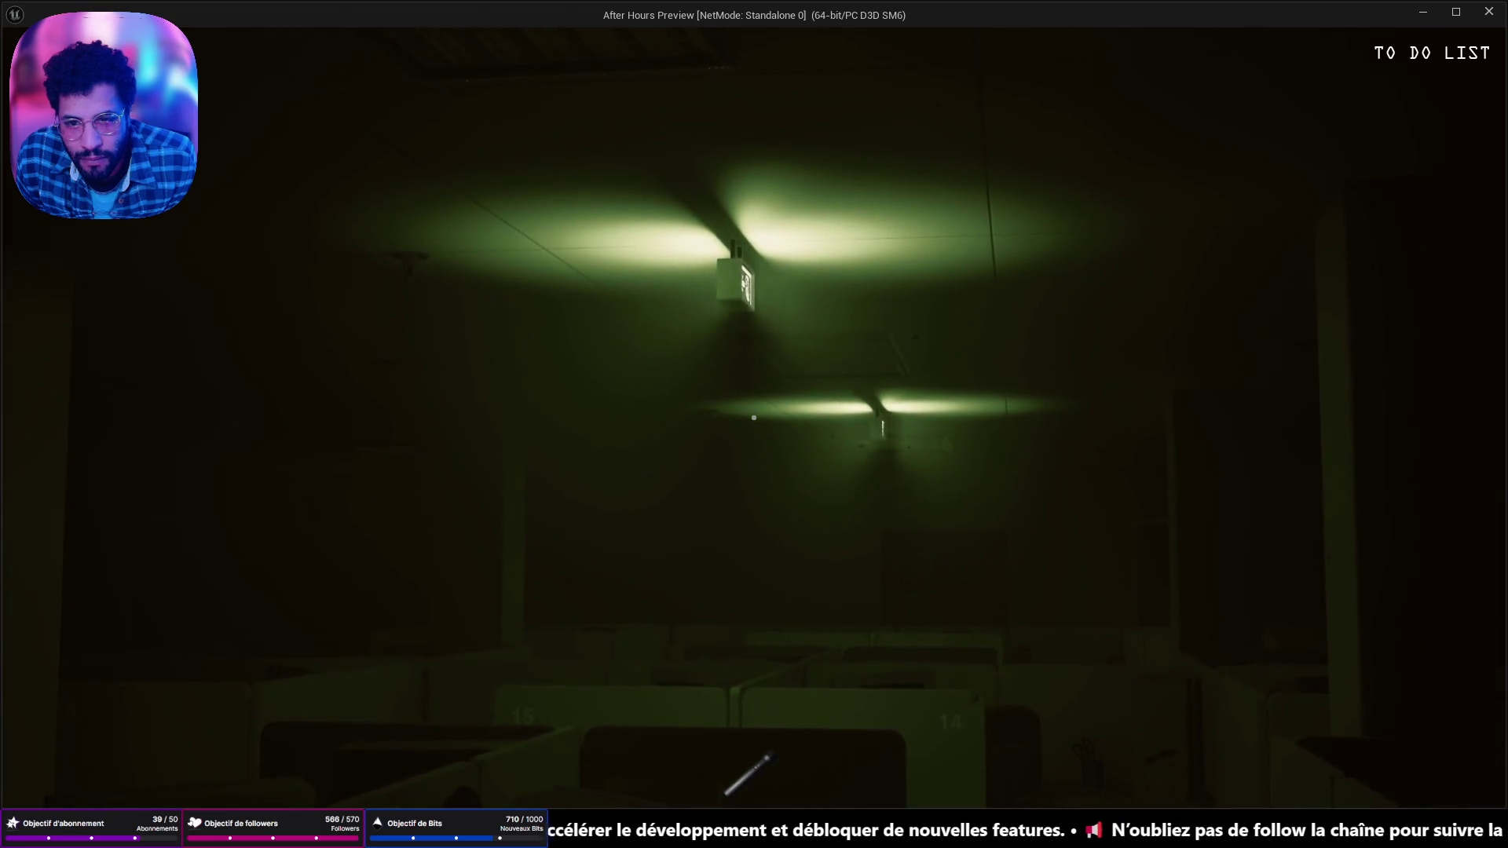
key("Escape")
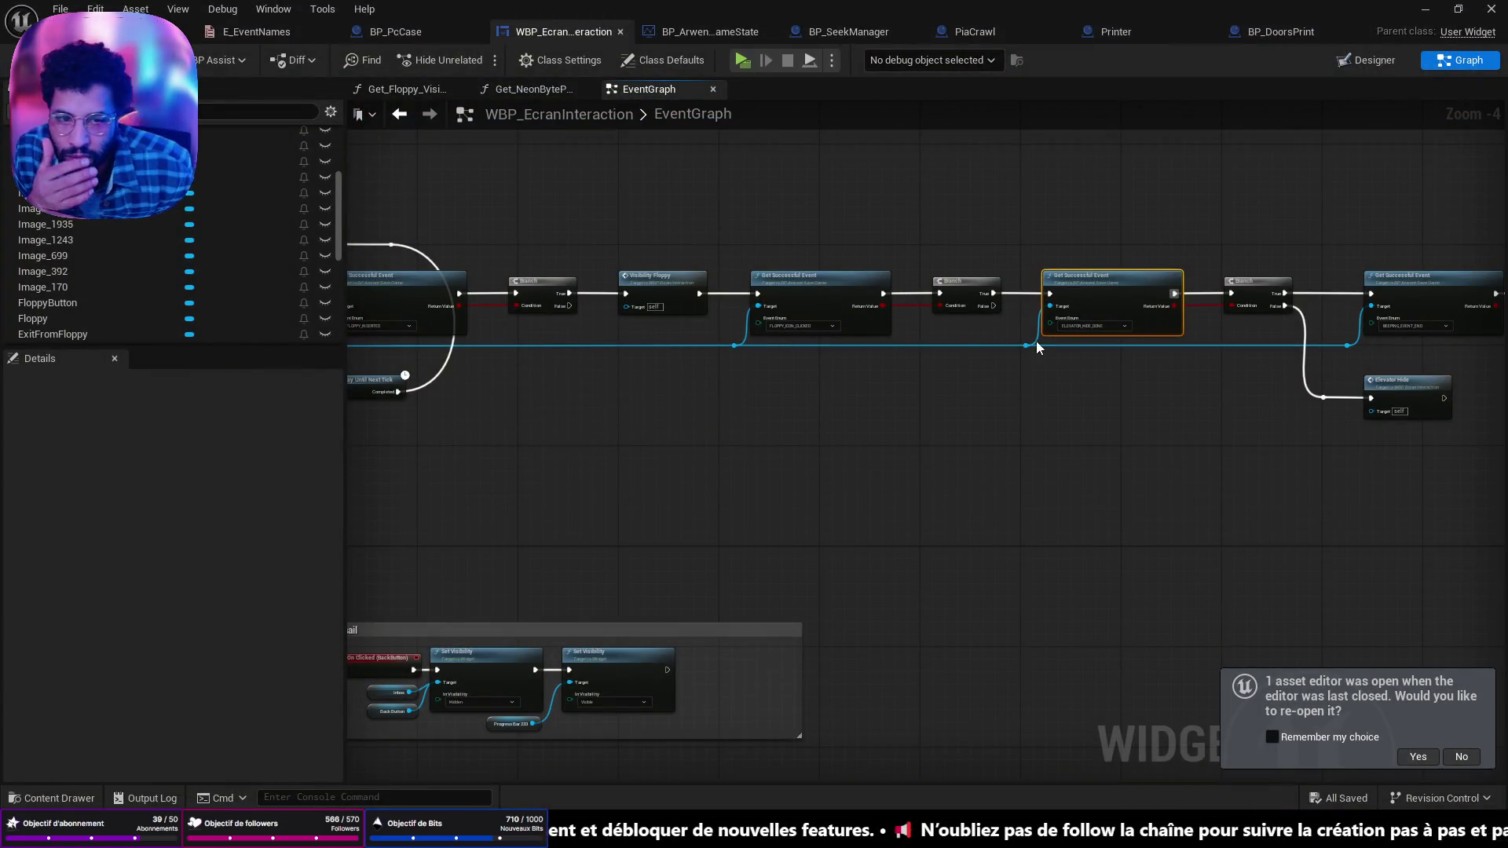
Step: Shift the Elevator Hide nodes left, move their event down-left, and return to the office level
scroll(1145, 373, "up", 5)
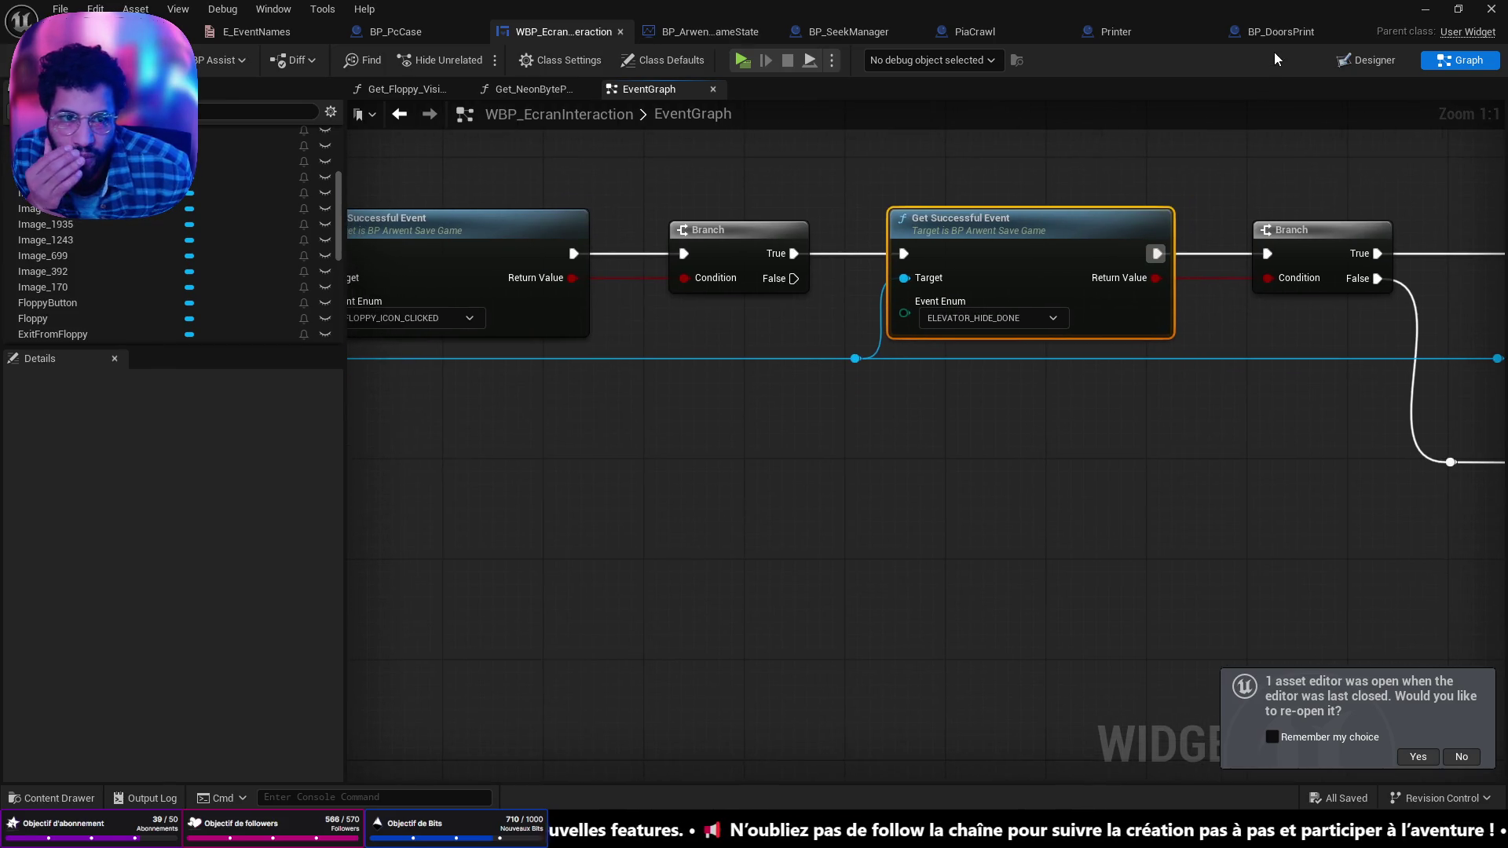
scroll(834, 168, "down", 4)
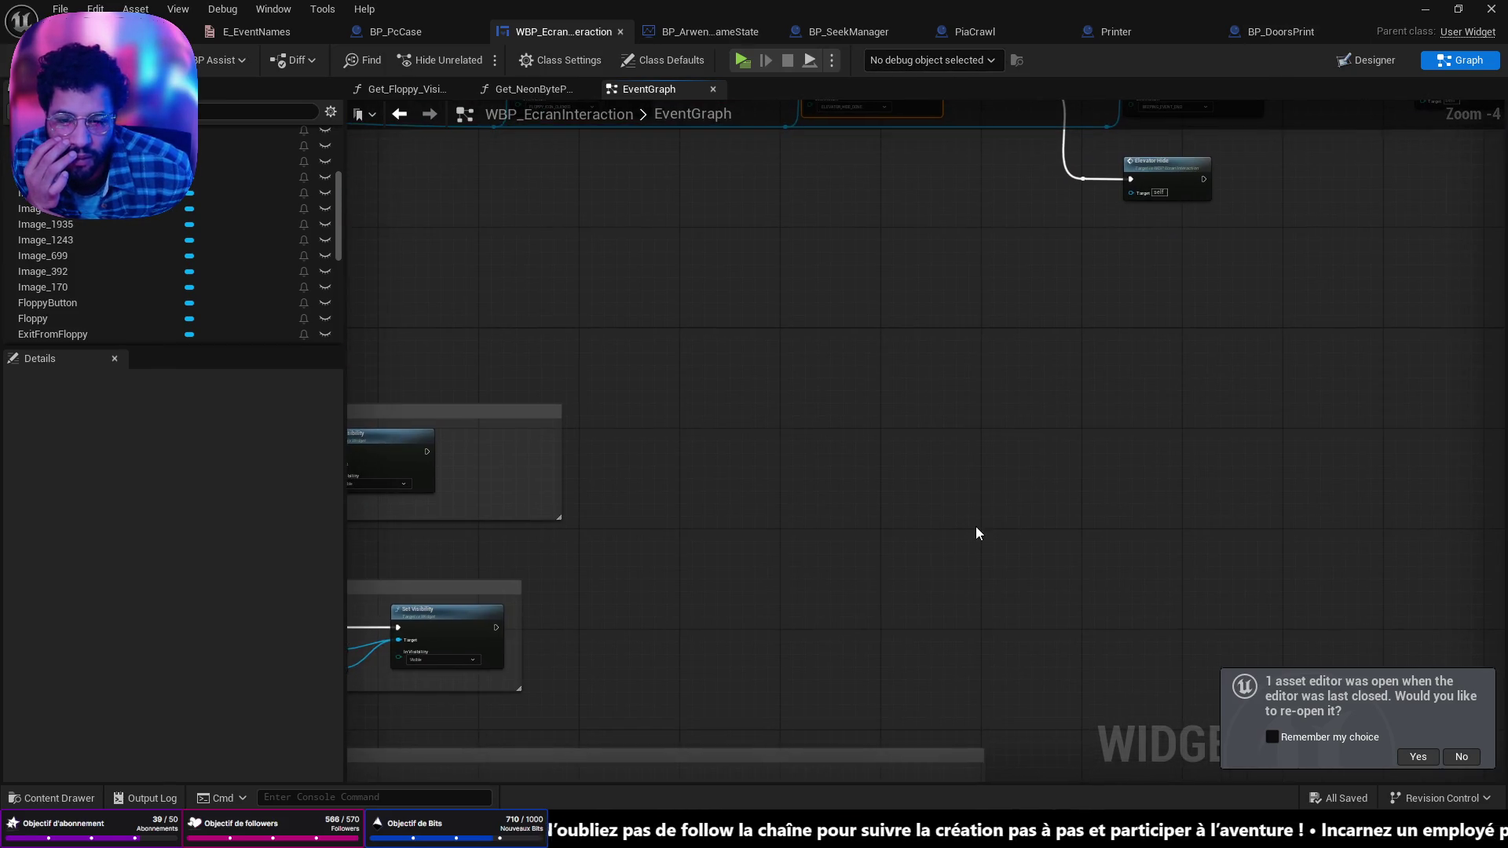
scroll(979, 529, "down", 5)
scroll(917, 474, "up", 6)
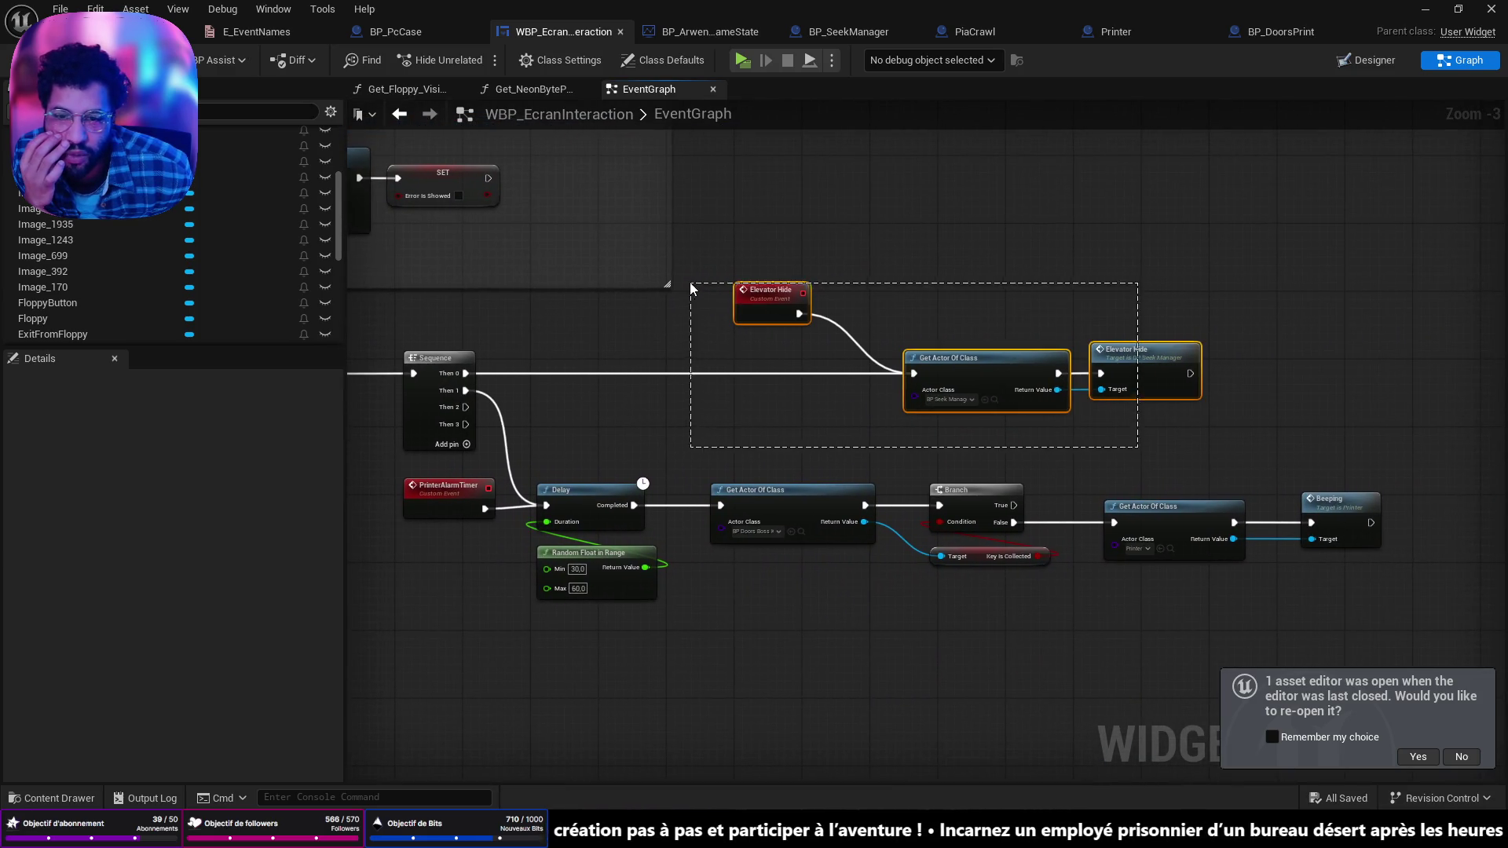
left_click_drag(690, 288, 691, 288)
left_click_drag(986, 367, 893, 367)
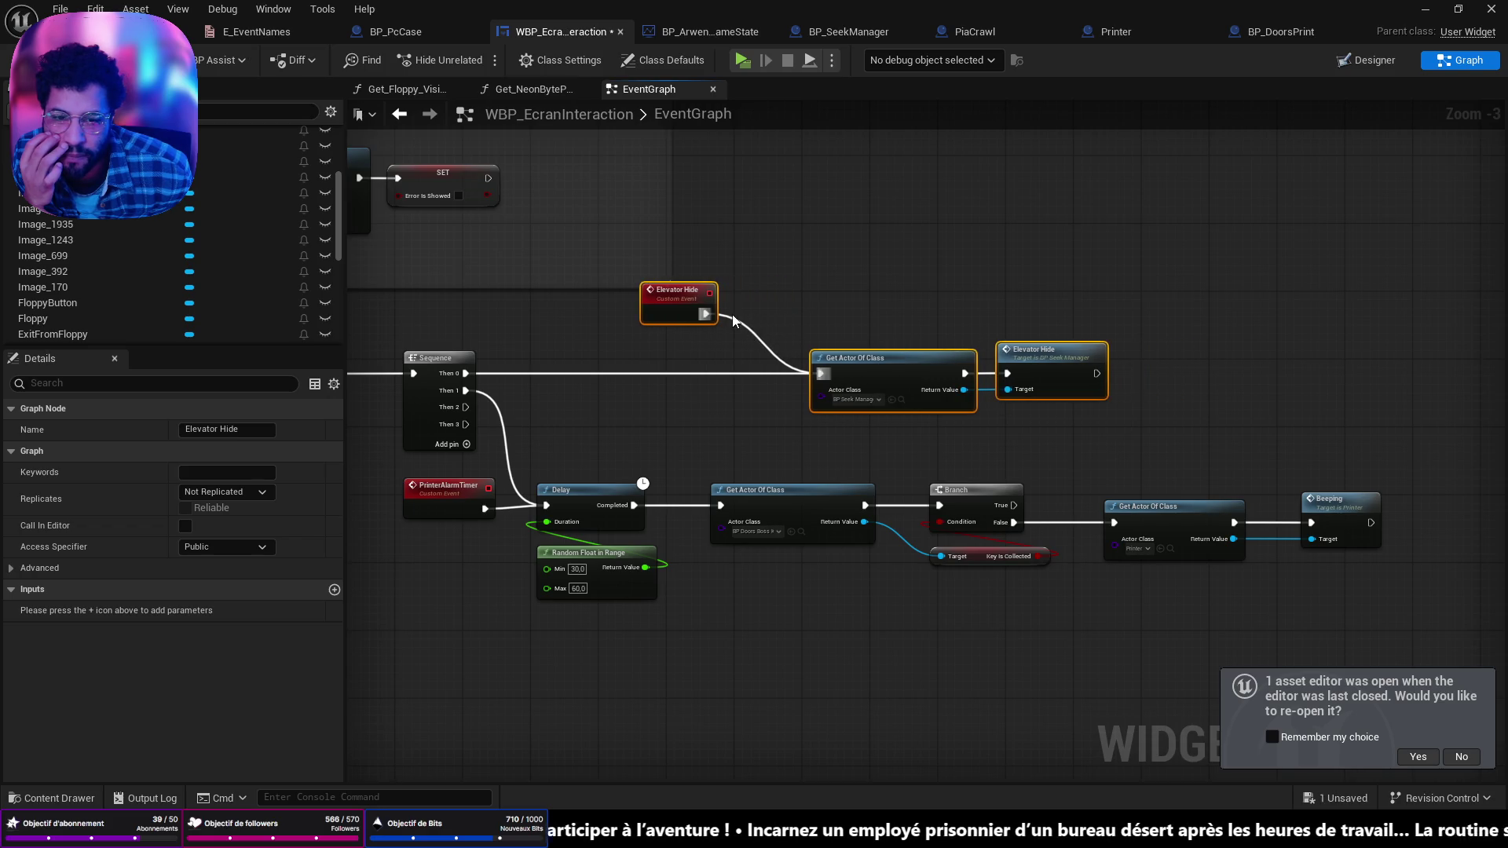
left_click_drag(673, 320, 665, 354)
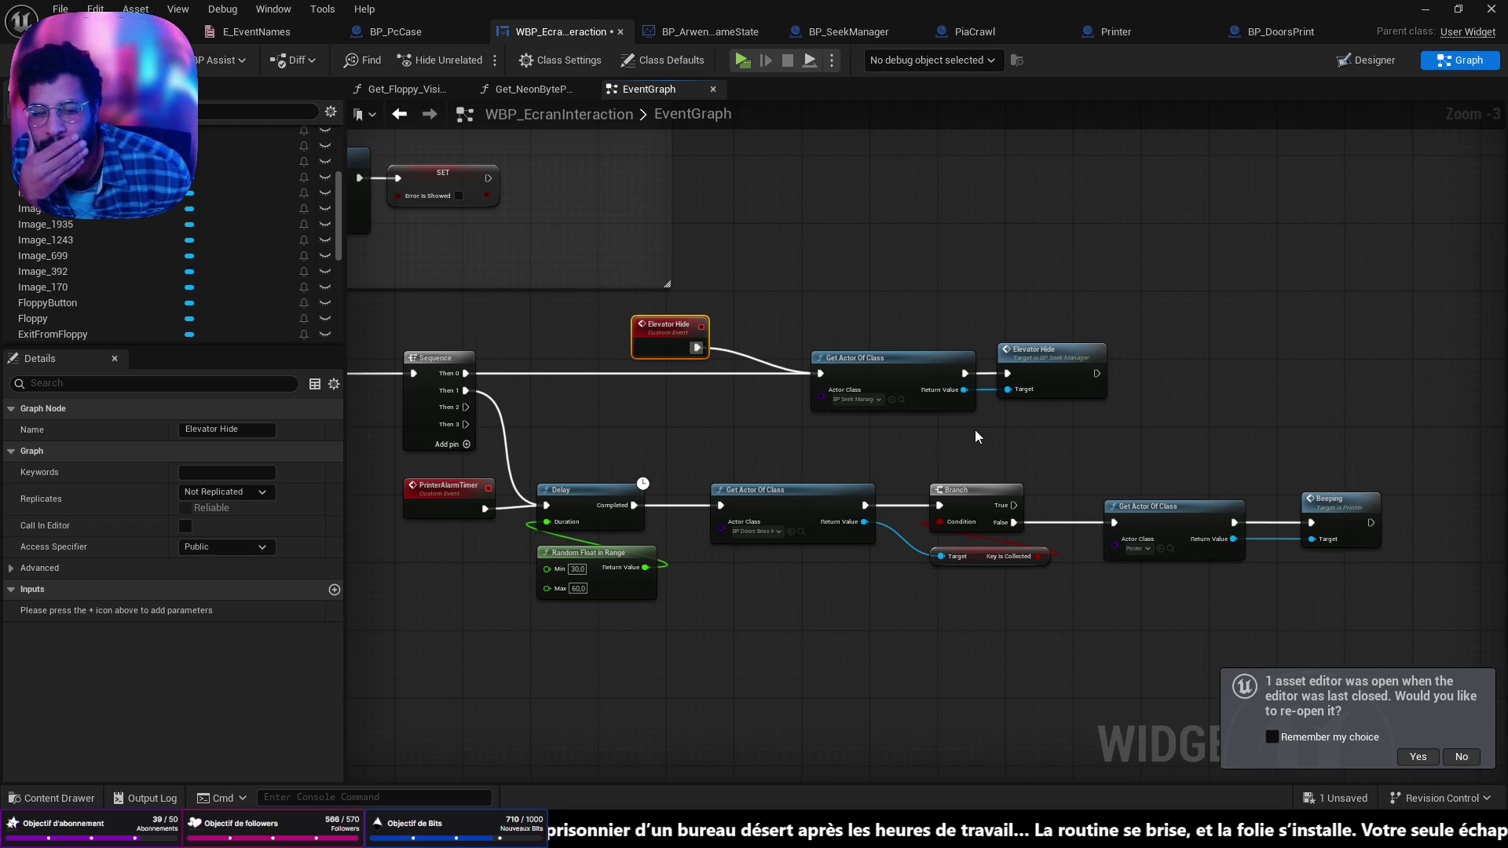
left_click_drag(875, 438, 981, 374)
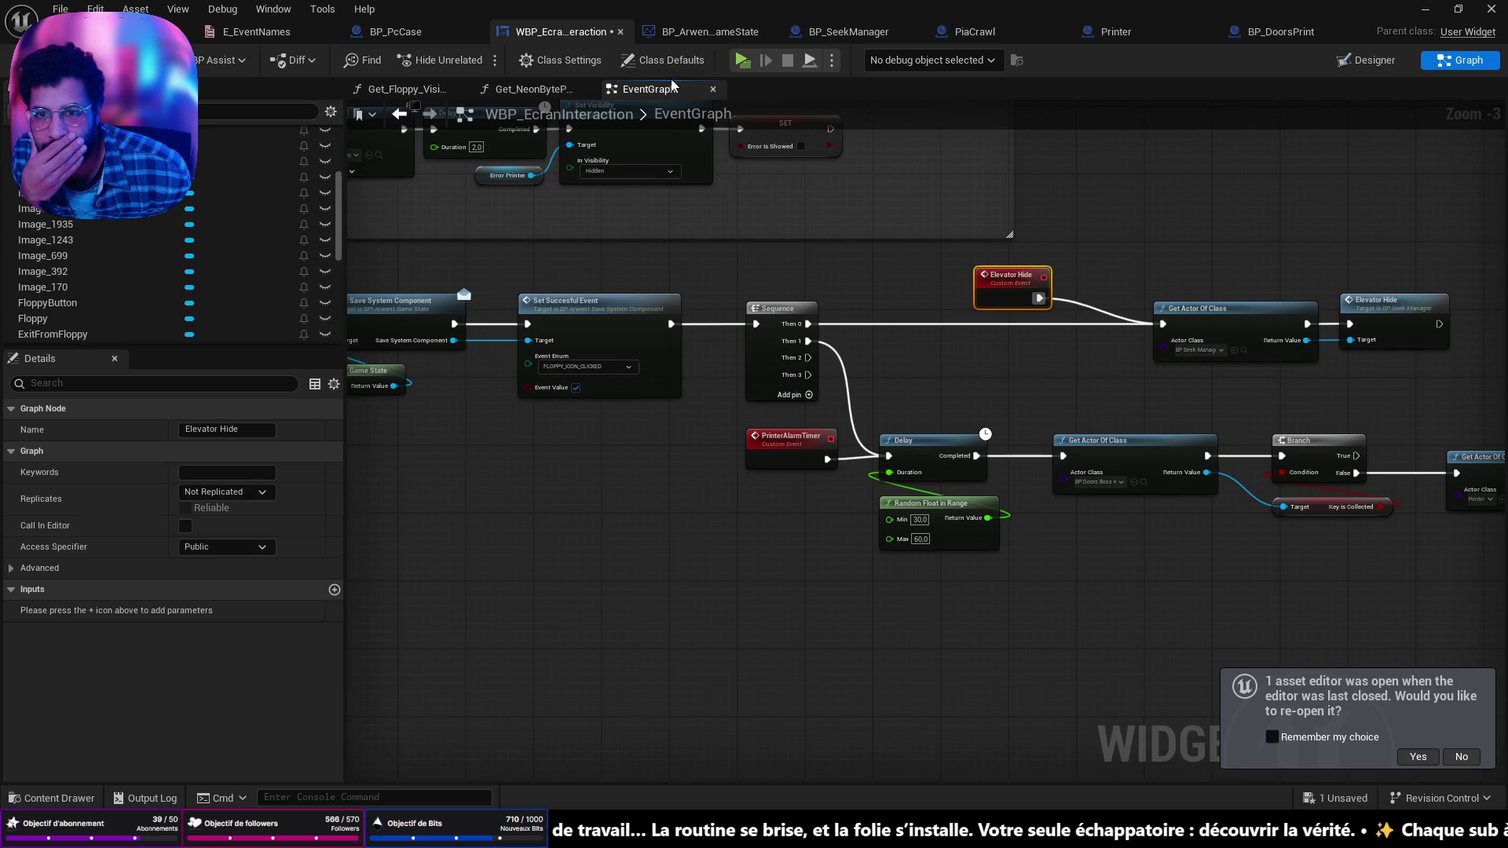
left_click(110, 32)
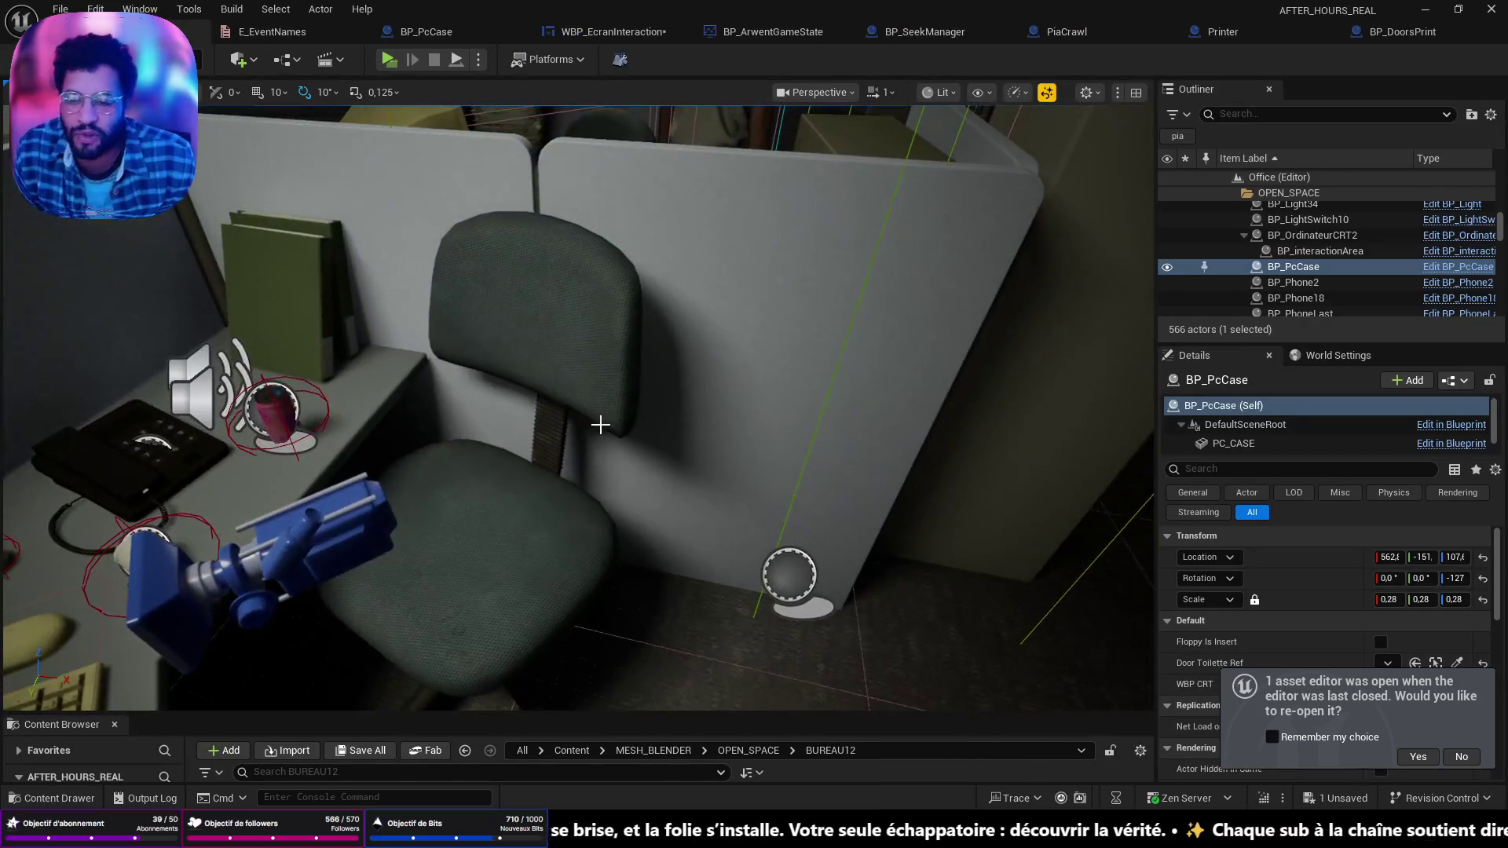
Step: Play-test up to reading the Docs for the Presentation email at the desk computer, then relaunch the preview
left_click(389, 61)
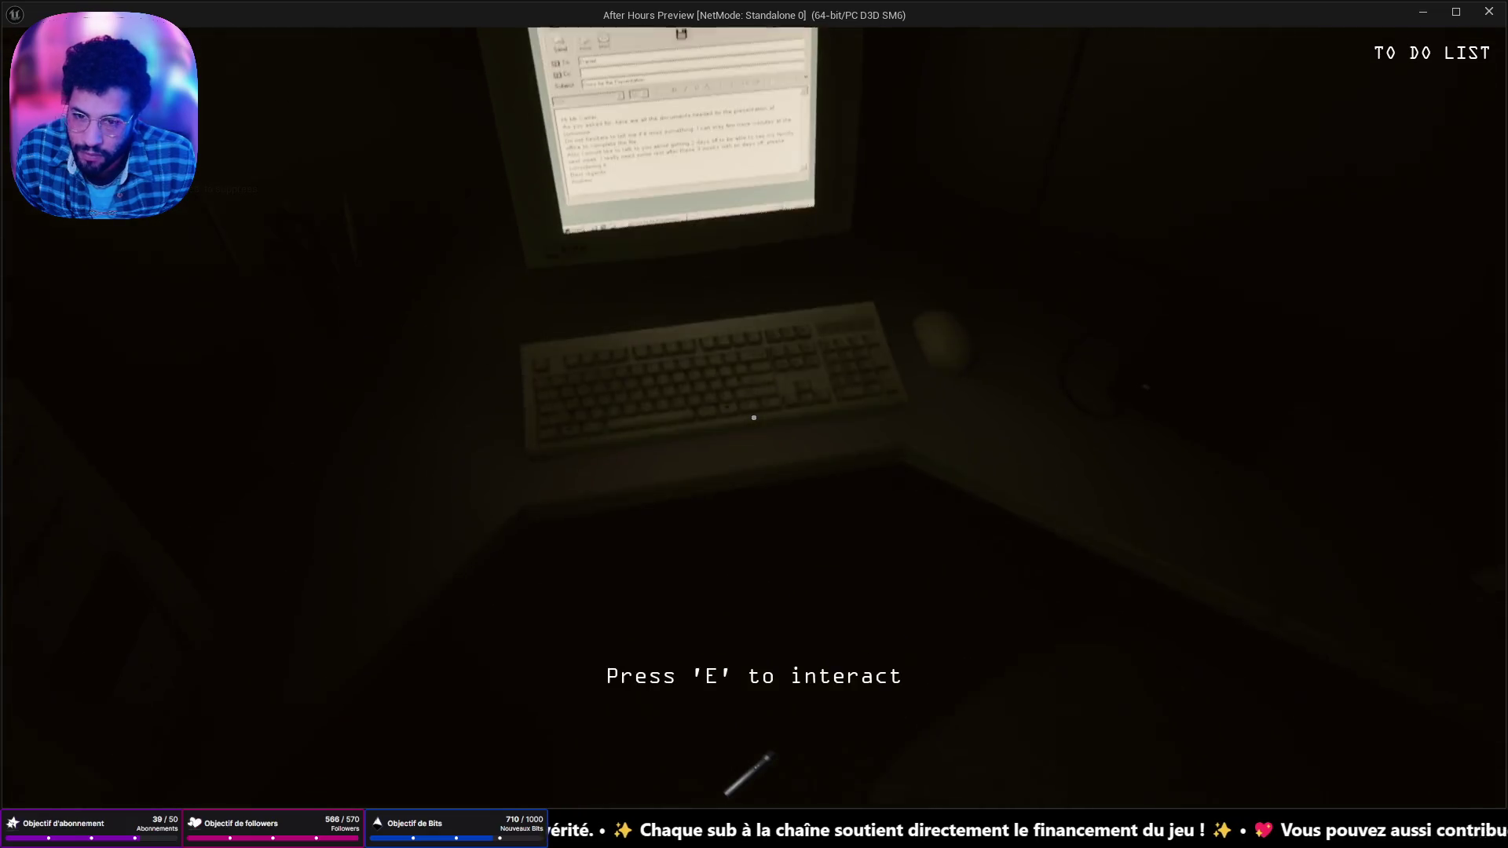
key("e")
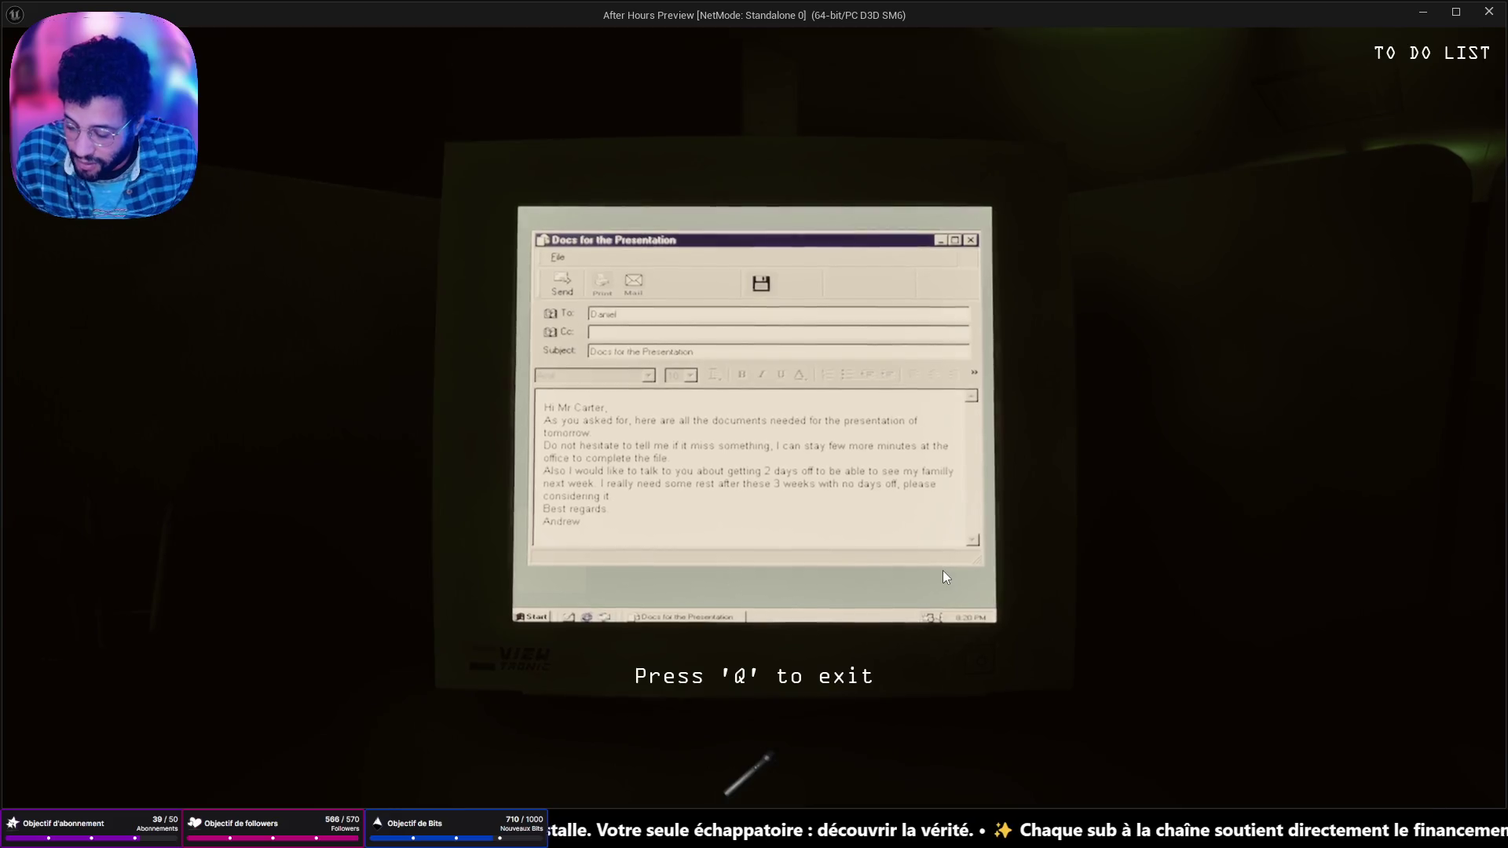
key("Escape")
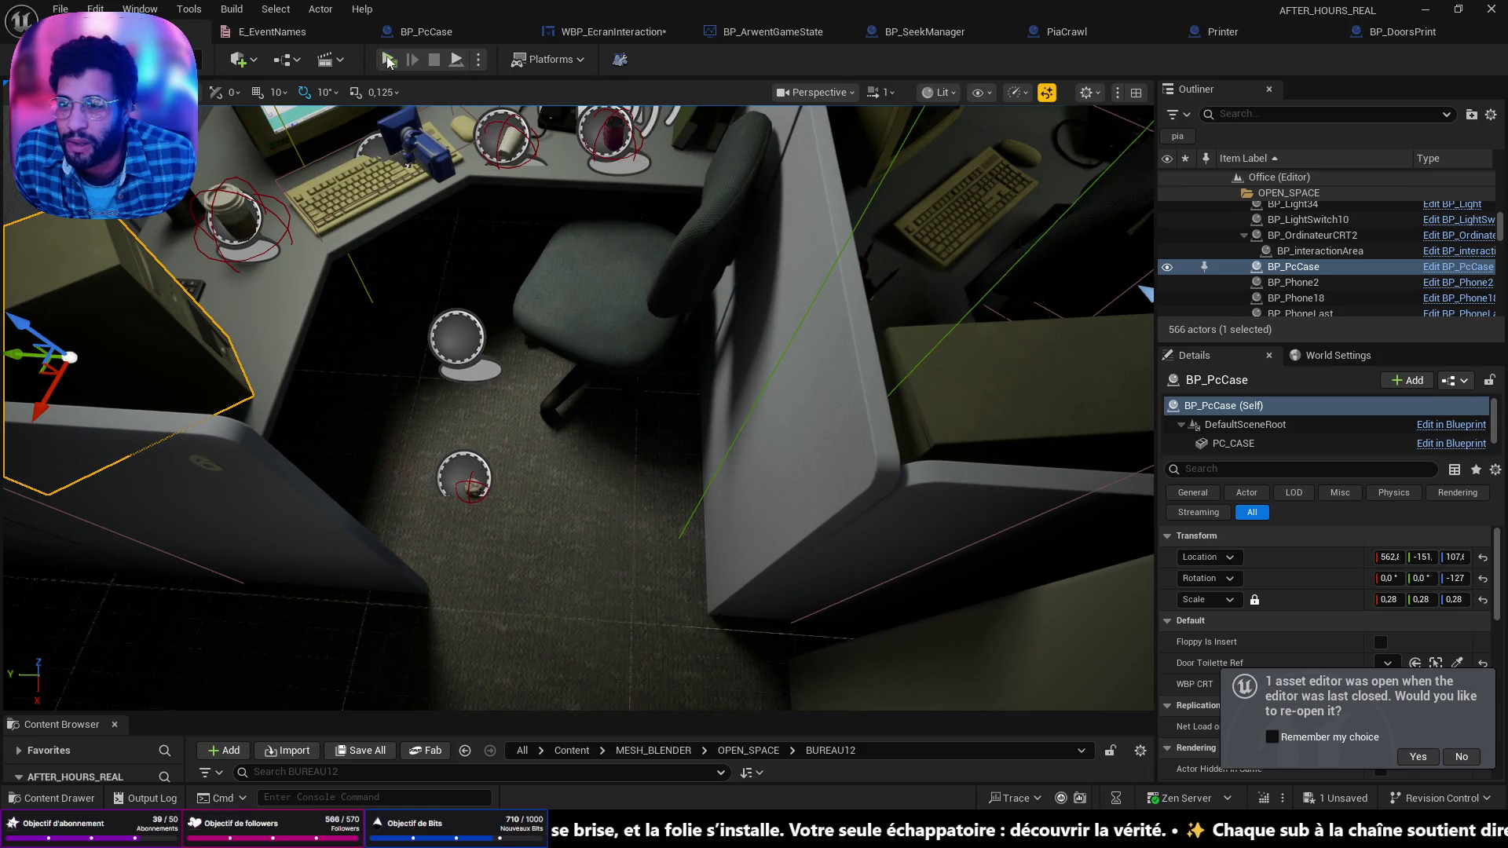
key("alt+p")
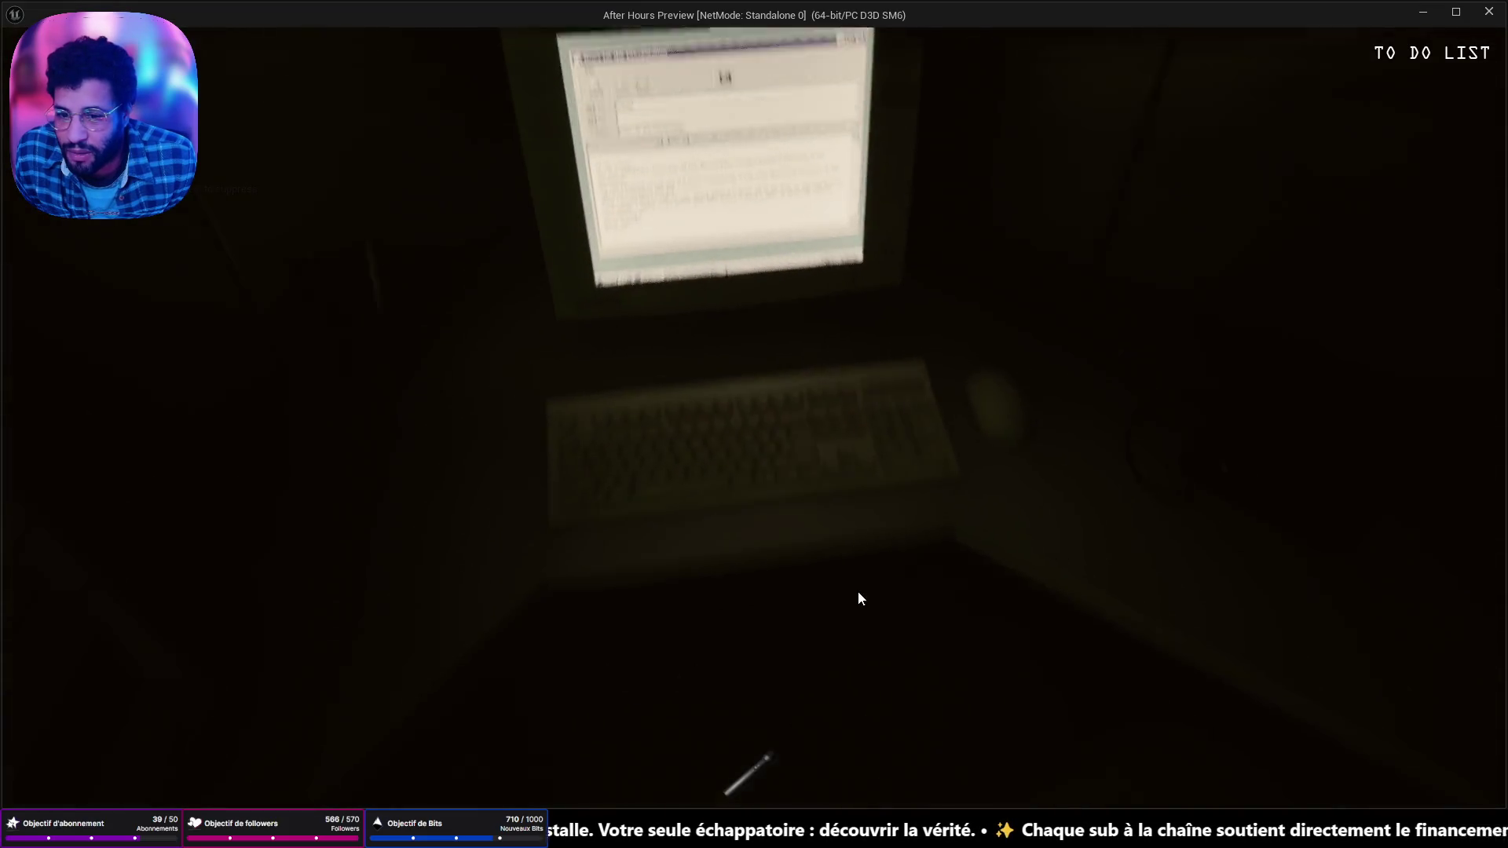
Step: Open the email's SEC_LOG.txt attachment, step back from the computer, then end and relaunch the preview
left_click(752, 319)
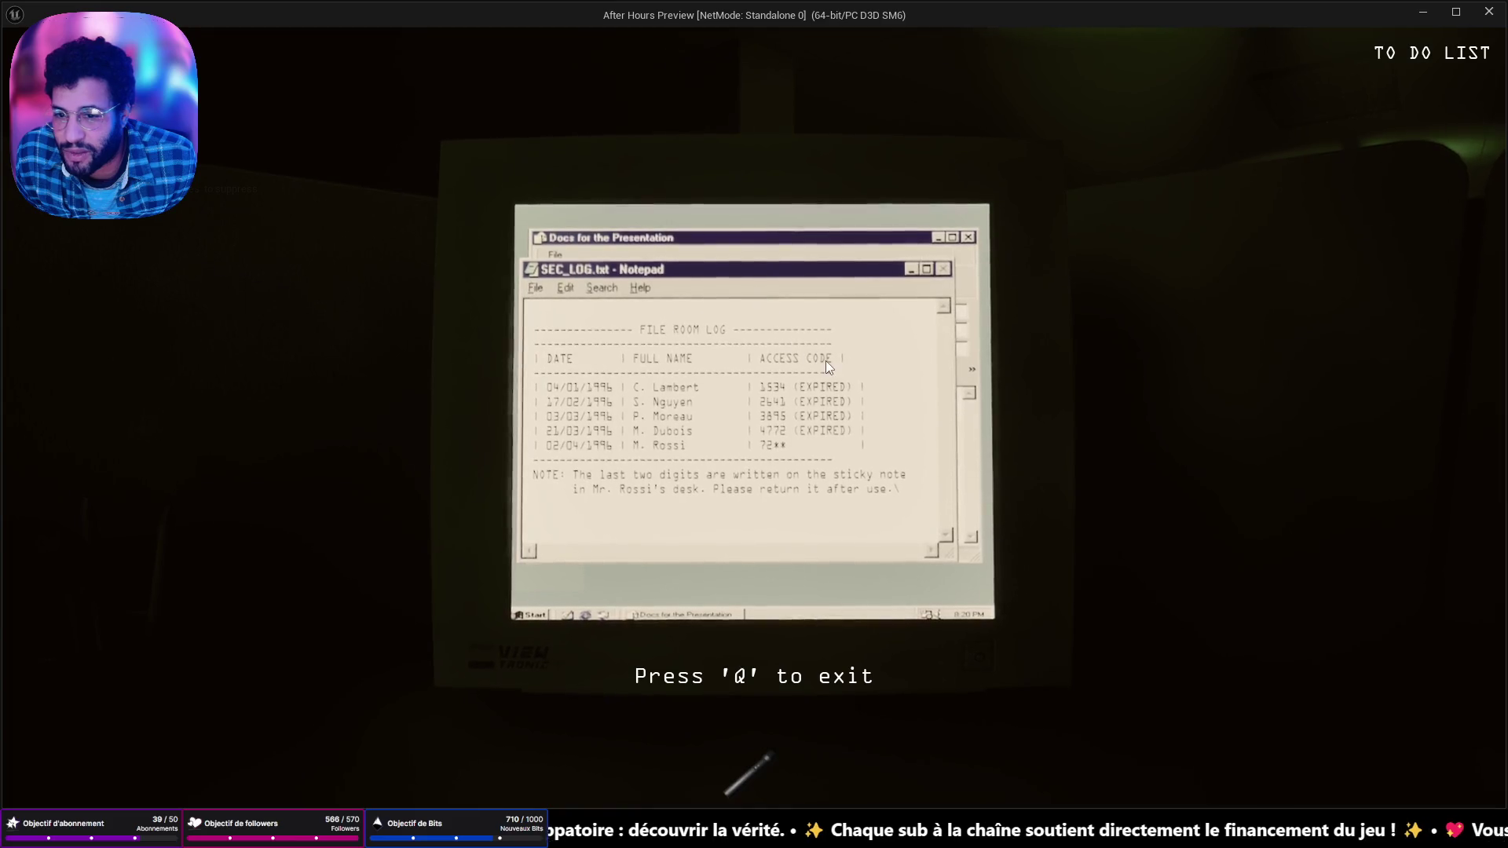
key("q")
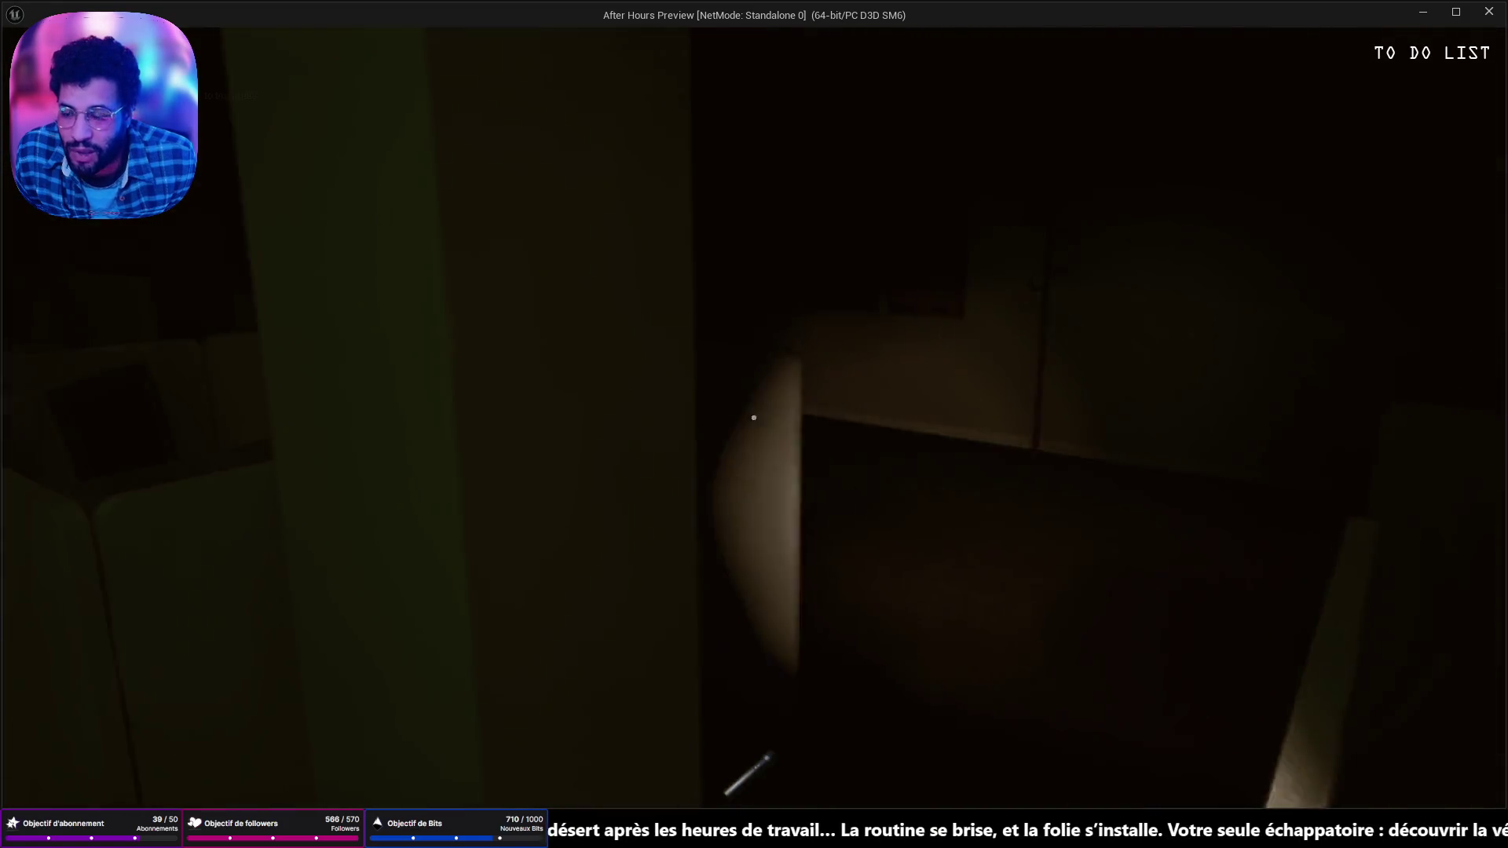
key("Escape")
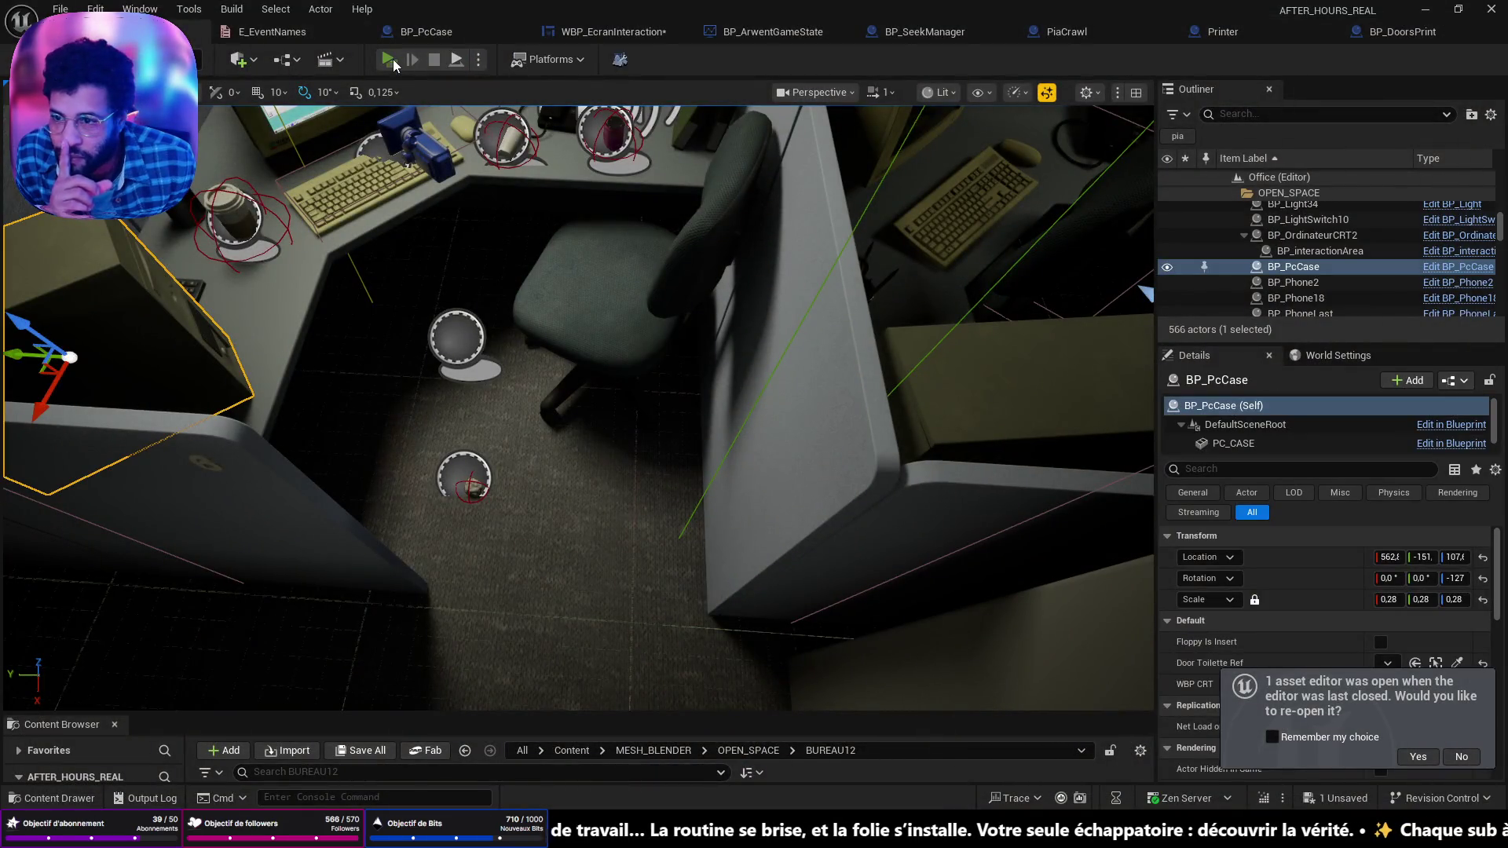
key("alt+p")
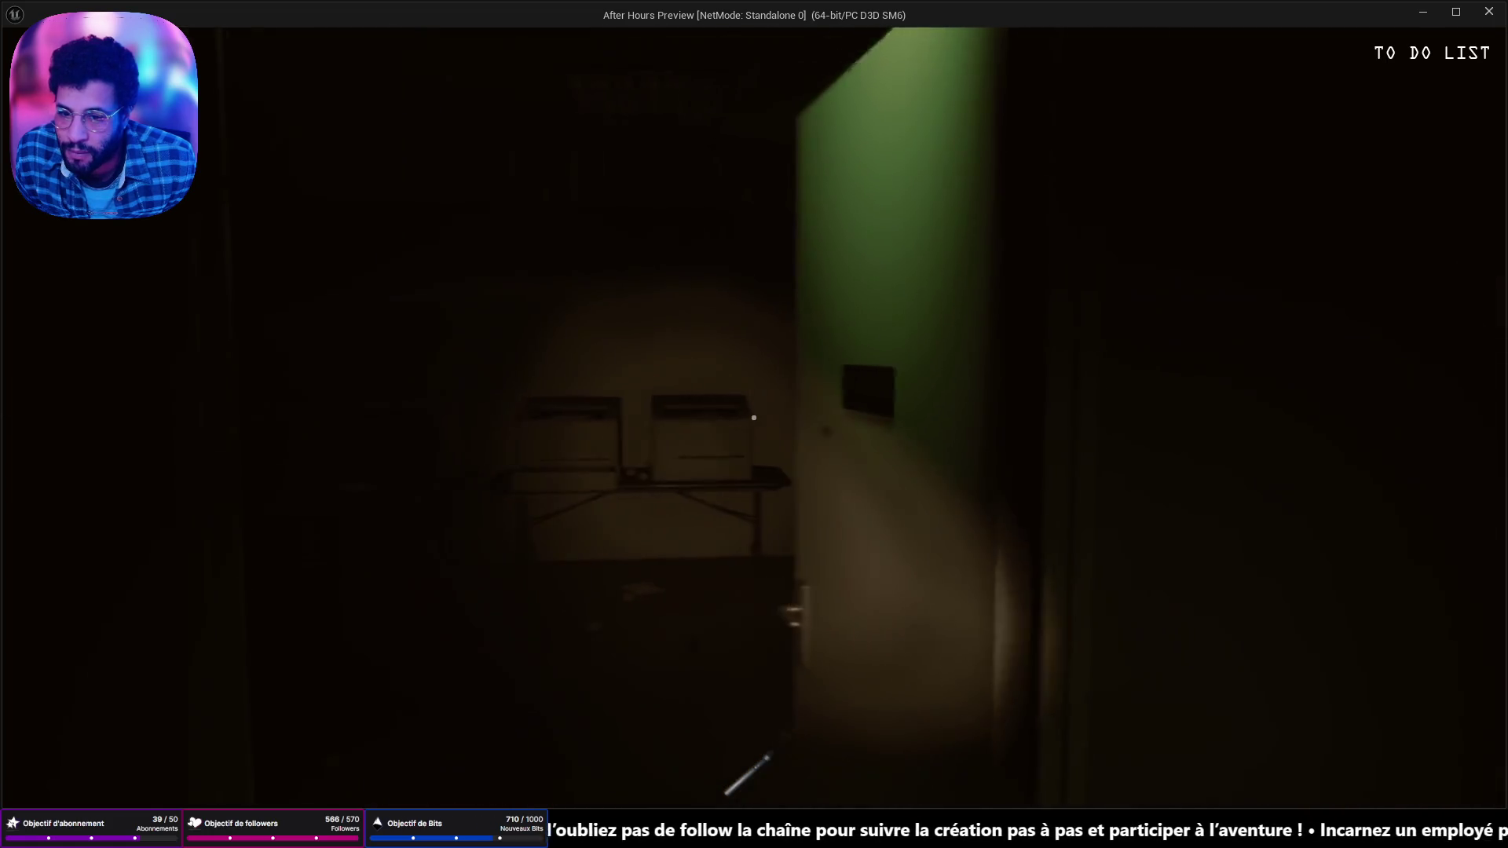
Step: Walk past the printer through the doorway into the open office, restart the preview, then end it
key("w")
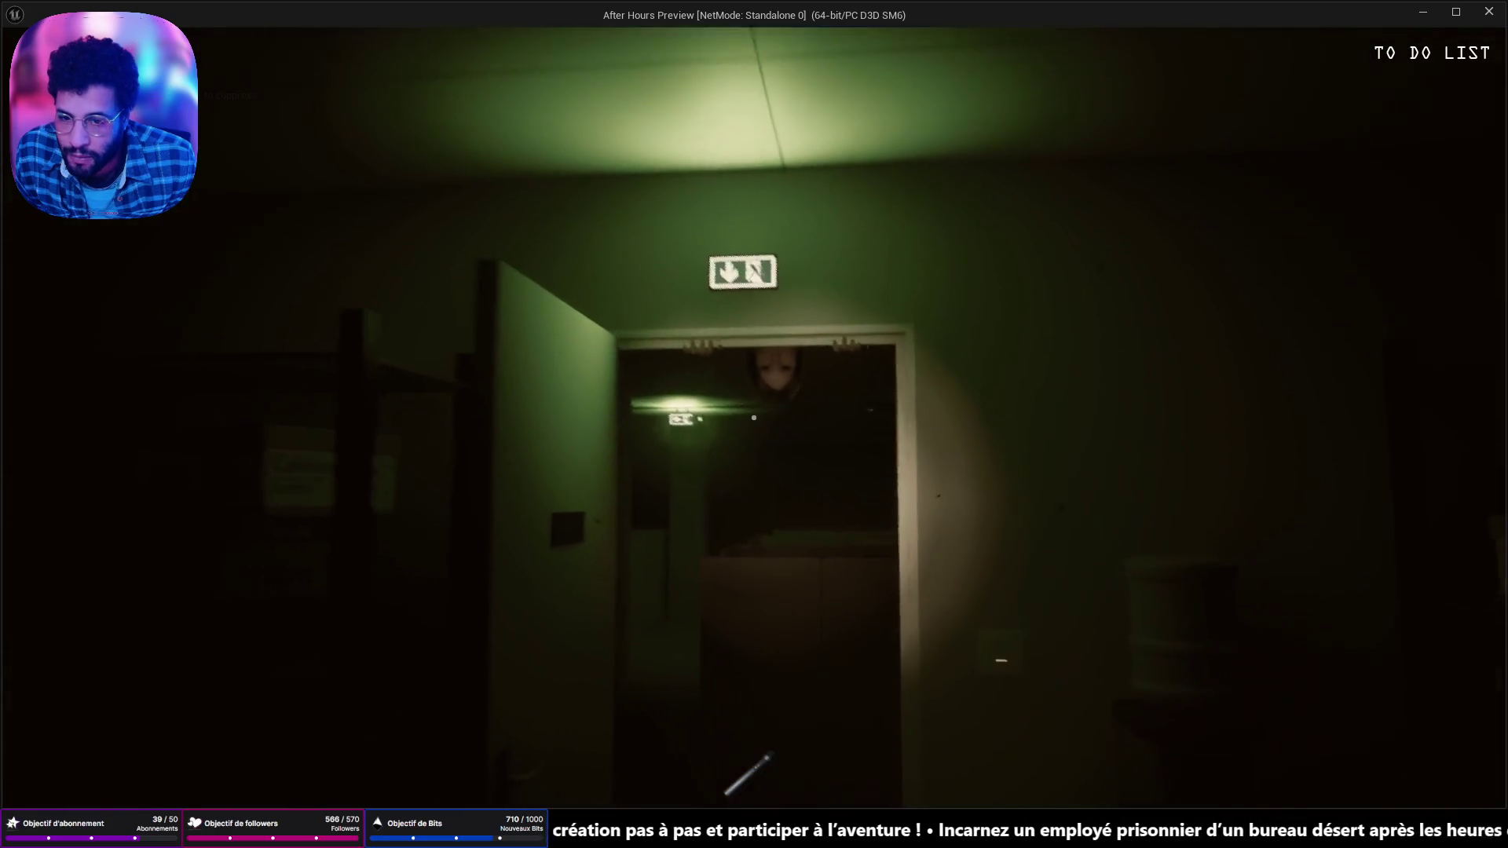
key("w")
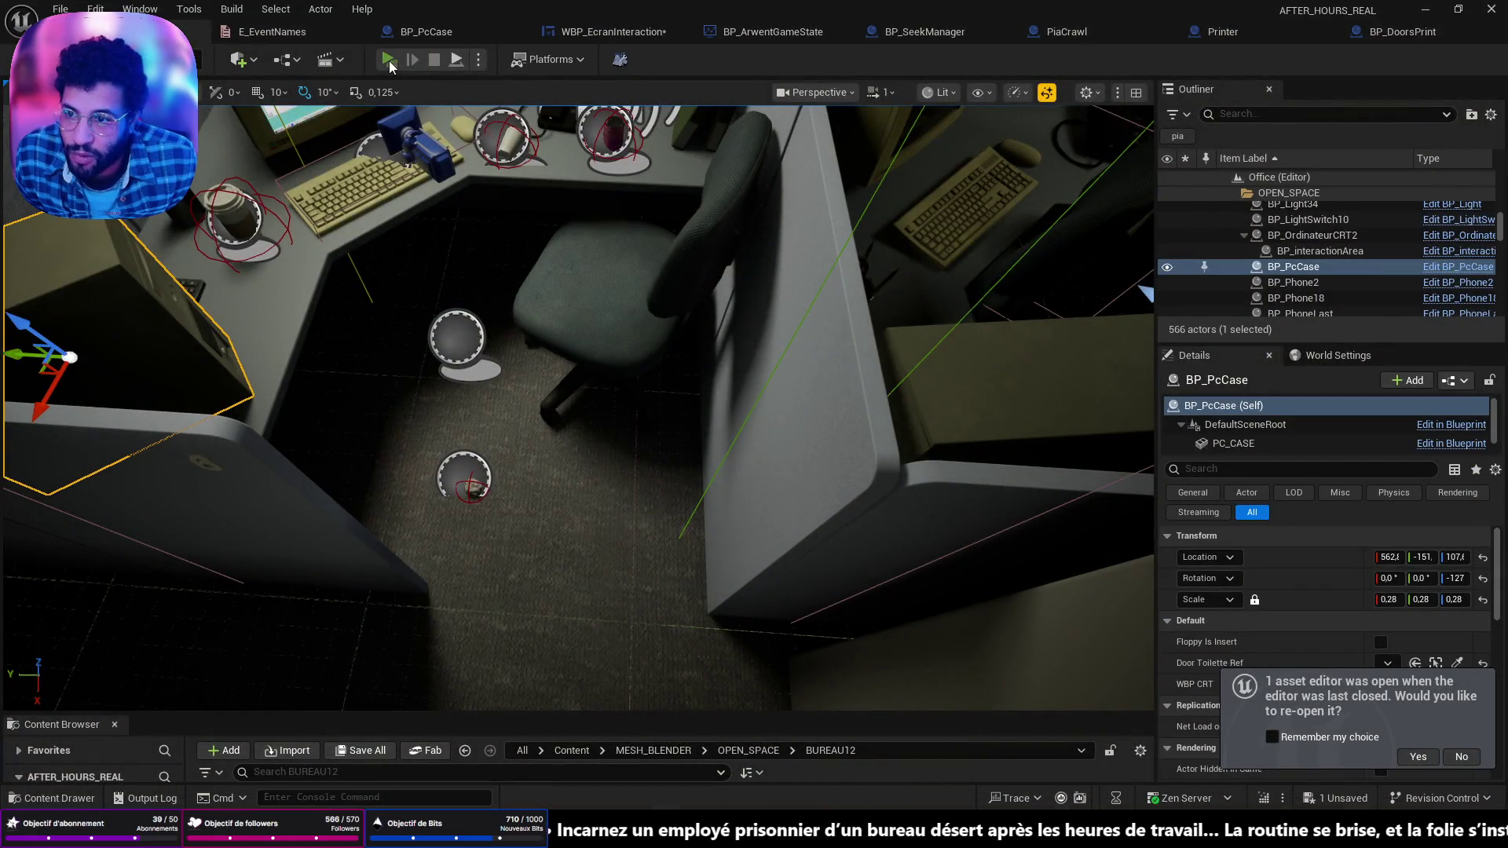
left_click(389, 60)
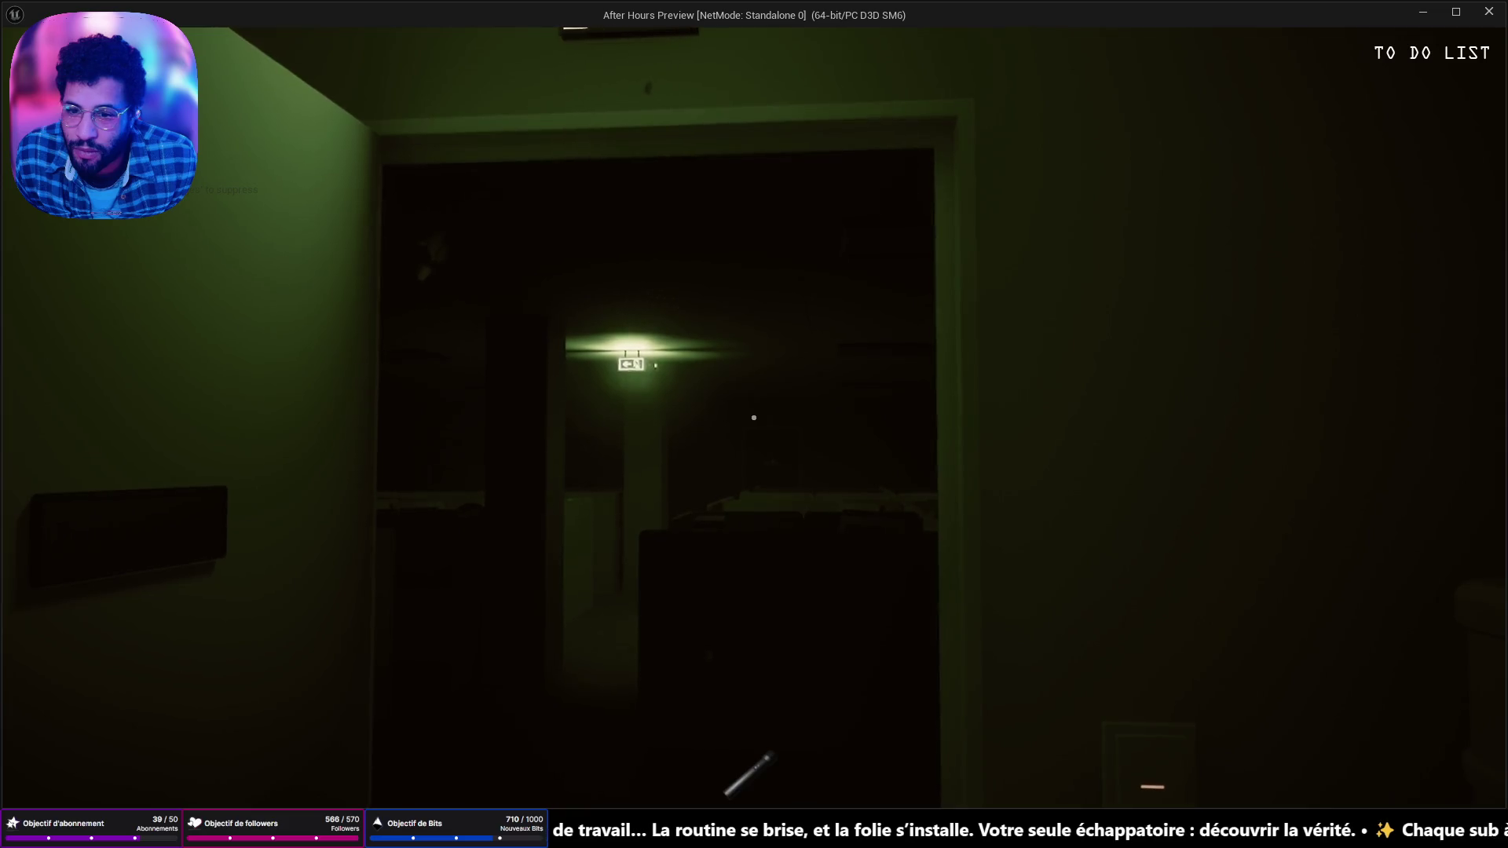
key("Escape")
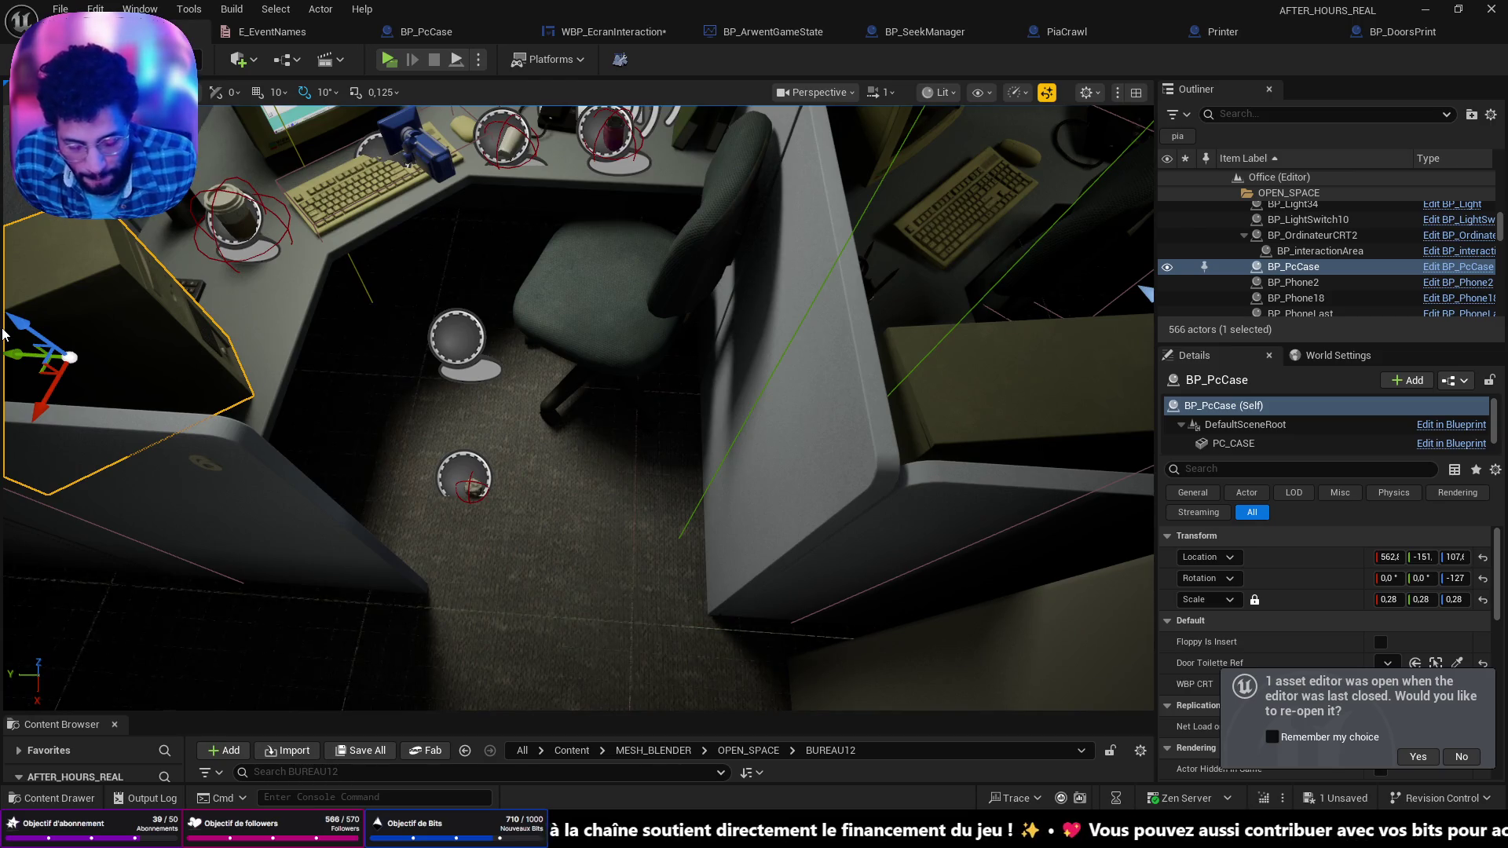
left_click_drag(716, 548, 711, 550)
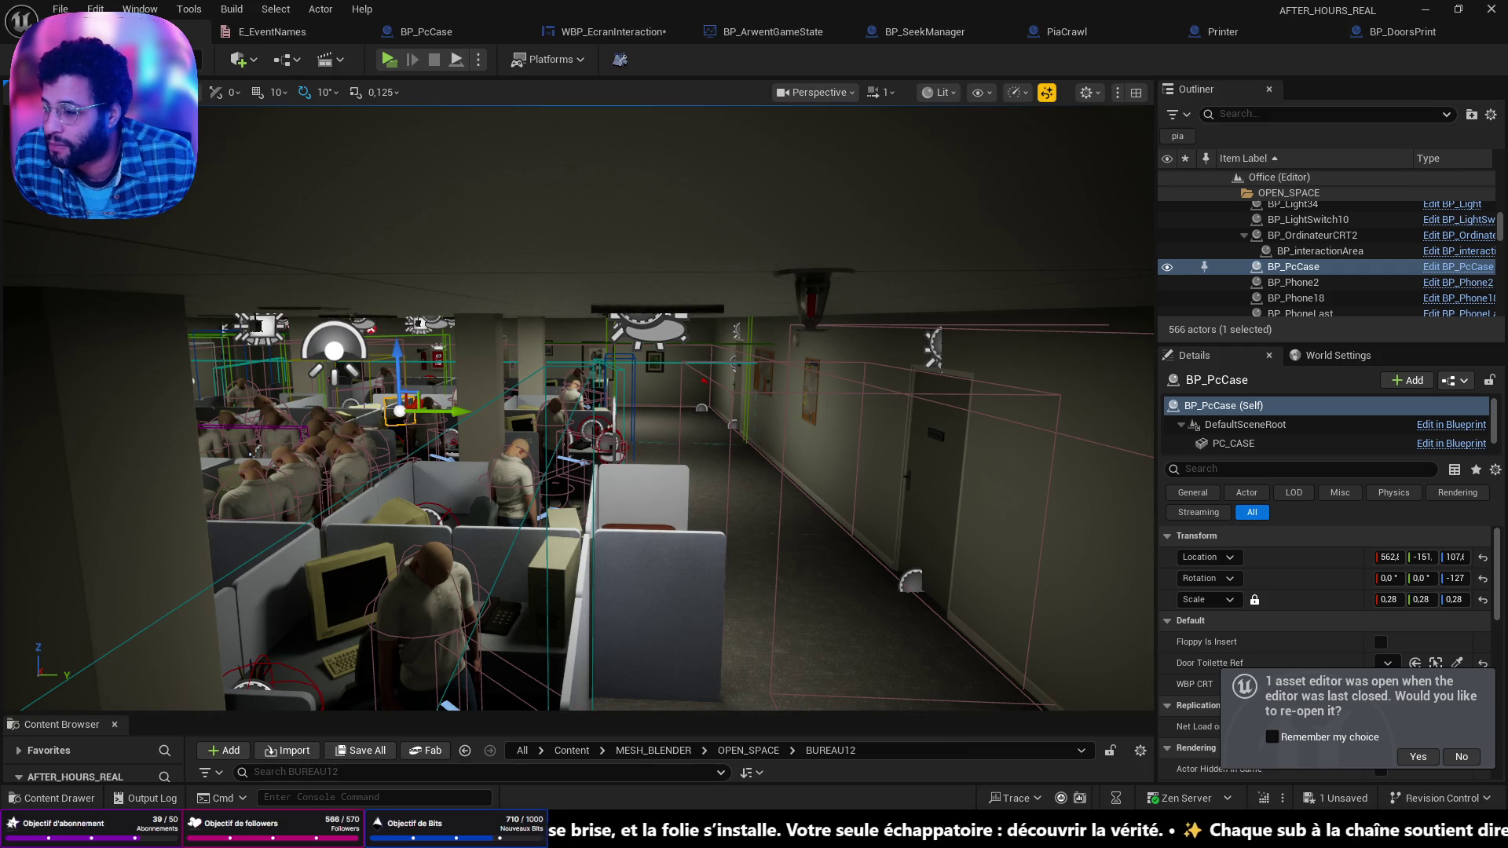
Step: Focus the viewport on BP_PcCase and the lounge table, then bring up Discord
key("f")
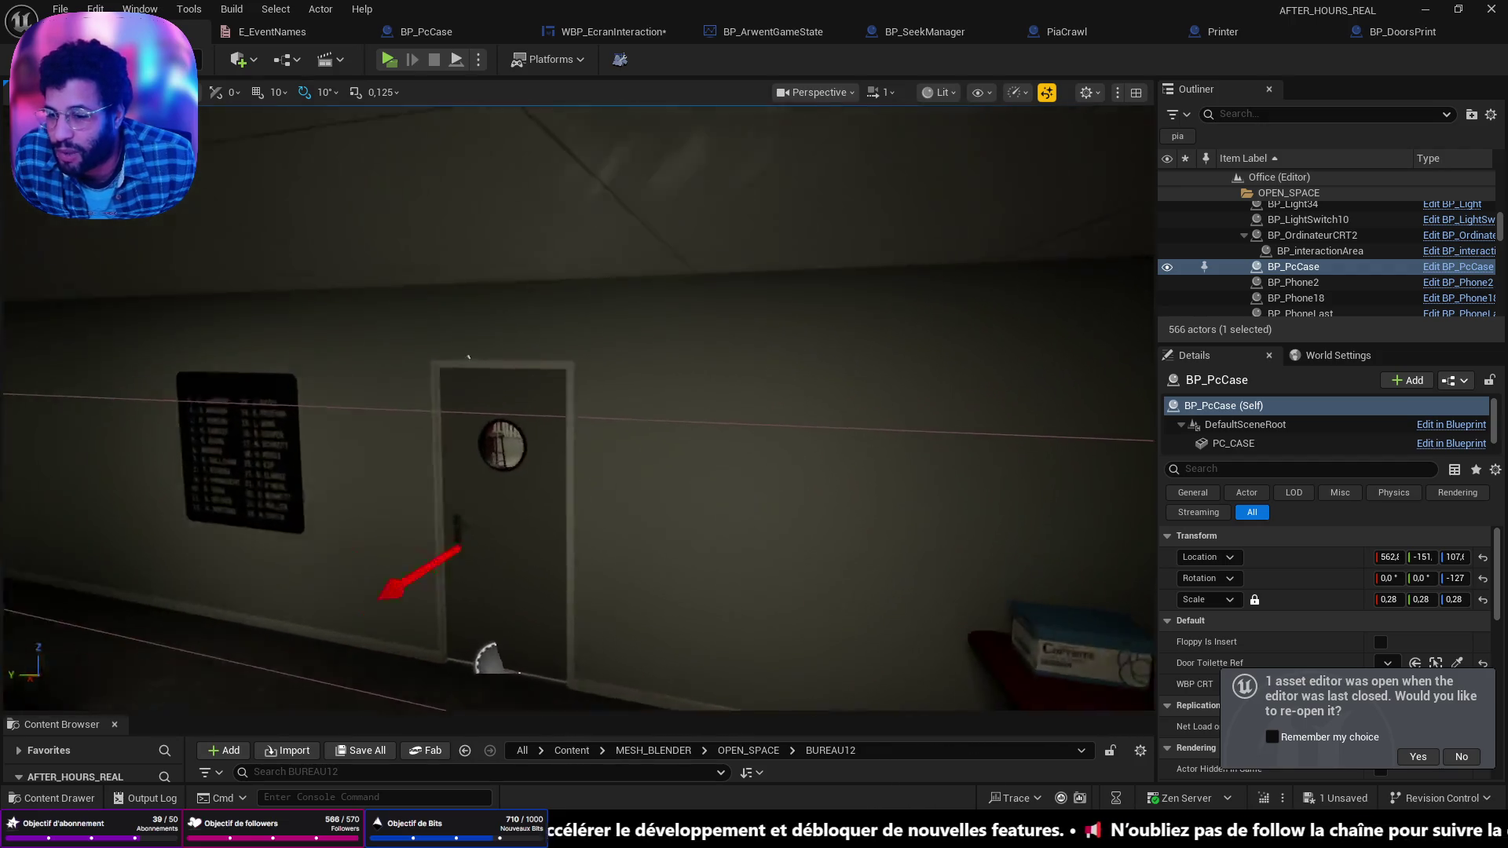
key("f")
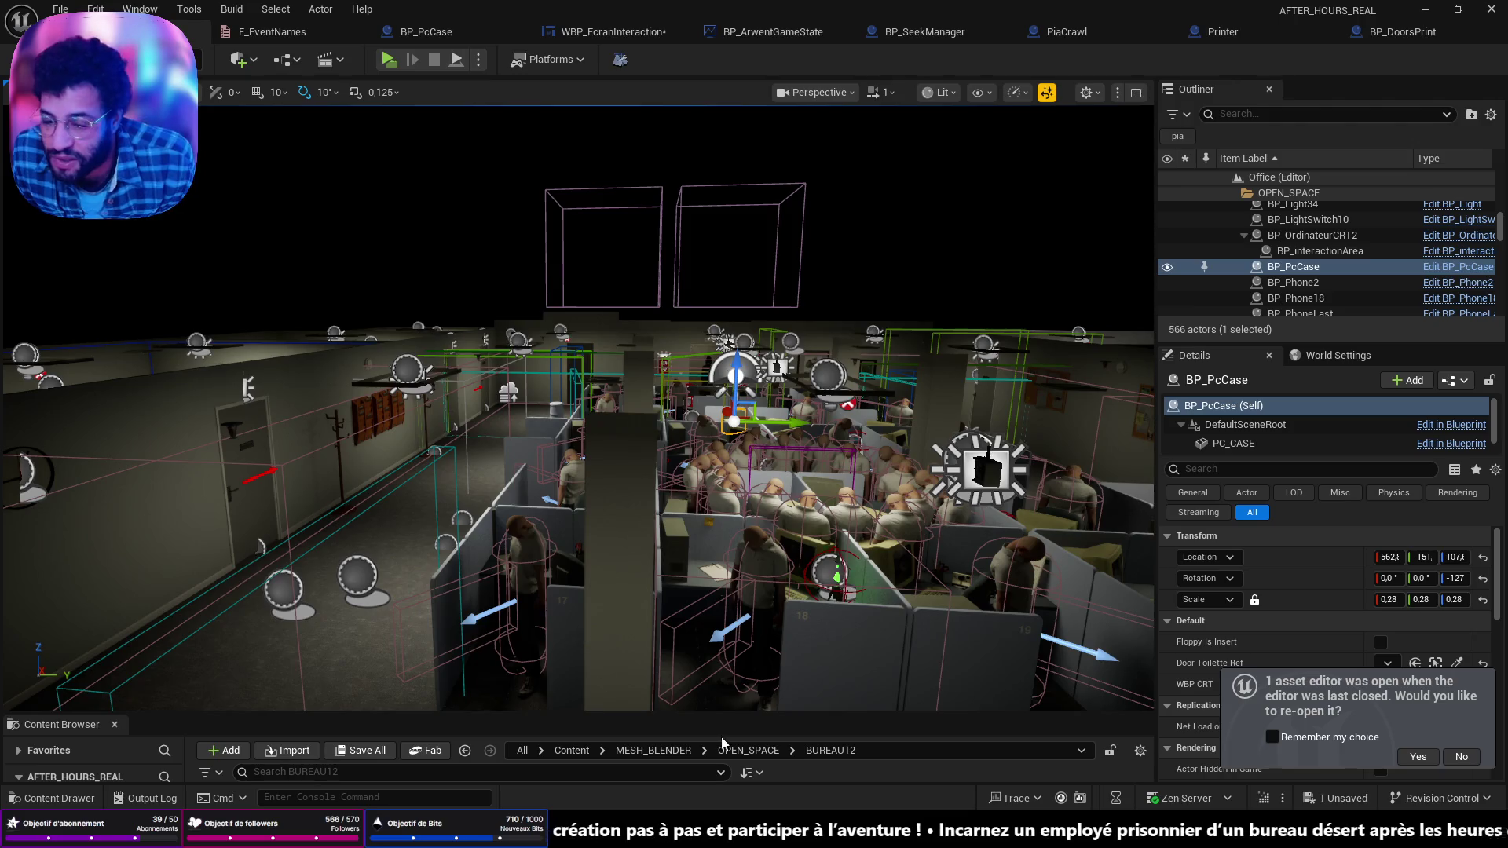
key("alt+Tab")
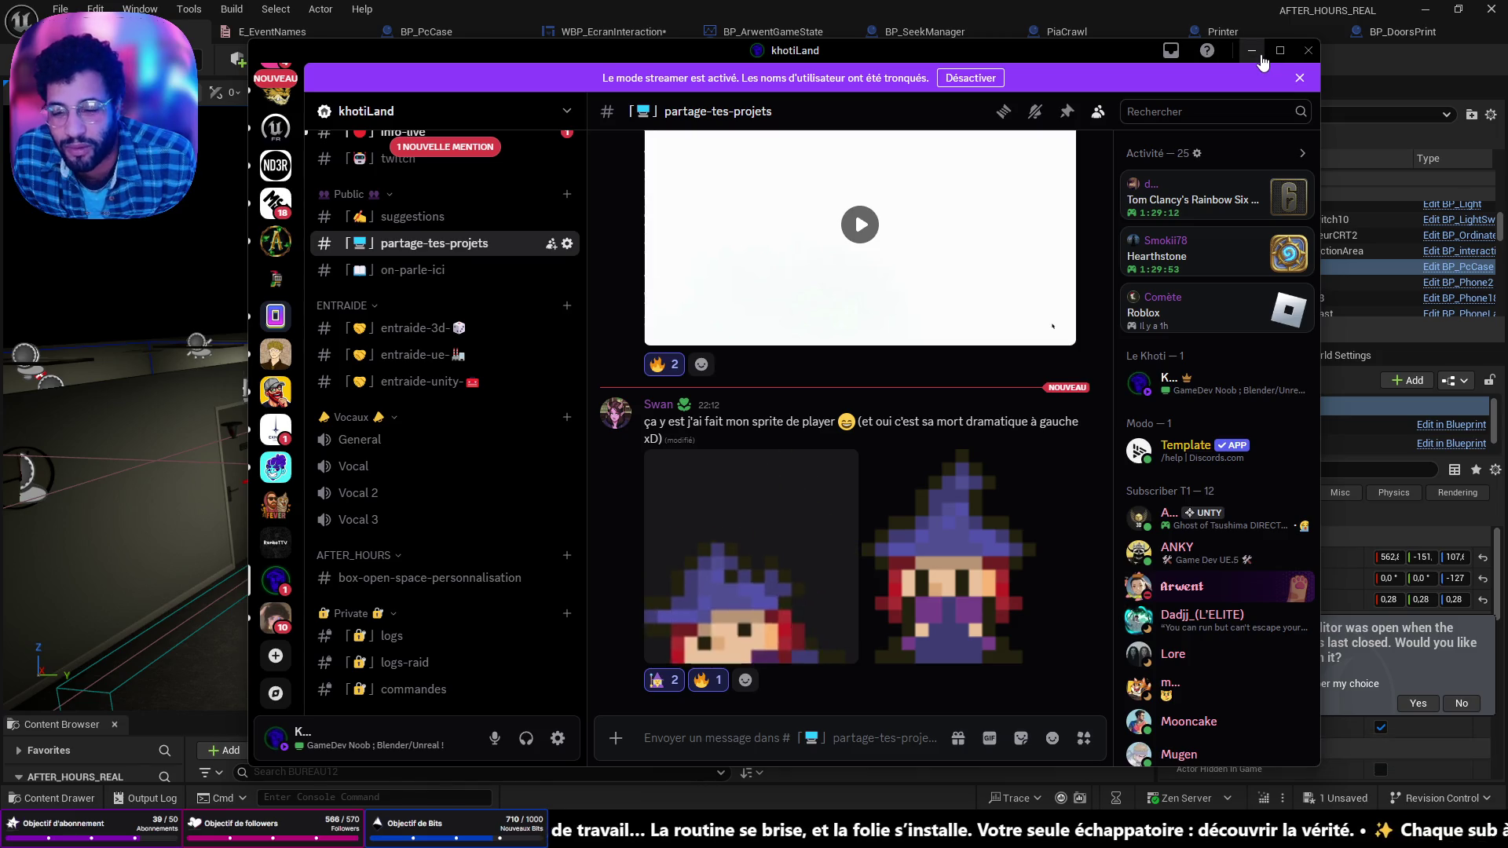
Step: Minimize Discord and fly the Unreal viewport across the office into the cubicles
left_click(1254, 52)
left_click_drag(549, 393, 393, 404)
mouse_move(802, 503)
left_mouse_down()
mouse_move(802, 470)
mouse_move(283, 228)
left_mouse_up()
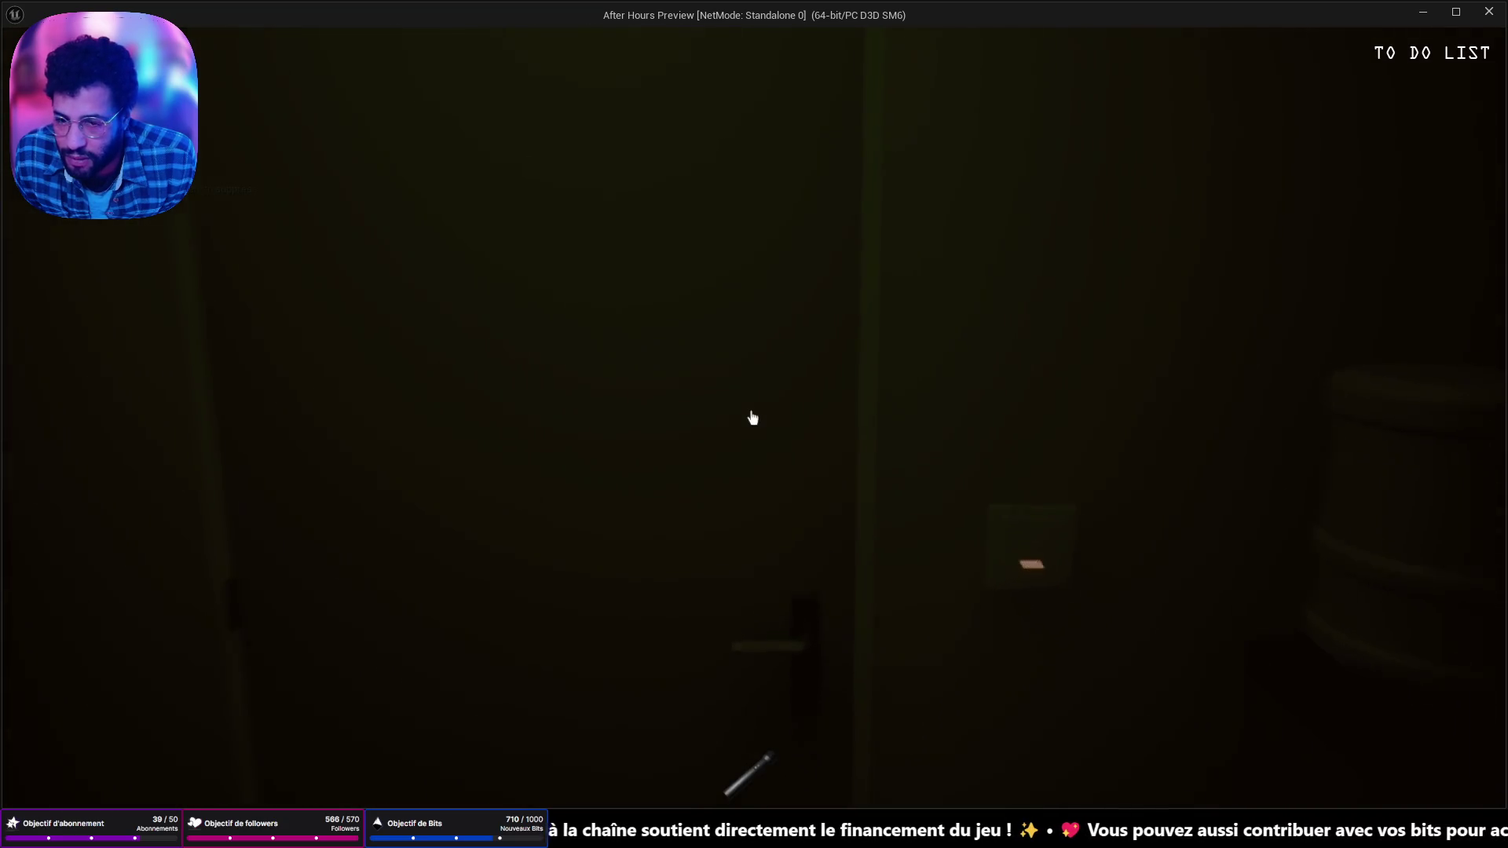
Step: Open the corridor door and walk through the dark office up to the desk computer
left_click(752, 414)
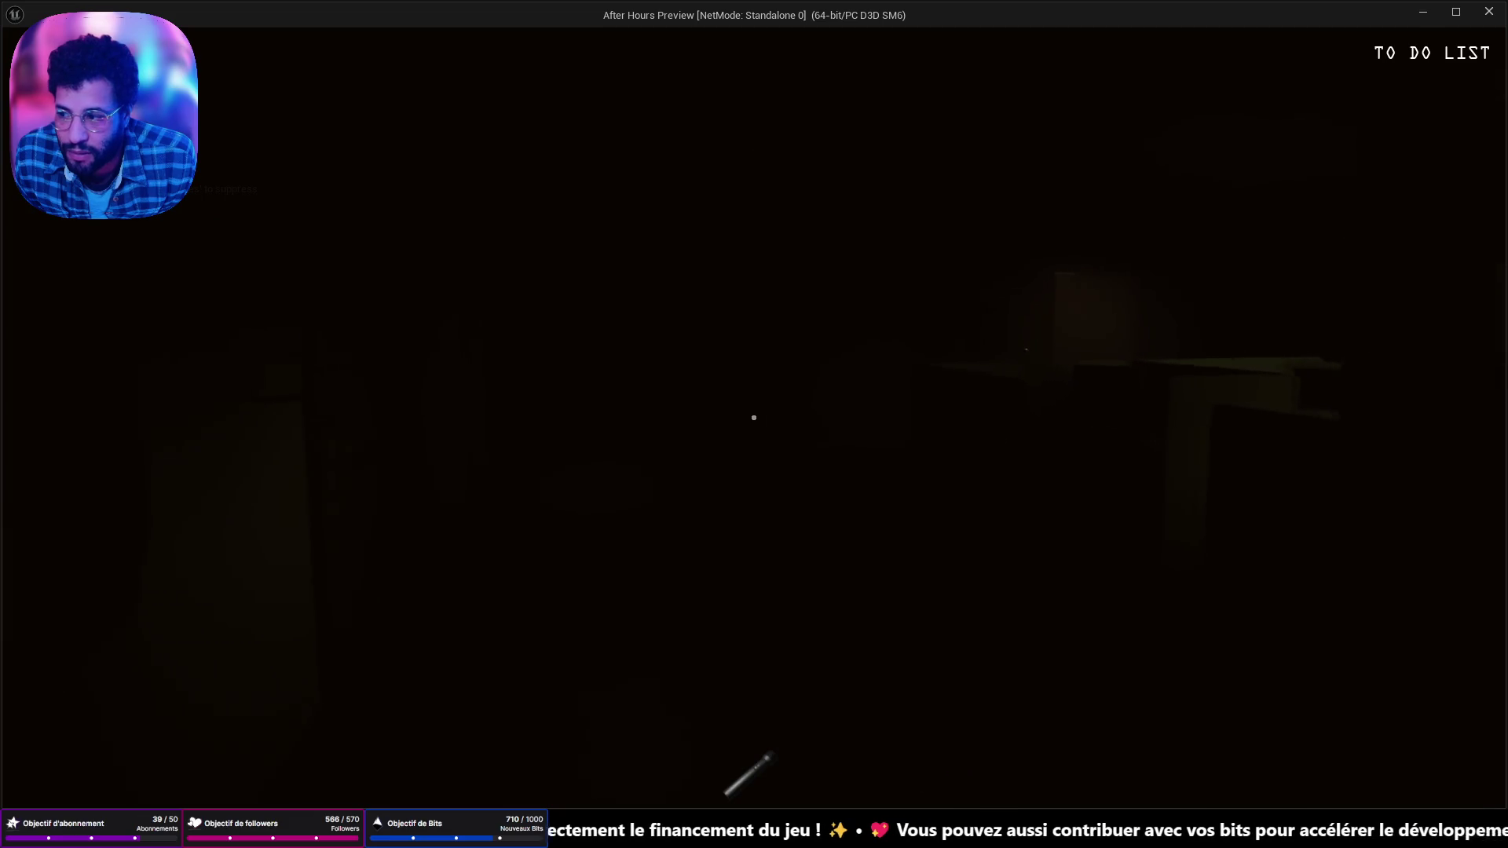
key("w")
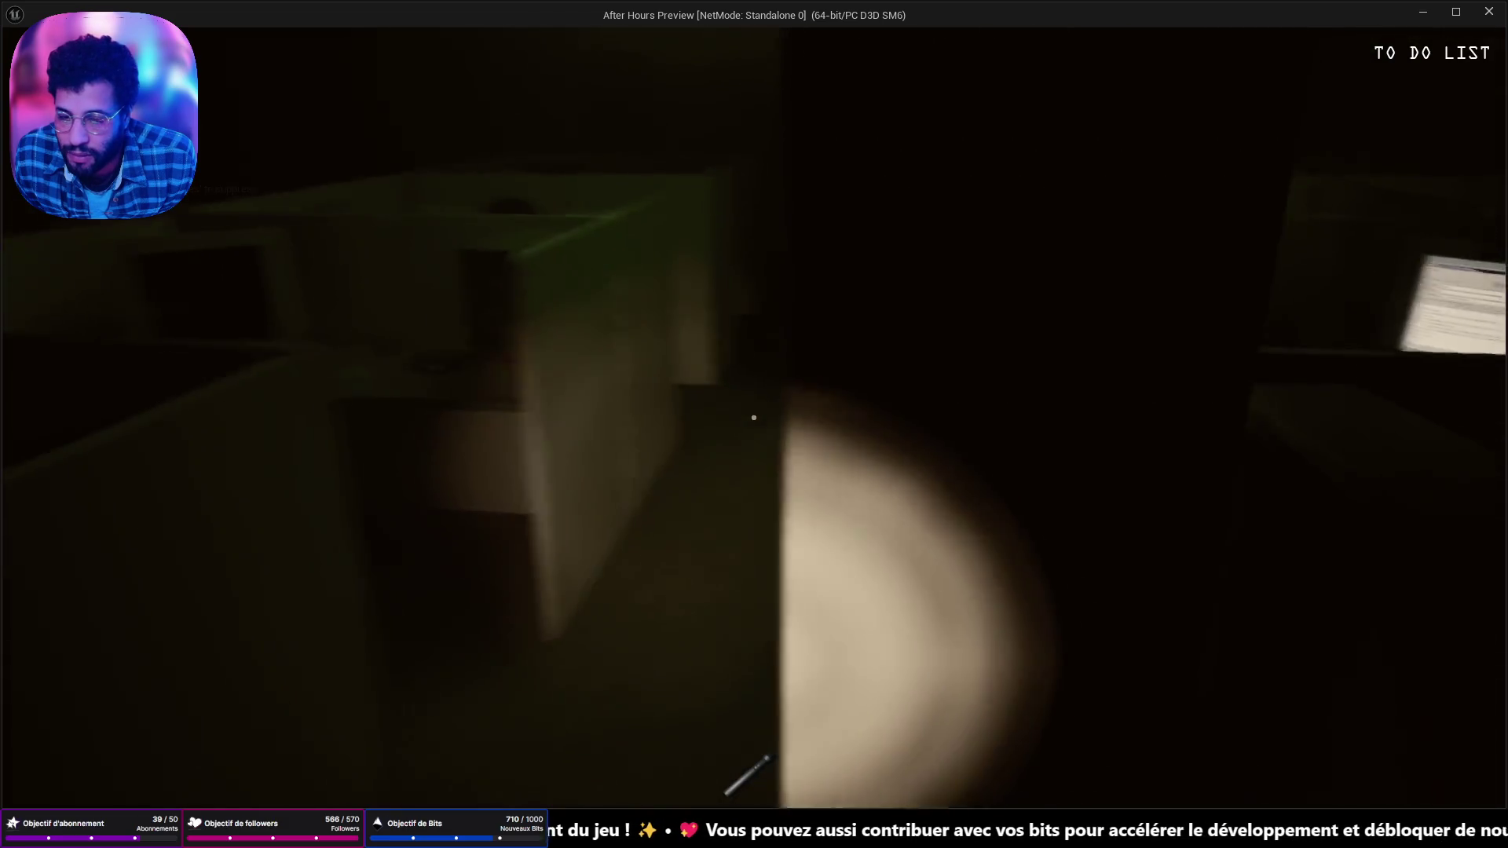
key("w")
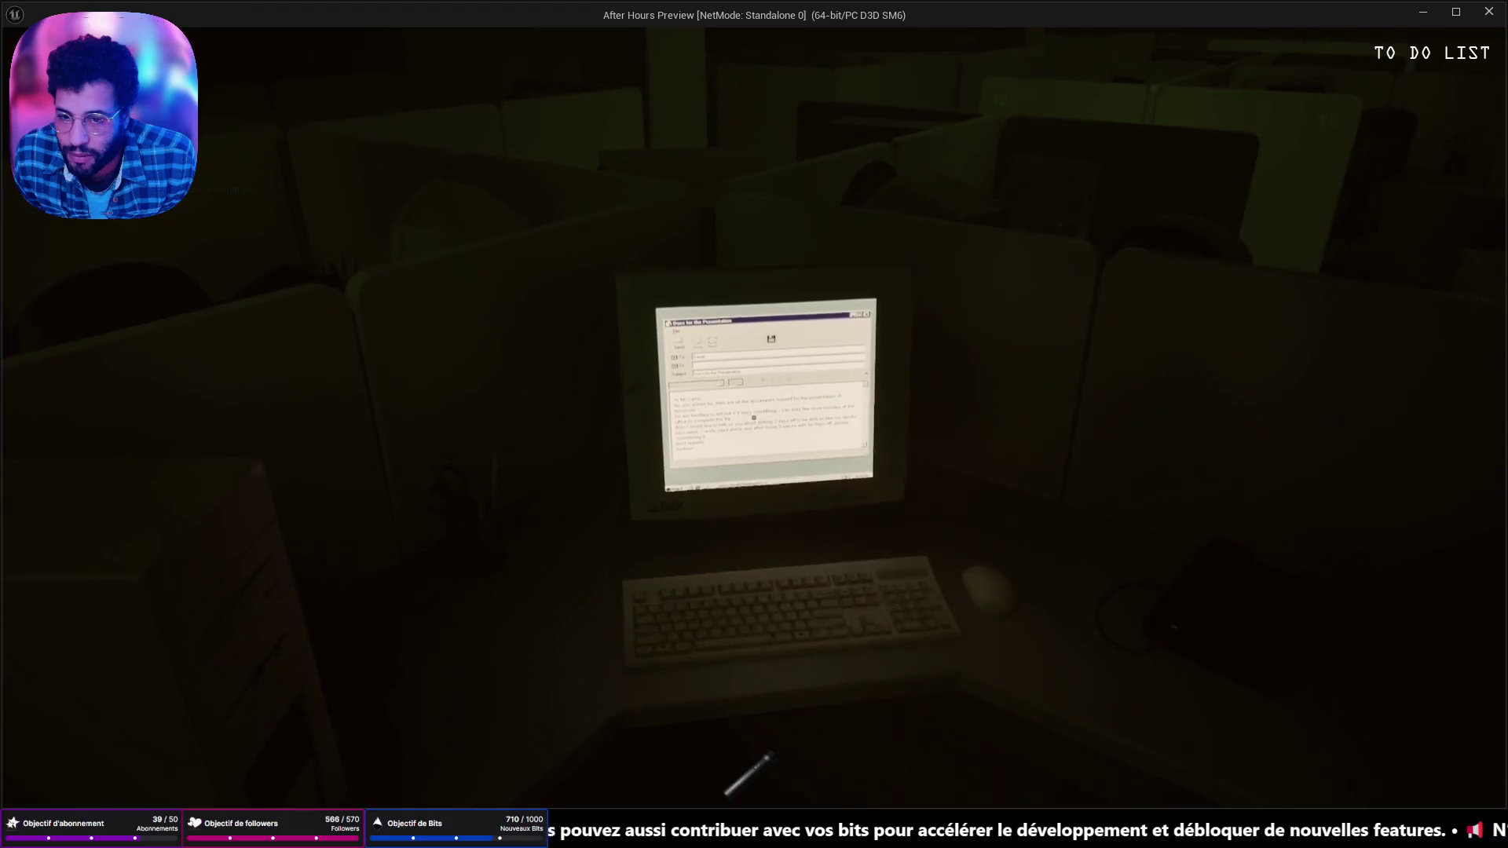
key("w")
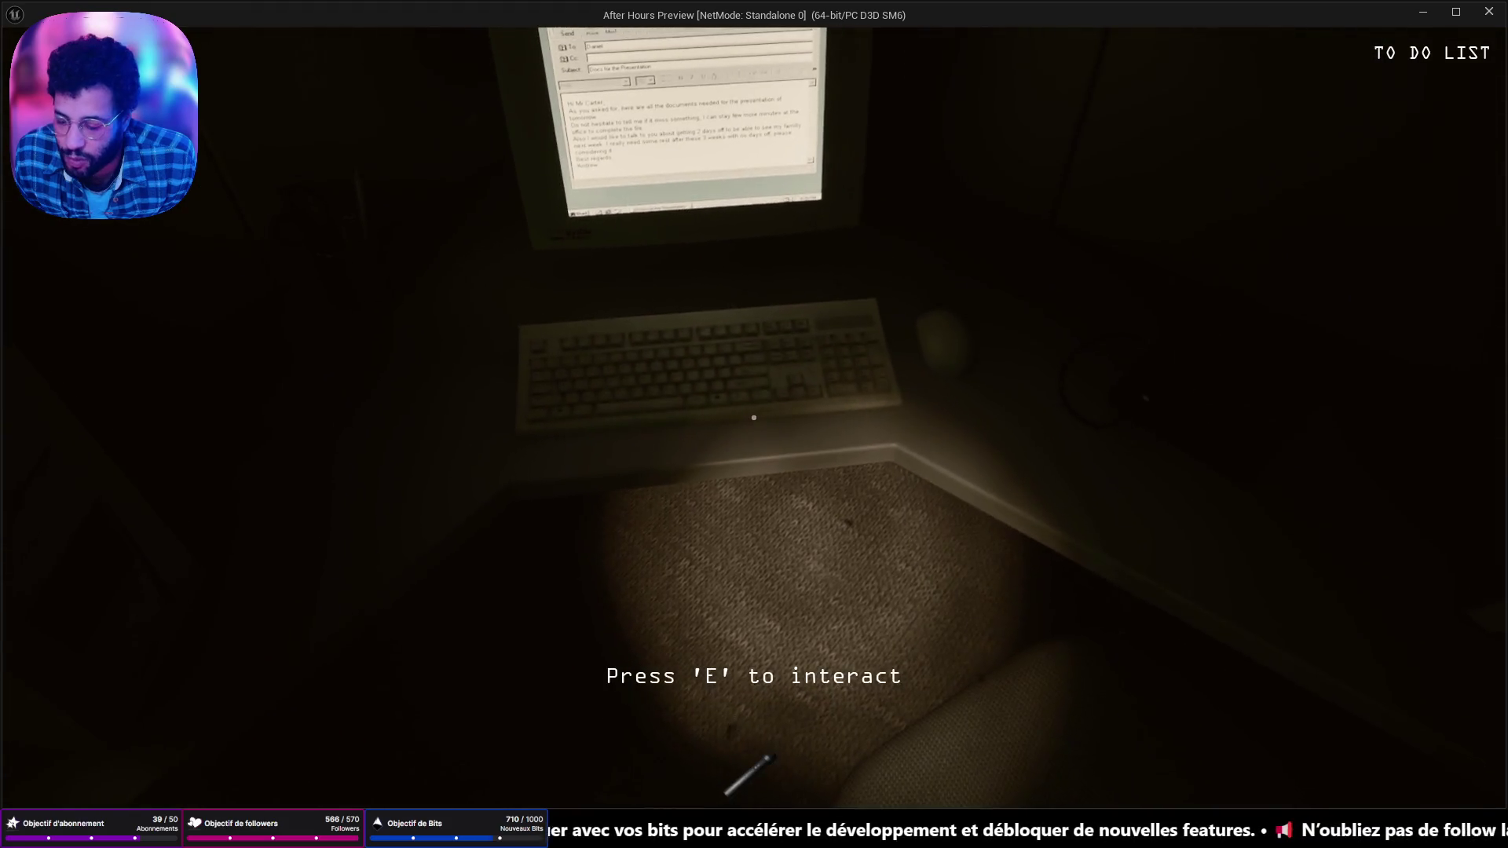
Step: Use the computer to open SEC_LOG.txt, leave the monitor, and end the play-test
key("e")
double_click(741, 311)
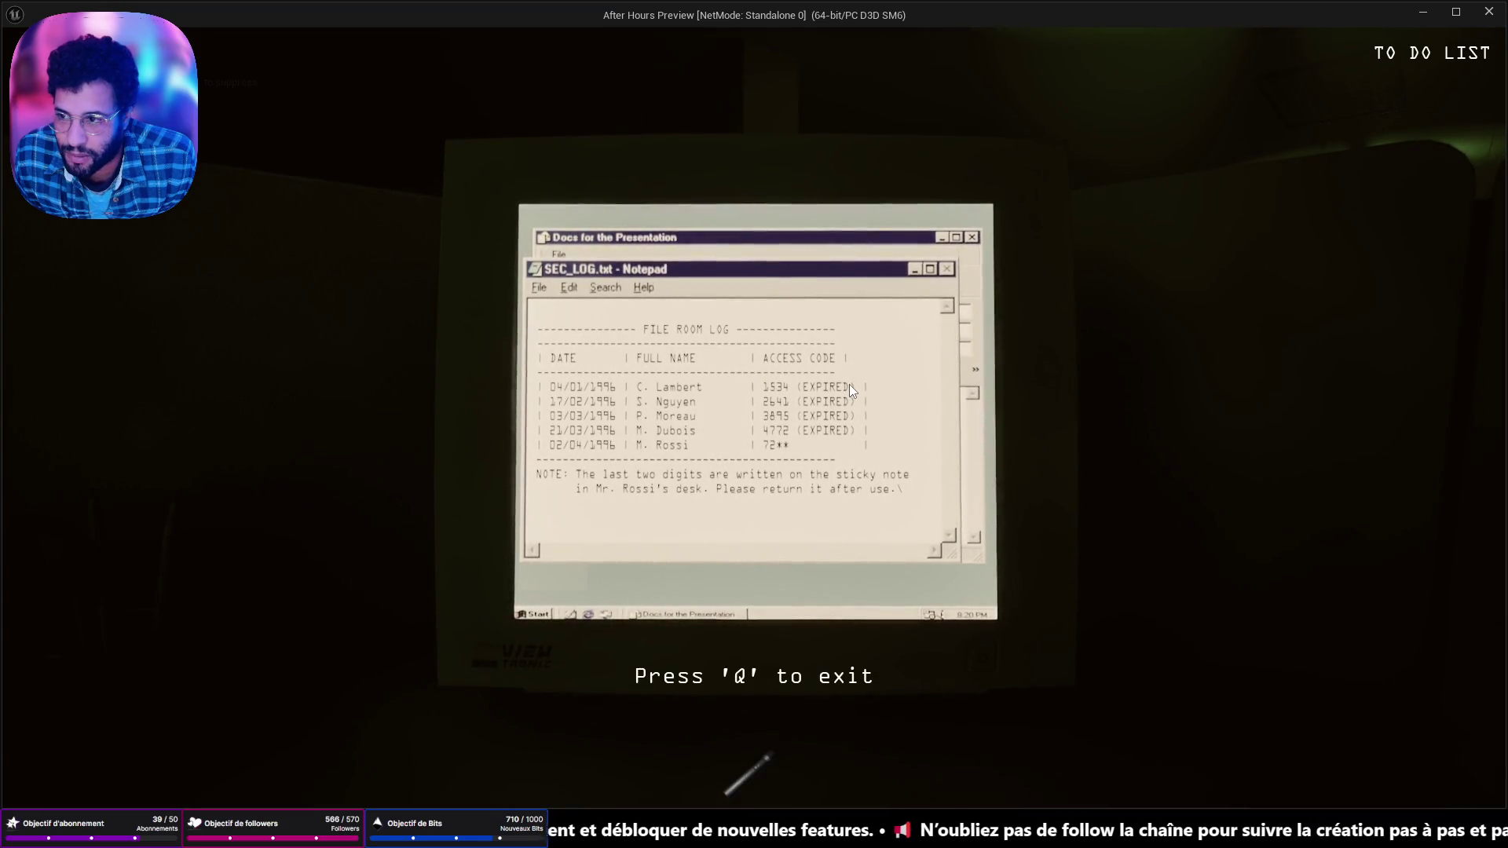
key("q")
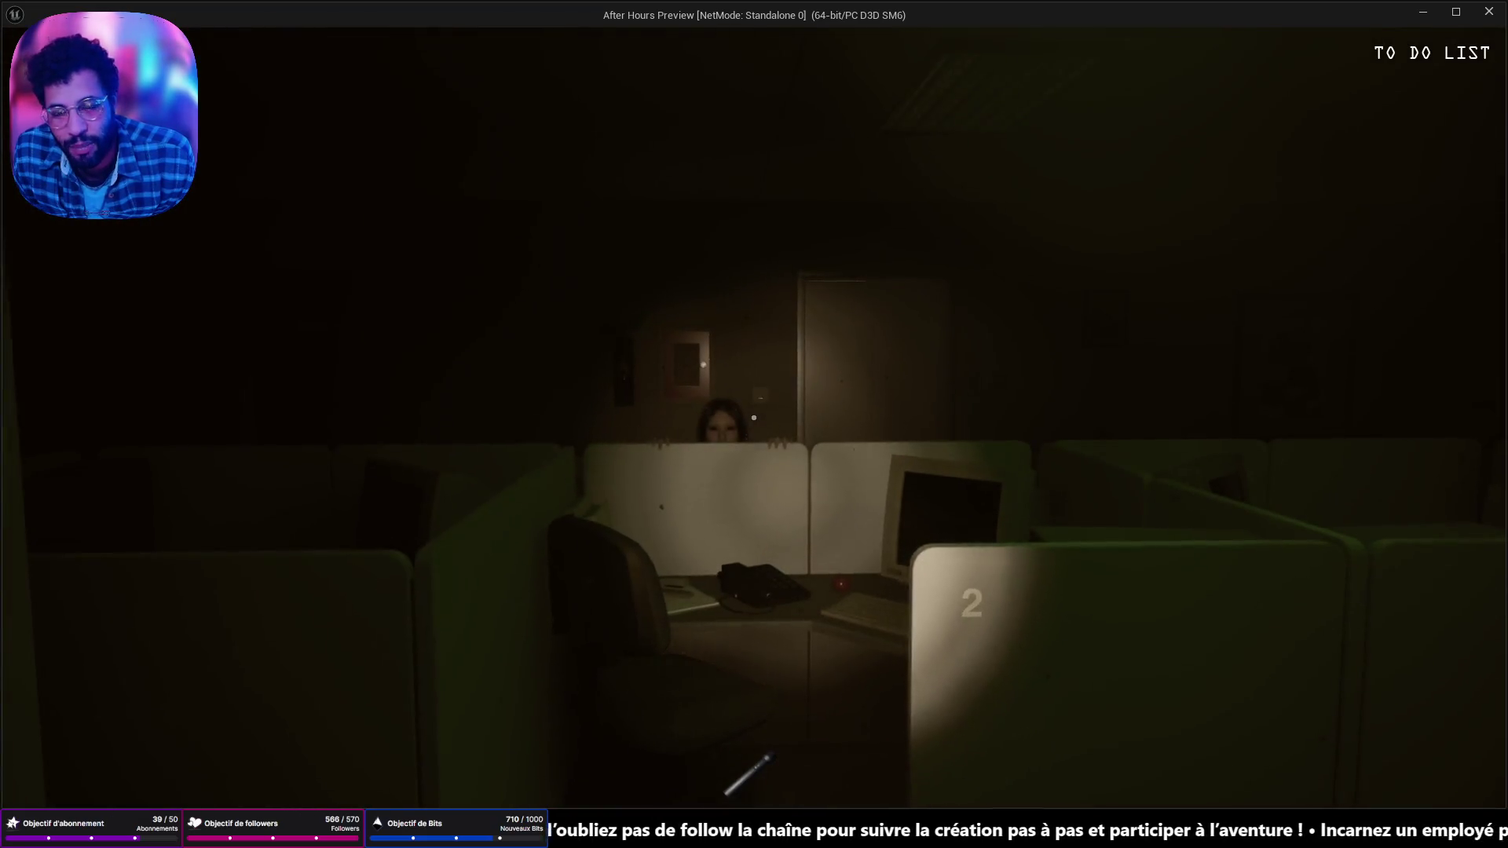
key("Escape")
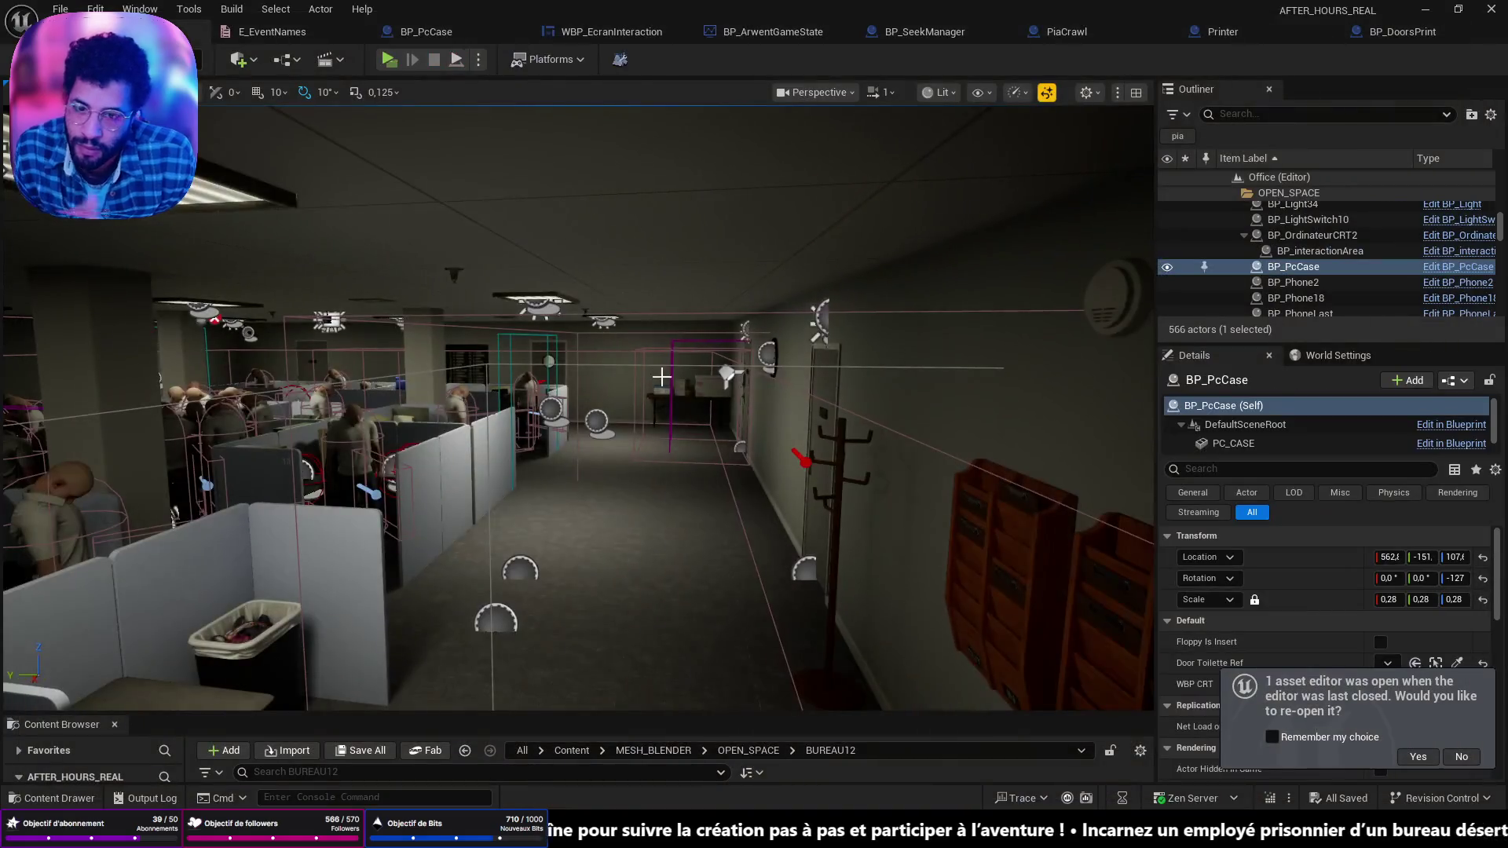
Step: Frame the selected PC case, then bring WBP_EcranInteraction's save-check nodes into view
key("f")
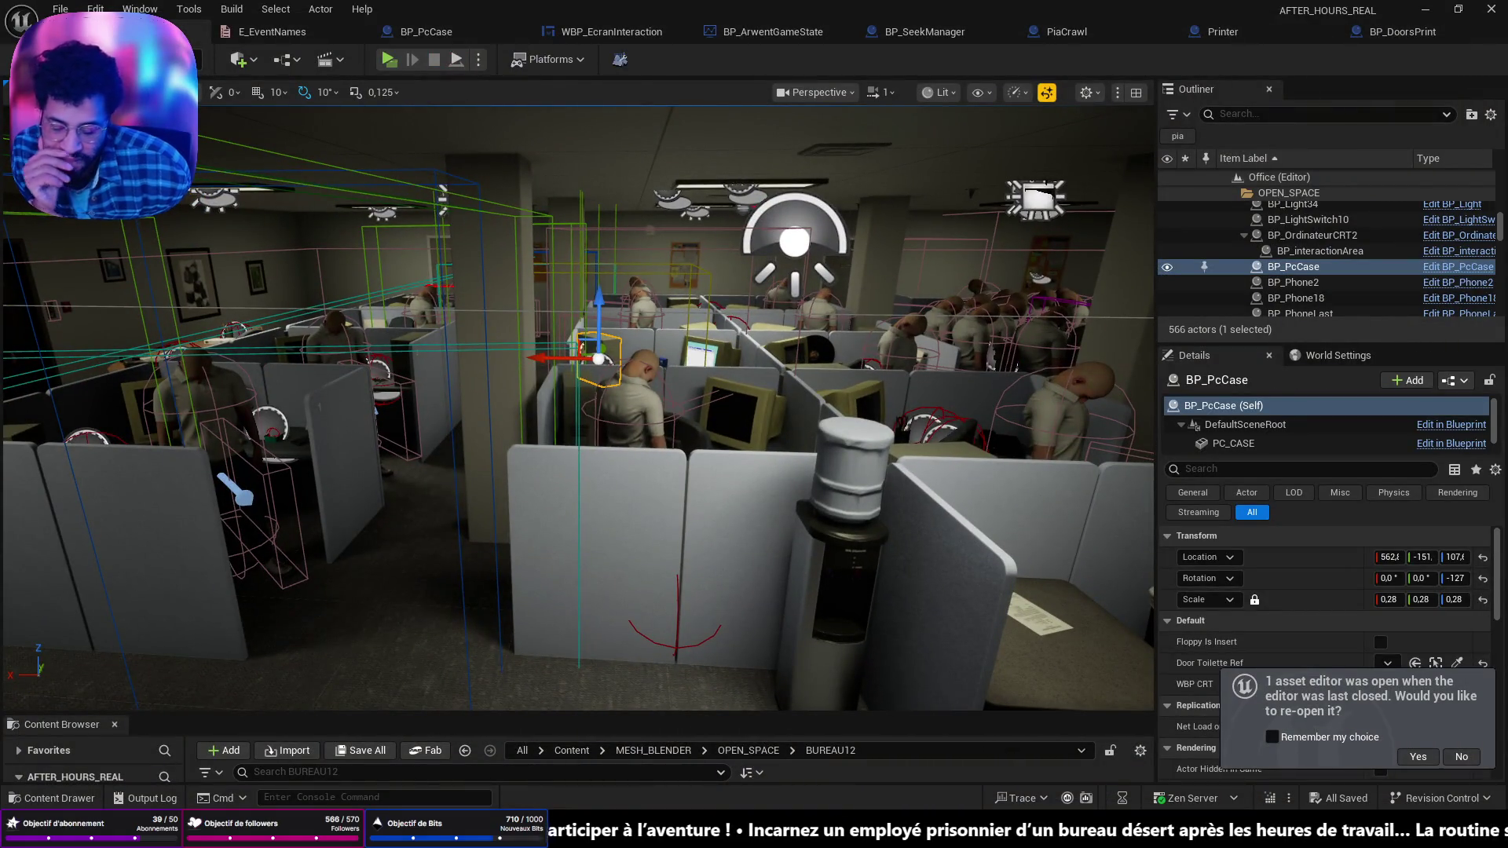
key("w")
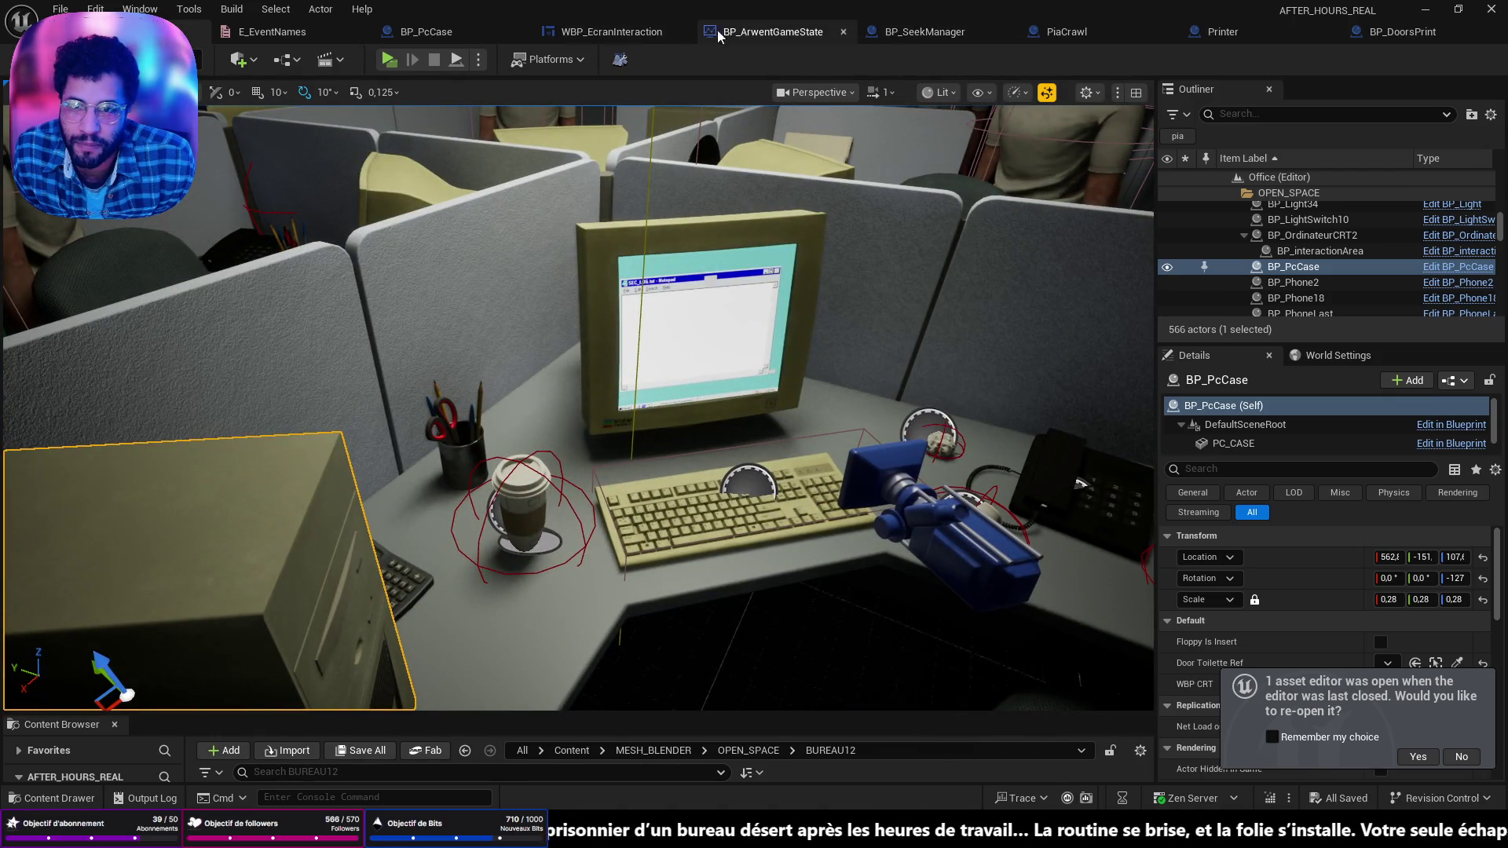
left_click(598, 31)
scroll(785, 392, "down", 3)
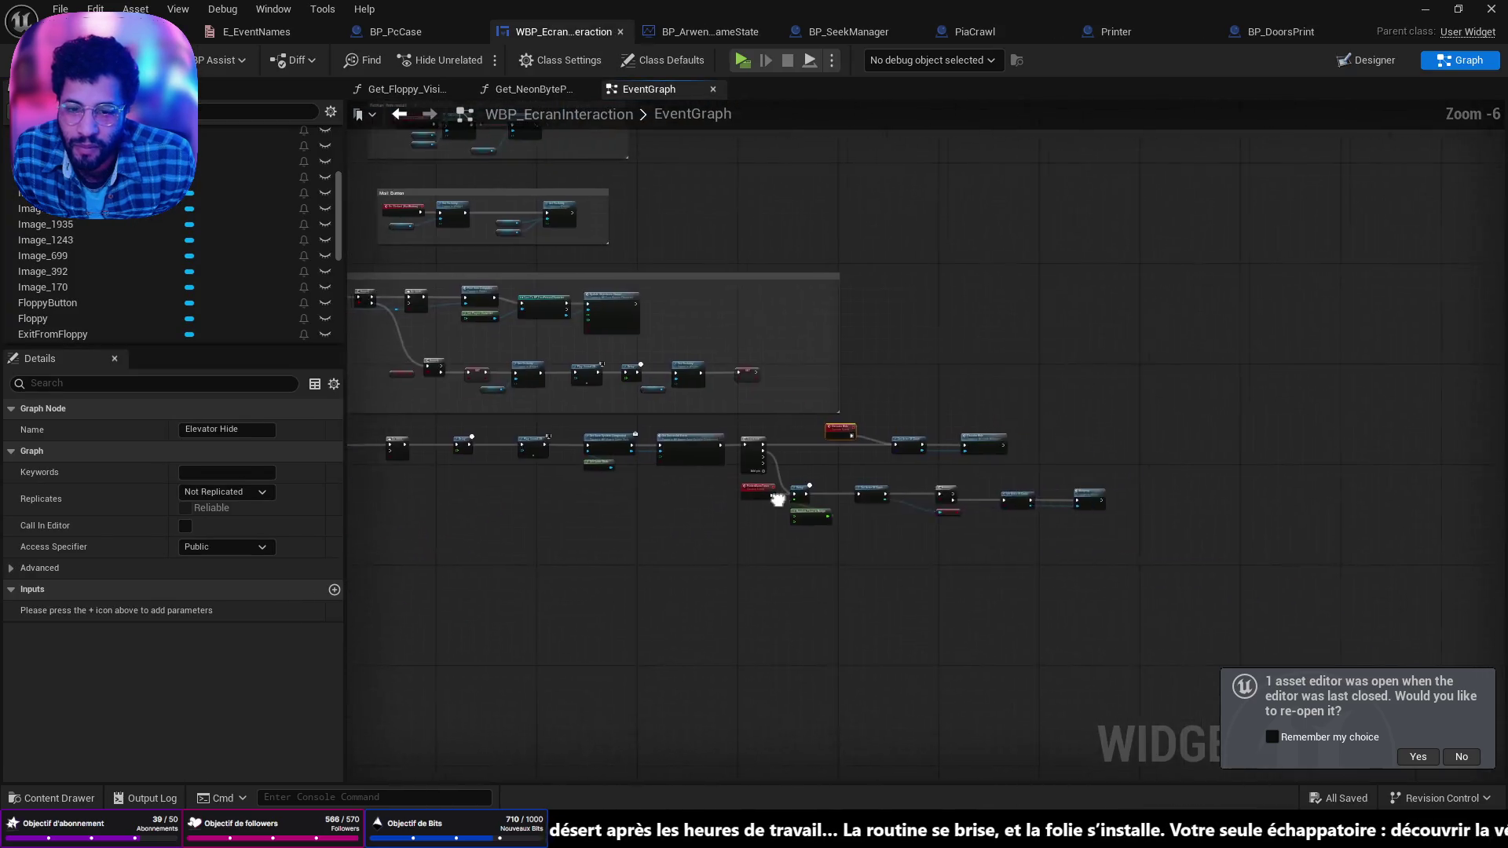
scroll(1045, 585, "up", 3)
left_click_drag(937, 542, 1052, 550)
scroll(929, 453, "up", 3)
Step: Inspect the FLOPPY_INSERTED and ELEVATOR_HIDE_DONE Get Successful Event checks and the Elevator Hide node
left_click(929, 453)
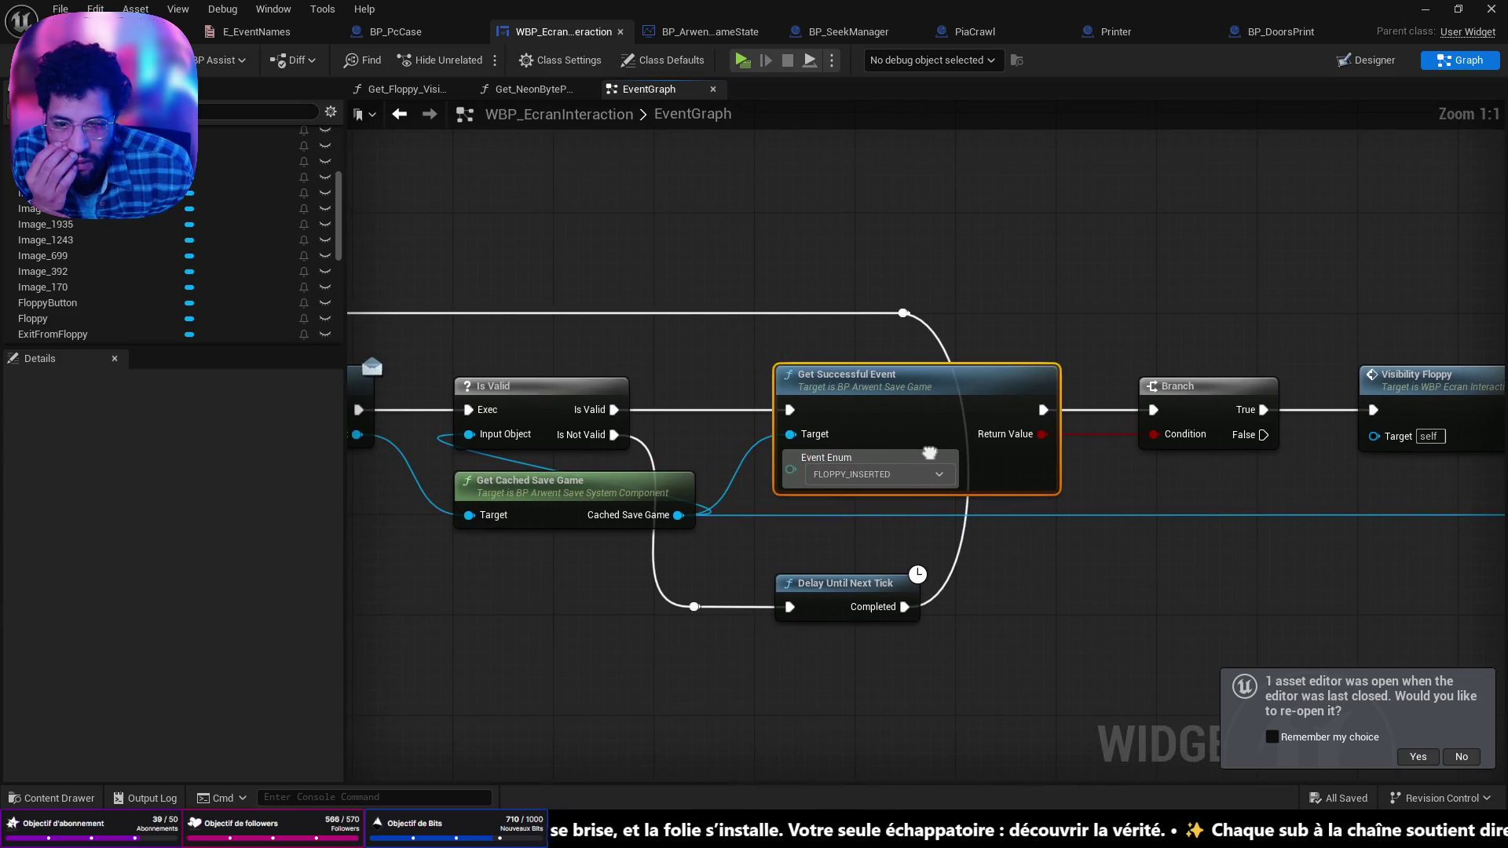
mouse_move(929, 453)
left_mouse_down()
mouse_move(1050, 469)
mouse_move(266, 362)
left_mouse_up()
mouse_move(1192, 434)
left_mouse_down()
mouse_move(829, 455)
mouse_move(692, 445)
left_mouse_up()
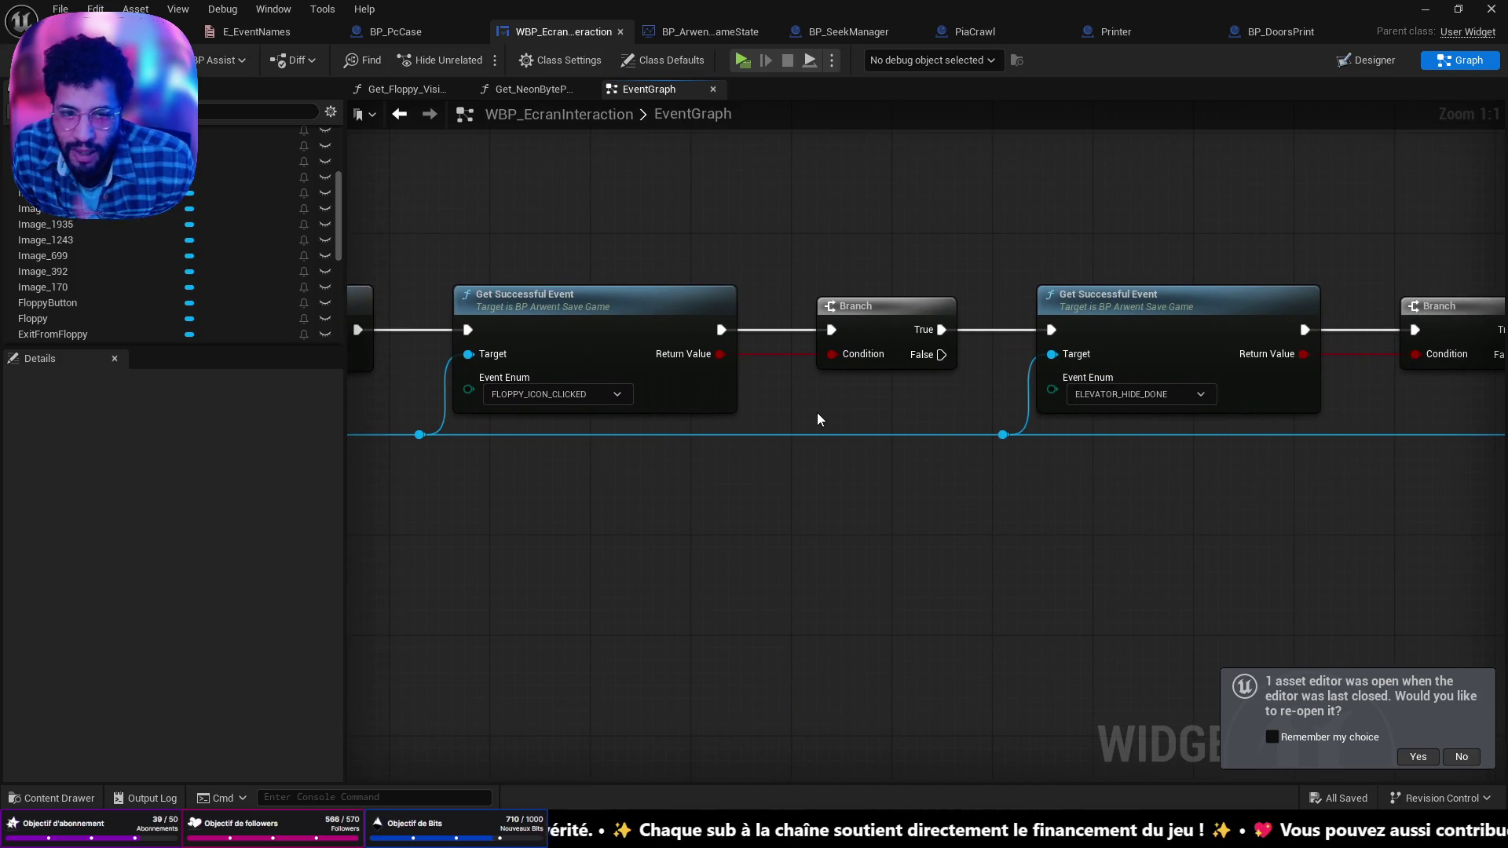
left_click(1013, 392)
mouse_move(1013, 393)
left_mouse_down()
mouse_move(552, 383)
mouse_move(1095, 386)
mouse_move(596, 342)
mouse_move(940, 388)
mouse_move(353, 313)
mouse_move(376, 329)
left_mouse_up()
scroll(542, 341, "down", 2)
left_click_drag(542, 340, 943, 405)
Step: Center the graph on the FloppyButton and ExitFromFloppy click handlers
mouse_move(1043, 388)
left_mouse_down()
mouse_move(710, 377)
mouse_move(1019, 367)
left_mouse_up()
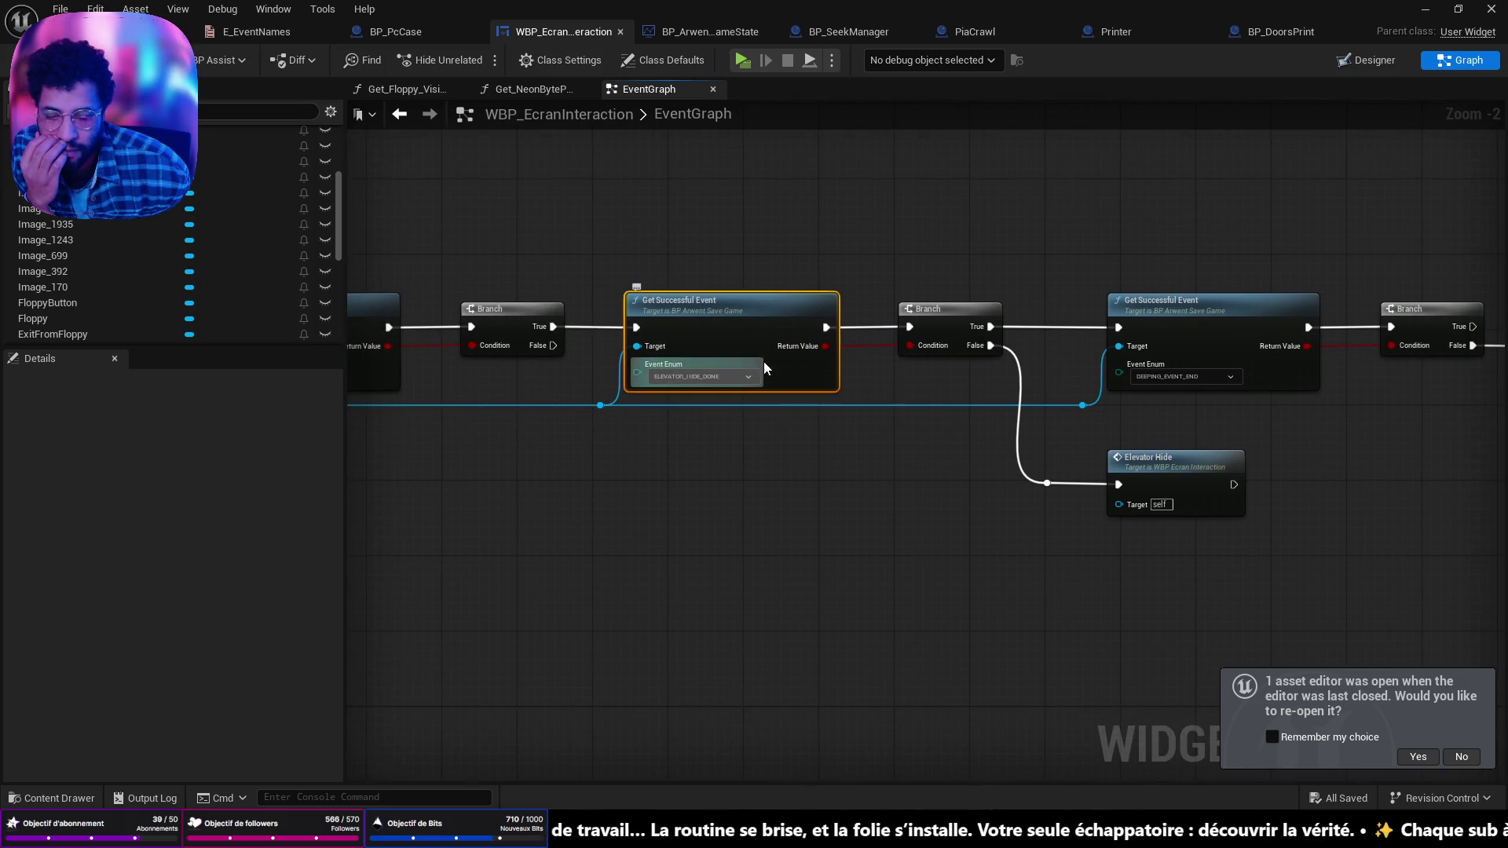
scroll(691, 579, "down", 3)
mouse_move(817, 482)
left_mouse_down()
mouse_move(877, 262)
mouse_move(895, 529)
mouse_move(906, 440)
mouse_move(719, 485)
left_mouse_up()
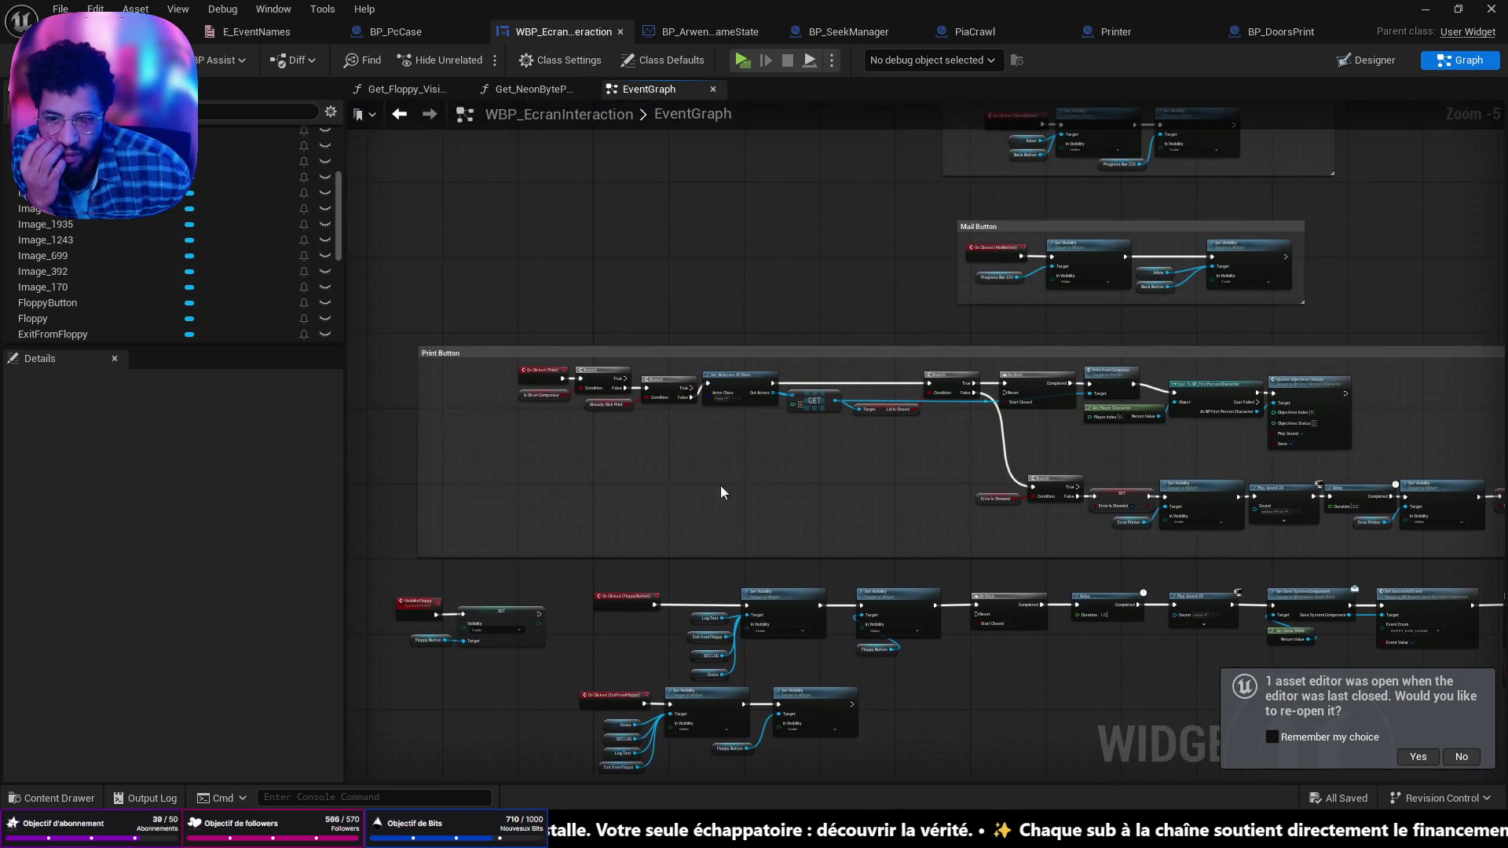
scroll(720, 440, "up", 4)
scroll(785, 471, "down", 3)
left_click_drag(778, 528, 999, 524)
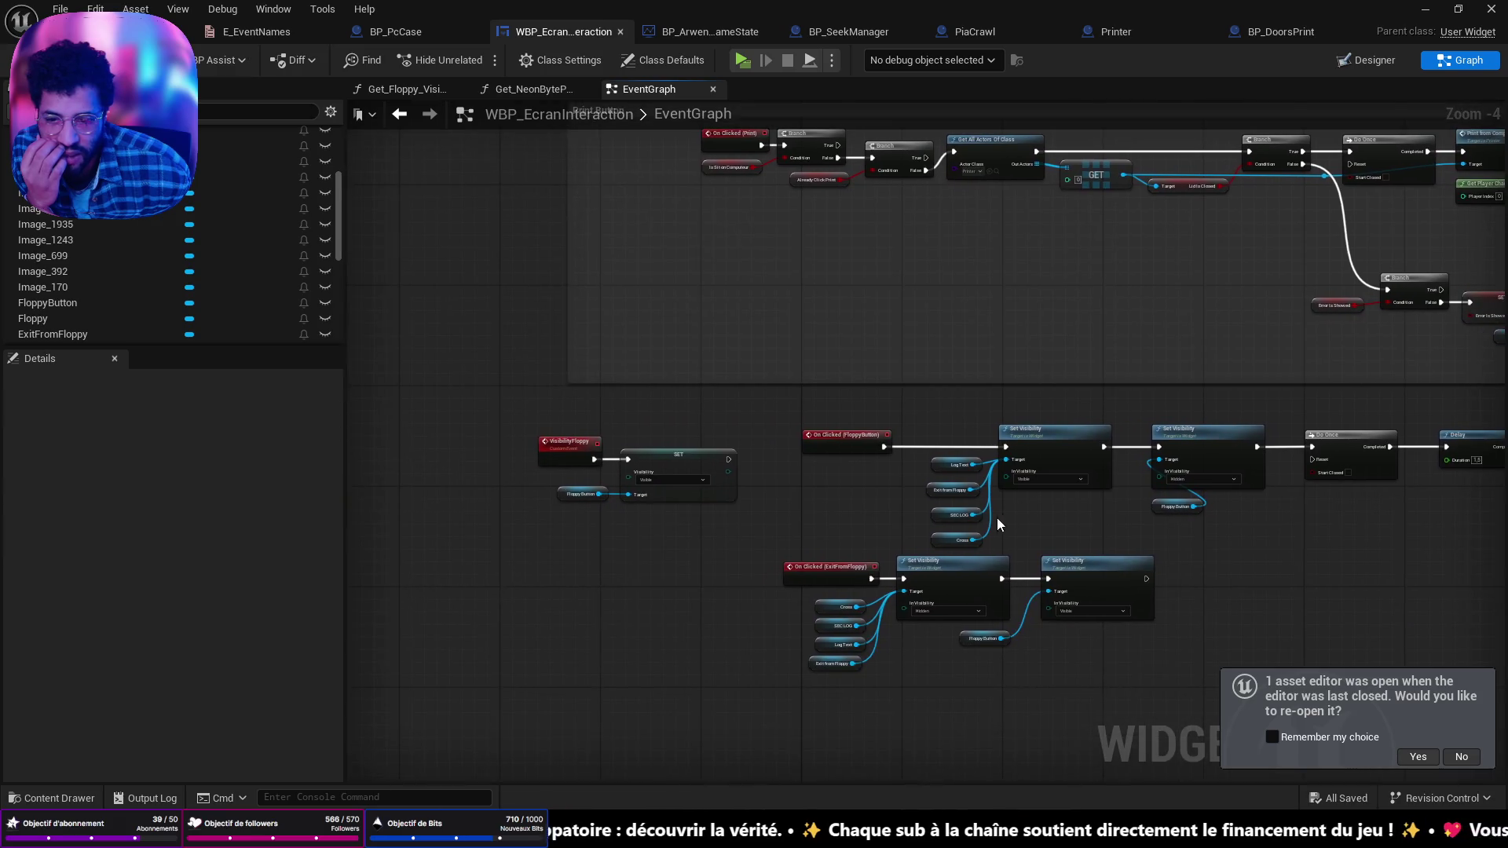
scroll(935, 590, "up", 4)
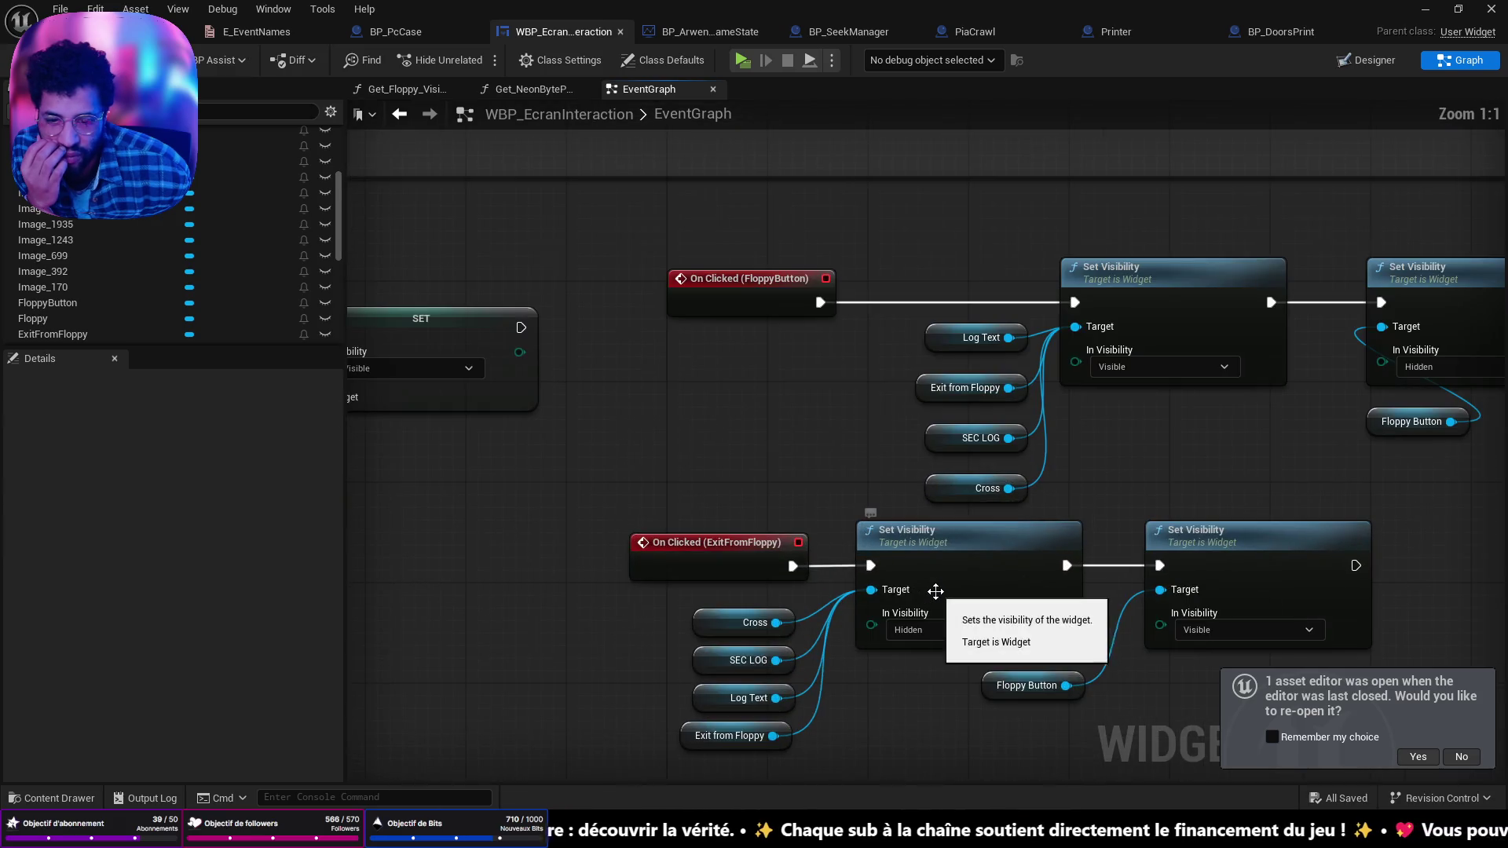
left_click(969, 394)
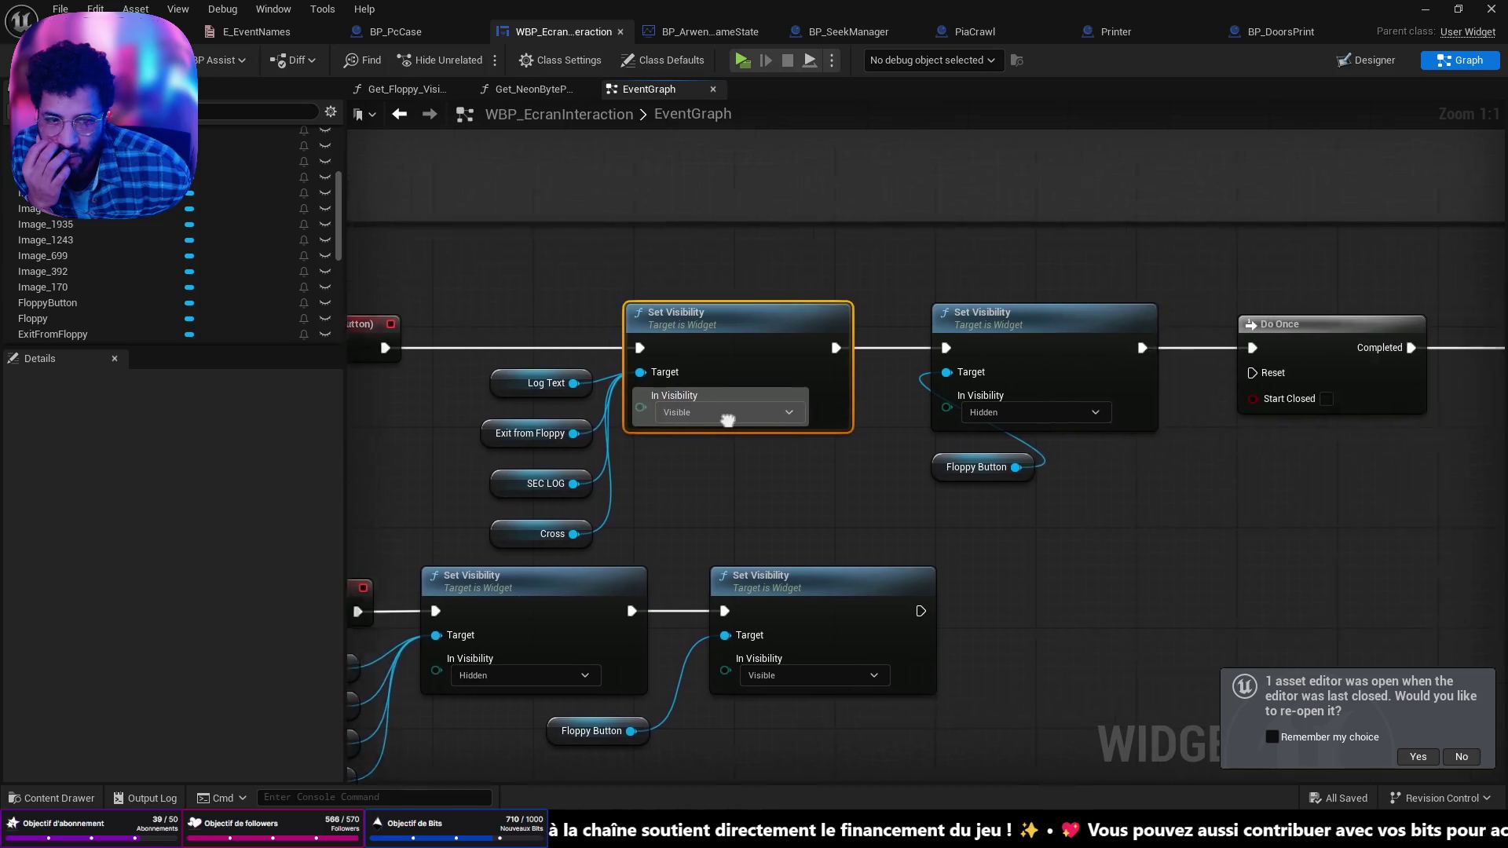
key("ctrl+z")
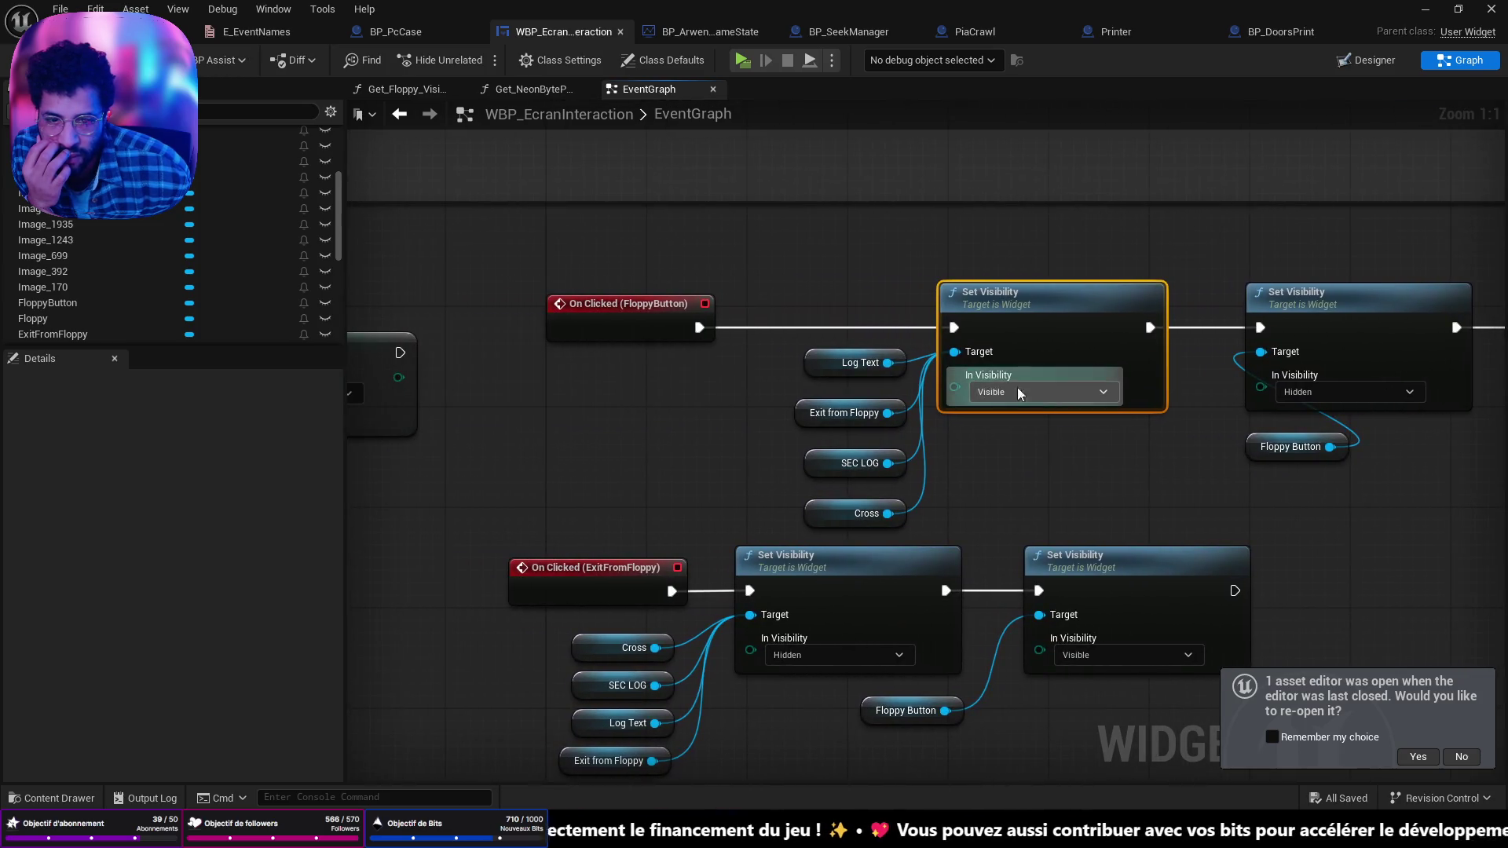
Step: Move On Clicked (FloppyButton) left, wire a new Branch node after it, and return to the level
left_click_drag(601, 304, 498, 304)
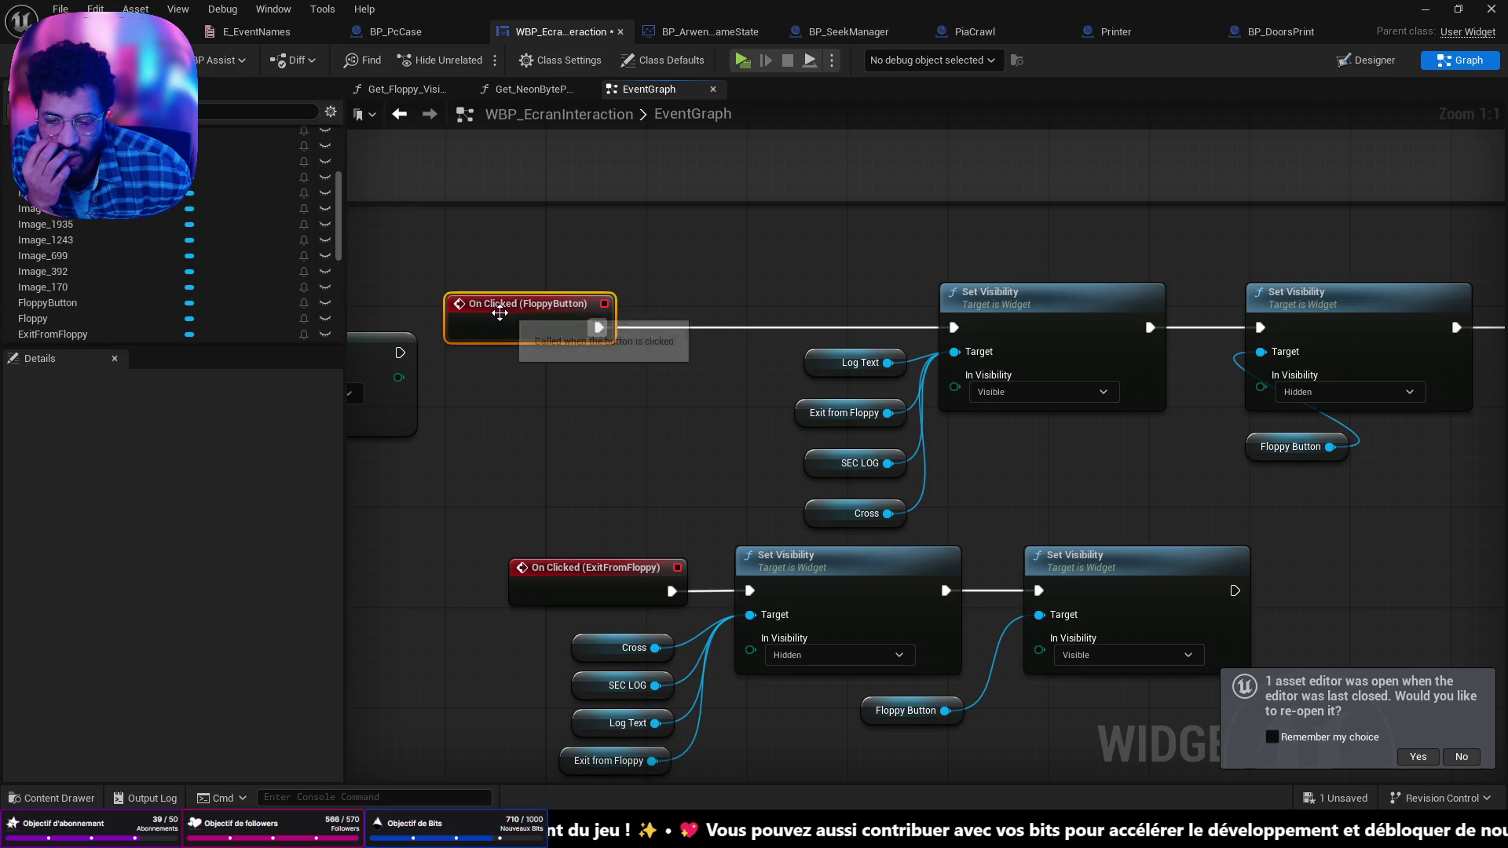
mouse_move(598, 328)
left_mouse_down()
mouse_move(667, 322)
mouse_move(673, 300)
left_mouse_up()
type("br")
left_click(774, 369)
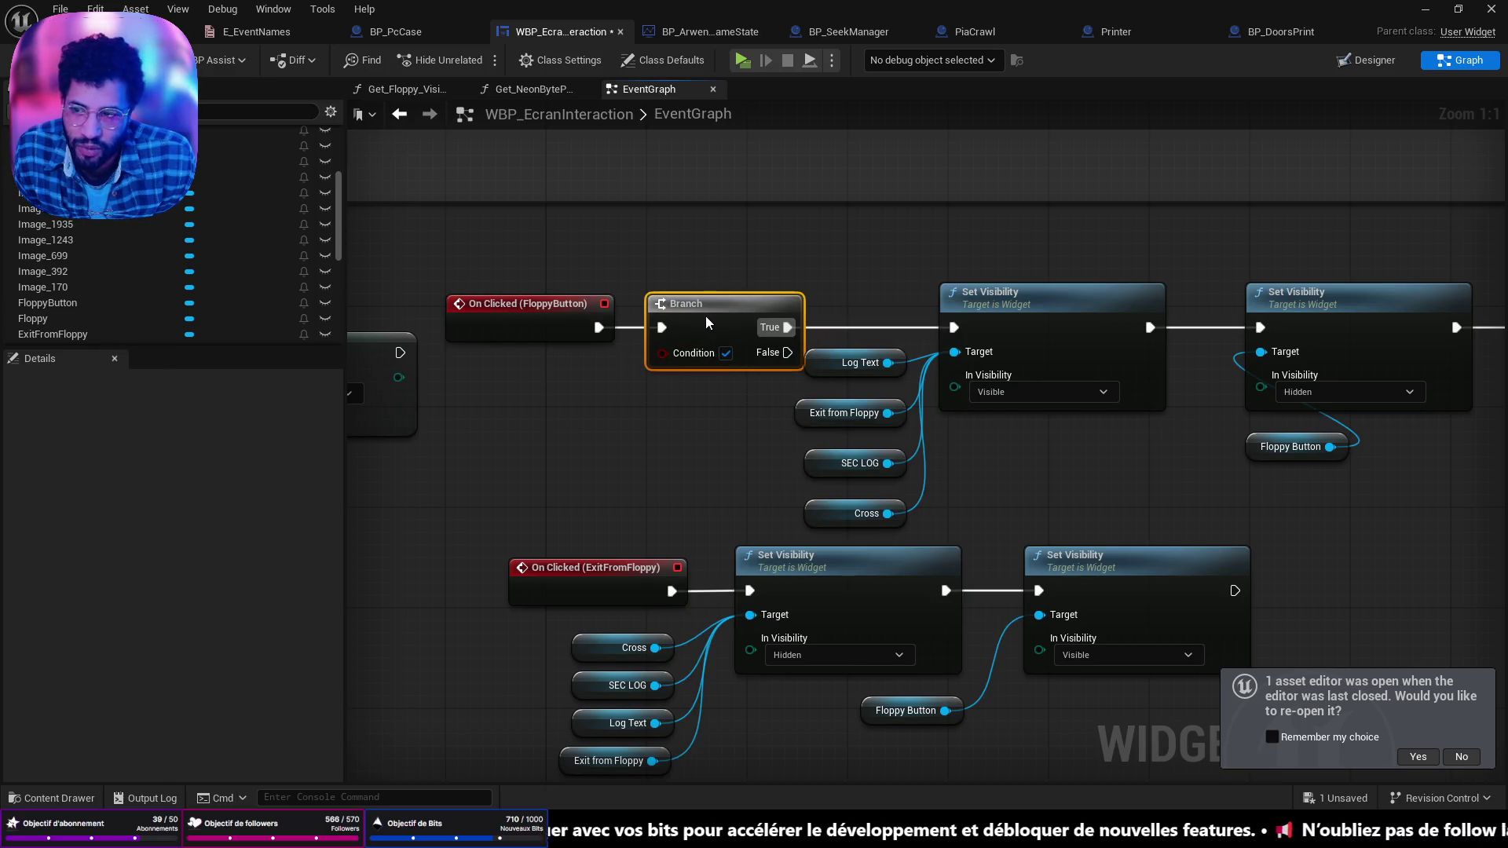
scroll(141, 294, "down", 5)
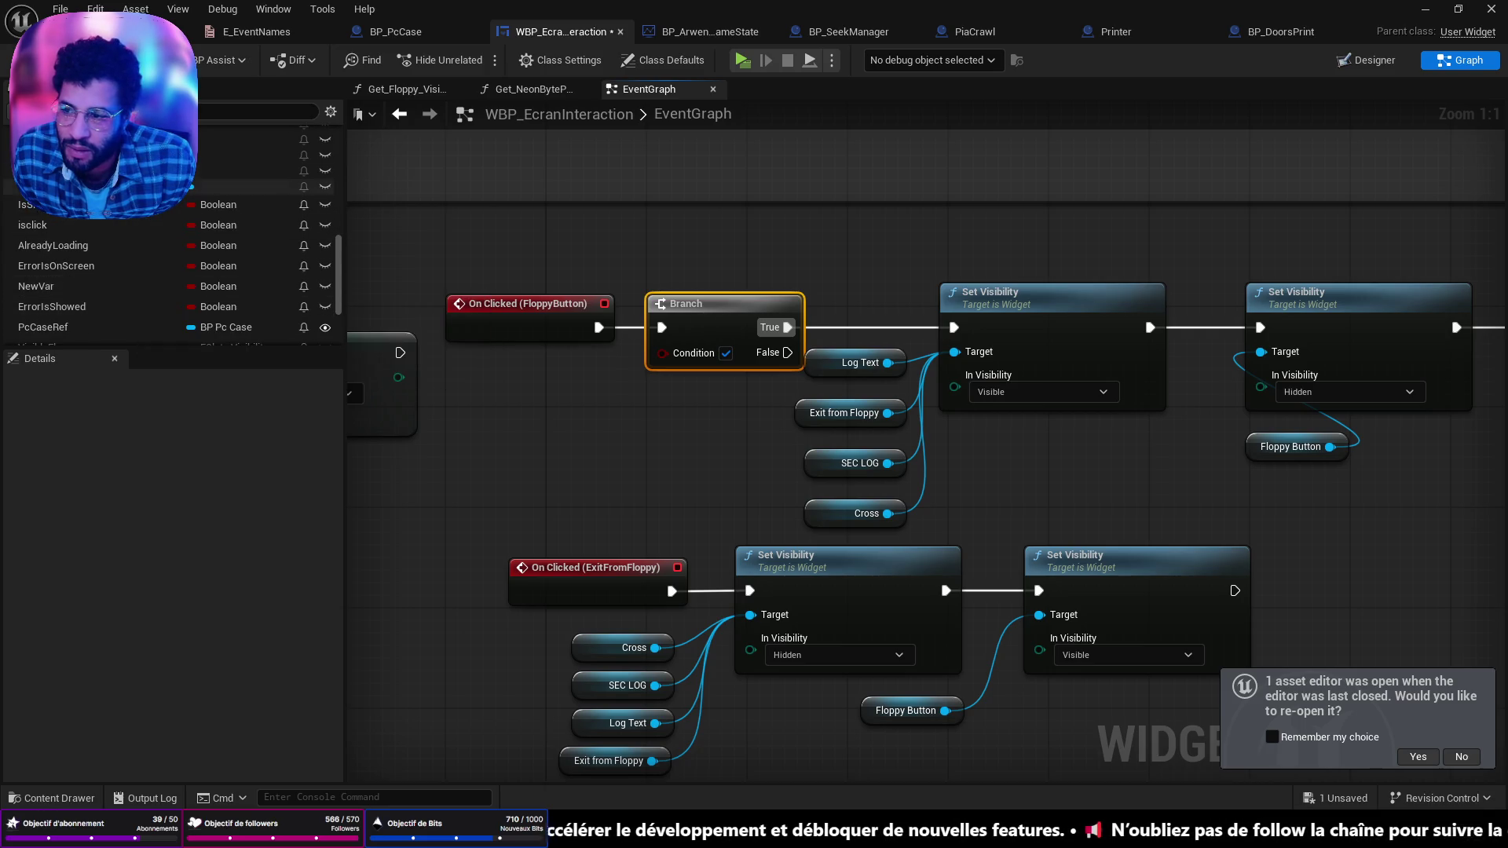
scroll(102, 245, "down", 4)
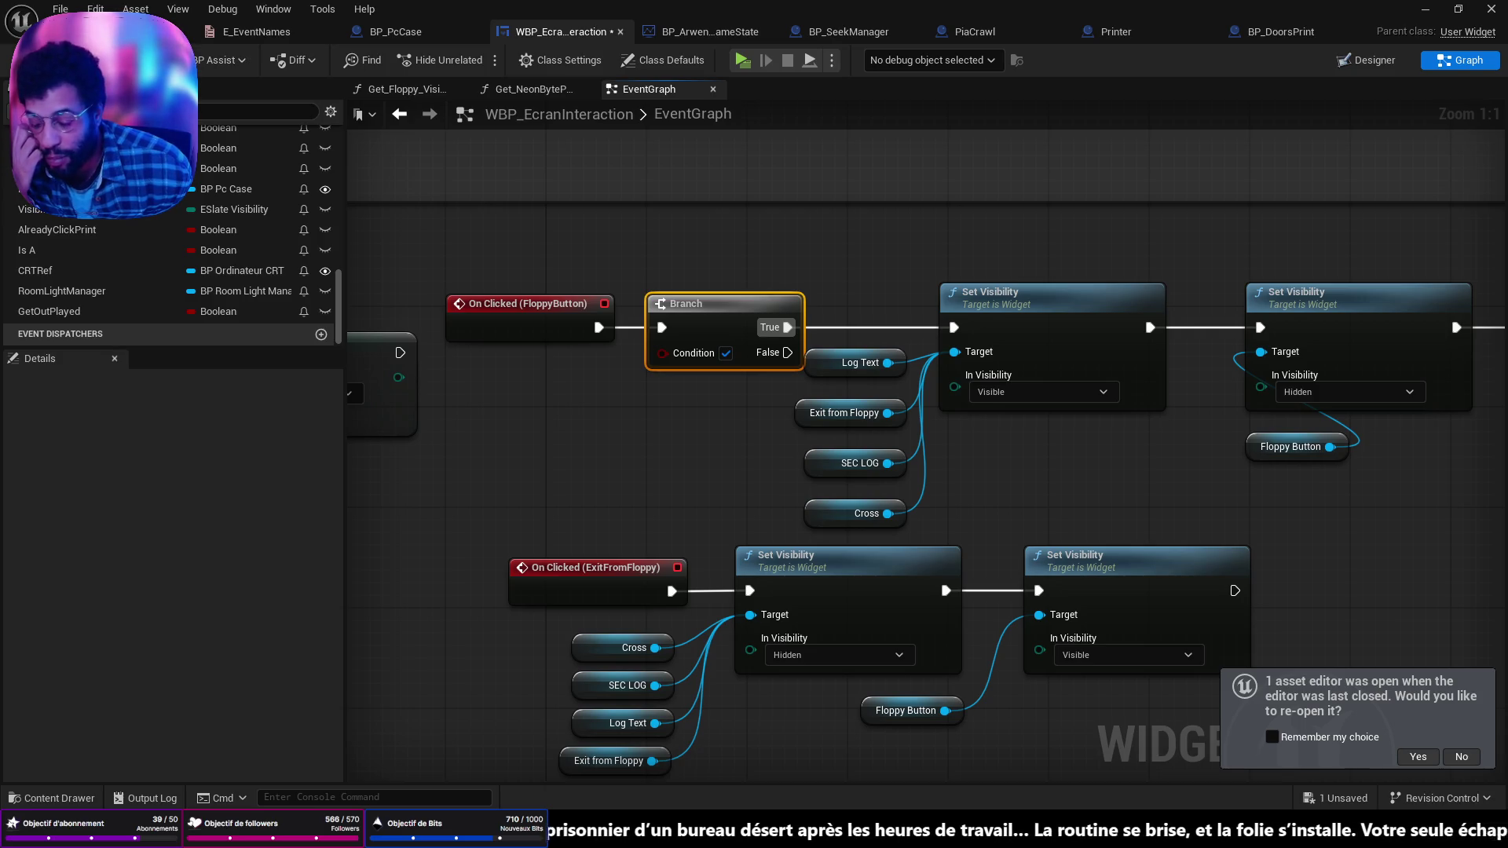
key("alt+Tab")
scroll(577, 409, "down", 10)
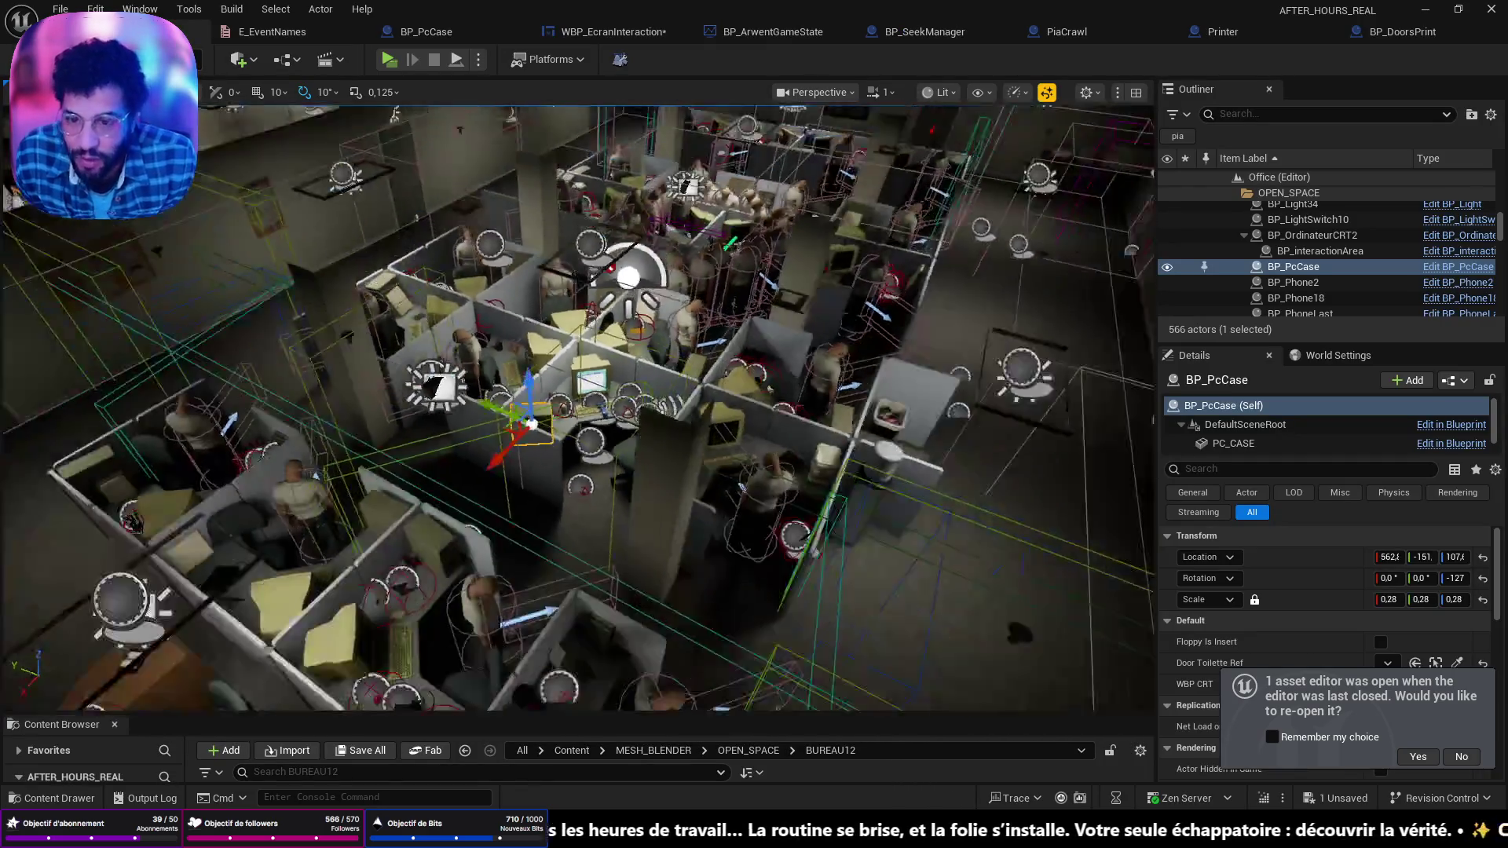
mouse_move(399, 507)
left_mouse_down()
mouse_move(399, 542)
mouse_move(399, 506)
left_mouse_up()
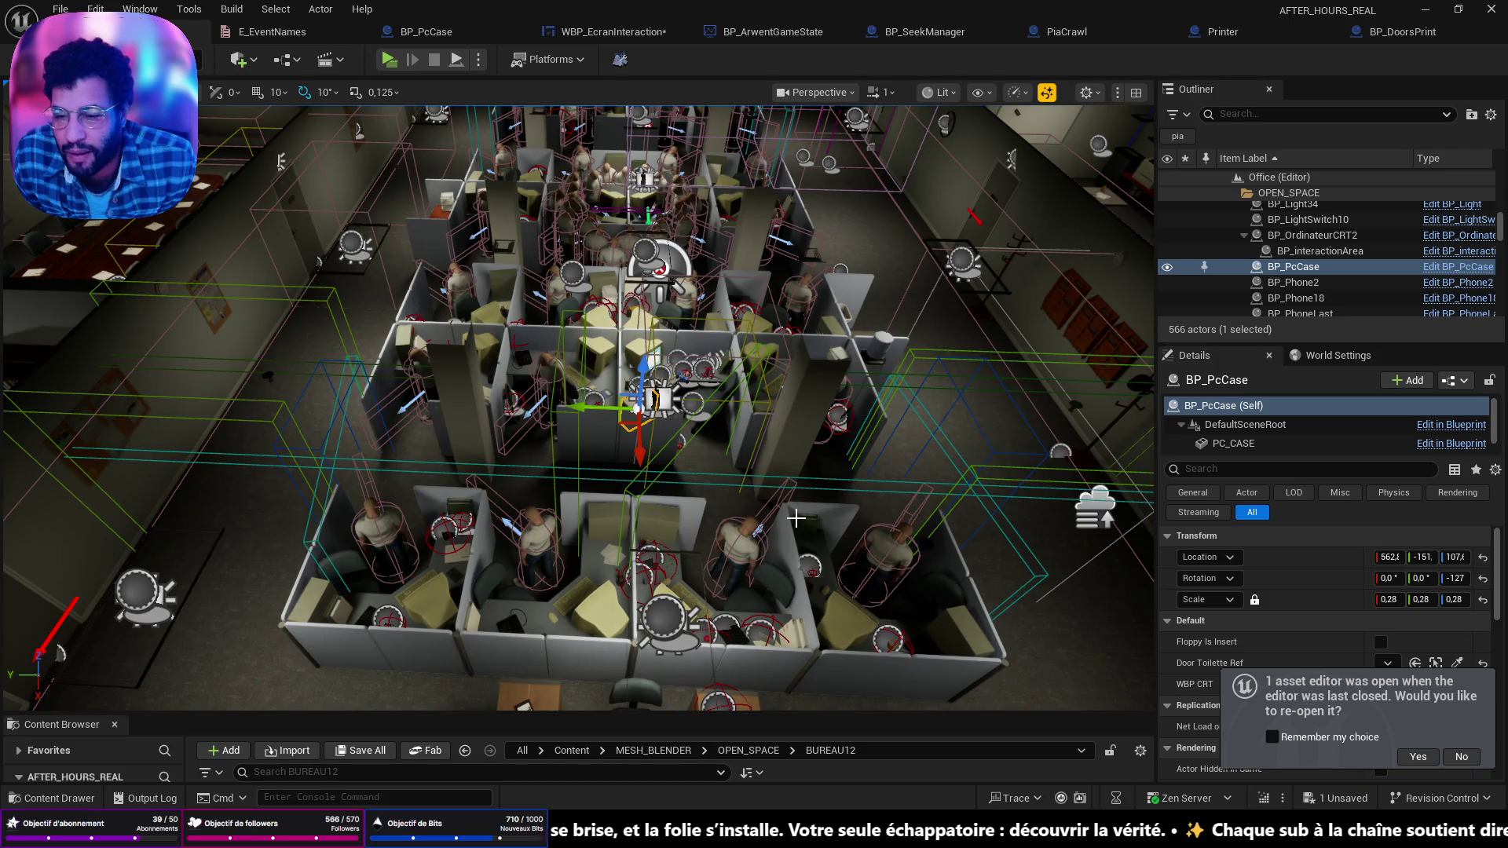
scroll(796, 518, "down", 5)
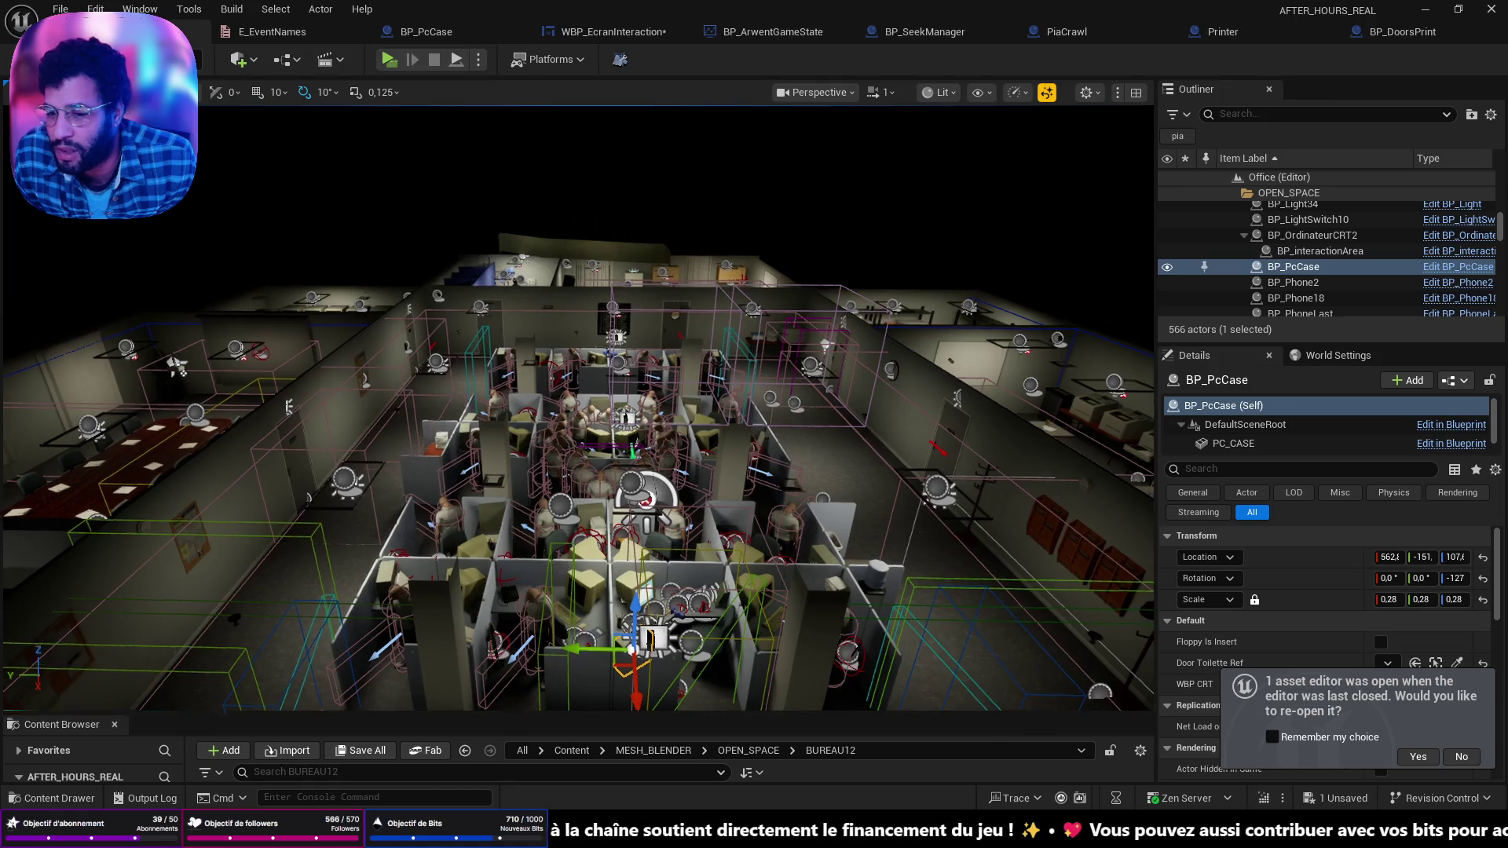
scroll(745, 311, "up", 8)
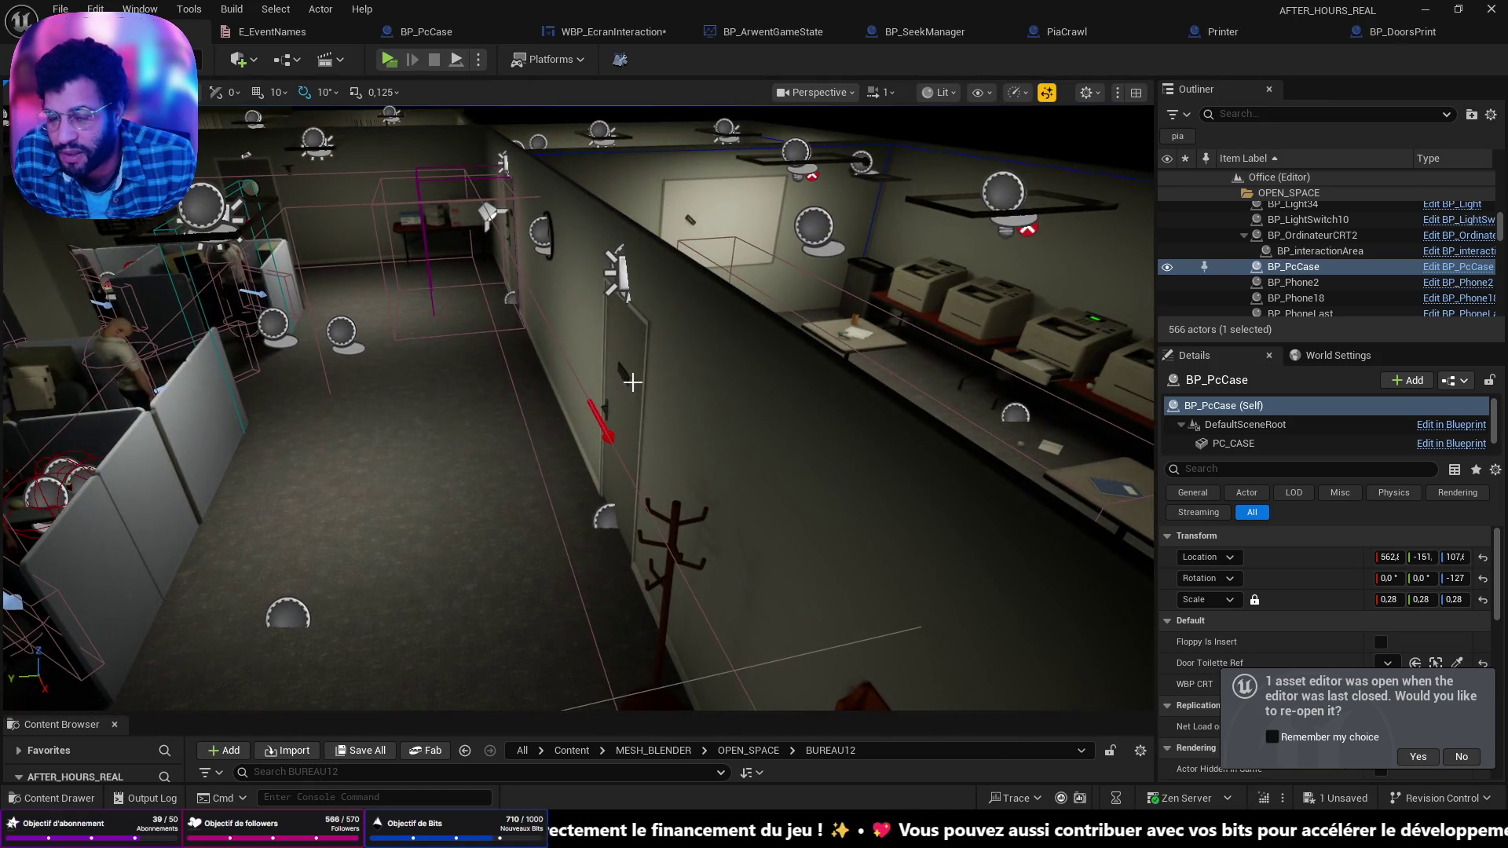
mouse_move(640, 369)
left_mouse_down()
mouse_move(596, 440)
mouse_move(549, 623)
mouse_move(447, 632)
mouse_move(446, 707)
mouse_move(799, 310)
left_mouse_up()
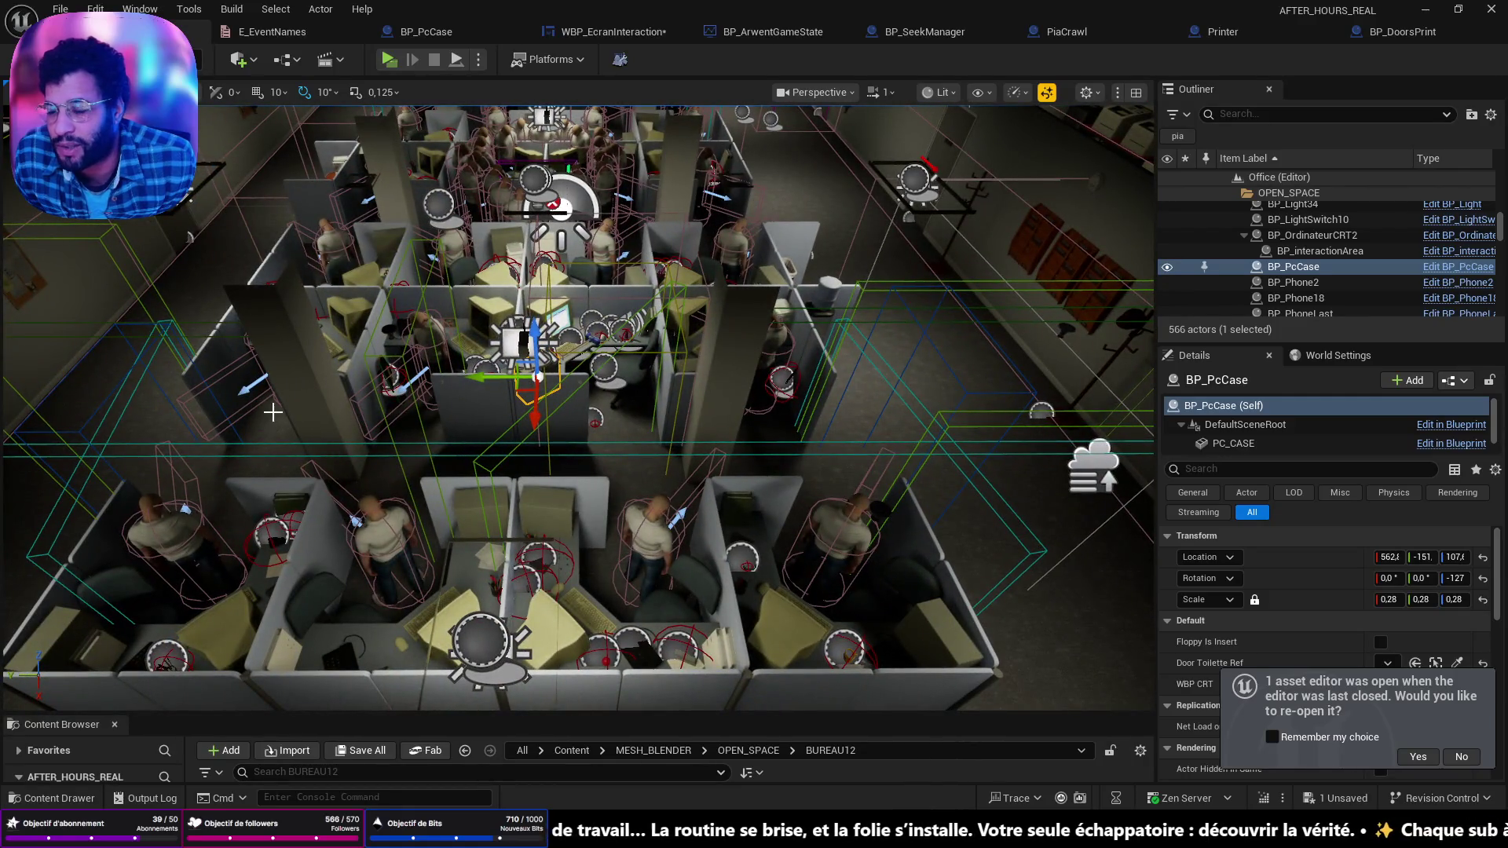
mouse_move(918, 438)
left_mouse_down()
mouse_move(563, 304)
mouse_move(276, 382)
left_mouse_up()
left_click_drag(973, 379, 454, 434)
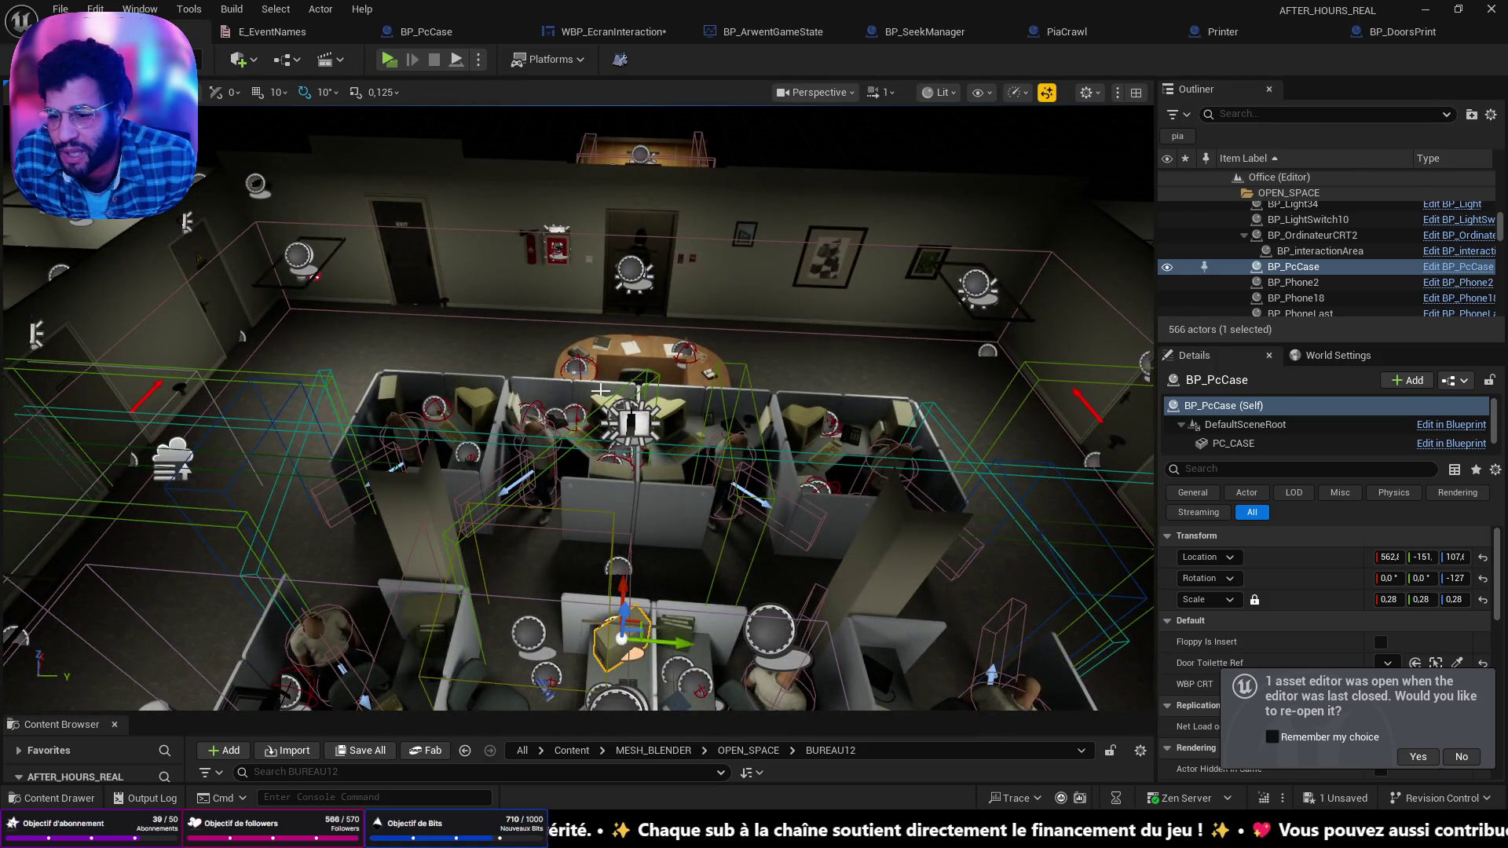
left_click_drag(586, 391, 494, 369)
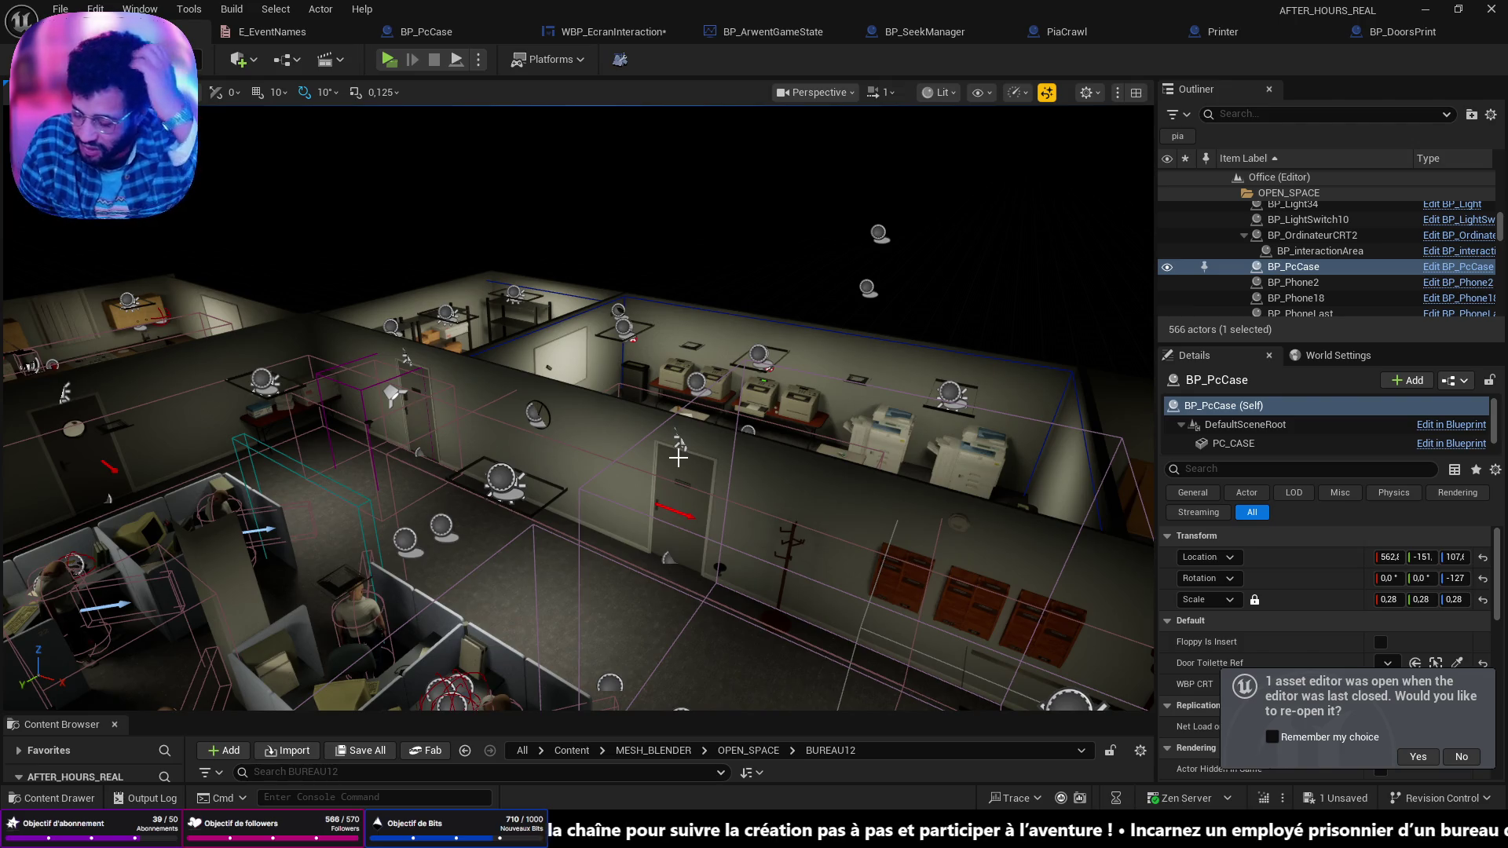
key("f")
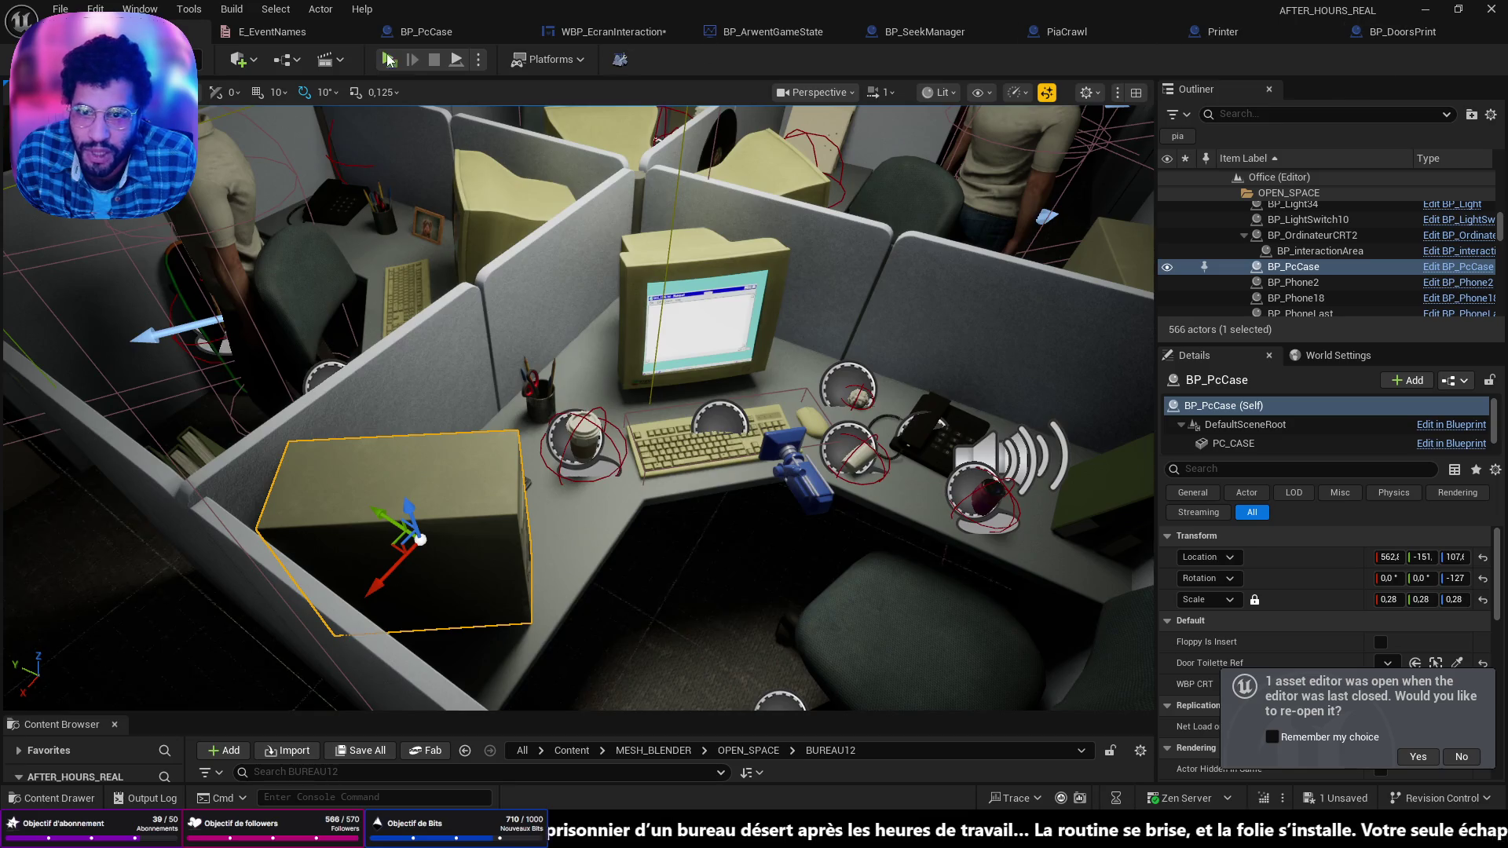
left_click(653, 41)
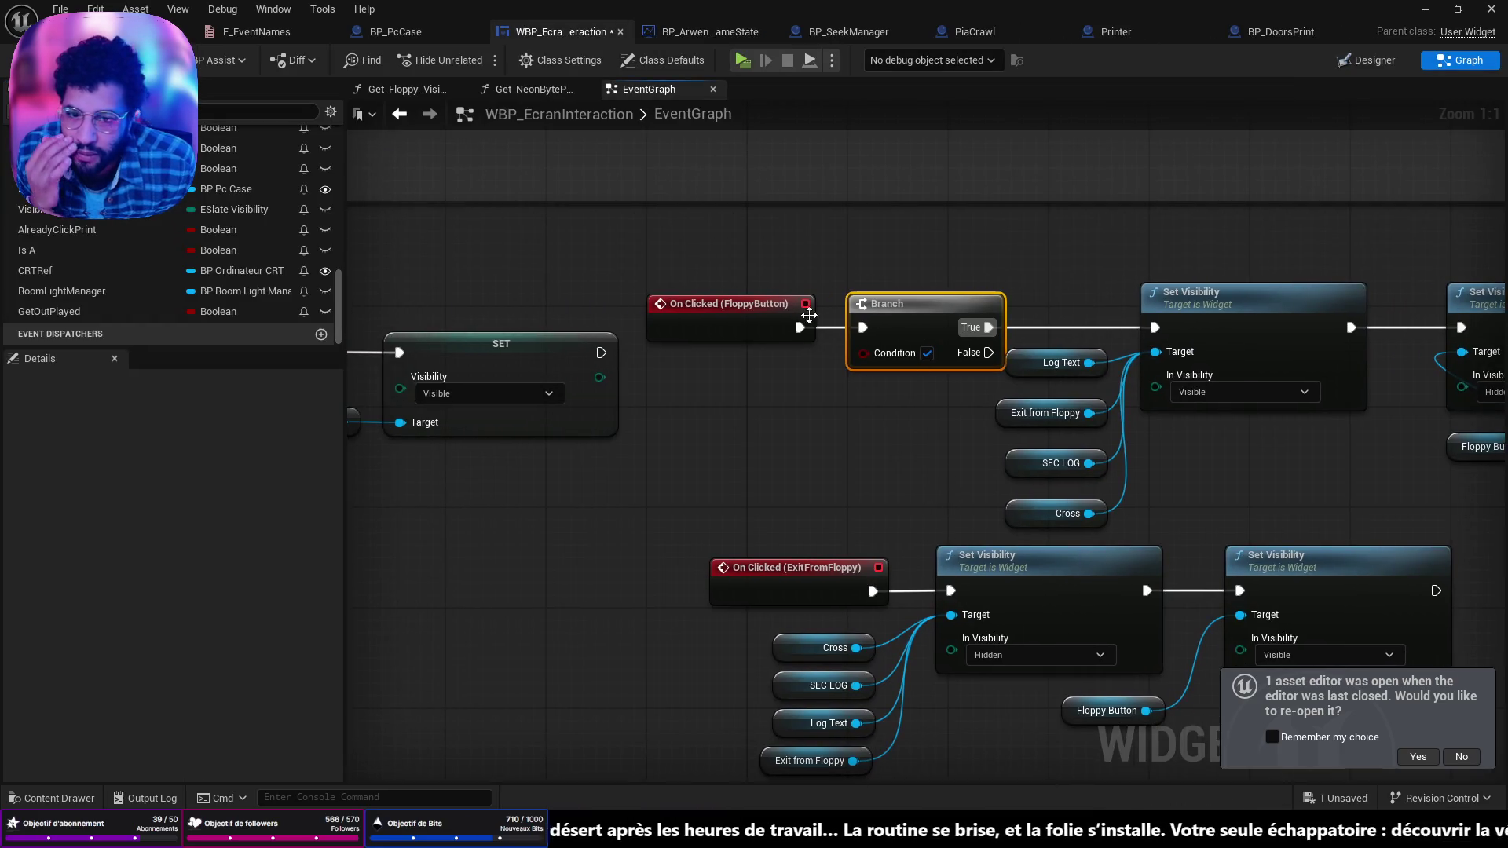
left_click_drag(957, 381, 956, 379)
left_click_drag(914, 322, 864, 322)
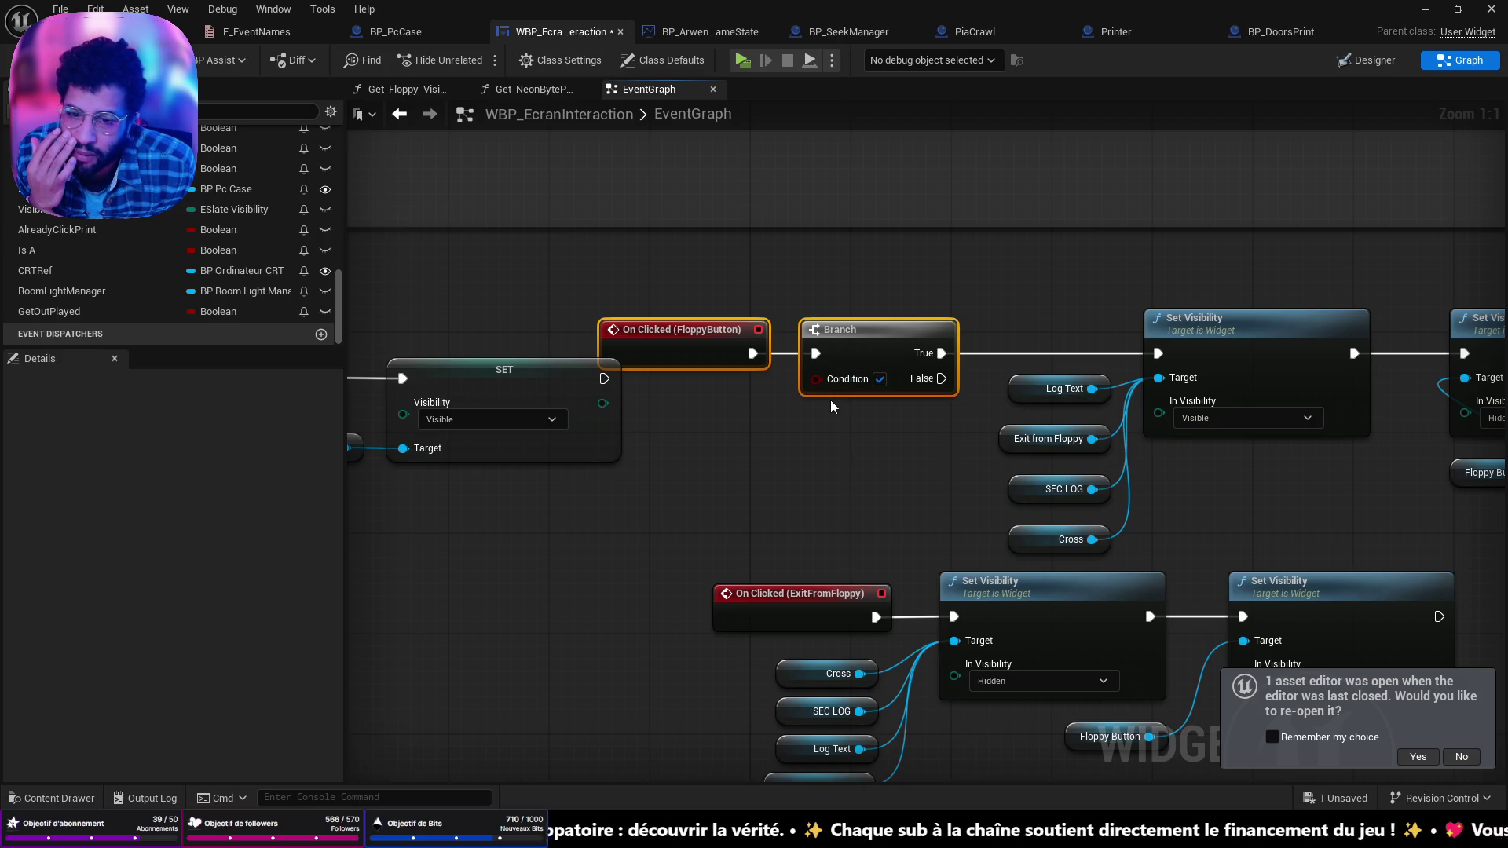
mouse_move(856, 399)
left_mouse_down()
mouse_move(317, 369)
mouse_move(904, 397)
mouse_move(554, 367)
mouse_move(259, 371)
left_mouse_up()
scroll(540, 368, "down", 3)
left_click_drag(786, 369, 346, 360)
mouse_move(1335, 369)
left_mouse_down()
mouse_move(353, 424)
mouse_move(330, 440)
mouse_move(707, 315)
left_mouse_up()
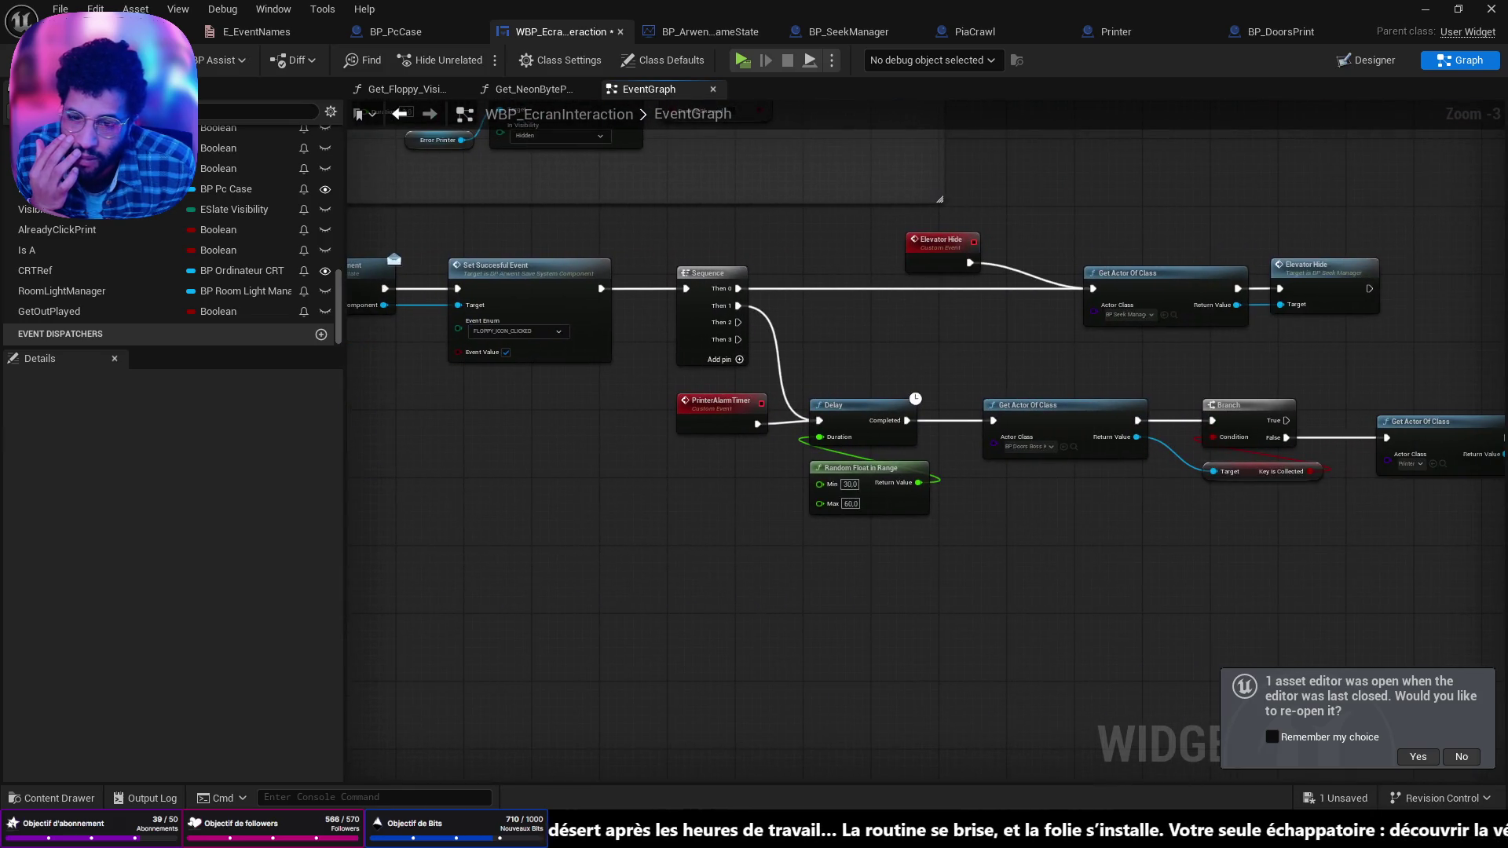
mouse_move(550, 550)
left_mouse_down()
mouse_move(559, 485)
mouse_move(912, 421)
left_mouse_up()
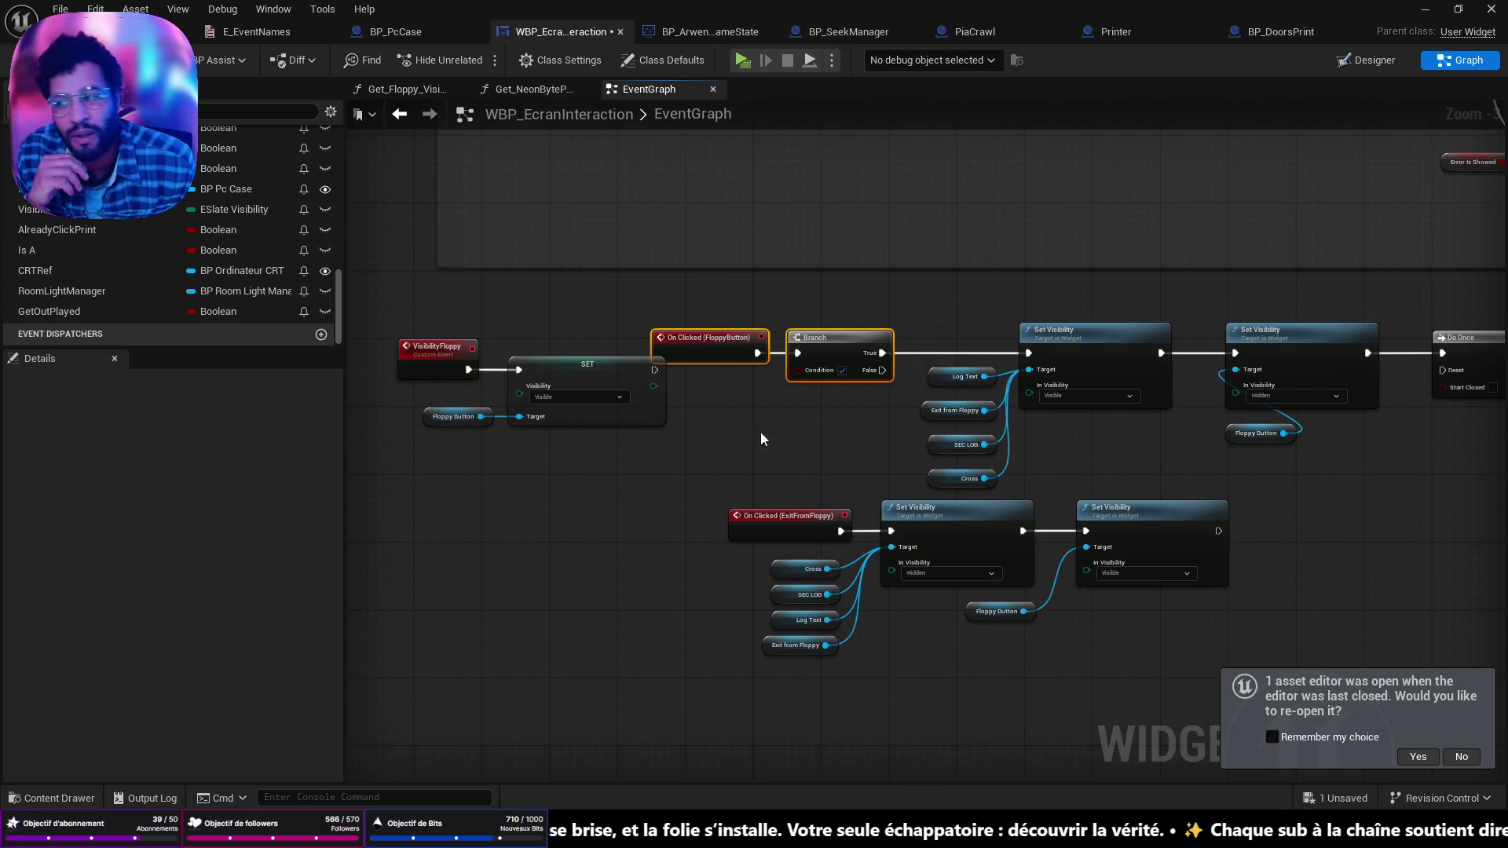
left_click_drag(616, 470, 755, 479)
left_click_drag(817, 438, 422, 385)
left_click_drag(727, 374, 437, 374)
right_click(651, 516)
type("get game")
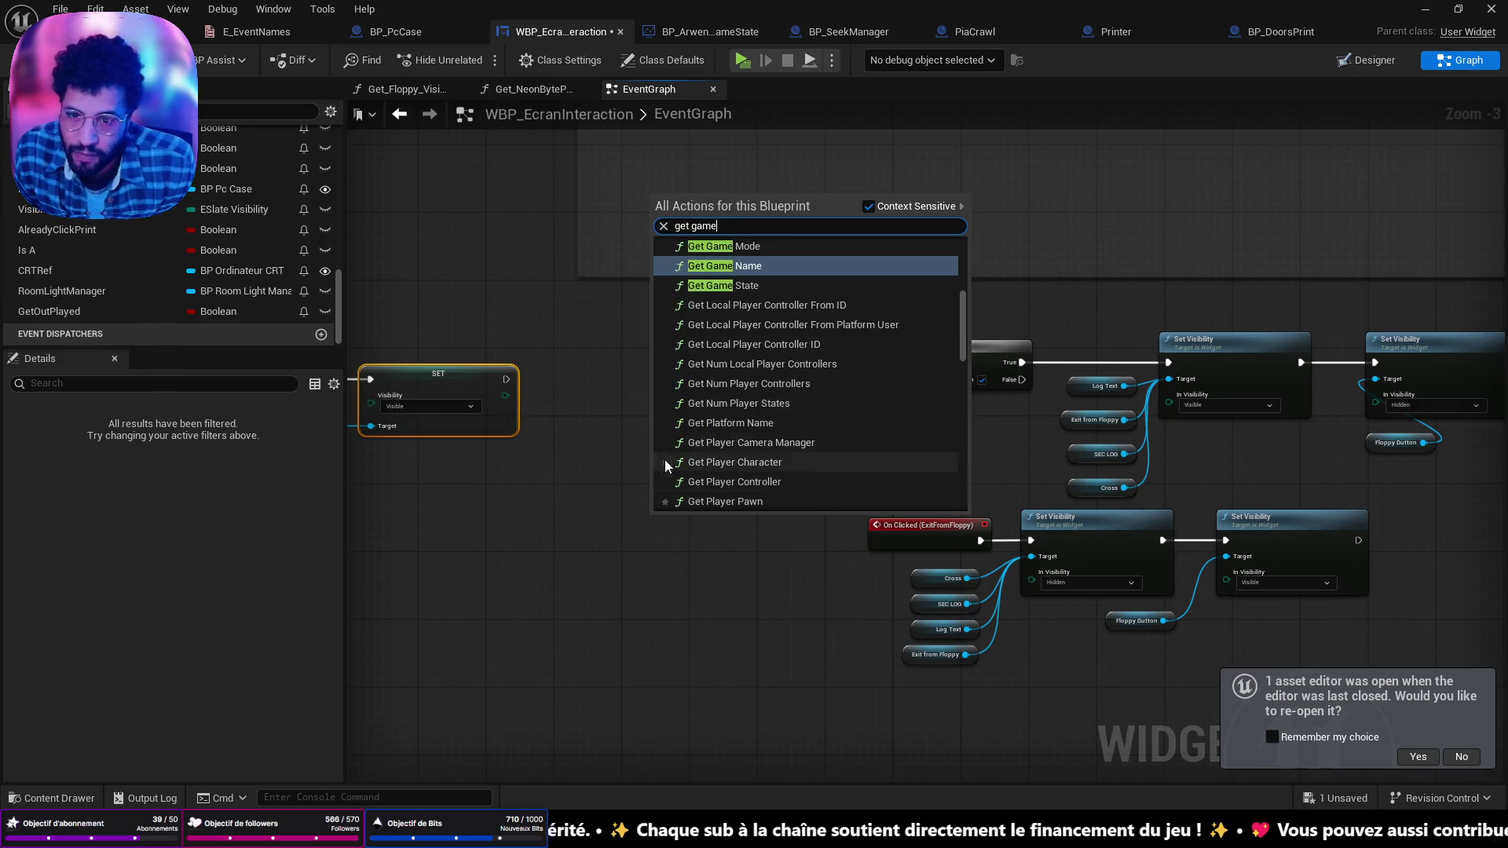
left_click(671, 563)
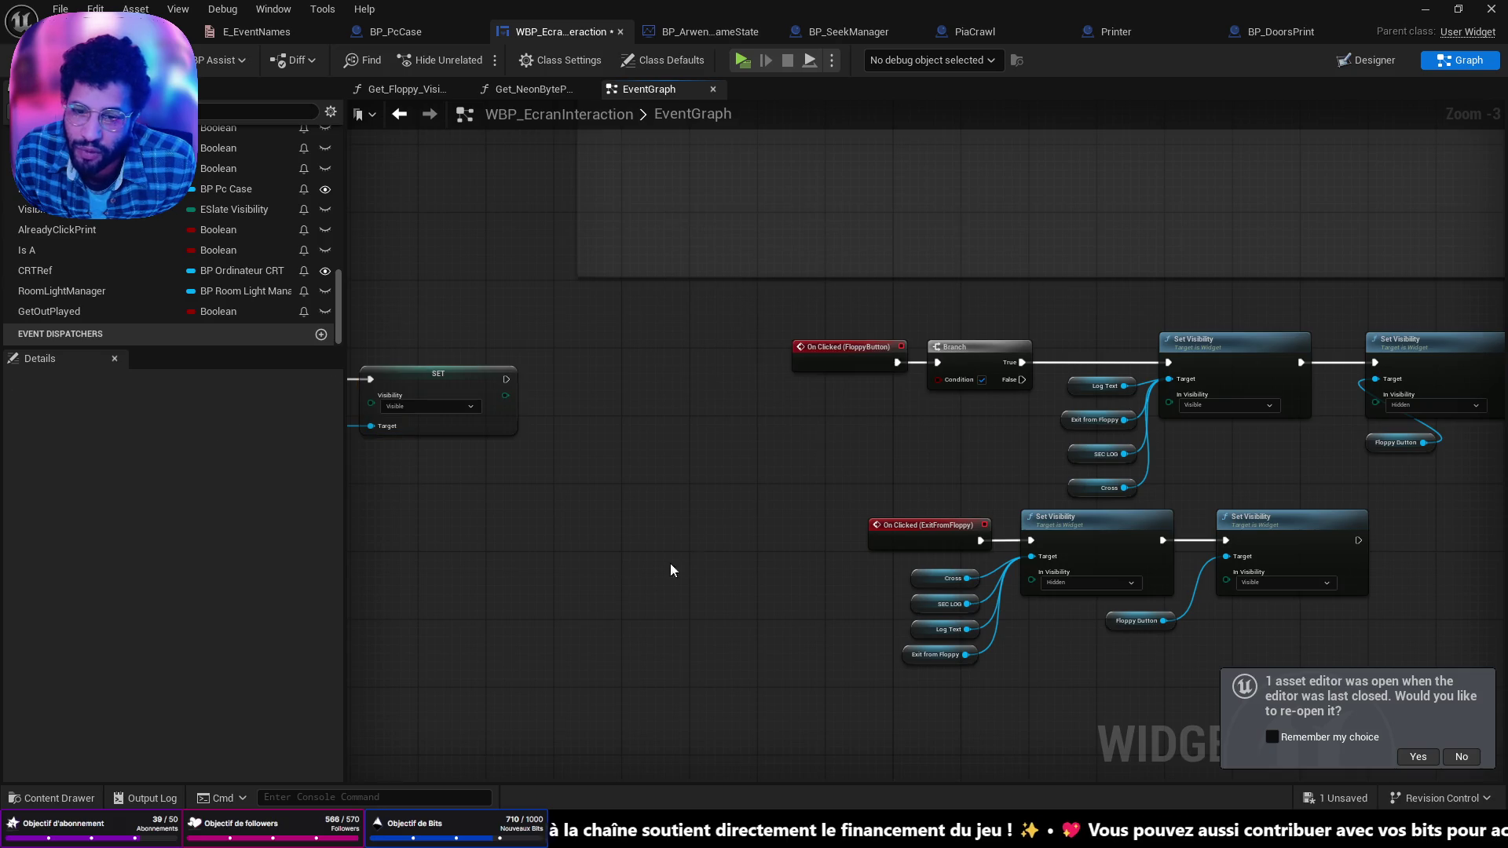
scroll(272, 164, "up", 10)
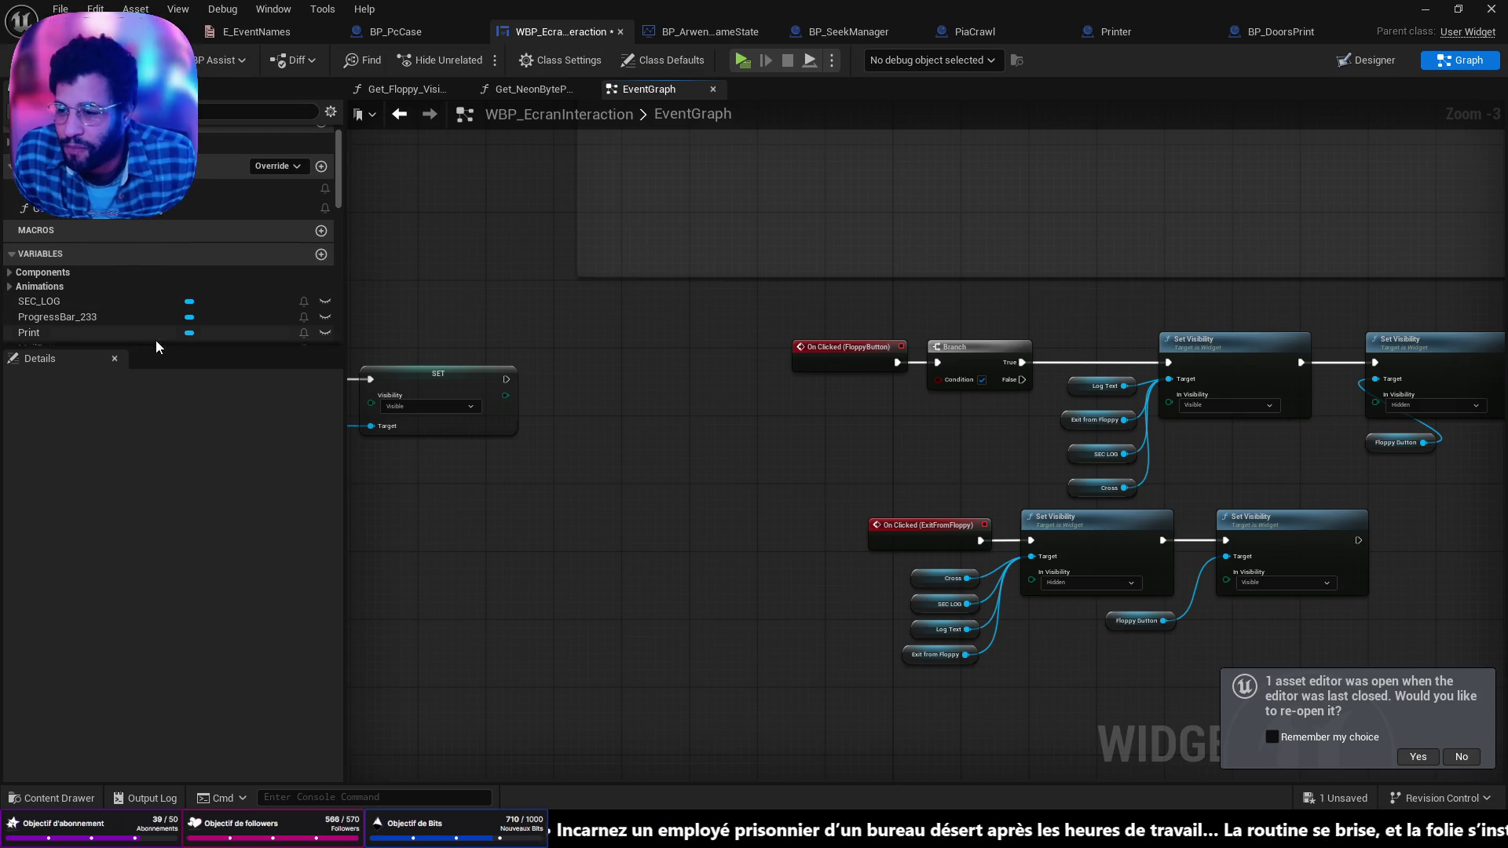
Step: Open the My Blueprint Add list and close it without adding anything
scroll(178, 275, "down", 10)
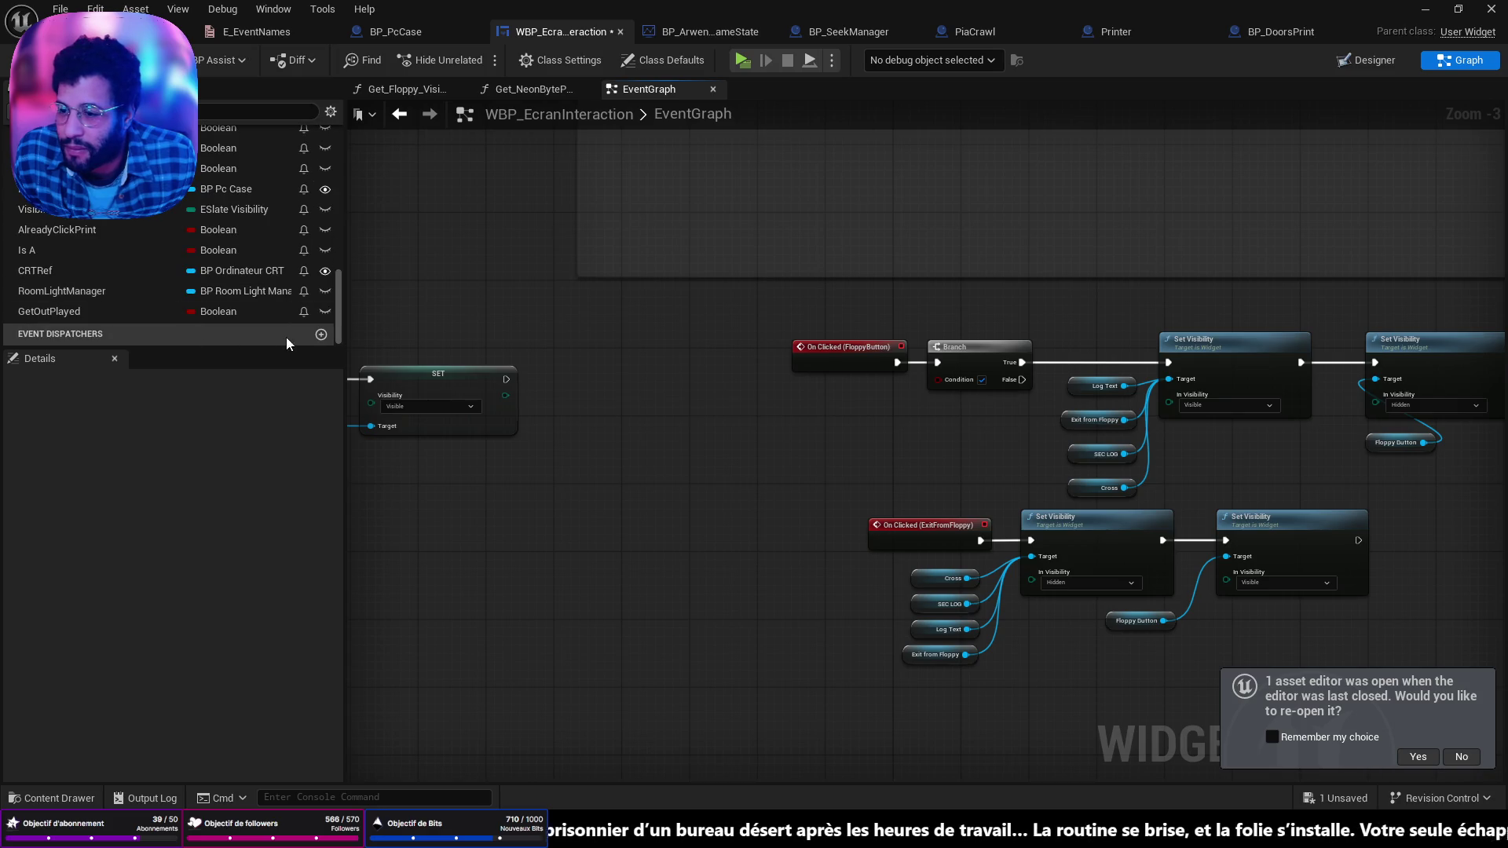
scroll(308, 193, "up", 3)
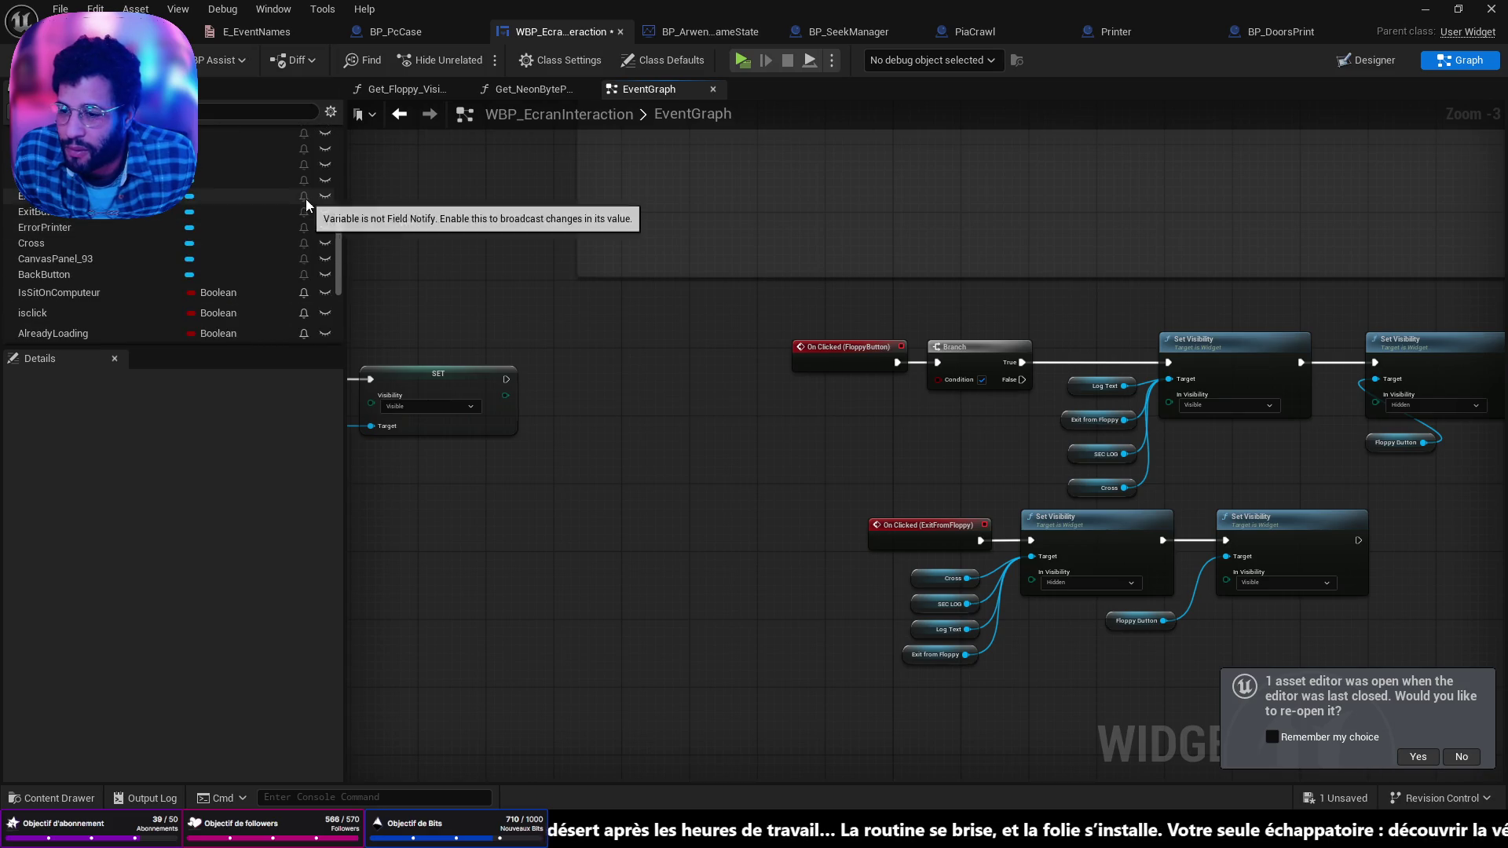
scroll(173, 236, "up", 3)
left_click(31, 111)
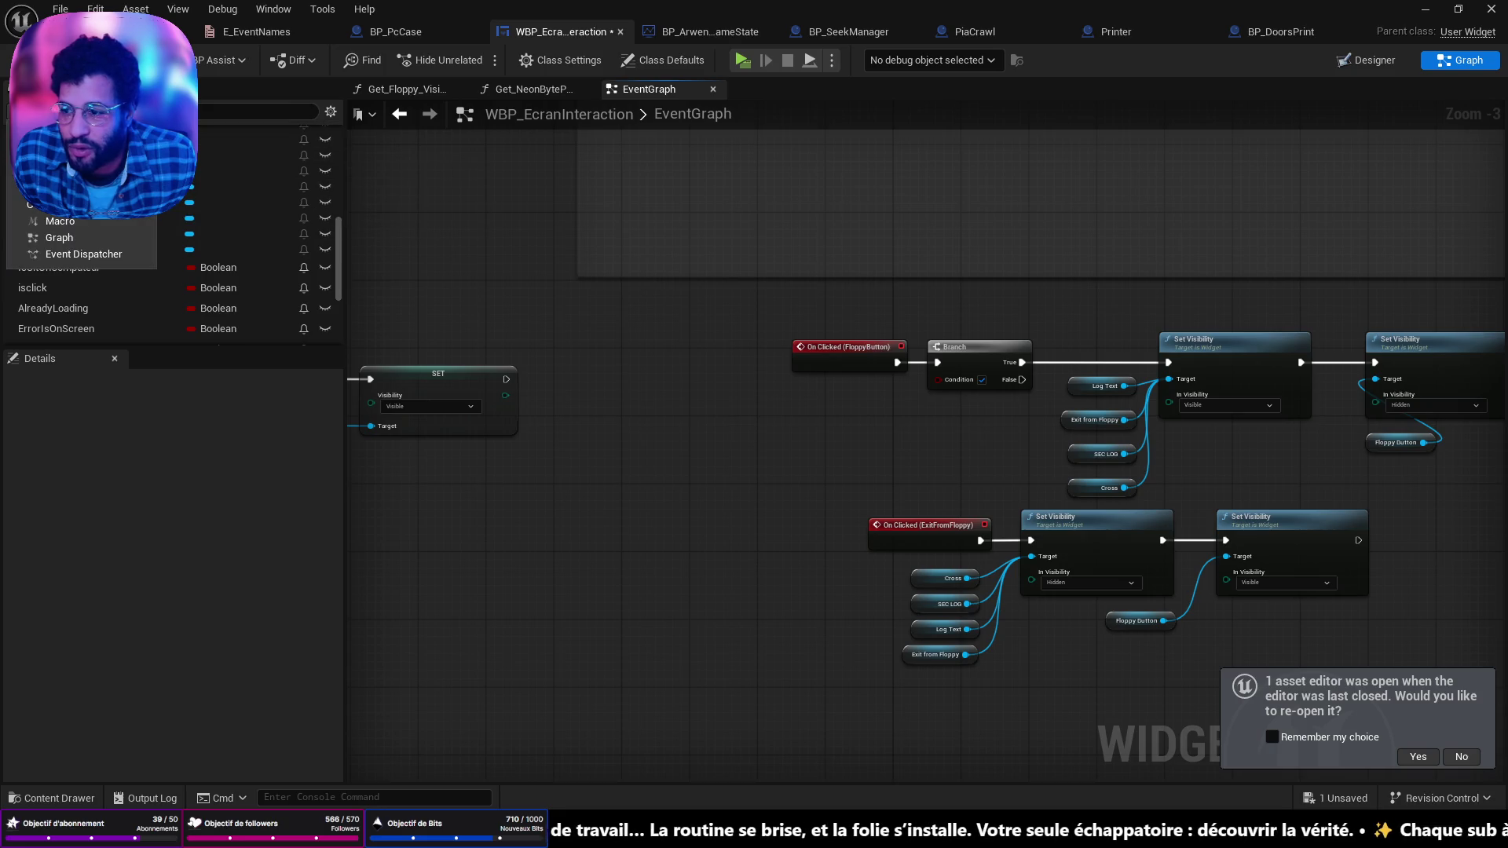
left_click(231, 515)
scroll(115, 253, "down", 3)
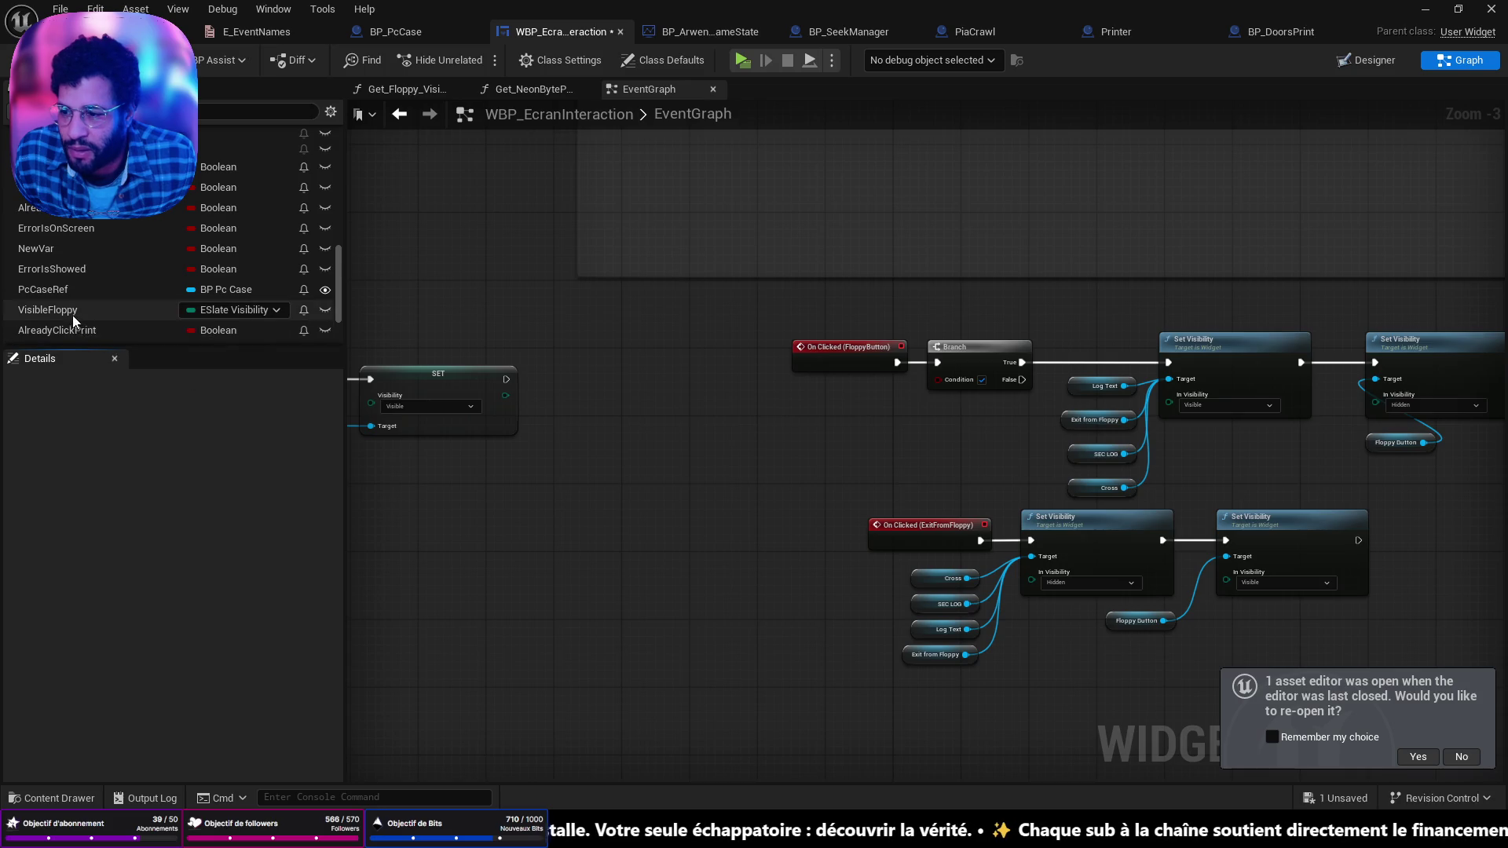
scroll(91, 333, "down", 2)
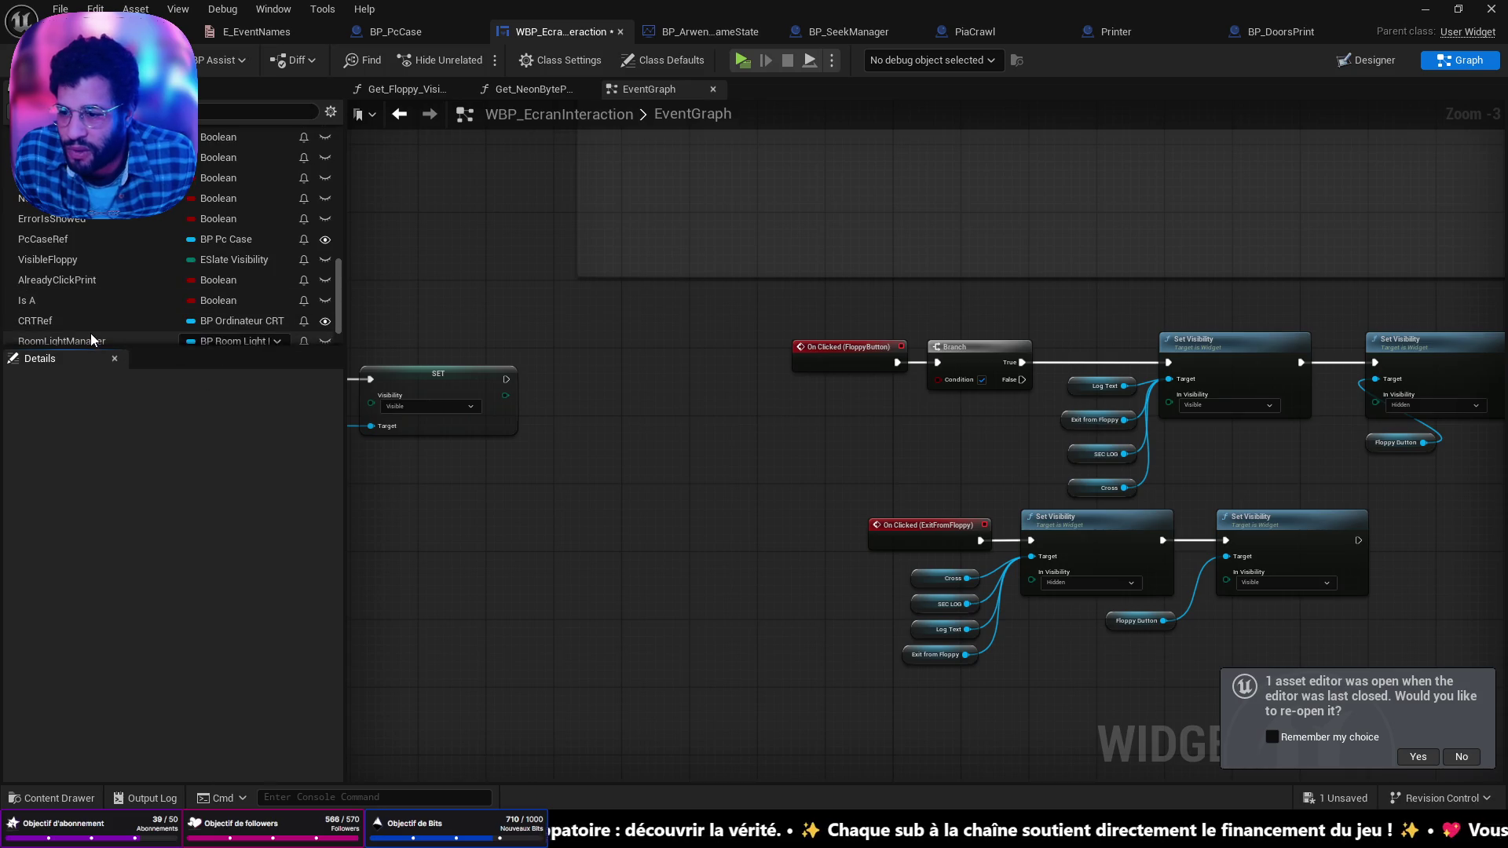
scroll(104, 329, "down", 2)
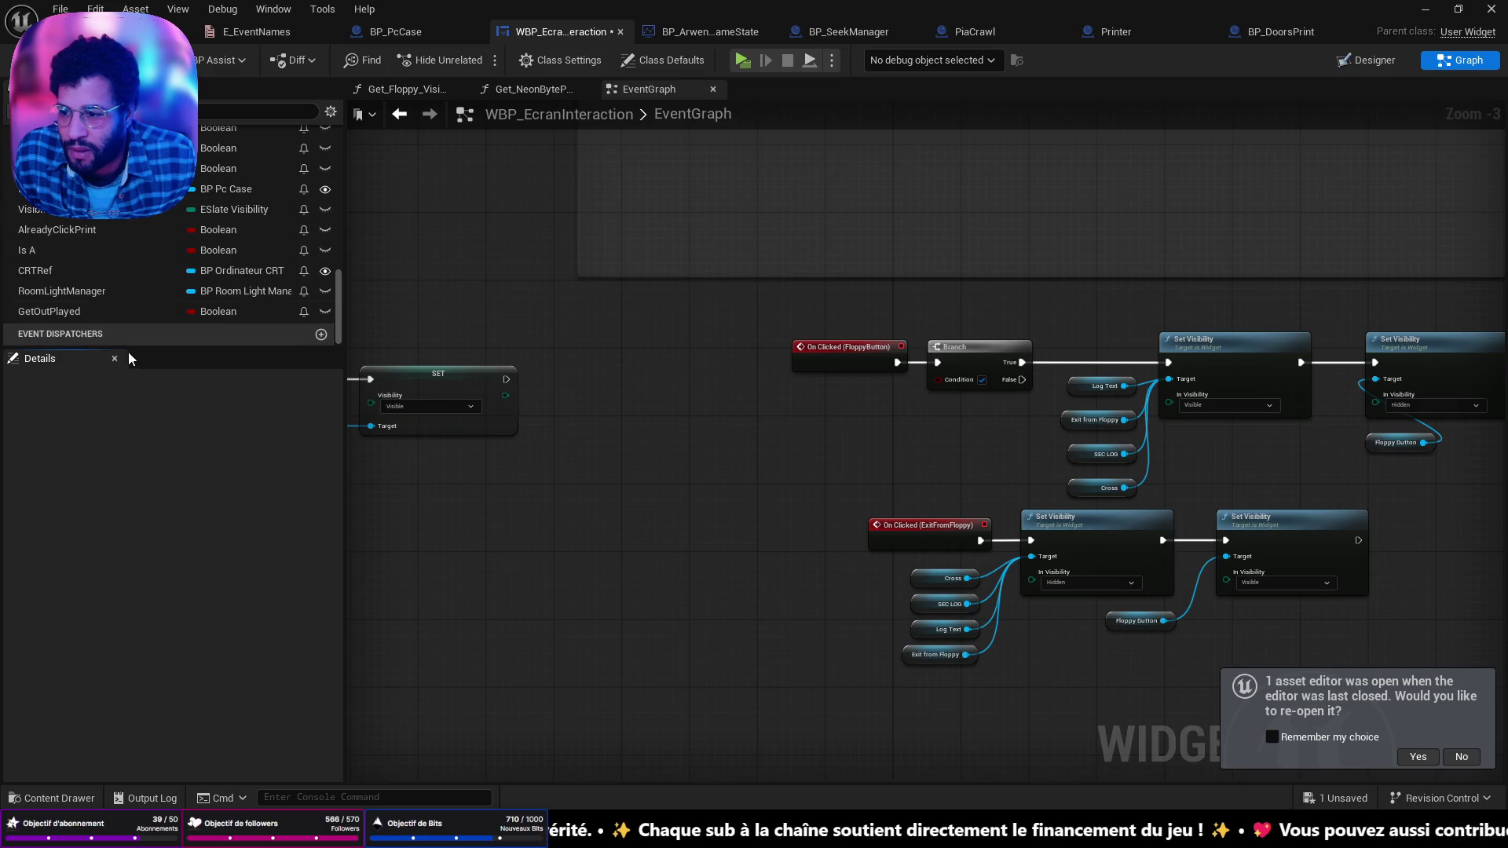
Step: Pan along the save-system sequence and delay nodes, then zoom in on the FloppyButton handler's Branch
left_click_drag(898, 421, 402, 297)
mouse_move(1238, 386)
left_mouse_down()
mouse_move(739, 380)
mouse_move(1138, 403)
mouse_move(1099, 463)
mouse_move(1166, 589)
mouse_move(1268, 491)
mouse_move(1217, 434)
mouse_move(743, 374)
mouse_move(1504, 421)
left_mouse_up()
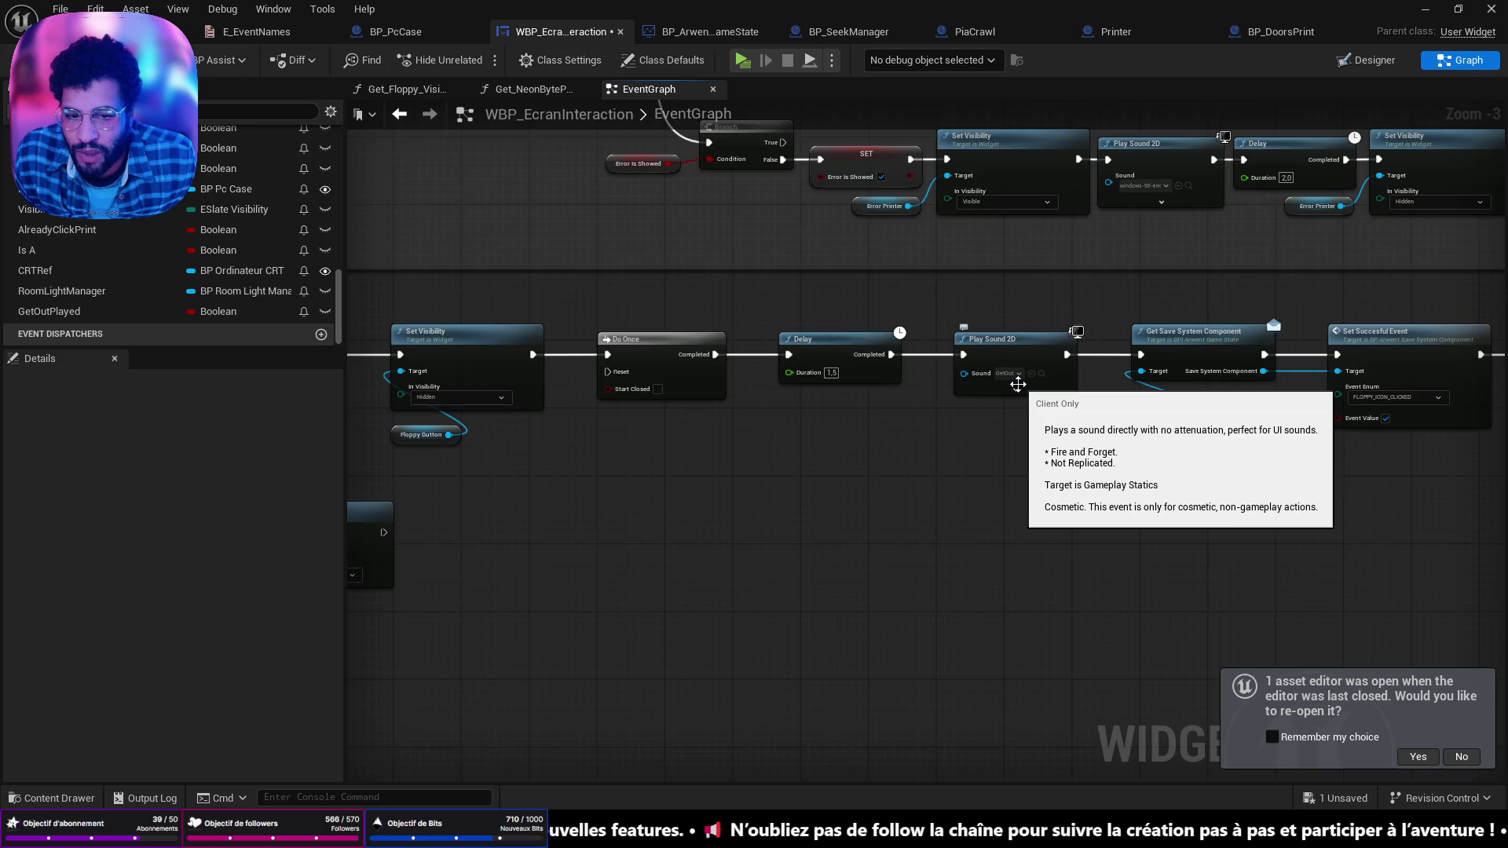
left_click_drag(768, 436, 1345, 516)
left_click_drag(850, 466, 1032, 470)
scroll(266, 167, "up", 5)
scroll(363, 215, "up", 3)
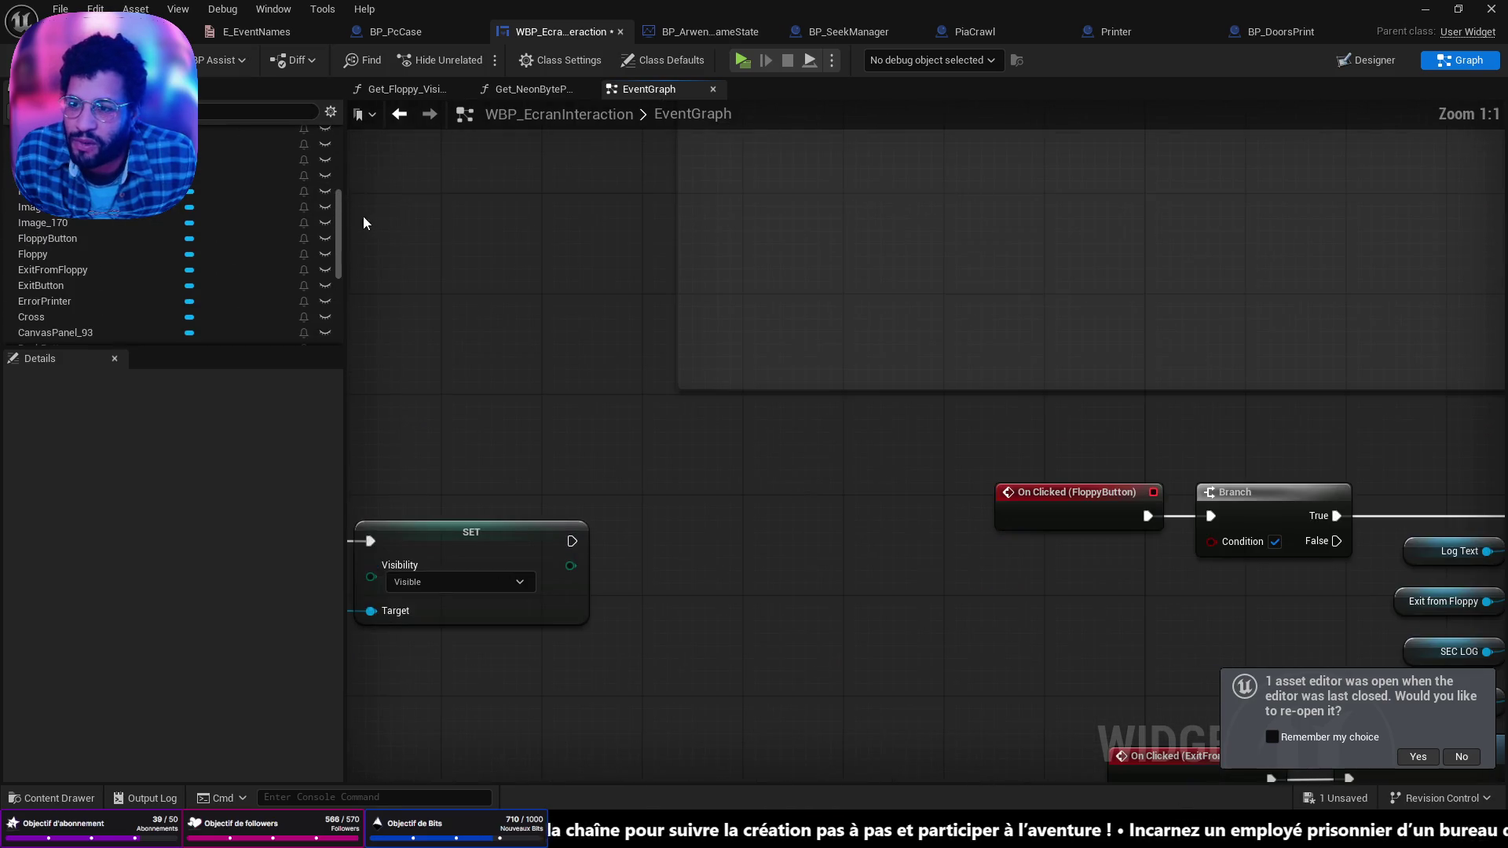
scroll(270, 205, "up", 3)
Step: Add a Boolean variable named FloppyAlreadyClicked to the widget and save
left_click(327, 229)
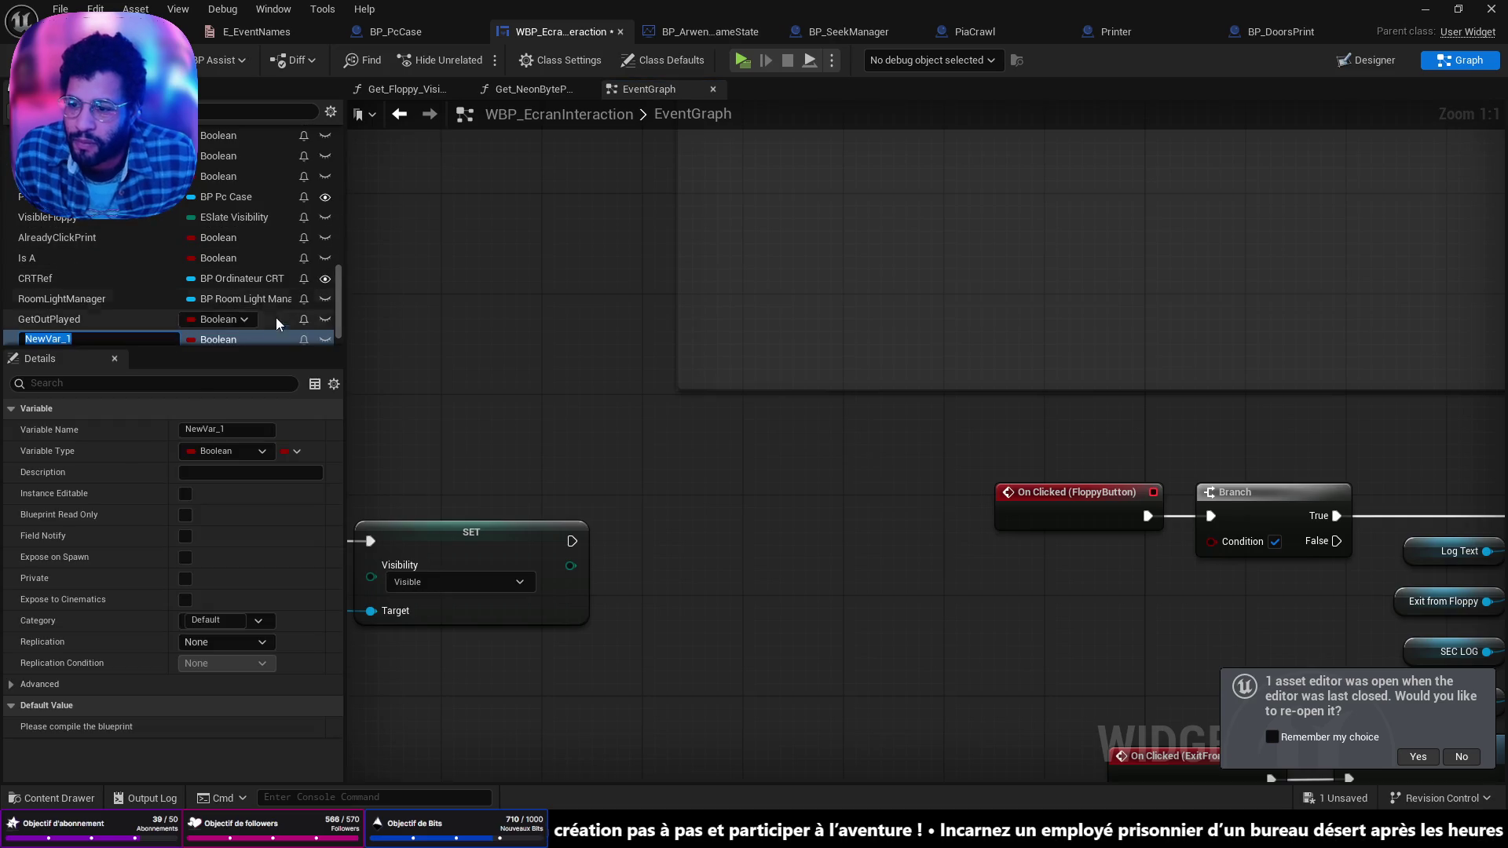
type("FLOPPY")
key("BackSpace")
key("BackSpace")
key("BackSpace")
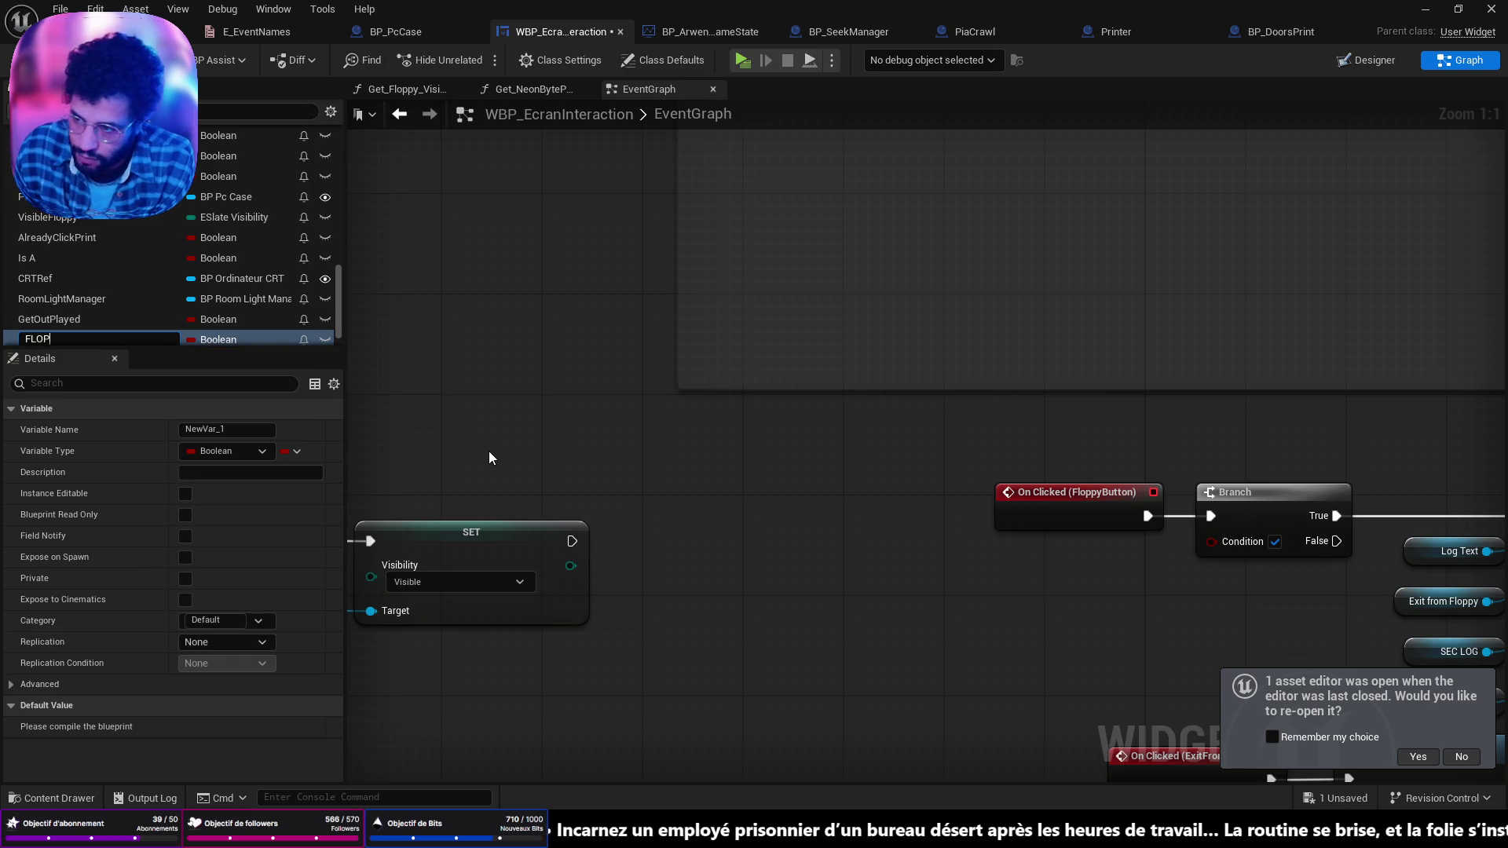
type("F")
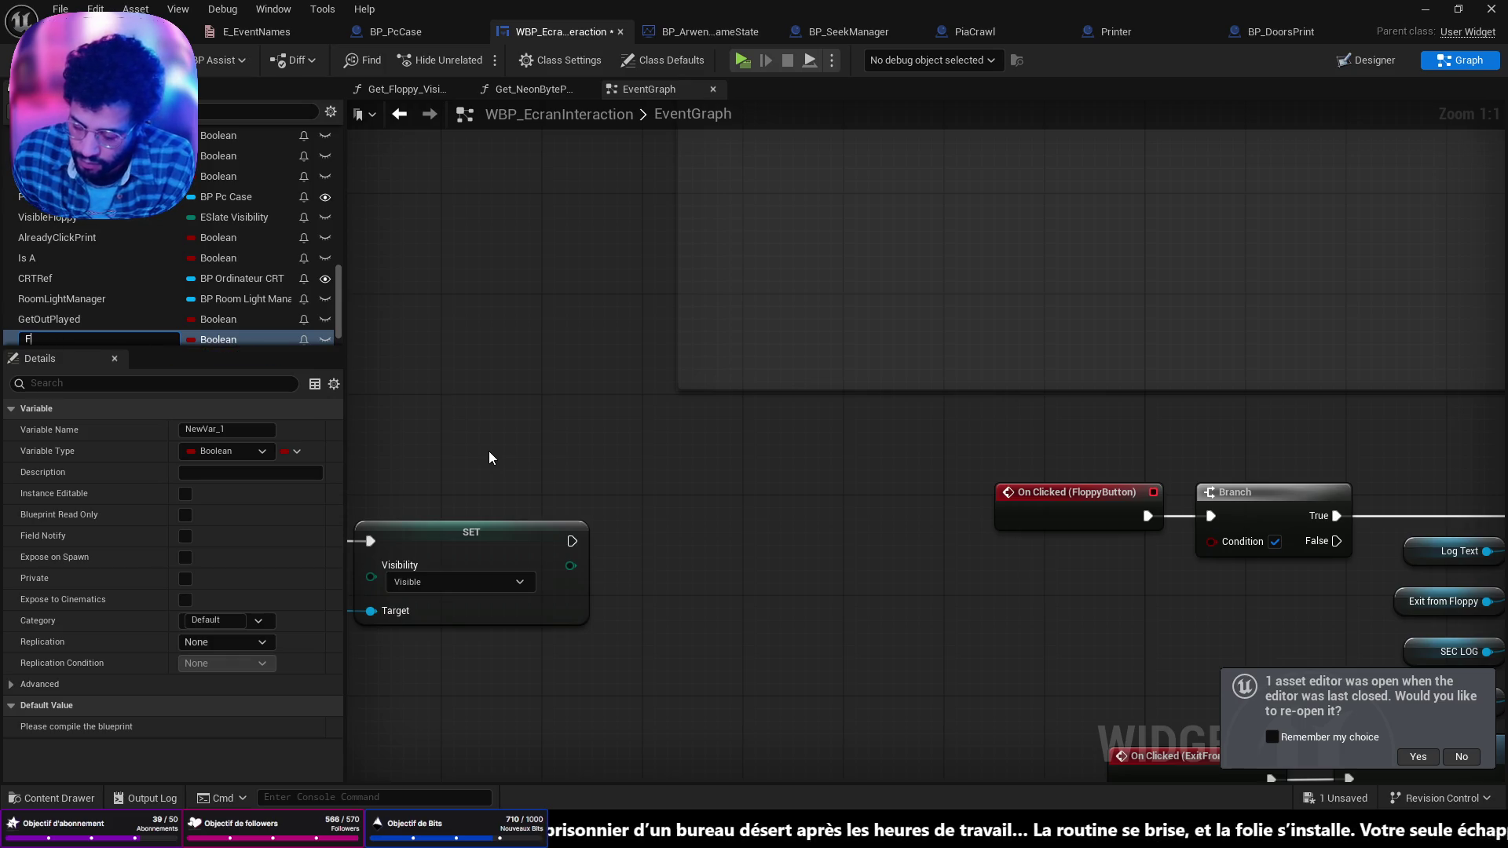
type("loppyAlreadyCl")
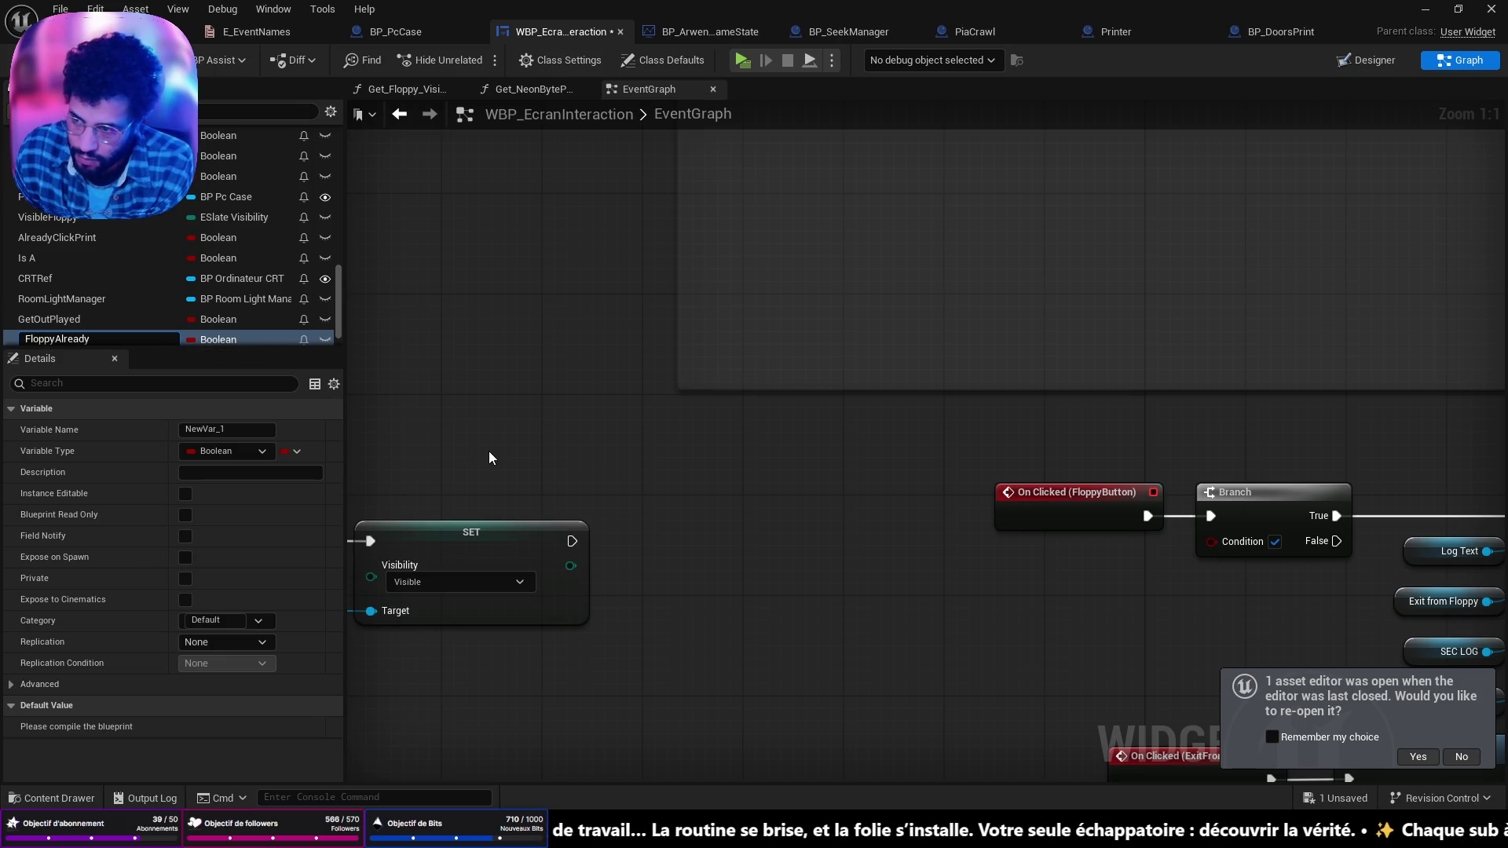
type("icked")
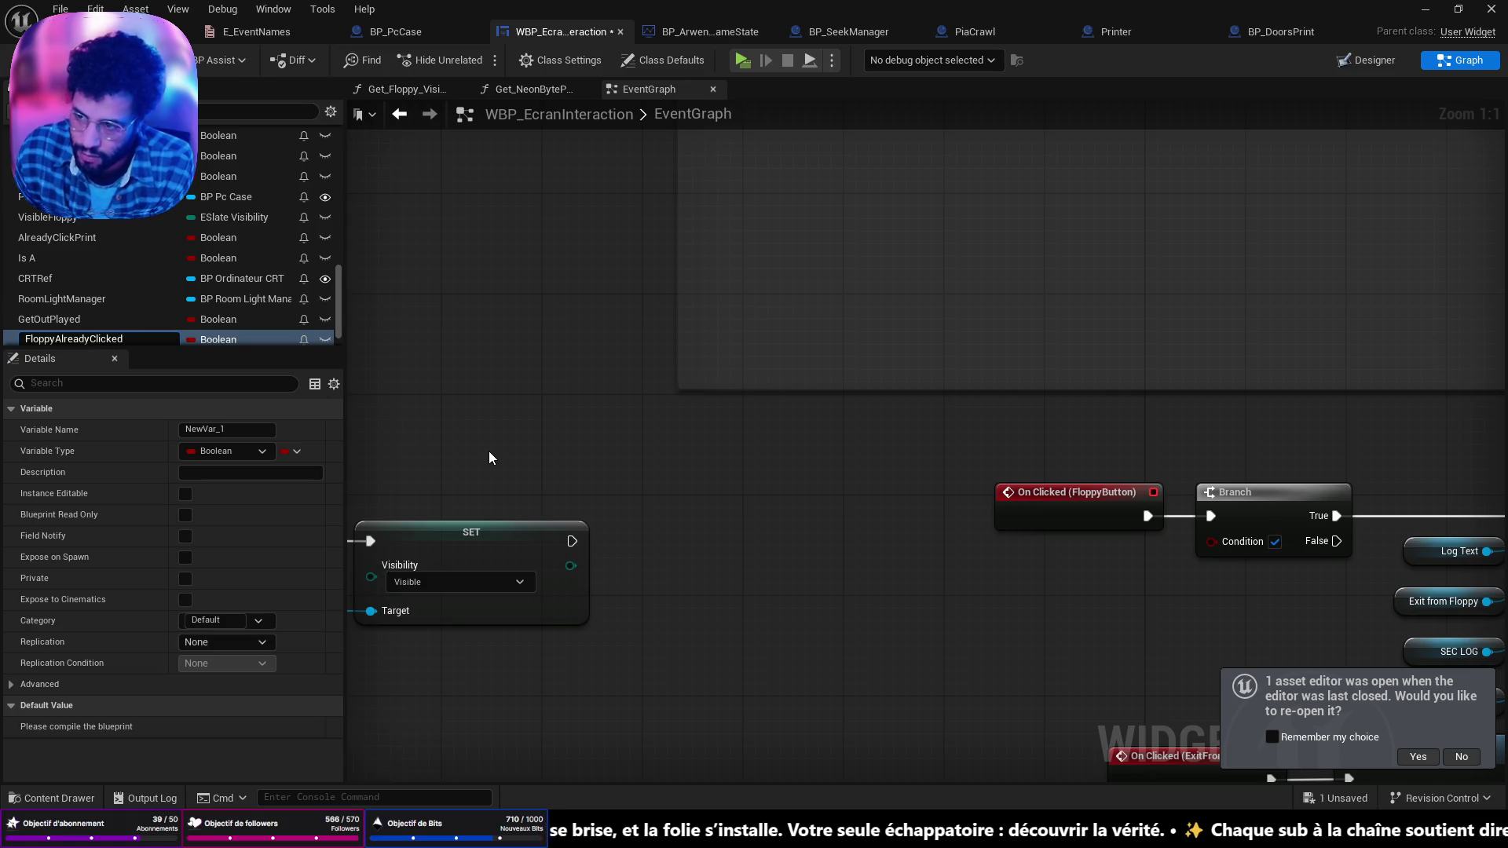
key("Return")
key("ctrl+s")
Step: Feed a FloppyAlreadyClicked getter into the Branch condition and run Set Visibility from False
mouse_move(141, 314)
left_mouse_down()
mouse_move(1097, 510)
mouse_move(1114, 493)
left_mouse_up()
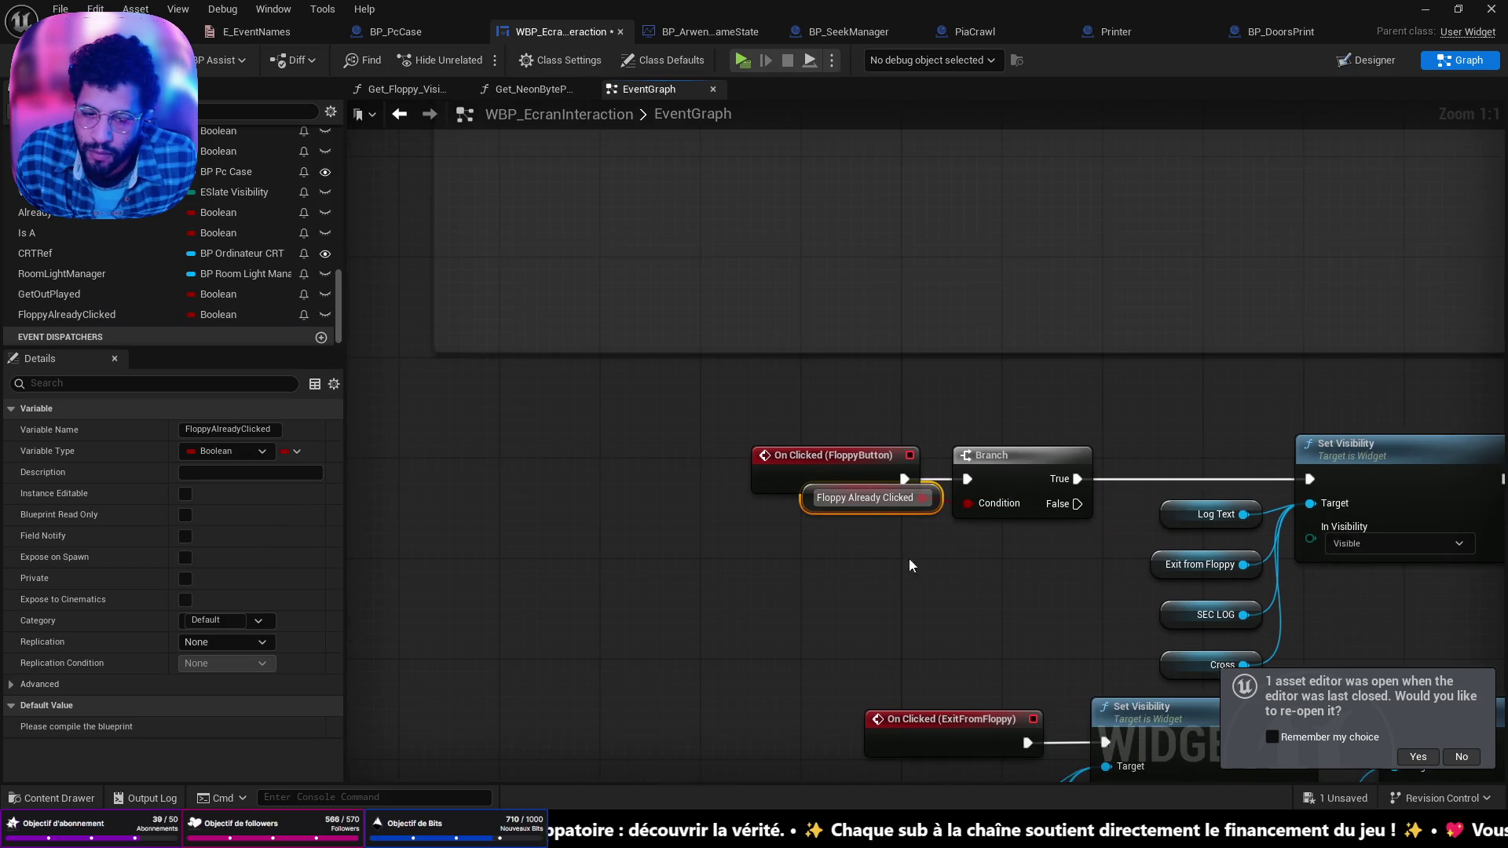
left_click_drag(895, 514, 873, 562)
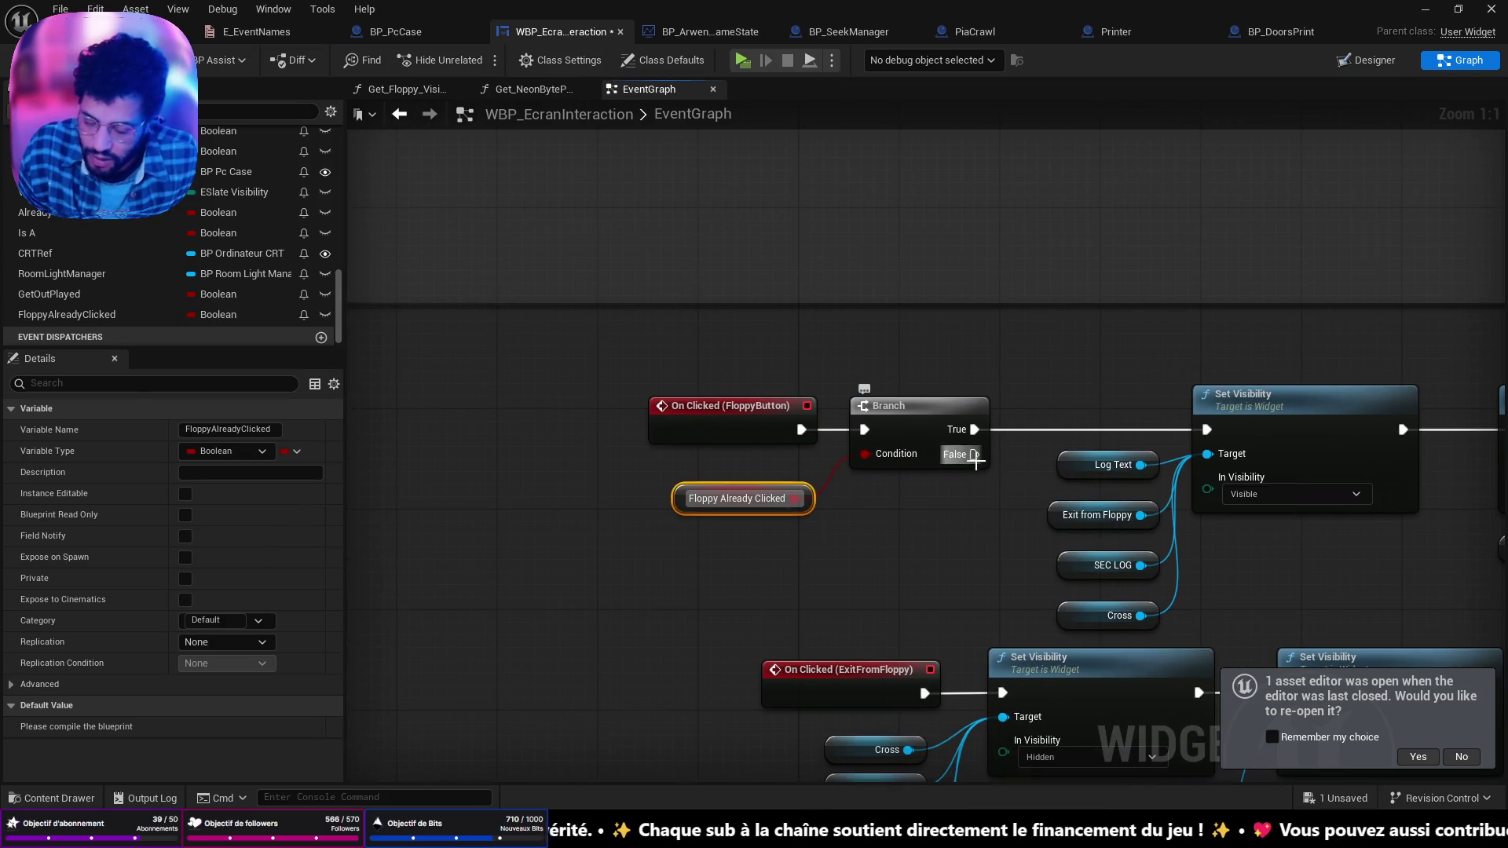
left_click(987, 459)
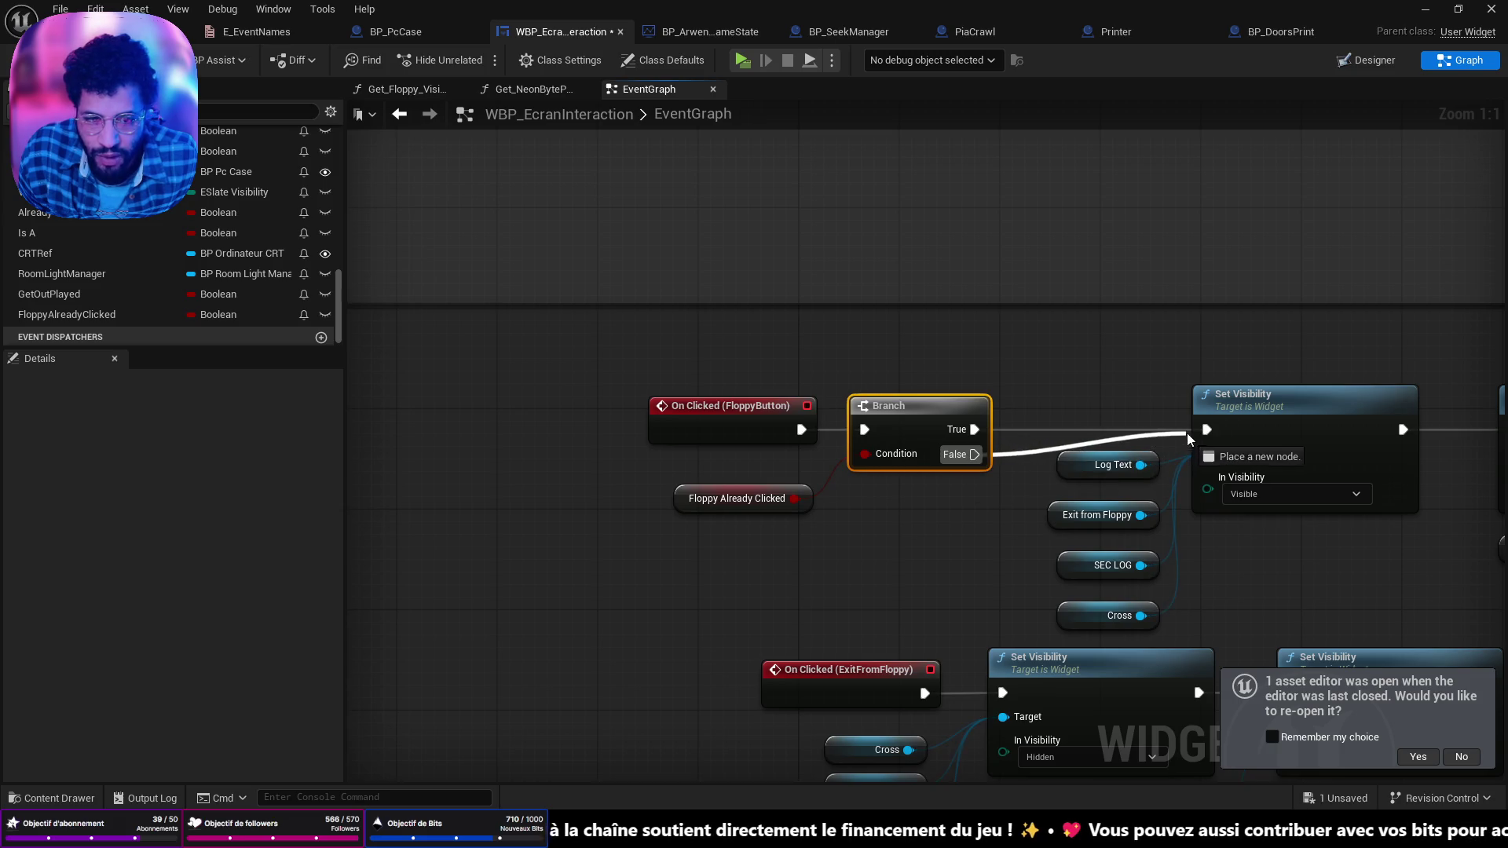
left_click_drag(1206, 430, 974, 454)
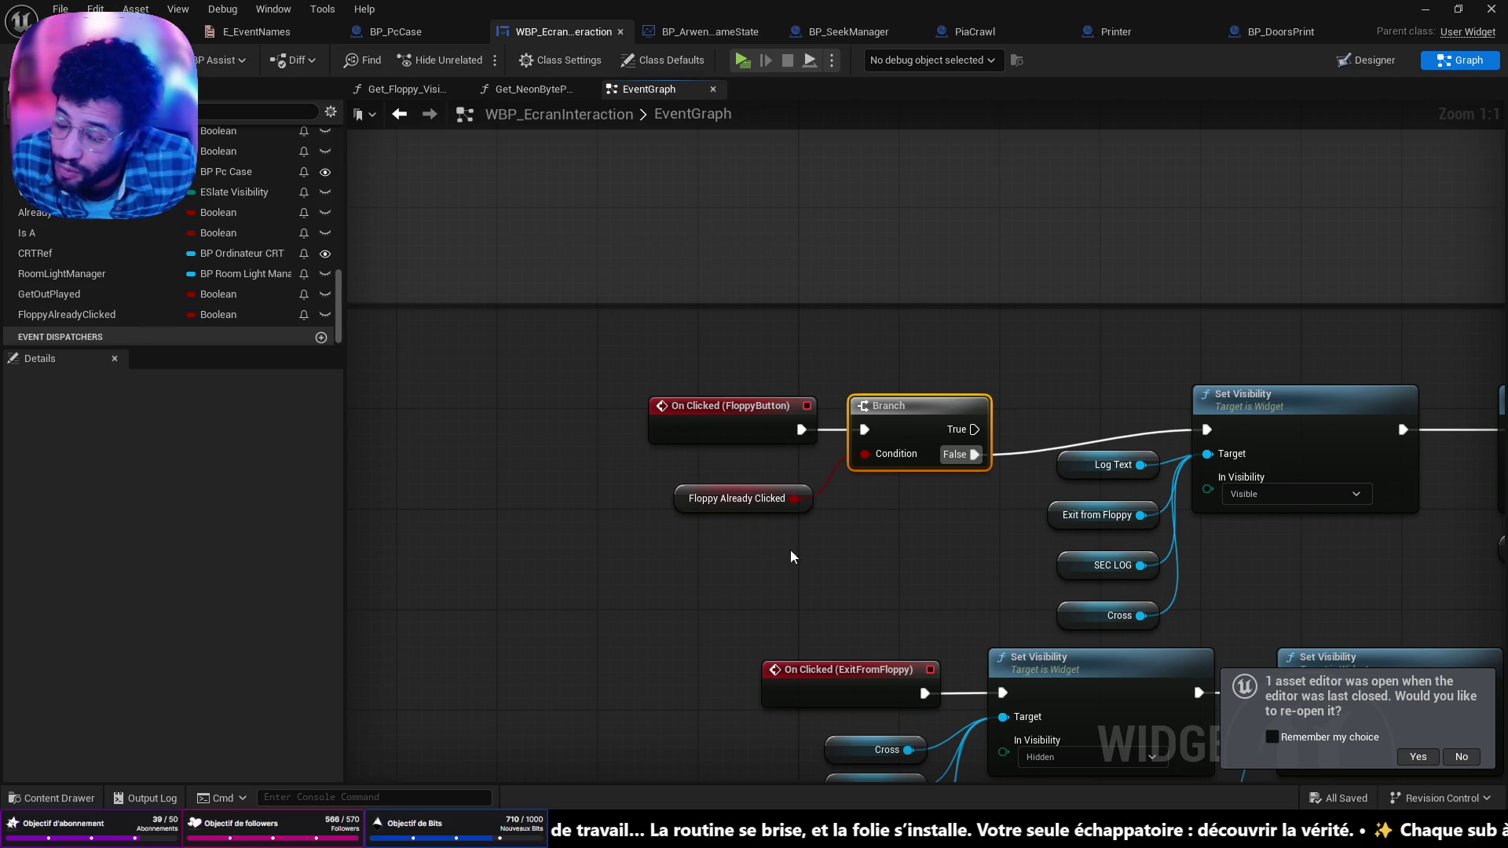
key("alt+Tab")
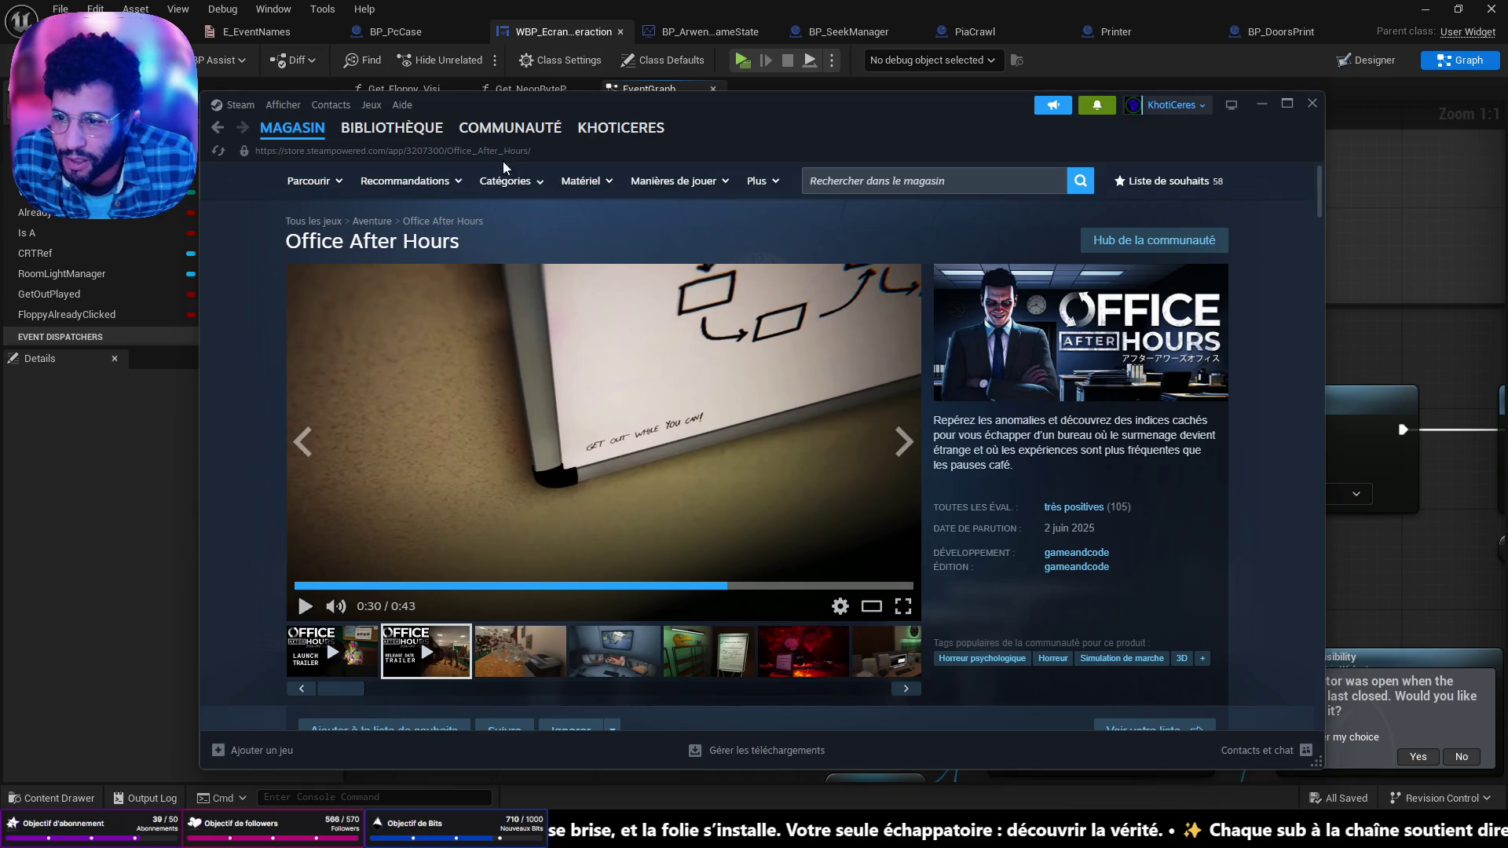
Step: Switch to the Steam library and look over MADiSON's game page
left_click(392, 128)
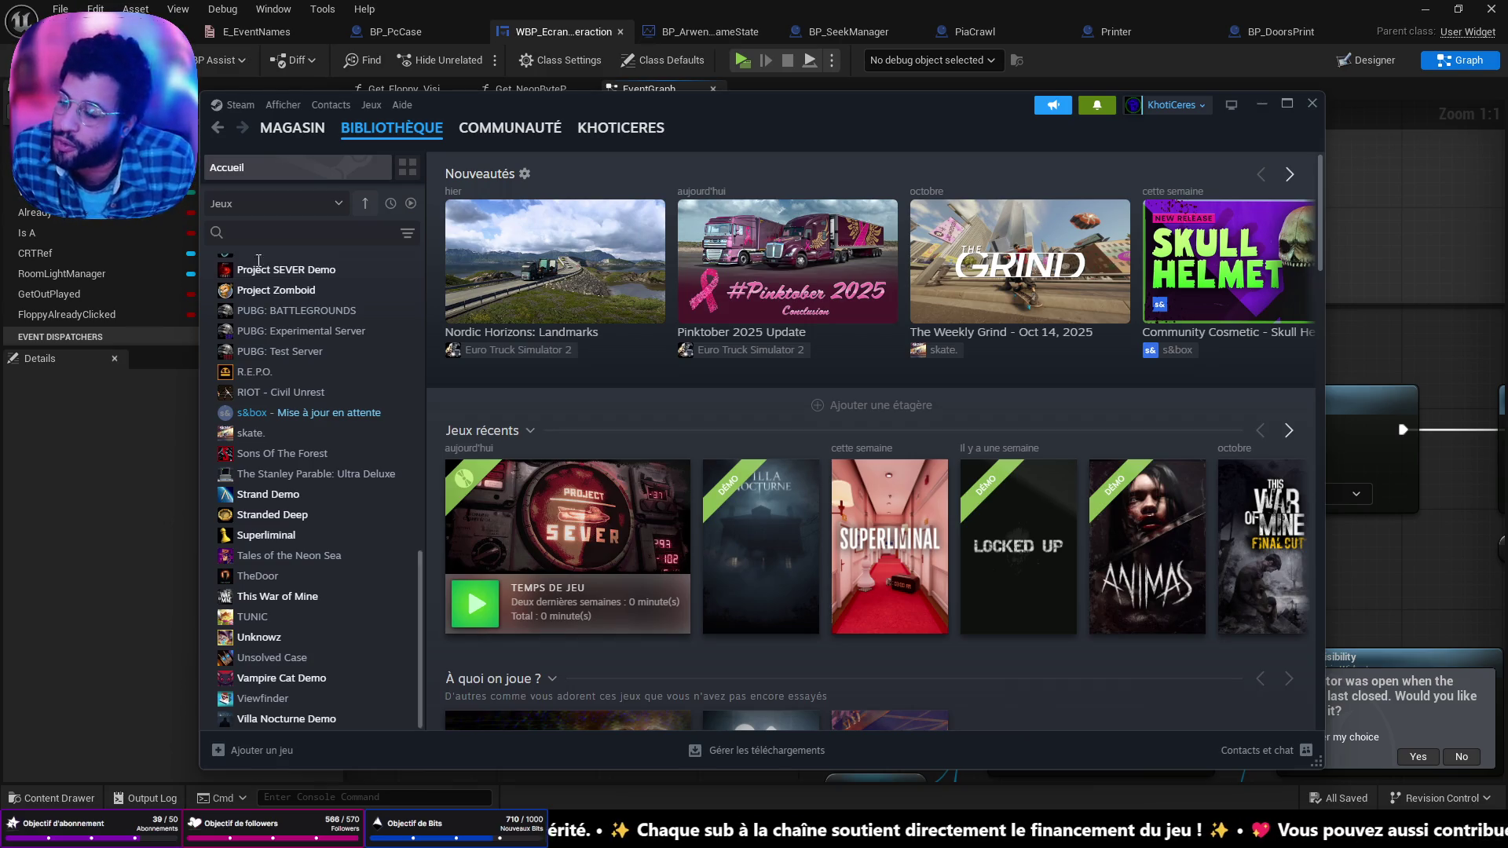
scroll(468, 586, "down", 2)
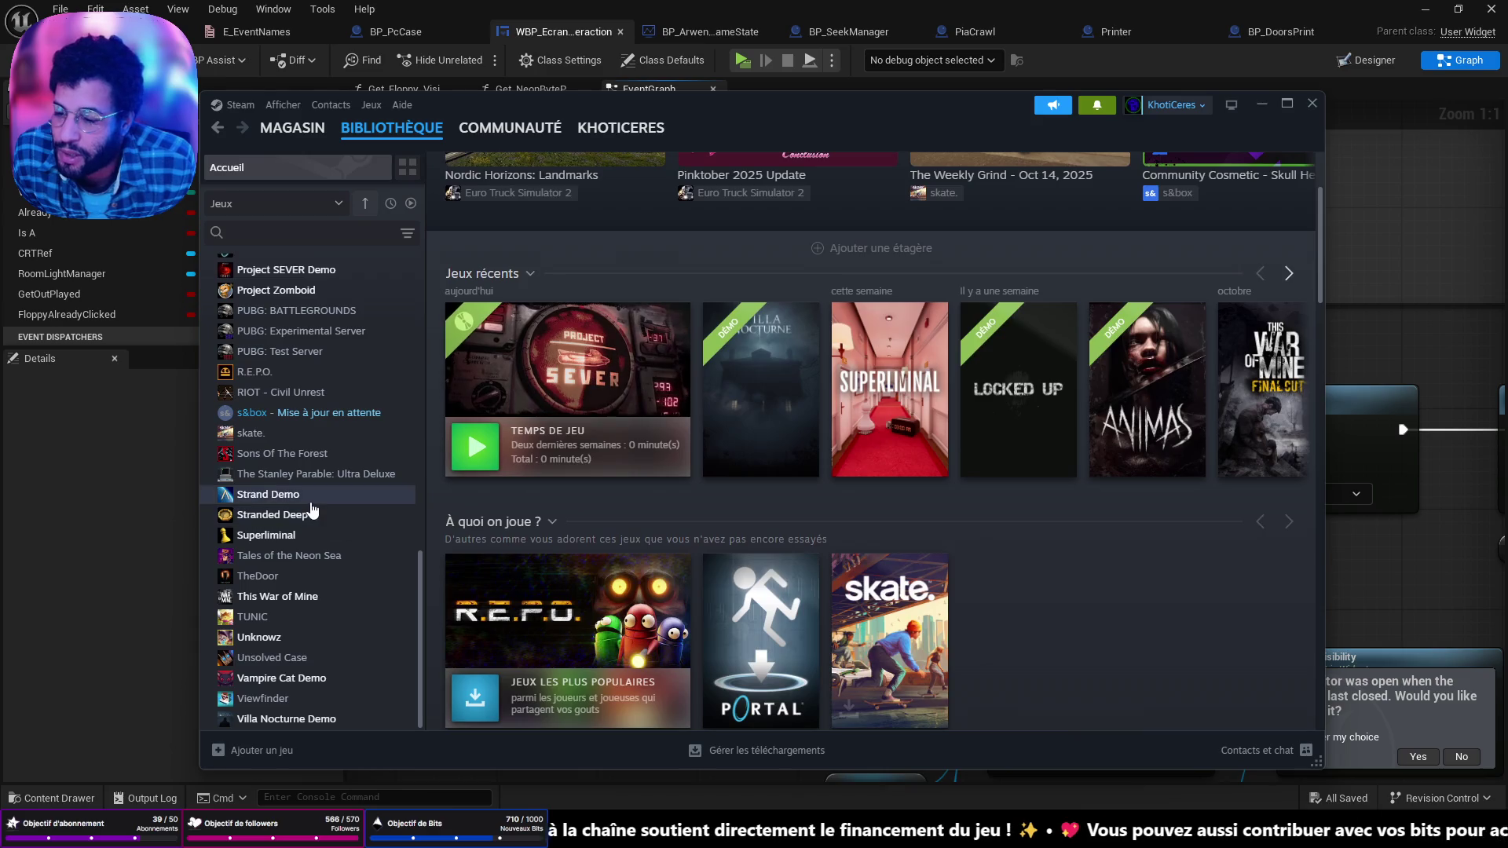
scroll(288, 497, "up", 4)
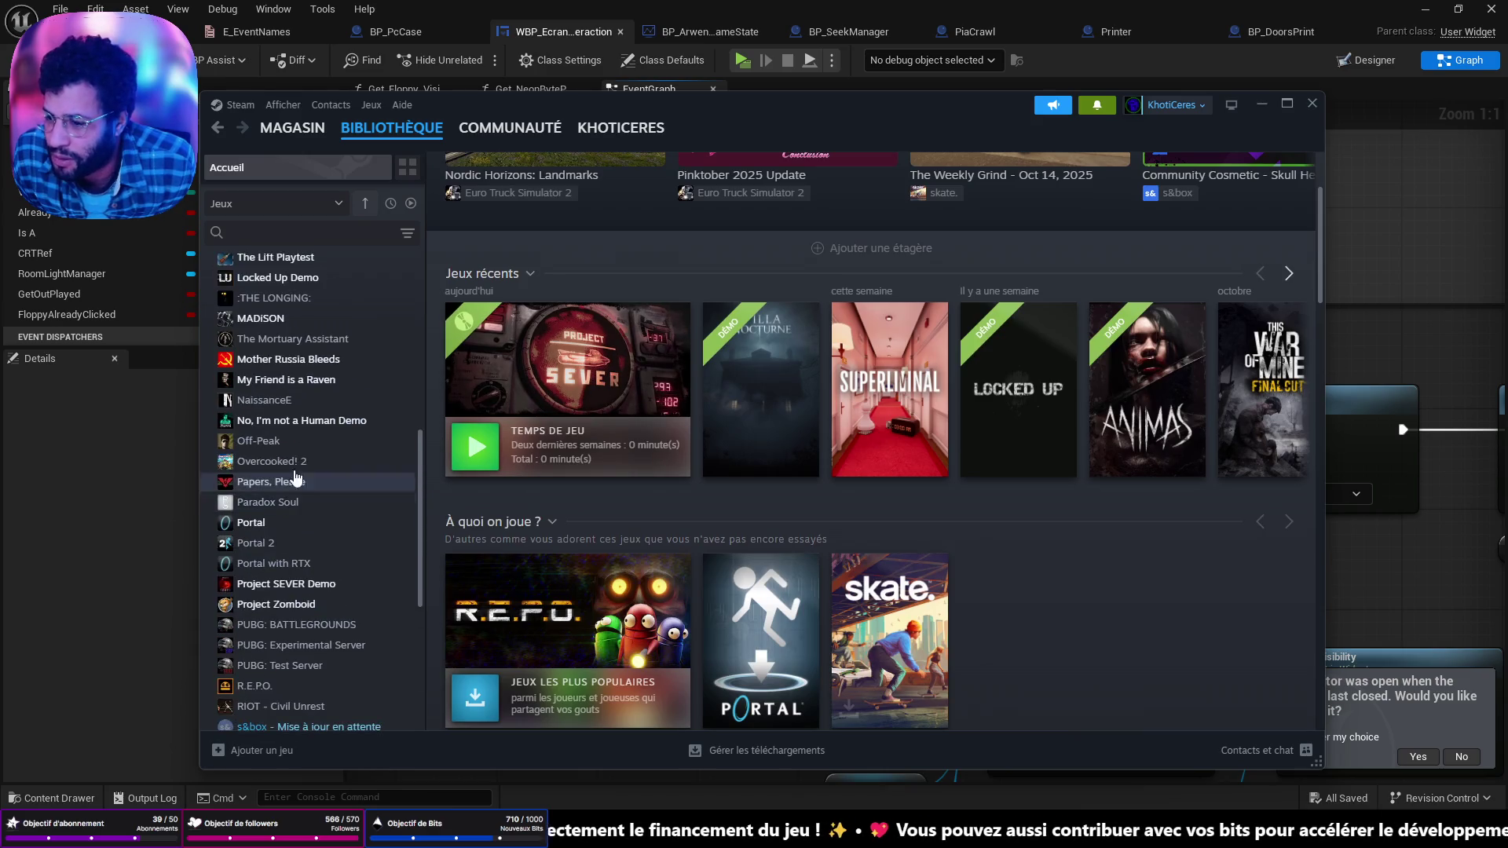
left_click(282, 322)
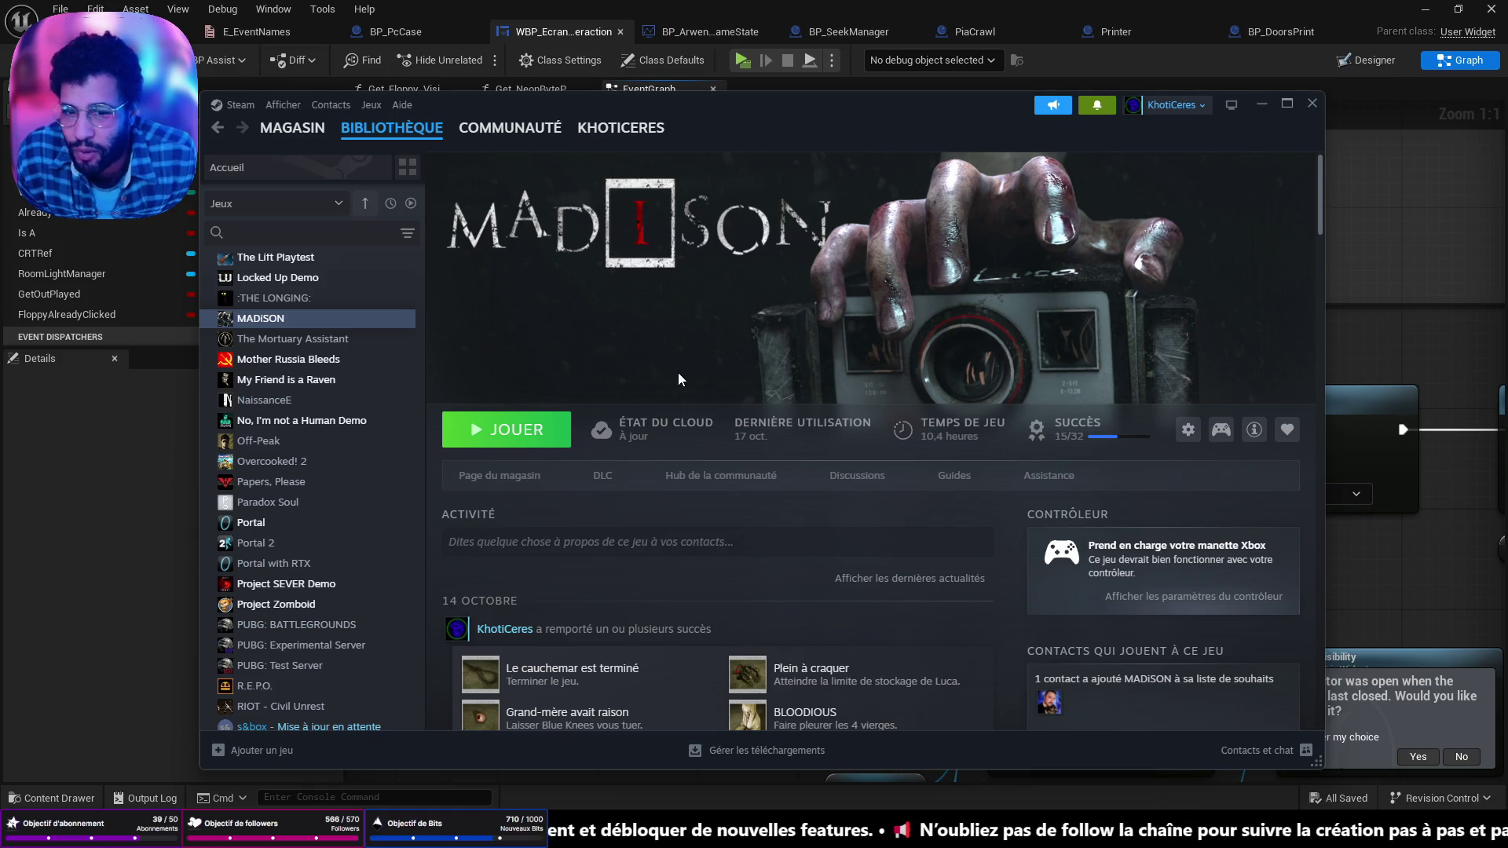
mouse_move(606, 440)
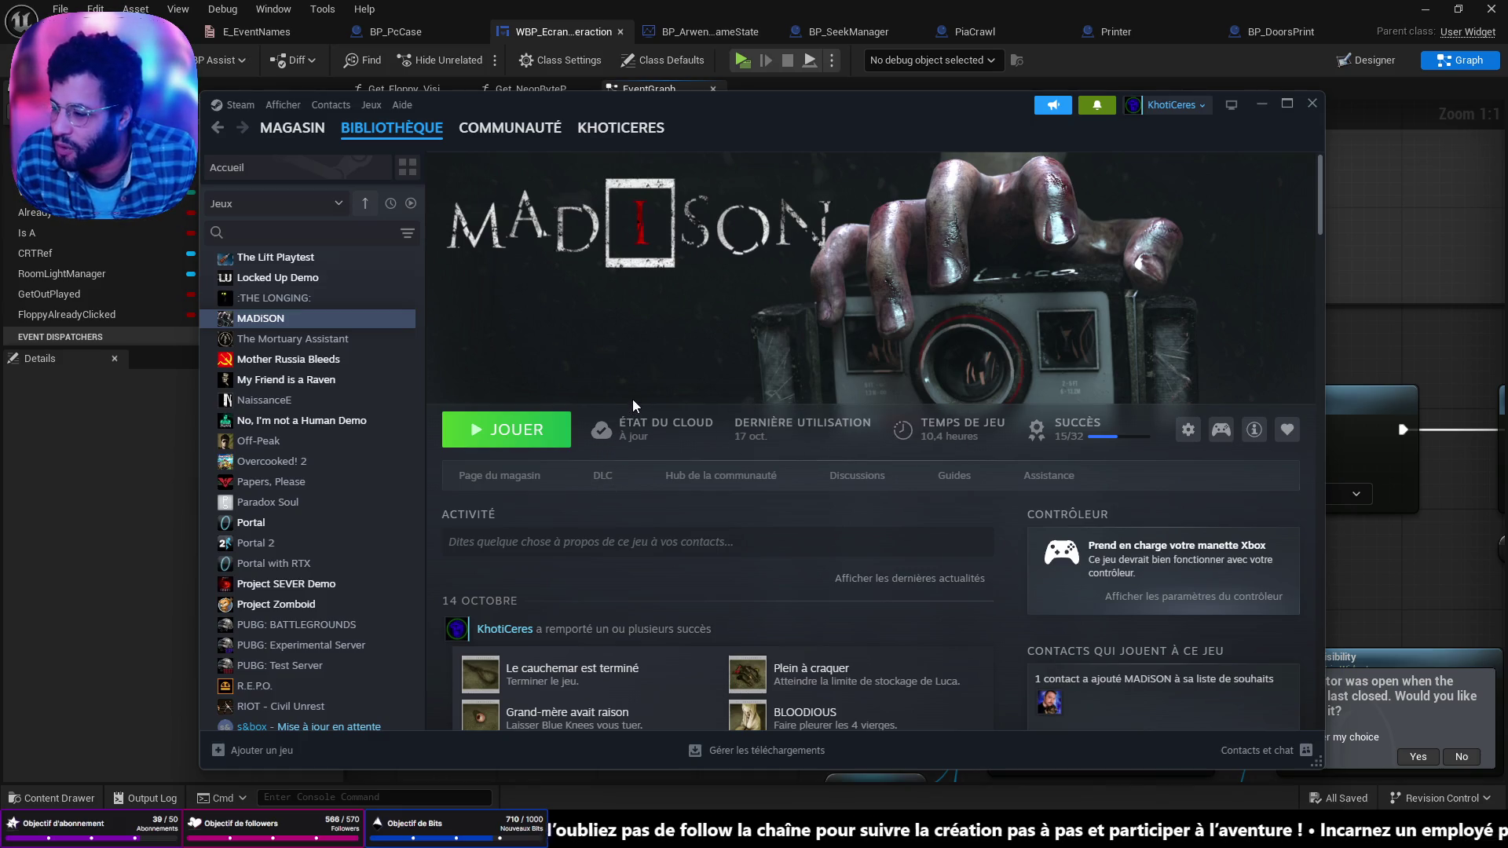
scroll(377, 425, "up", 5)
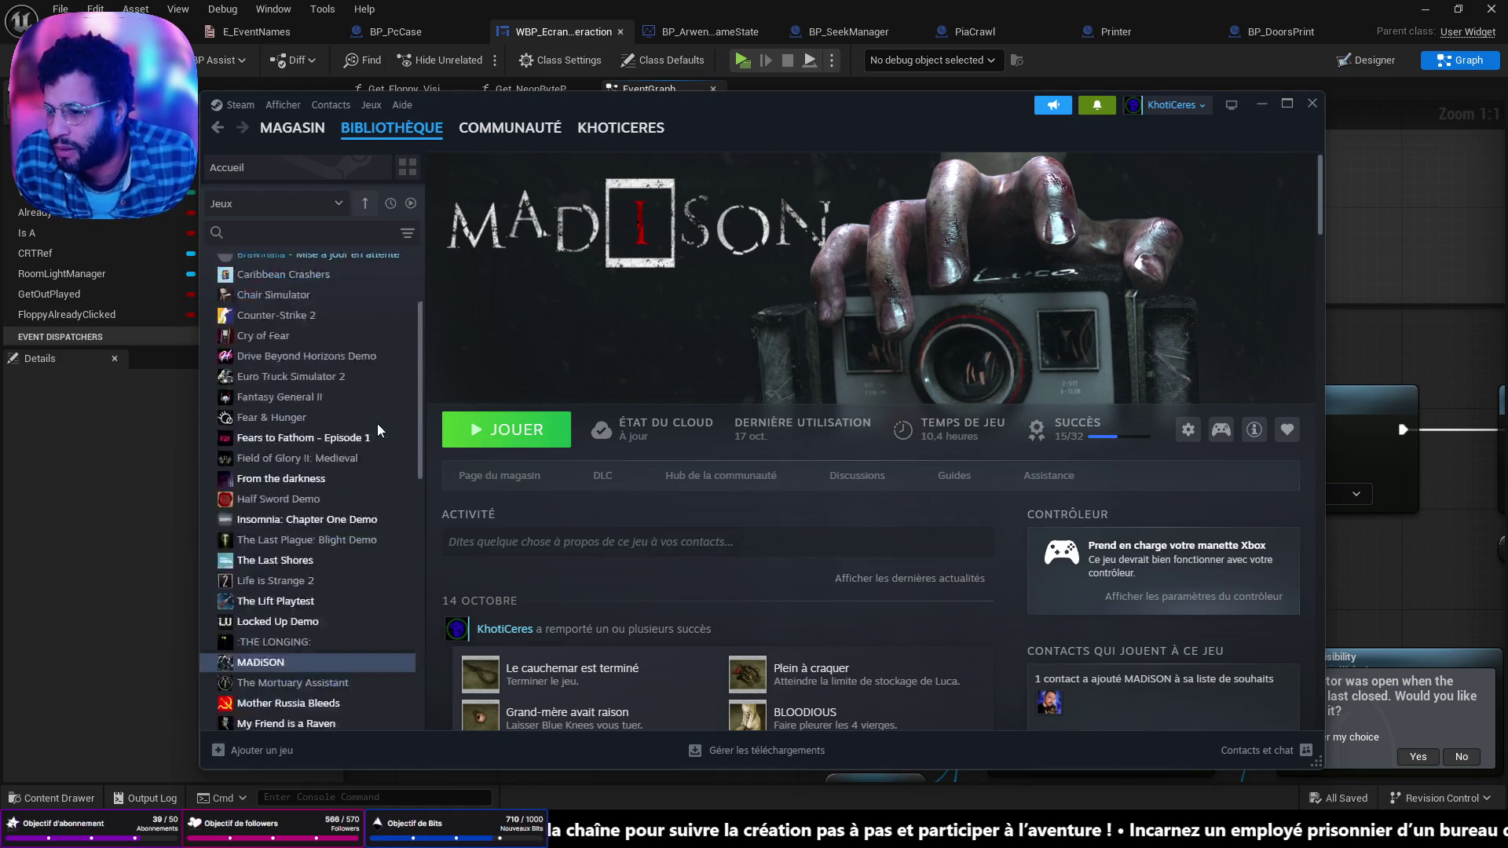
scroll(375, 426, "up", 2)
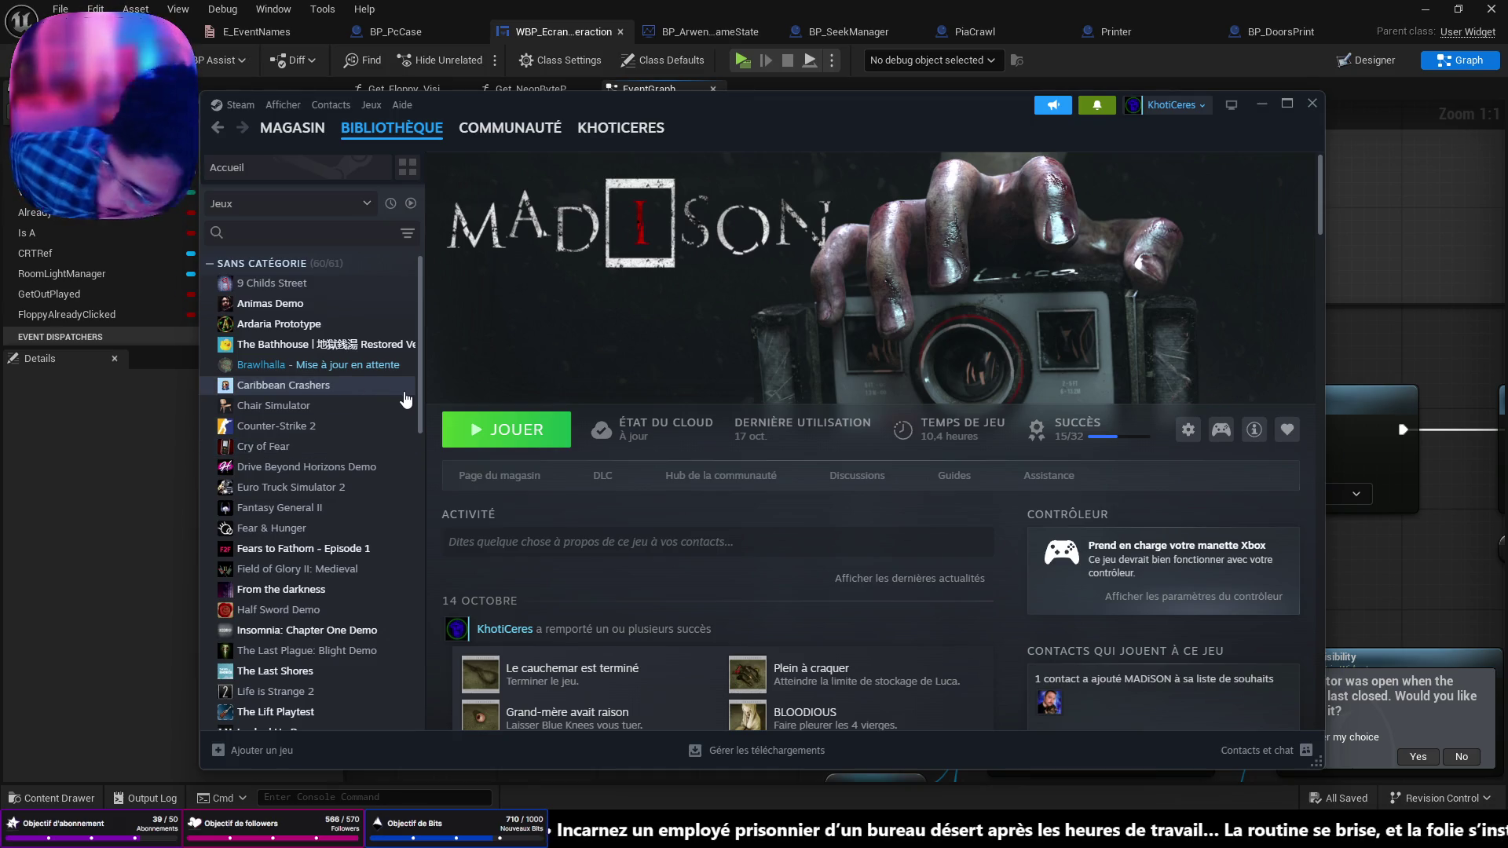
Step: Return to the library home, then go back to the Steam store
left_click(384, 129)
scroll(1037, 241, "up", 3)
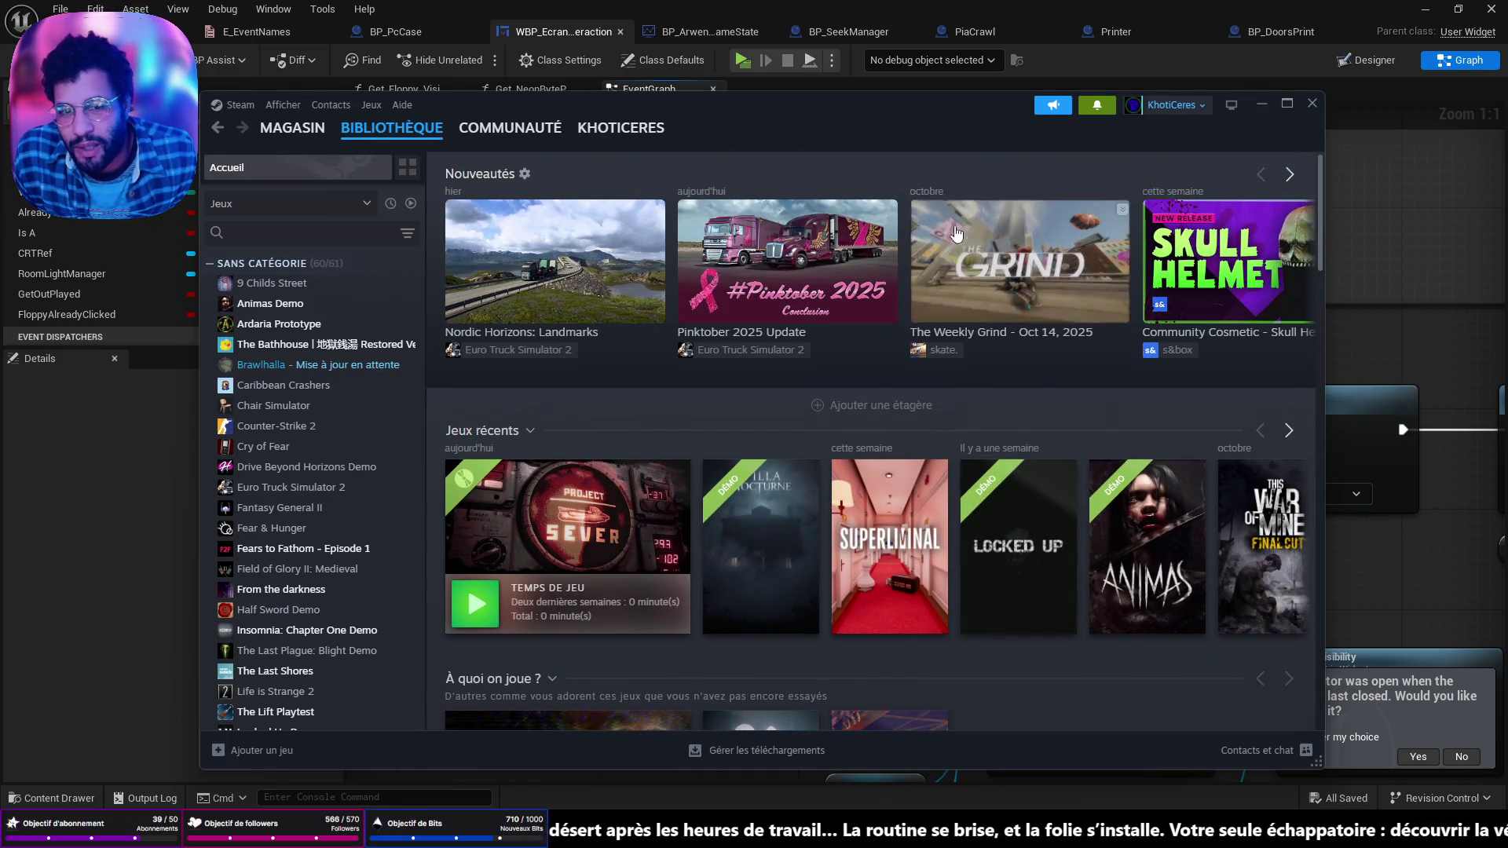
left_click(292, 128)
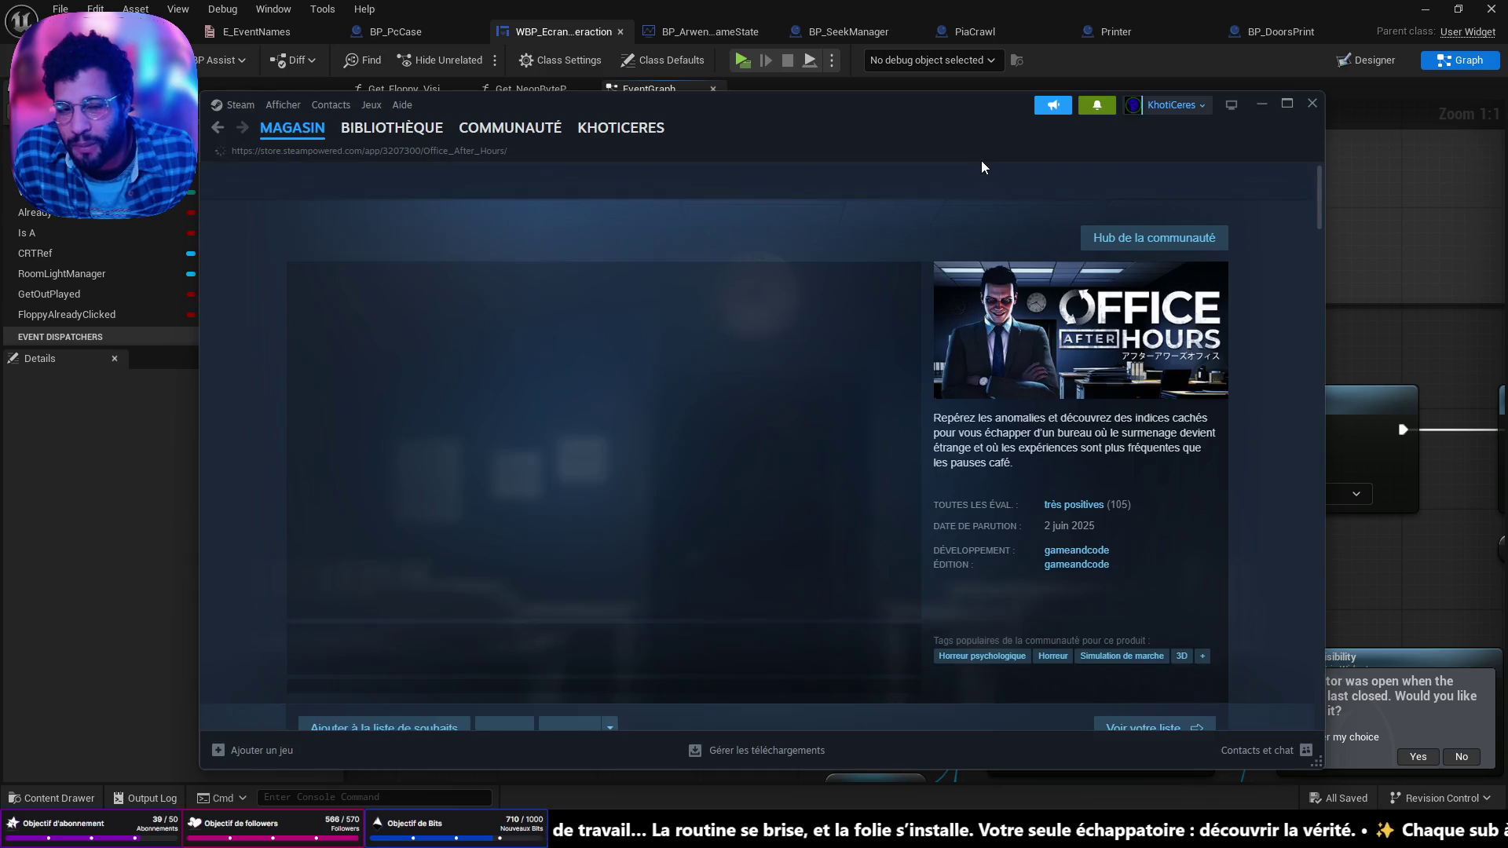
Step: Search the store for 'slender man' and open the Slender: The Arrival page
type("slender ma")
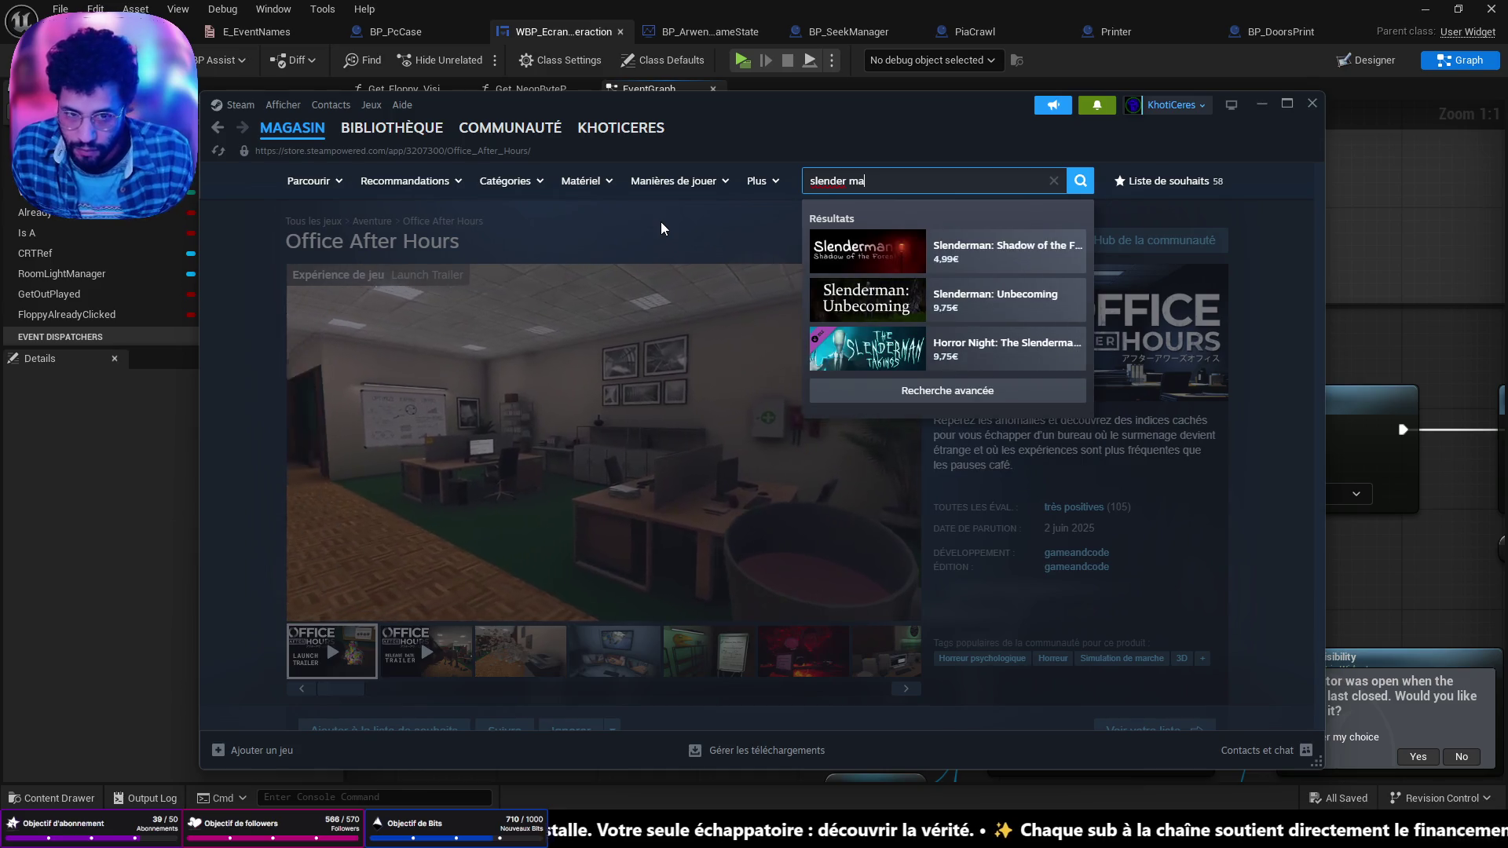
type("n")
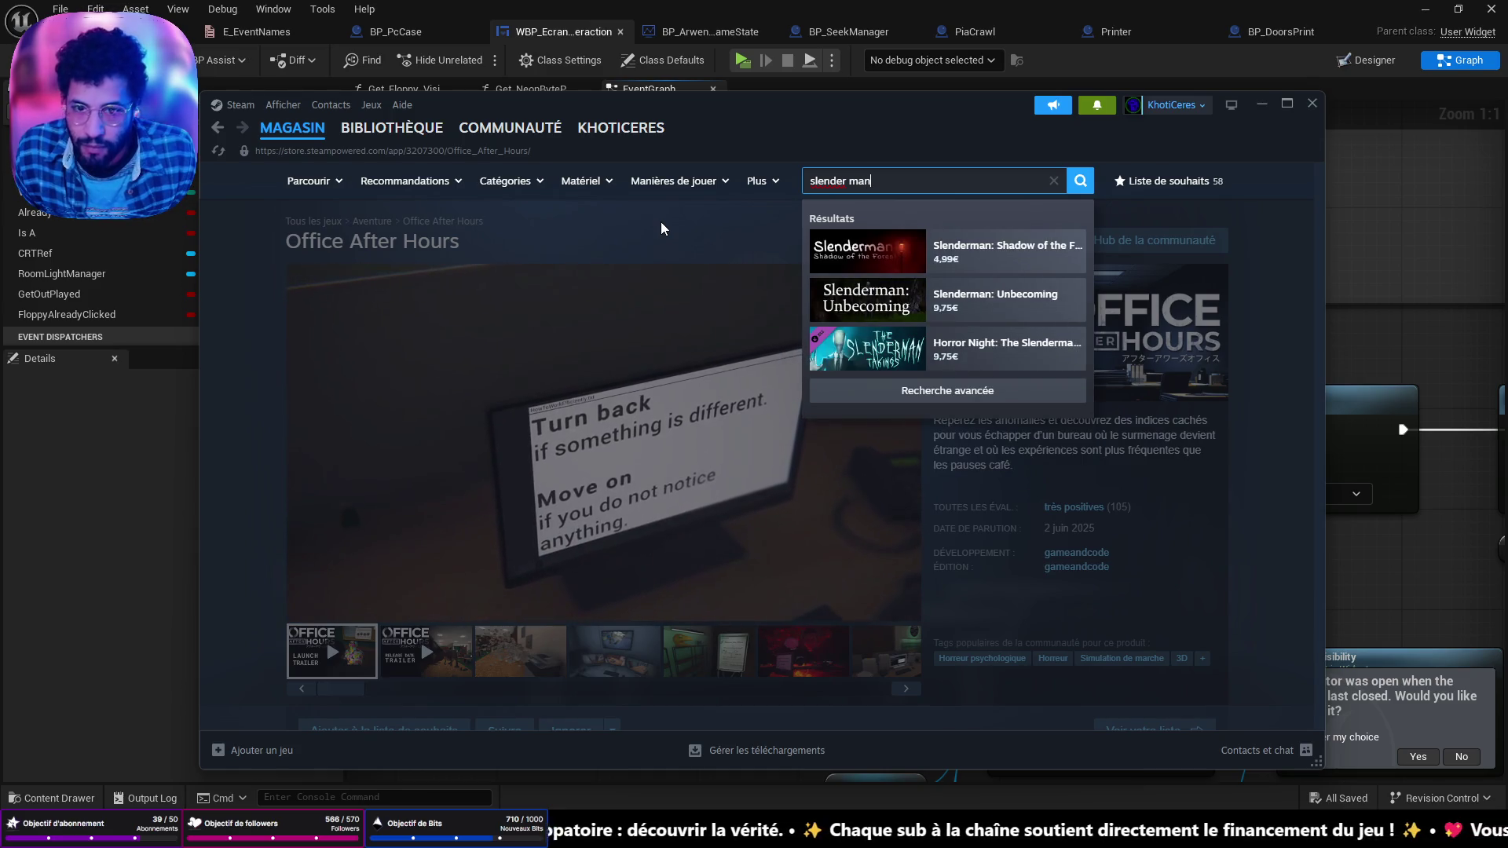
key("Return")
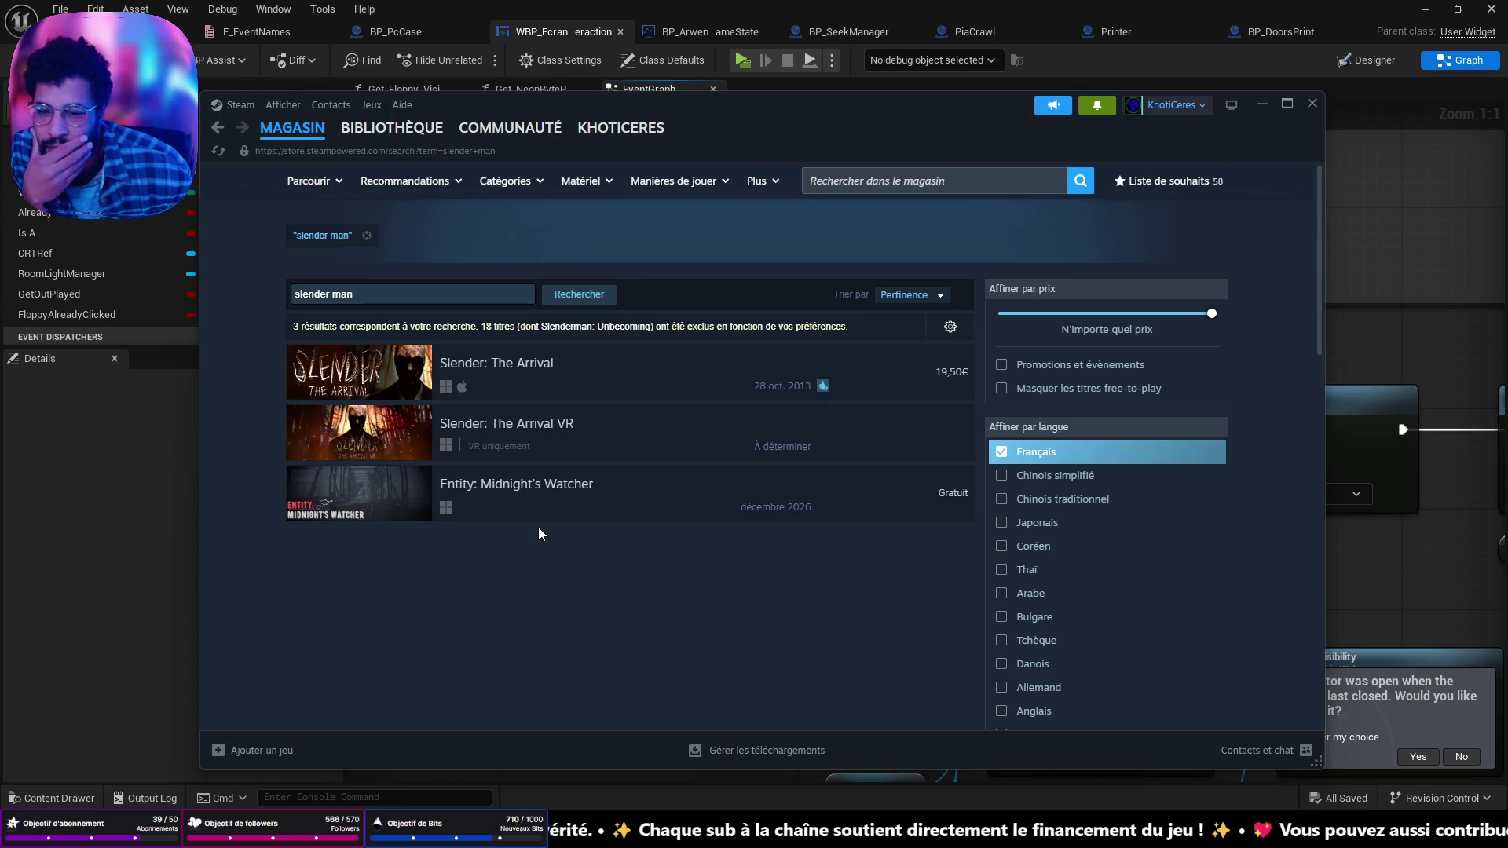
mouse_move(664, 387)
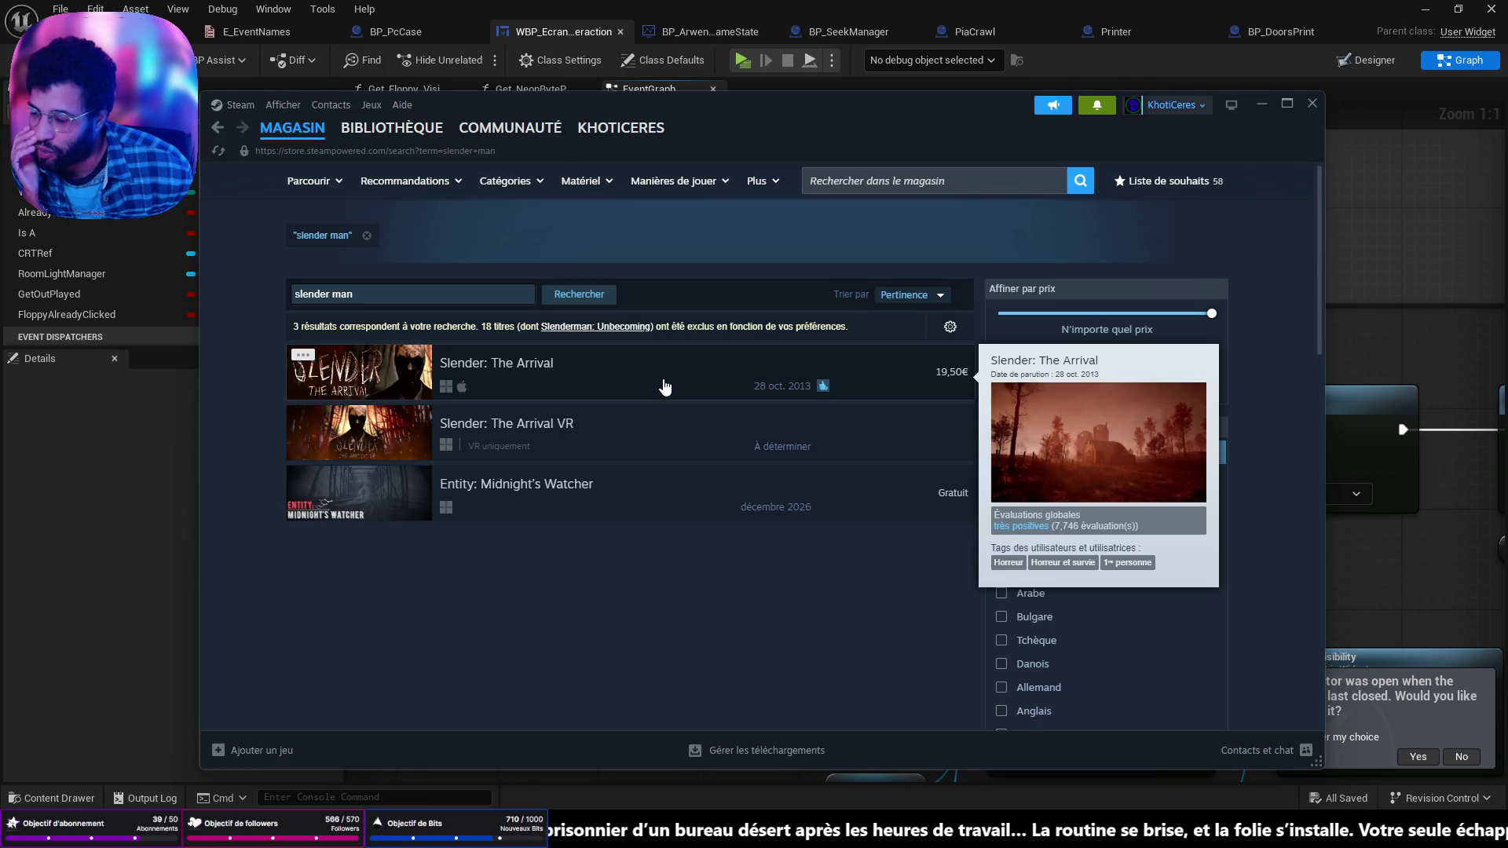
left_click(664, 386)
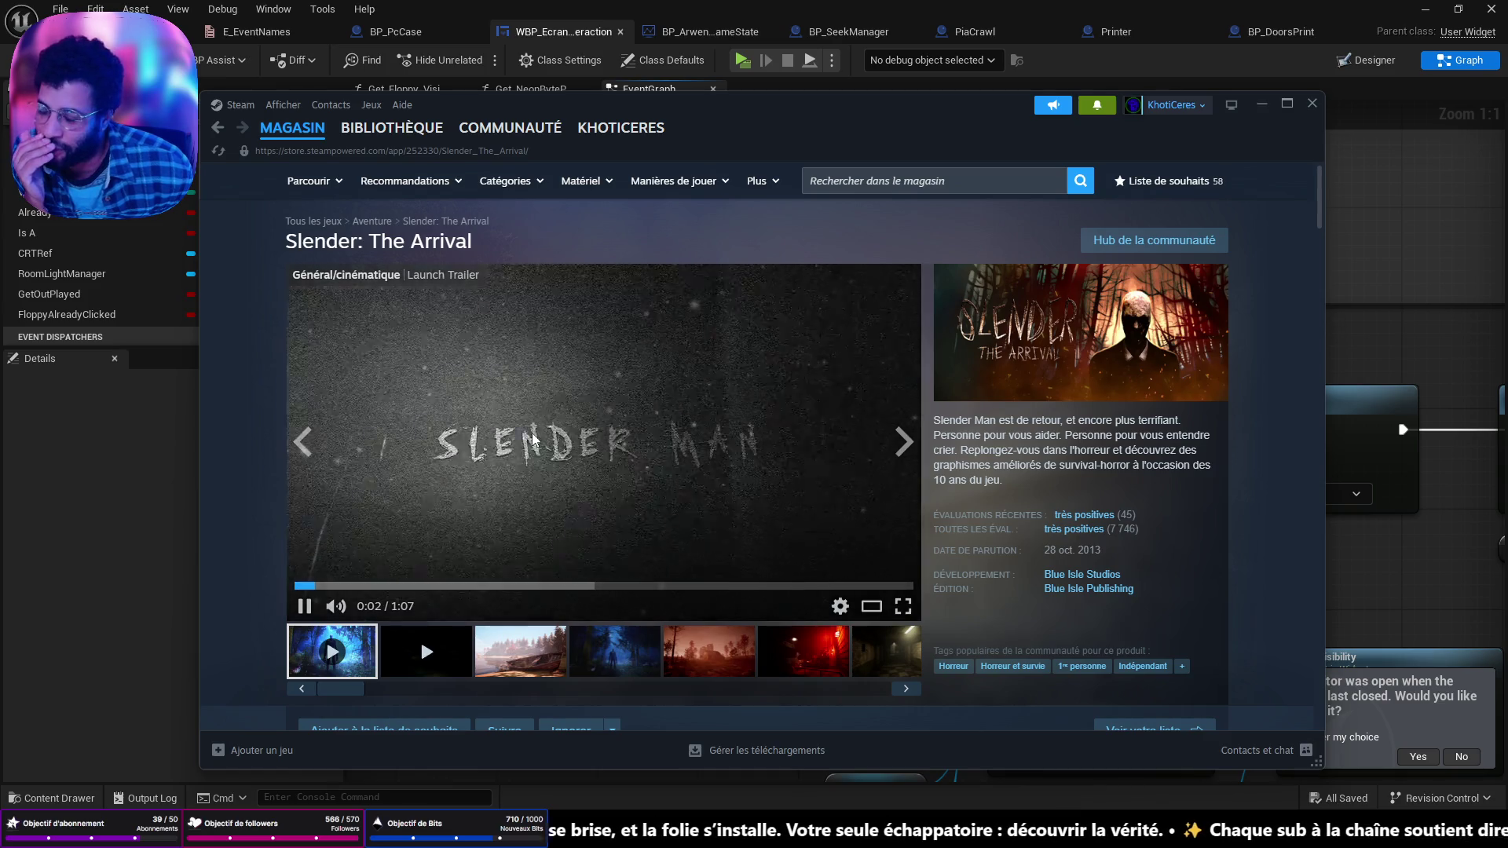
Step: Turn the Slender: The Arrival trailer's volume up slightly
mouse_move(368, 619)
left_click(407, 606)
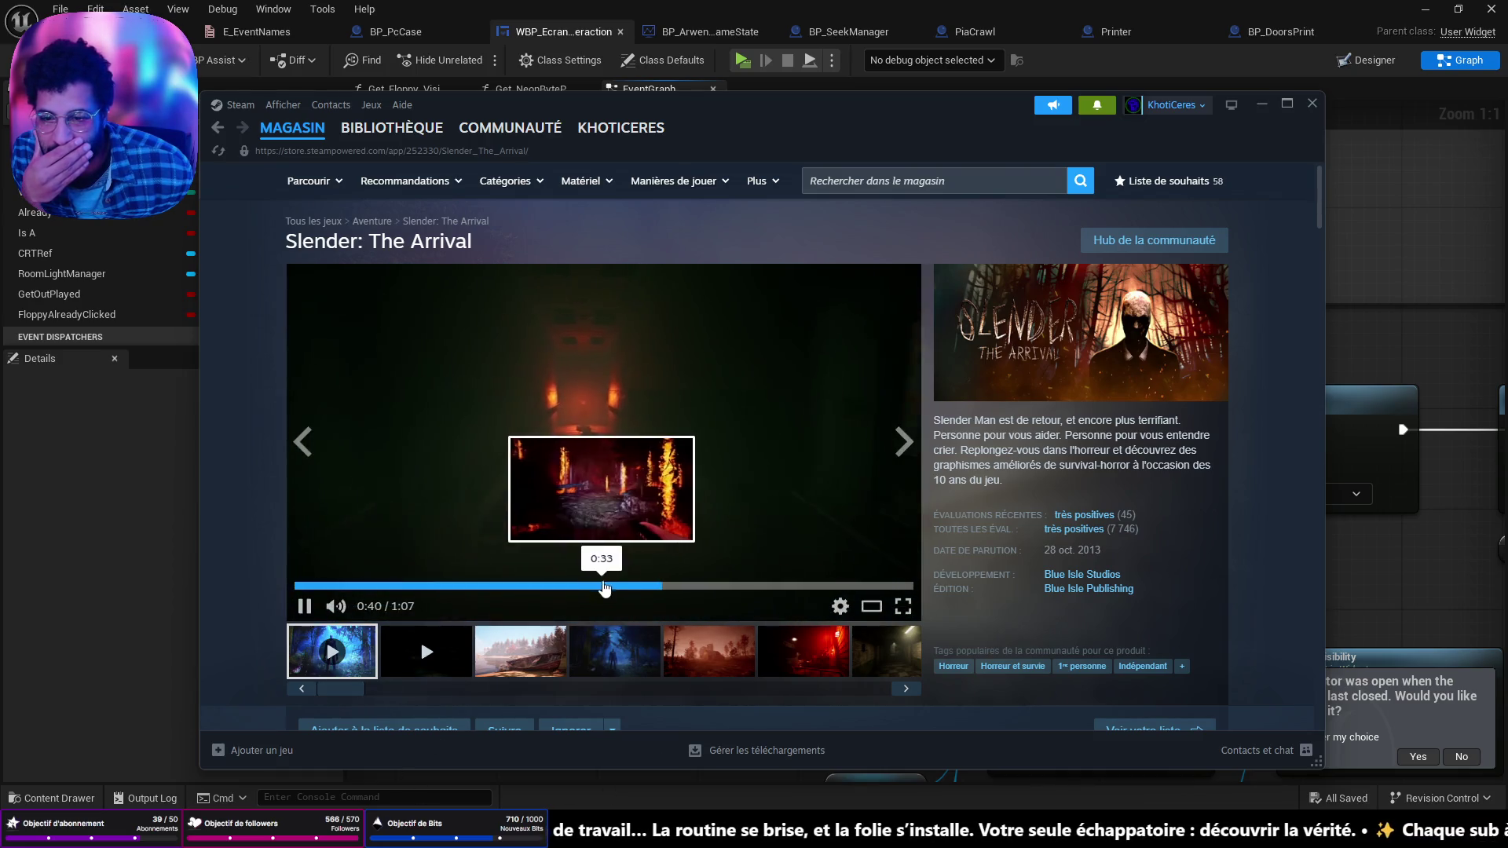
scroll(628, 646, "down", 1)
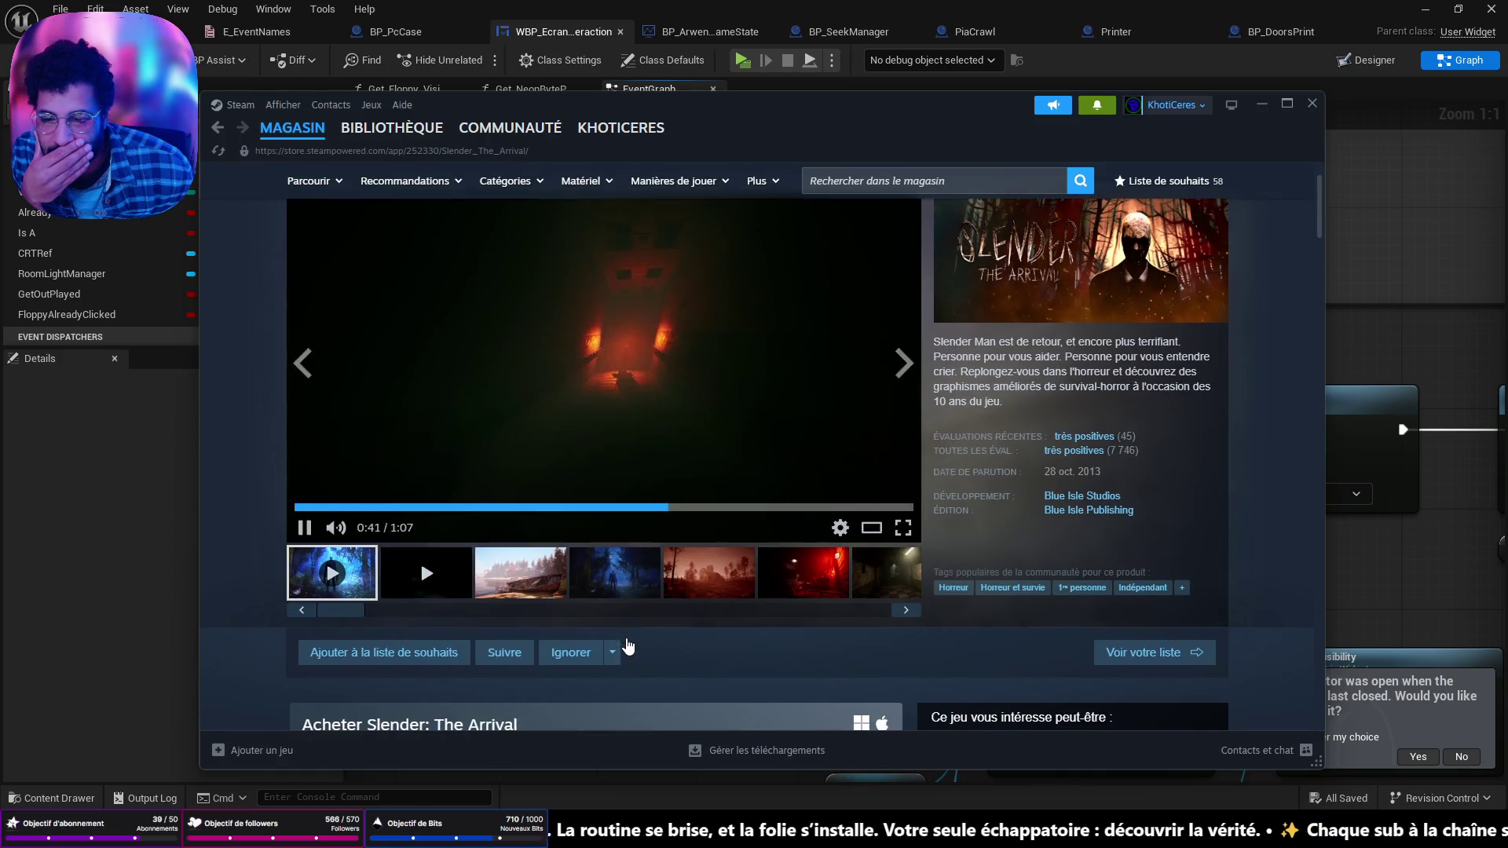
Step: Wishlist Slender: The Arrival and scroll through its purchase options
left_click(388, 651)
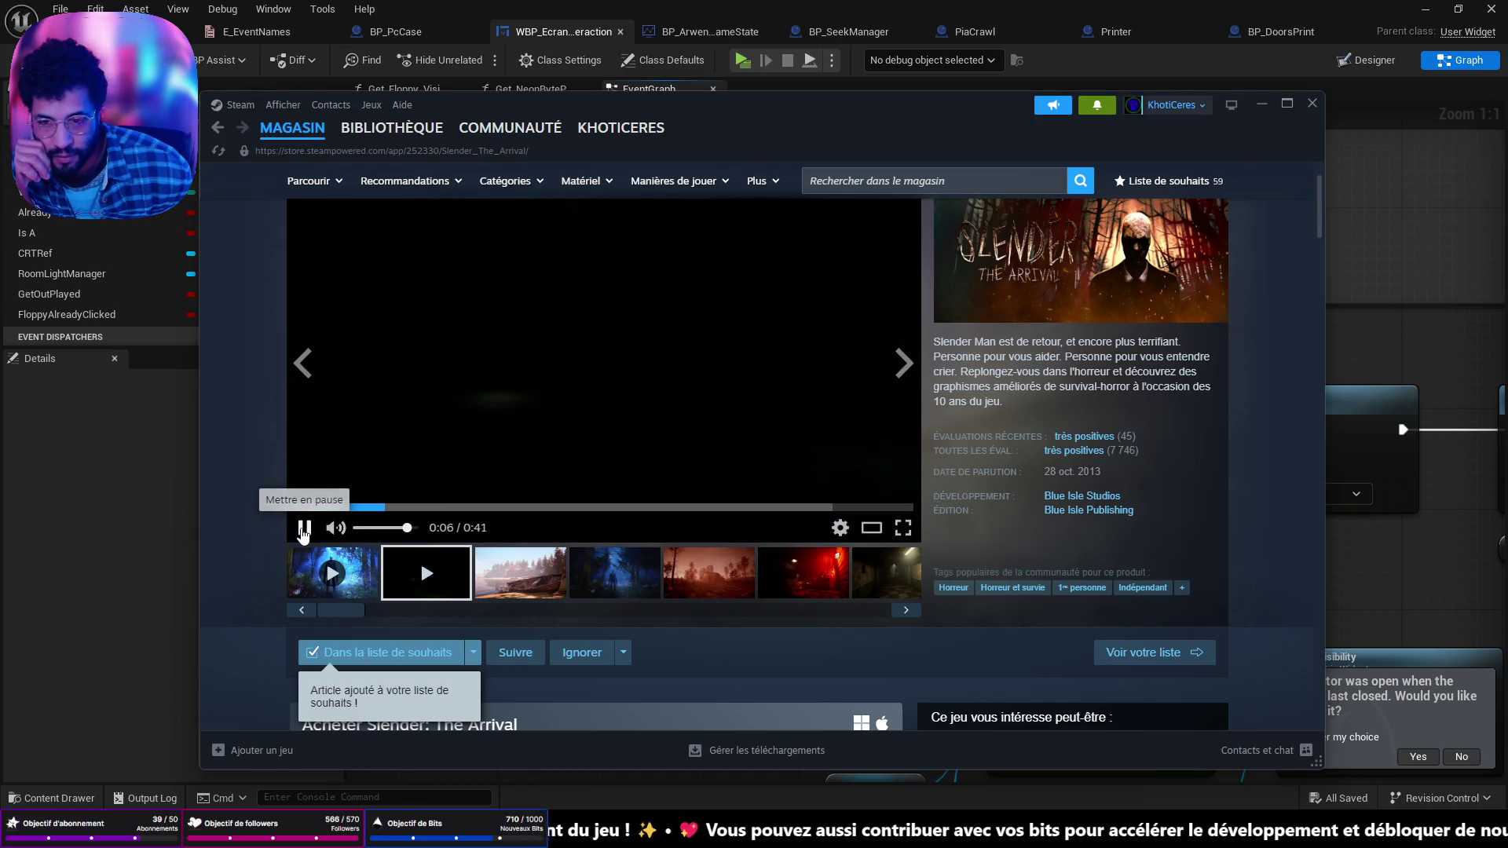
scroll(634, 630, "down", 4)
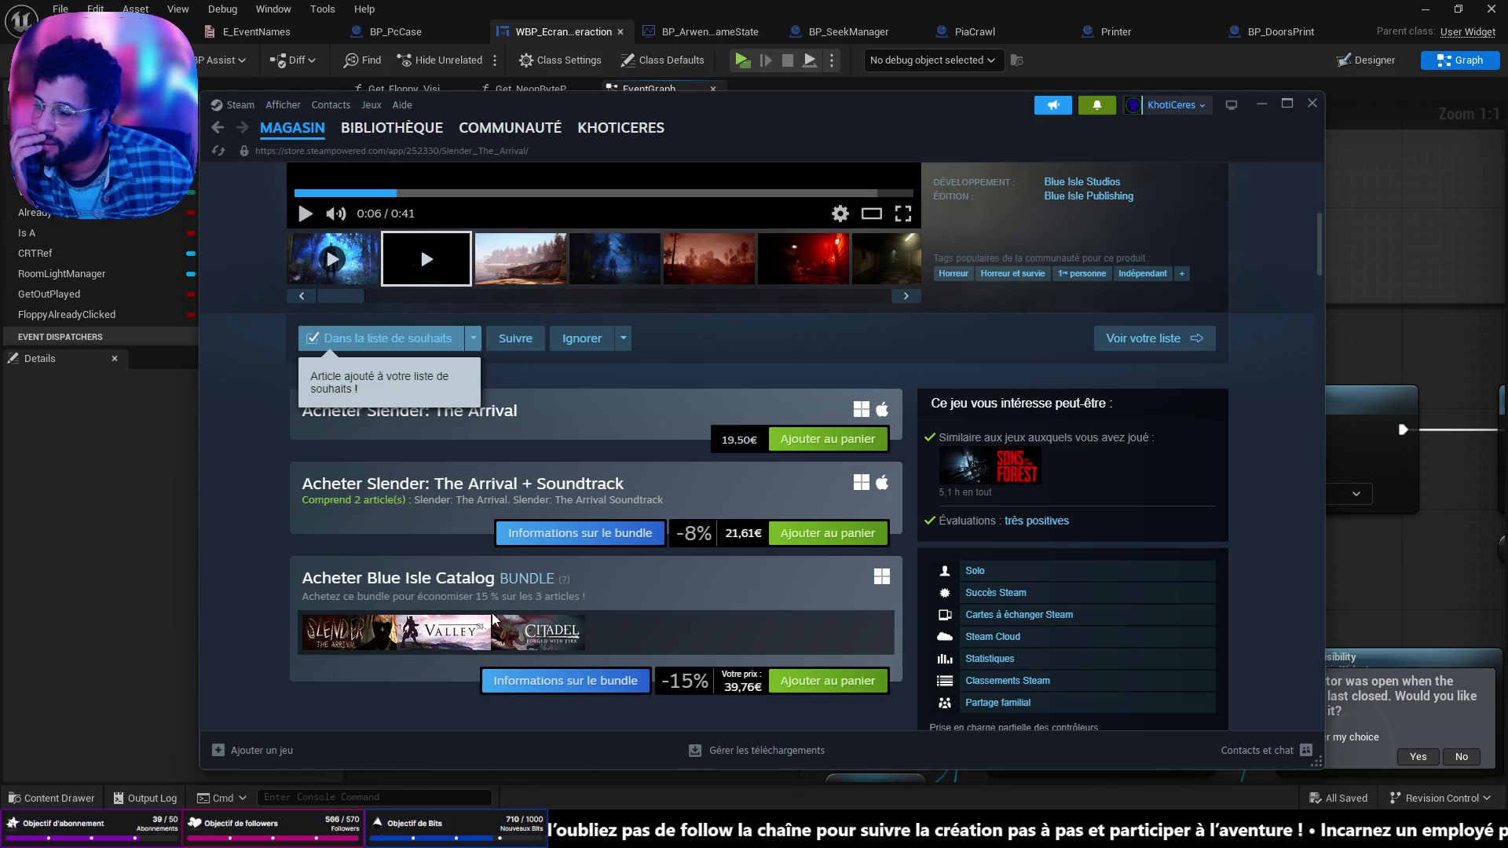
scroll(563, 601, "down", 3)
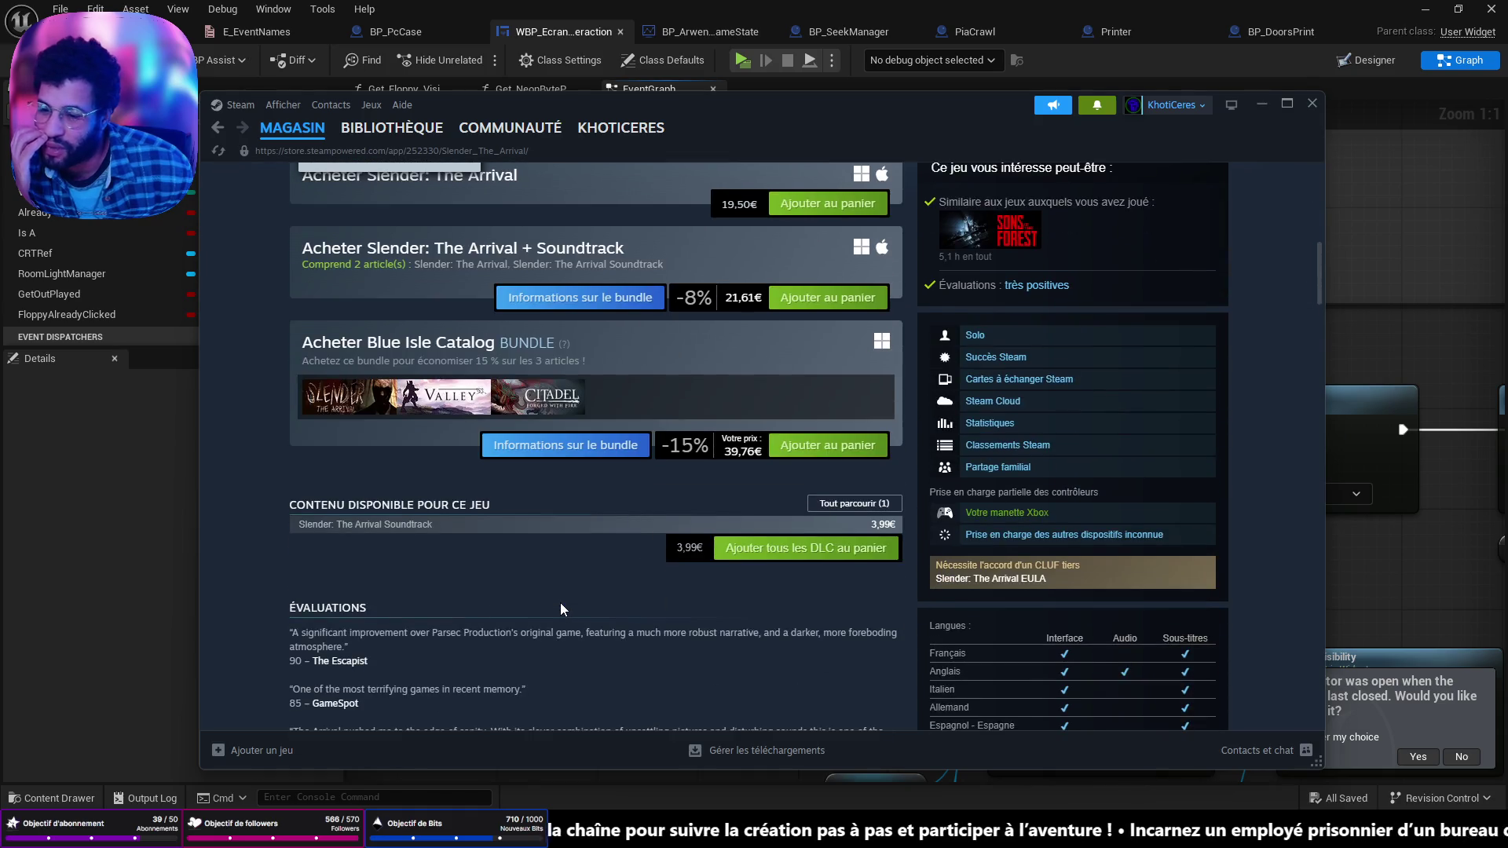
scroll(559, 606, "up", 5)
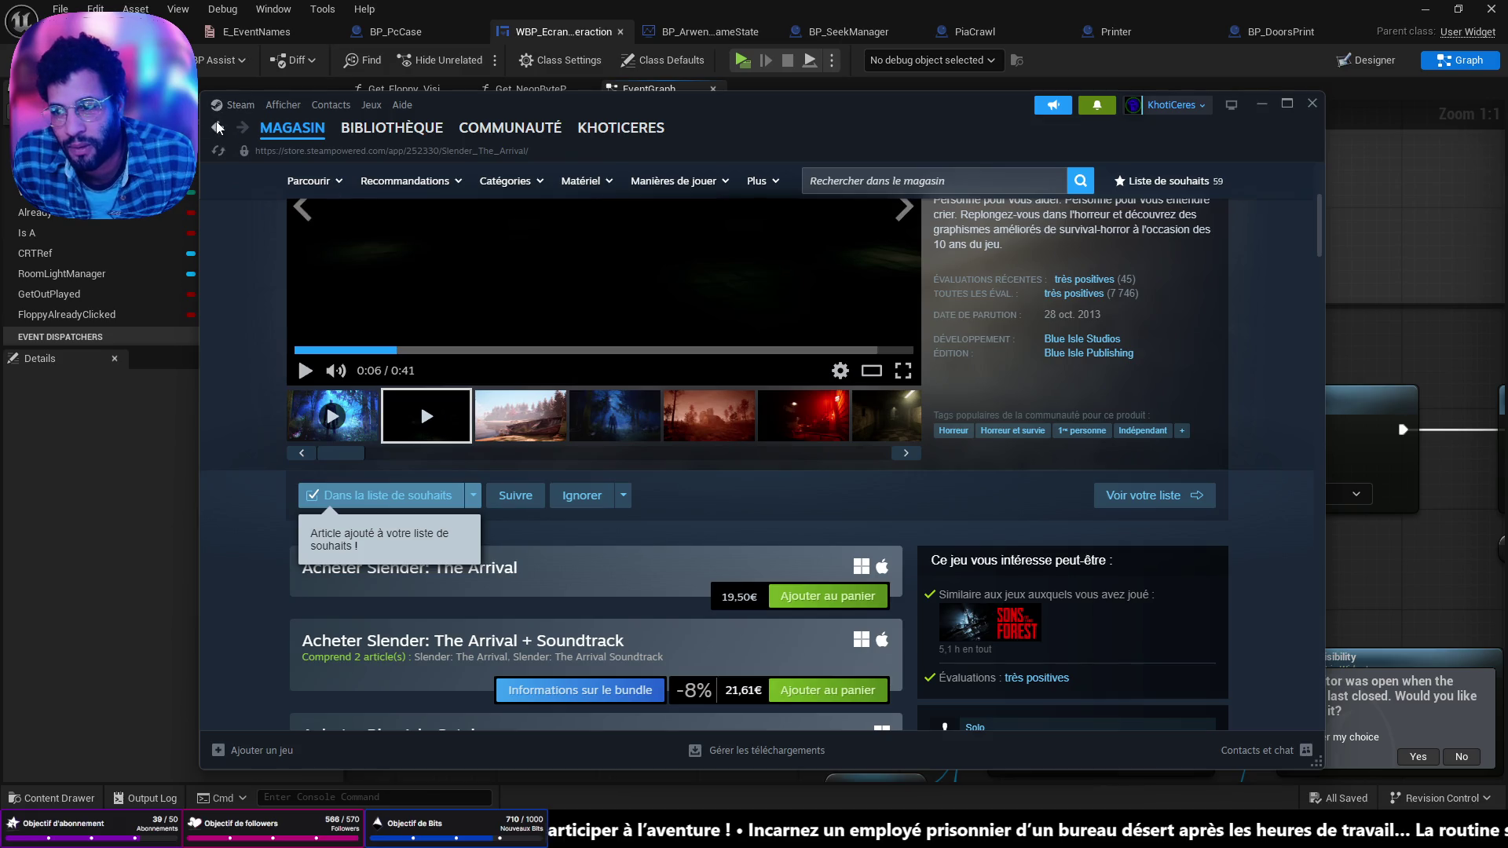
scroll(986, 446, "down", 2)
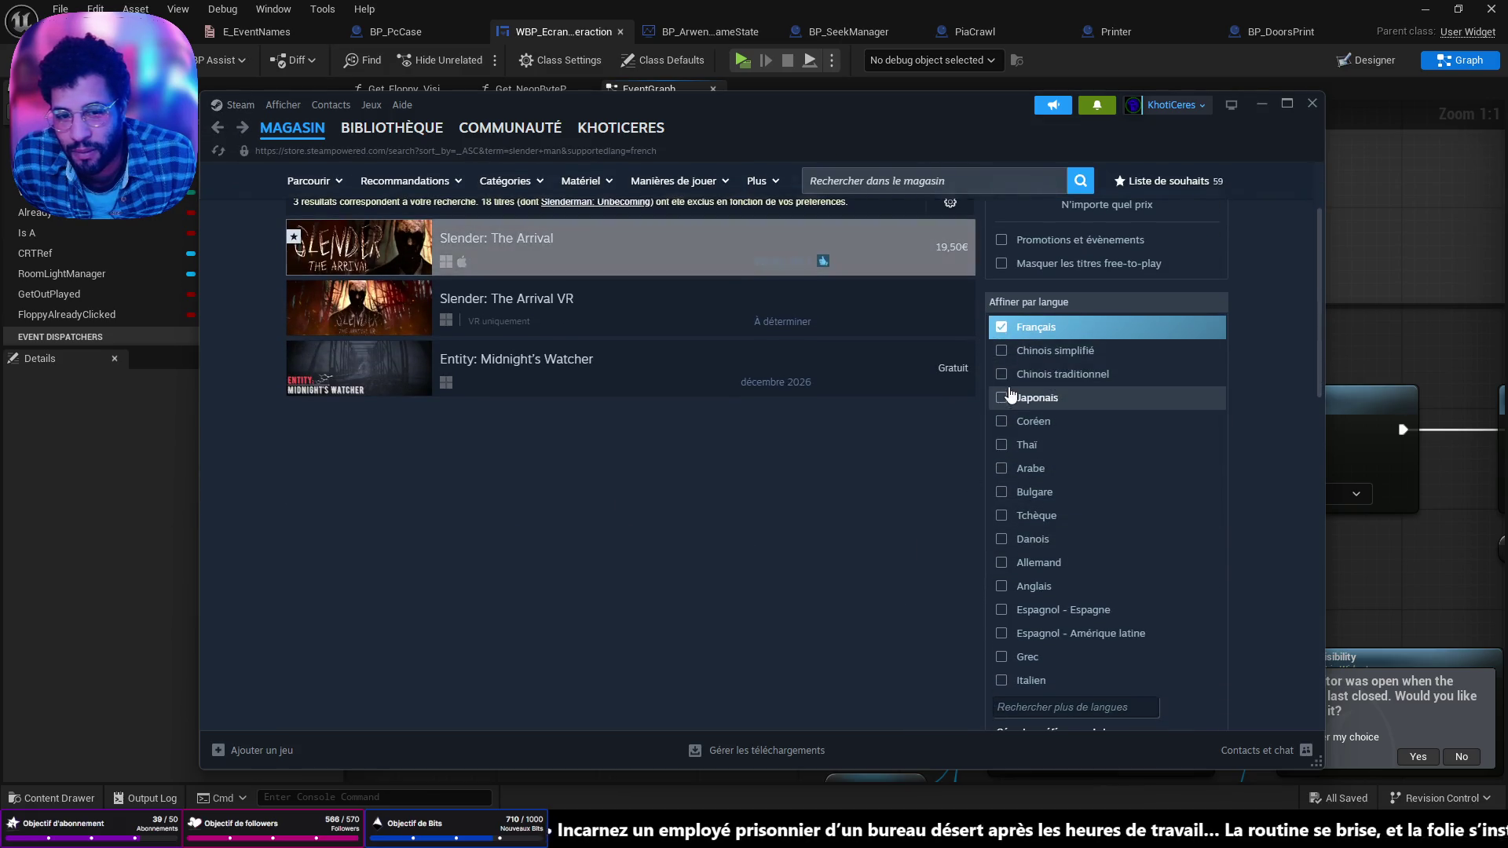
Step: Remove the Français language filter from the slender man results
left_click(1002, 329)
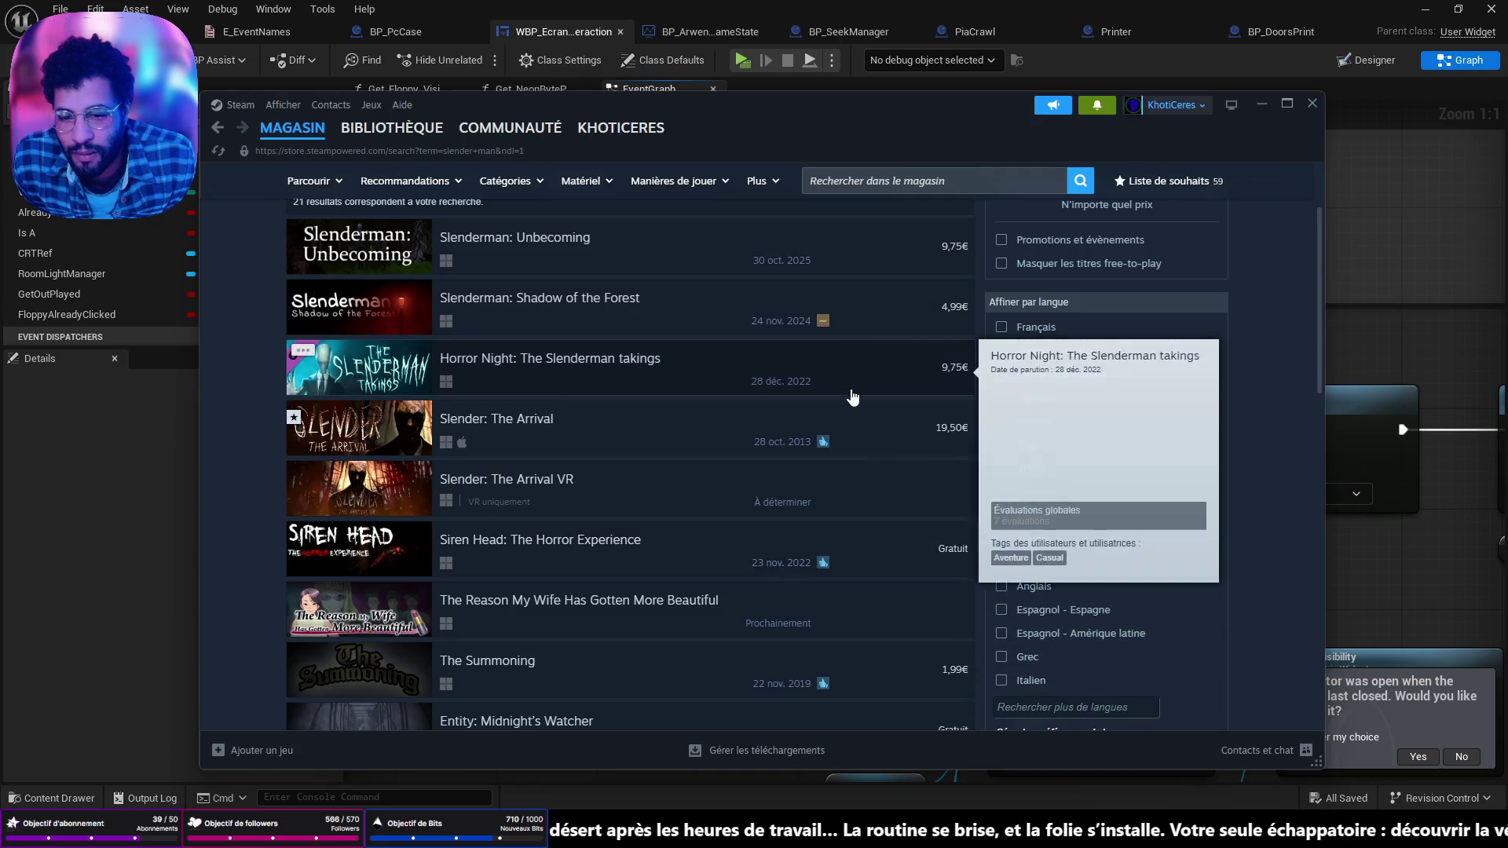
scroll(853, 385, "down", 6)
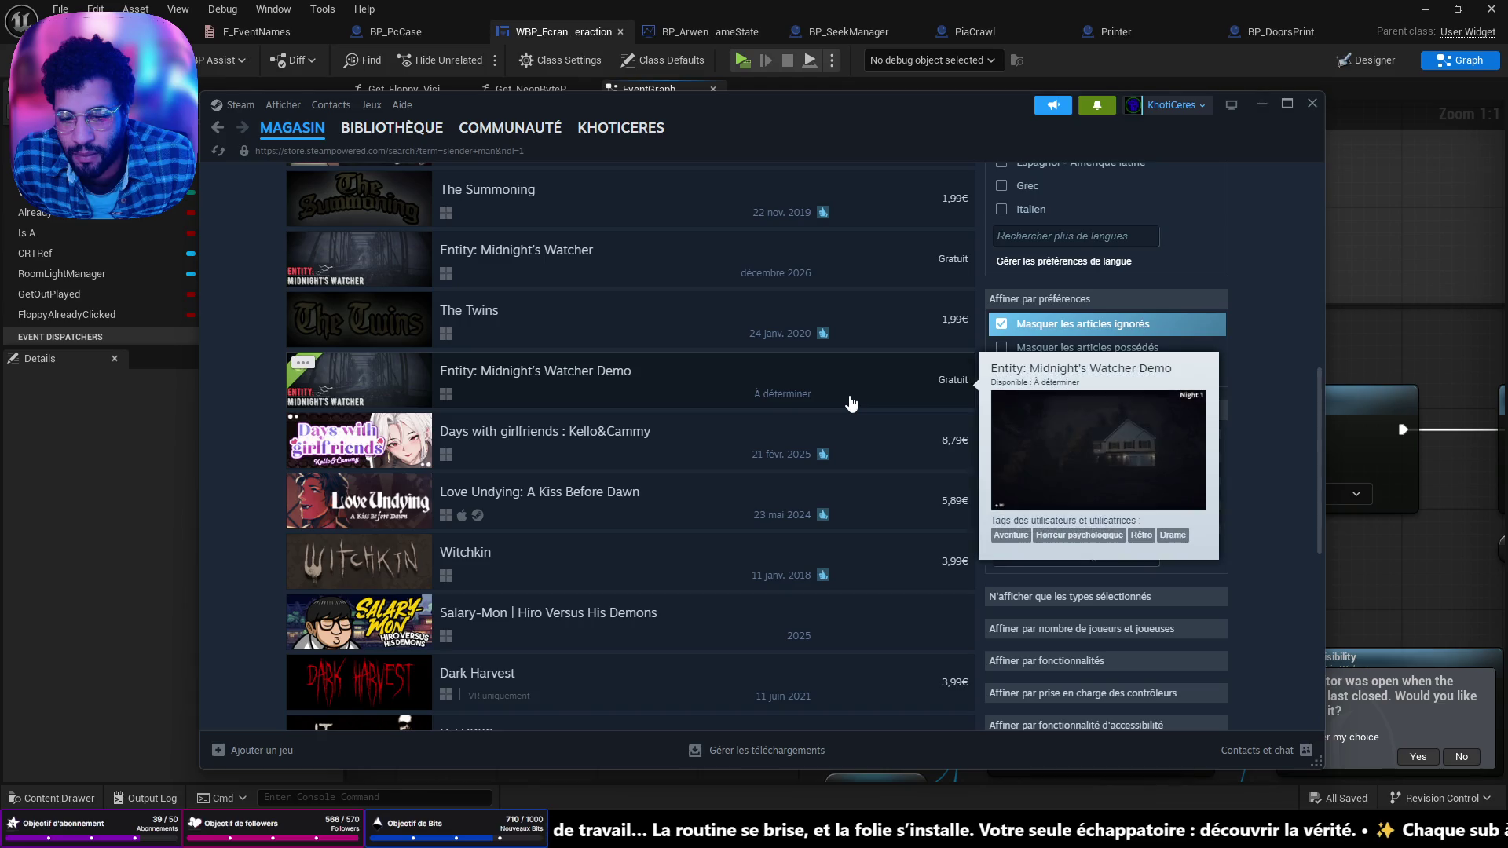
scroll(850, 397, "up", 6)
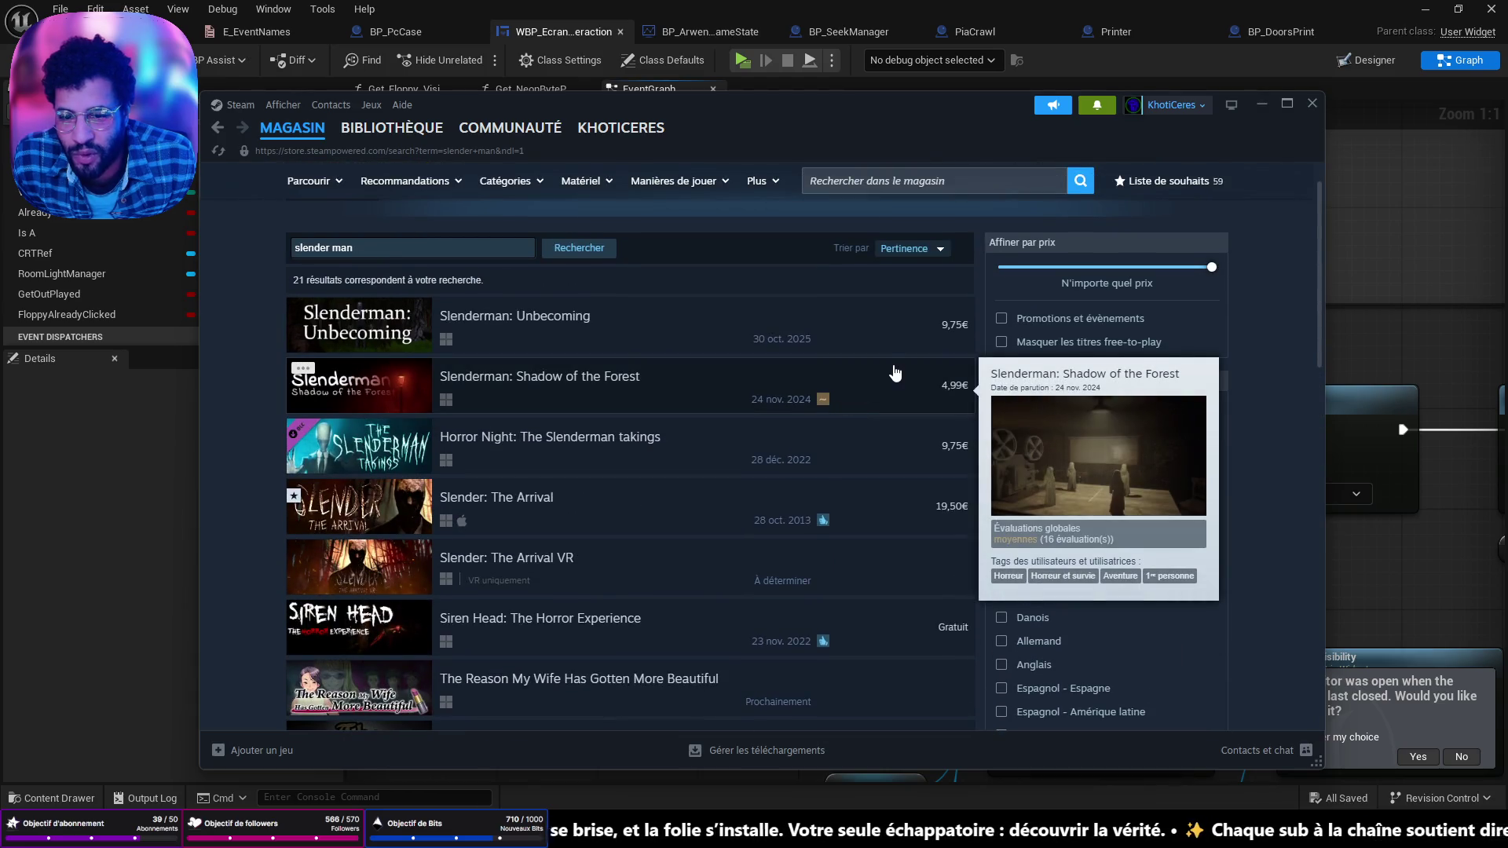
scroll(895, 375, "down", 5)
scroll(896, 371, "up", 6)
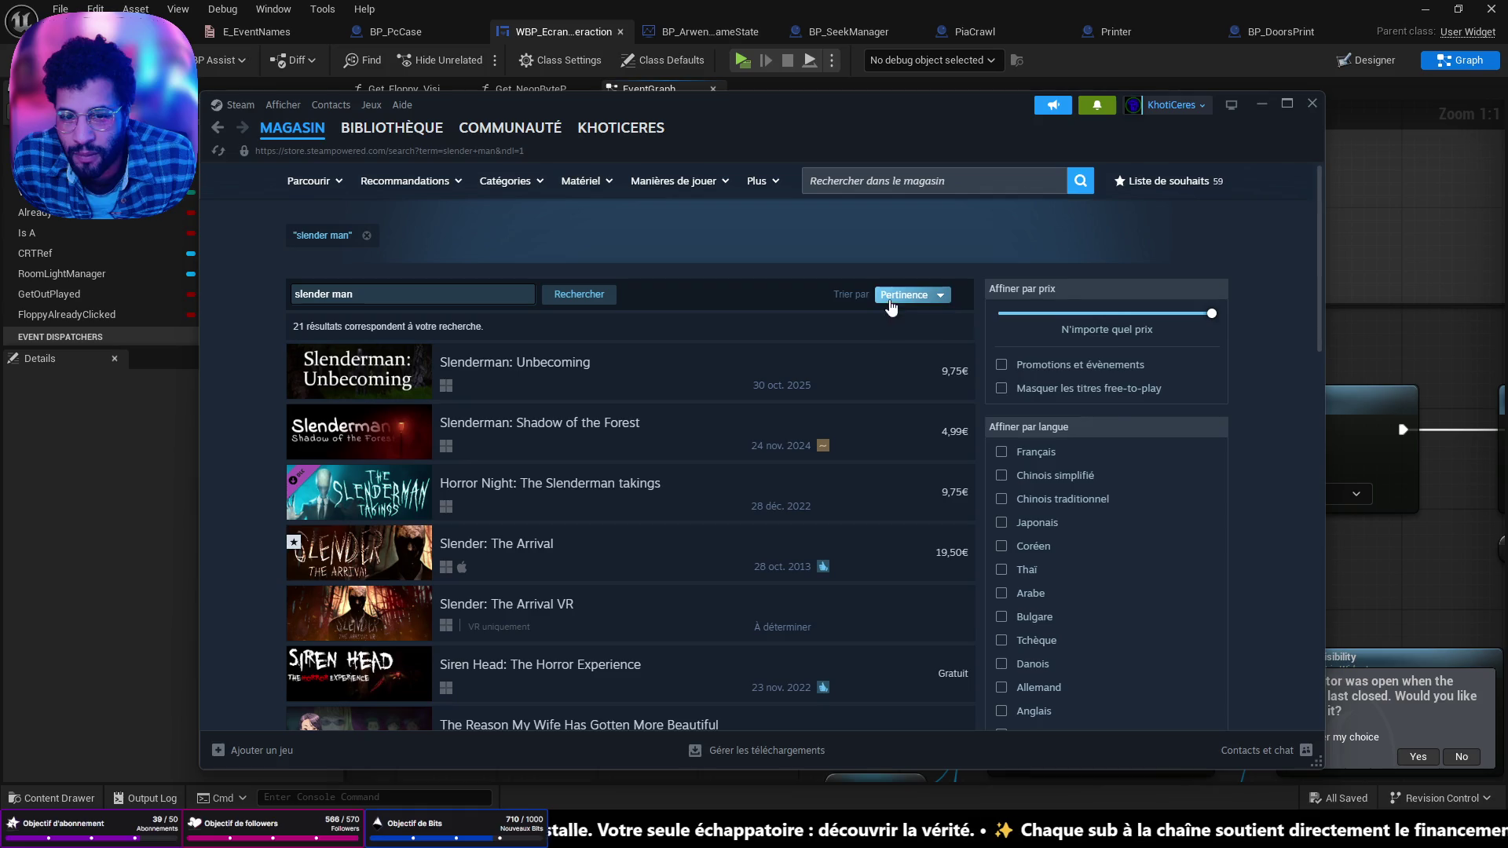
Step: Sort the results by 'Date de sortie', newest first, and scroll through them
left_click(891, 302)
left_click(939, 330)
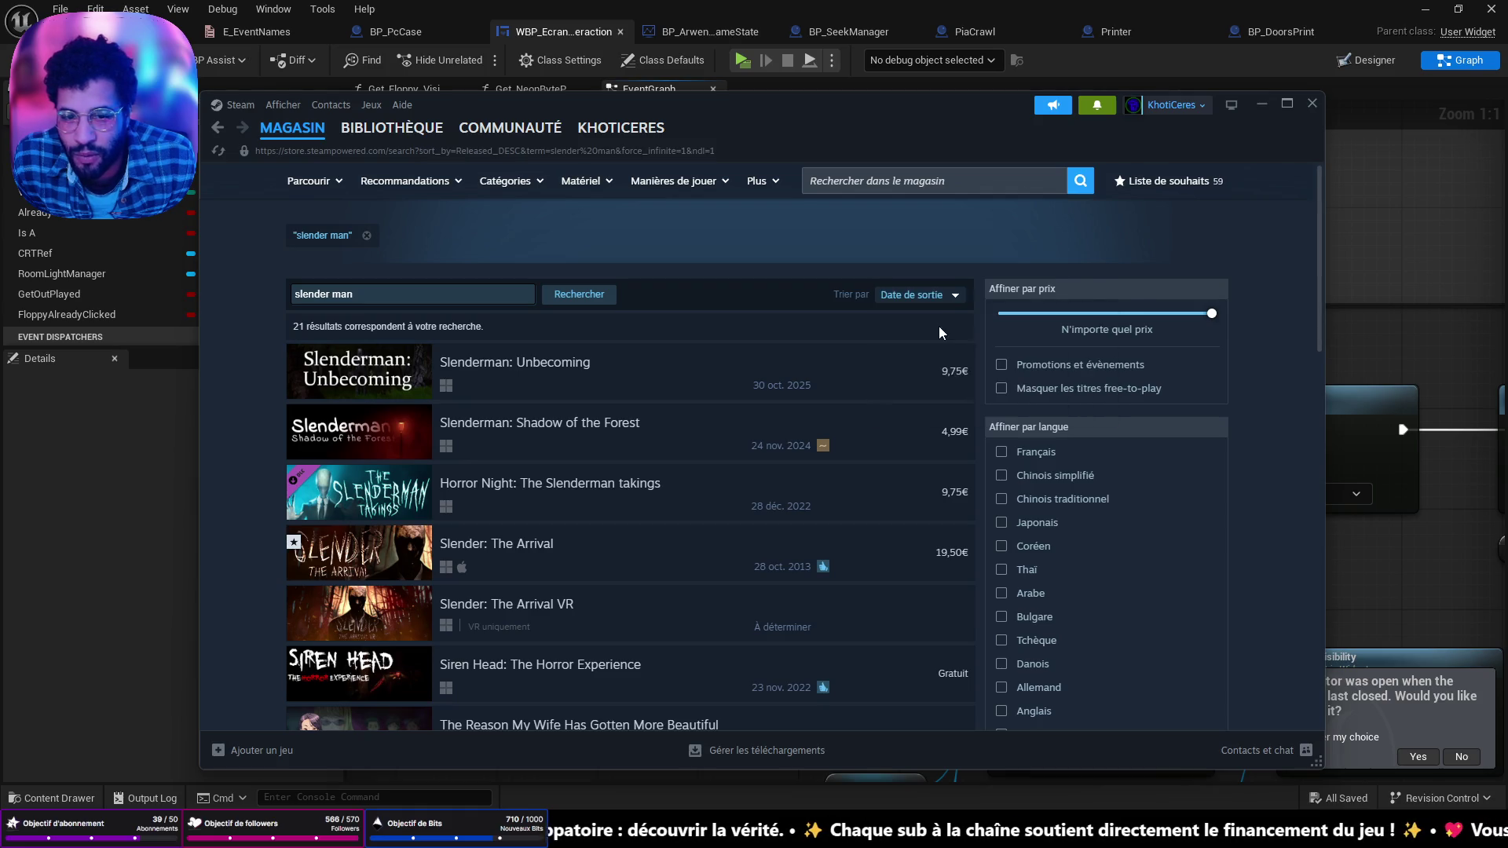
scroll(822, 435, "down", 10)
scroll(821, 434, "up", 5)
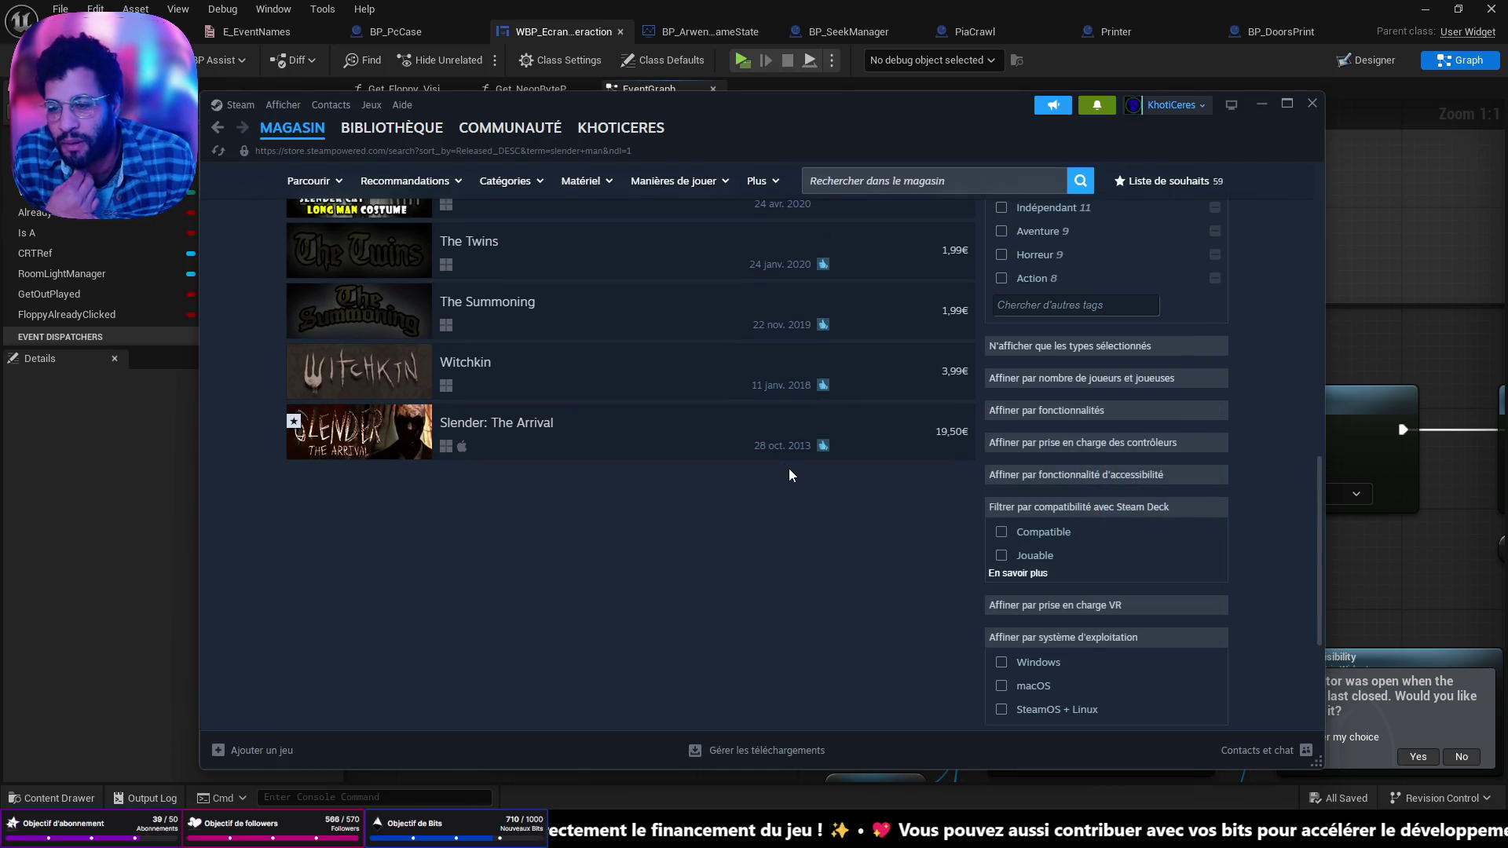
mouse_move(768, 453)
scroll(769, 455, "up", 1)
scroll(768, 460, "up", 10)
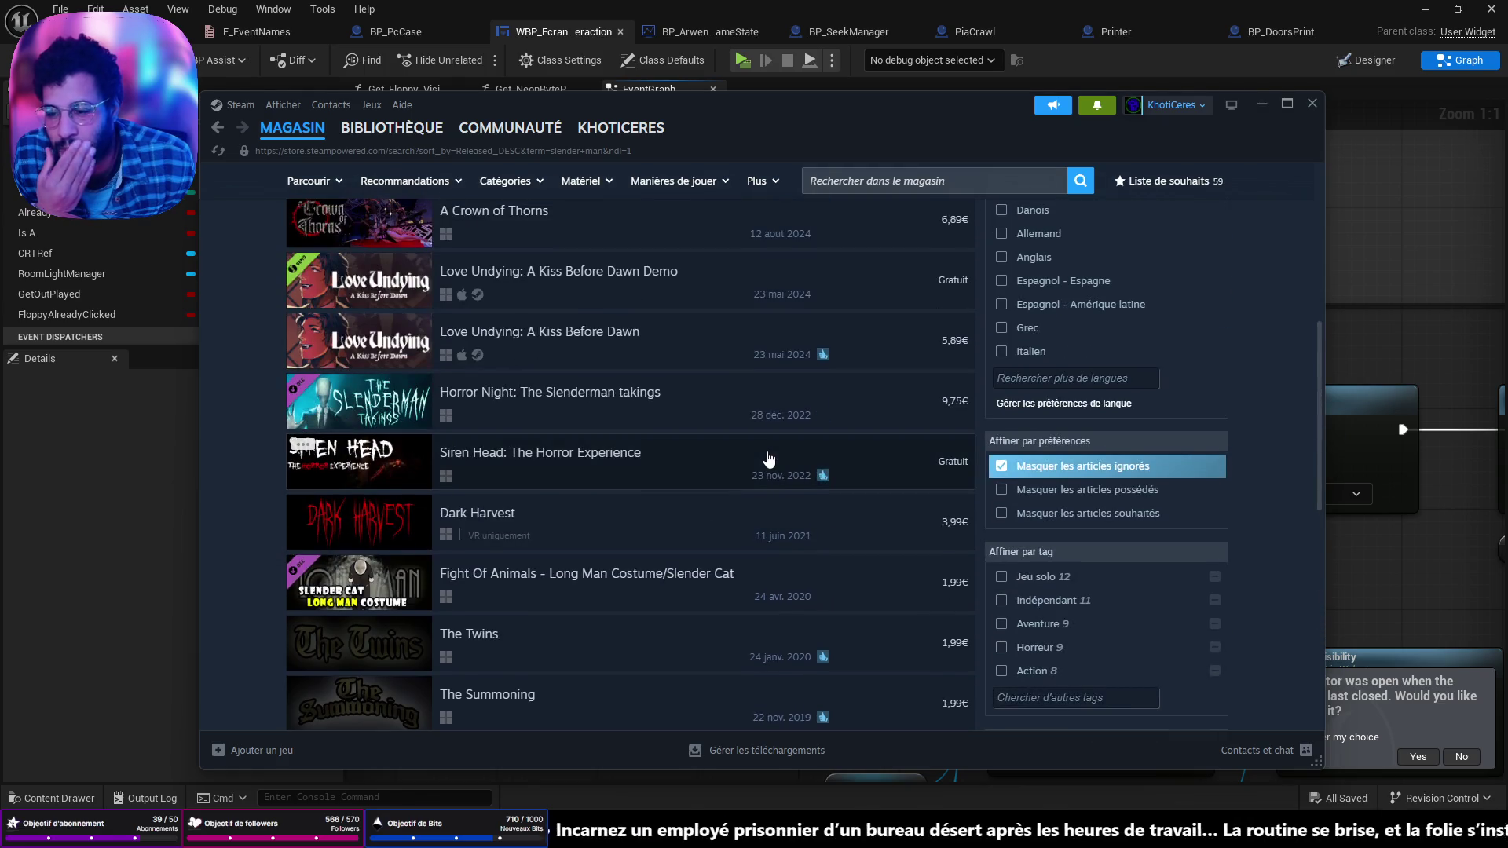
scroll(766, 459, "up", 2)
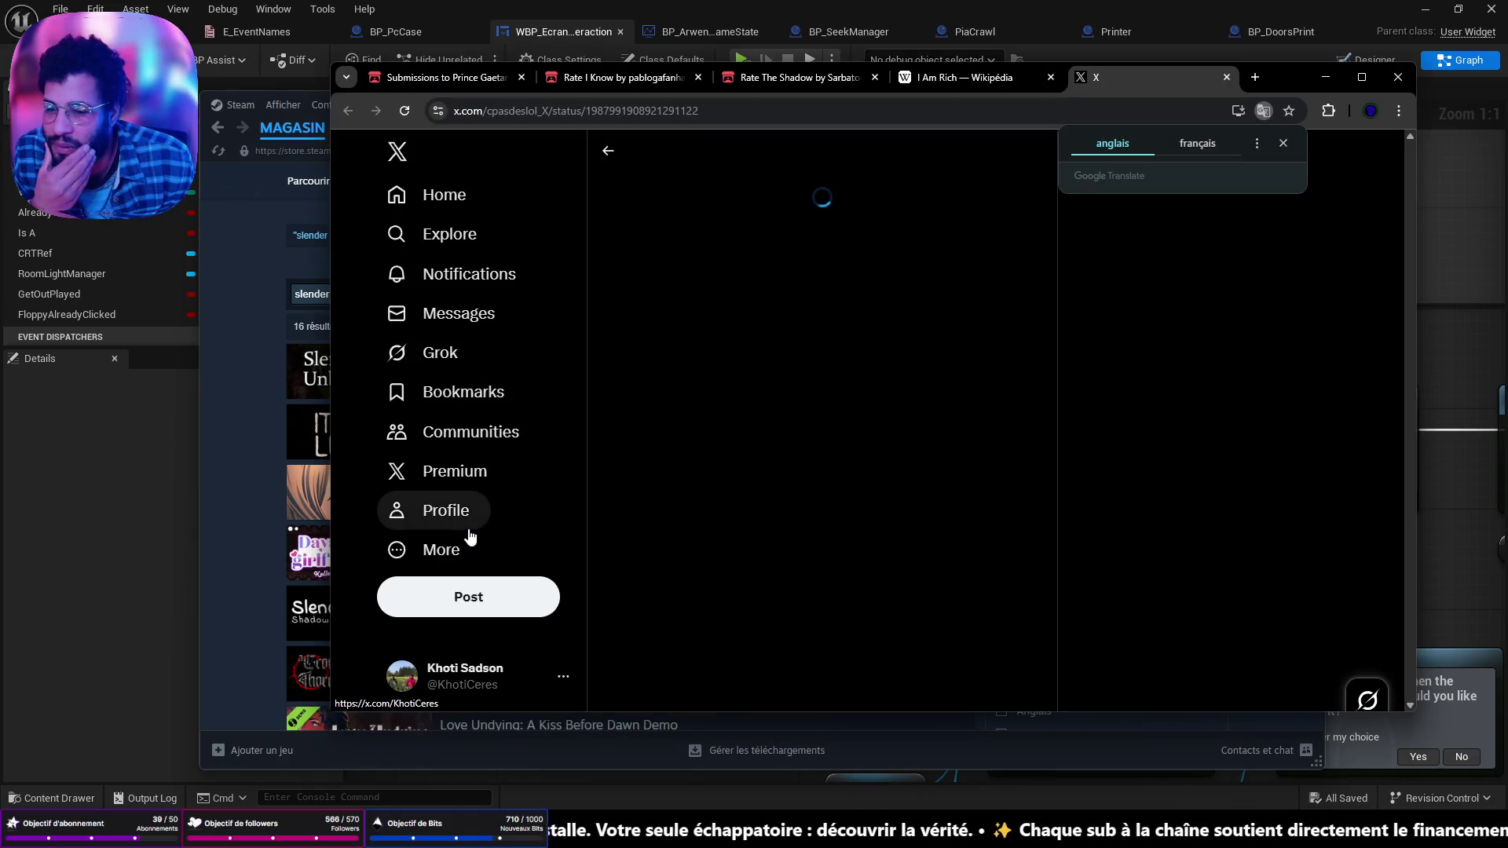
Step: Play the X post's video and turn its sound on
left_click(813, 522)
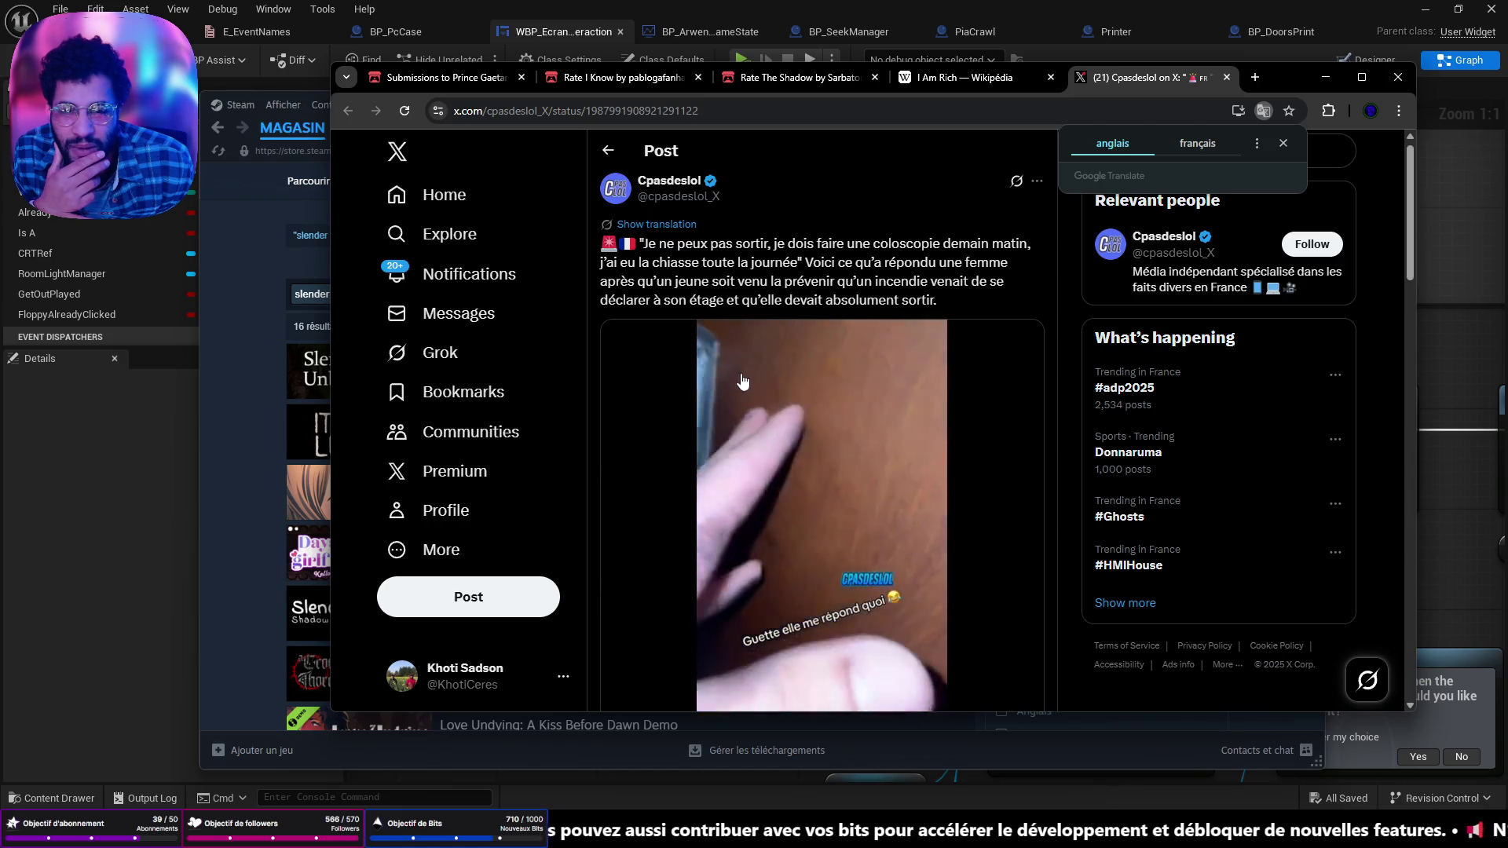
scroll(909, 394, "down", 3)
left_click(941, 588)
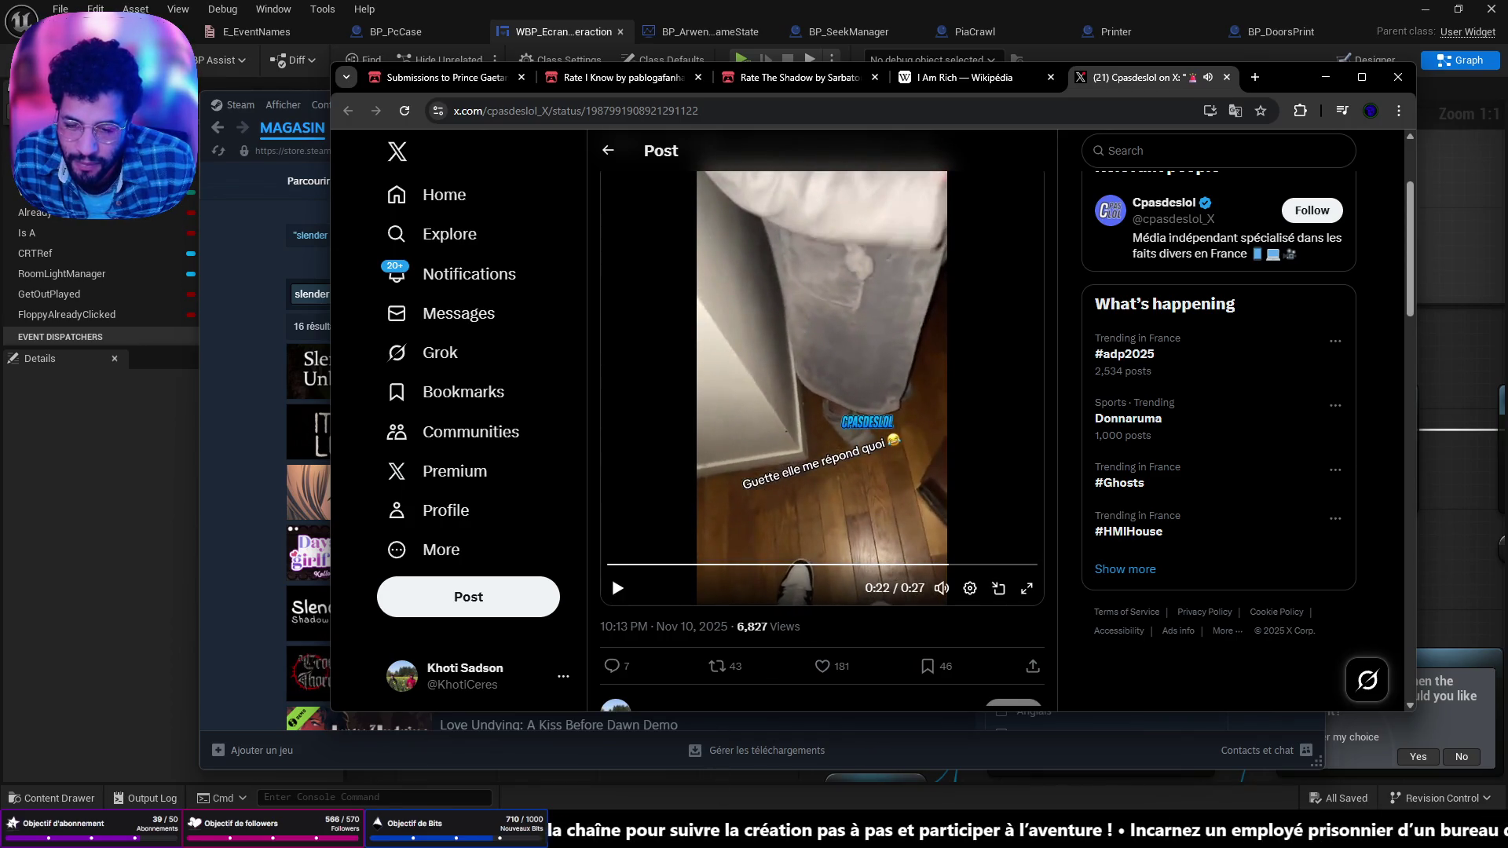
Step: Hide the music player, replay the video, then minimize the browser and Steam
key("alt+Tab")
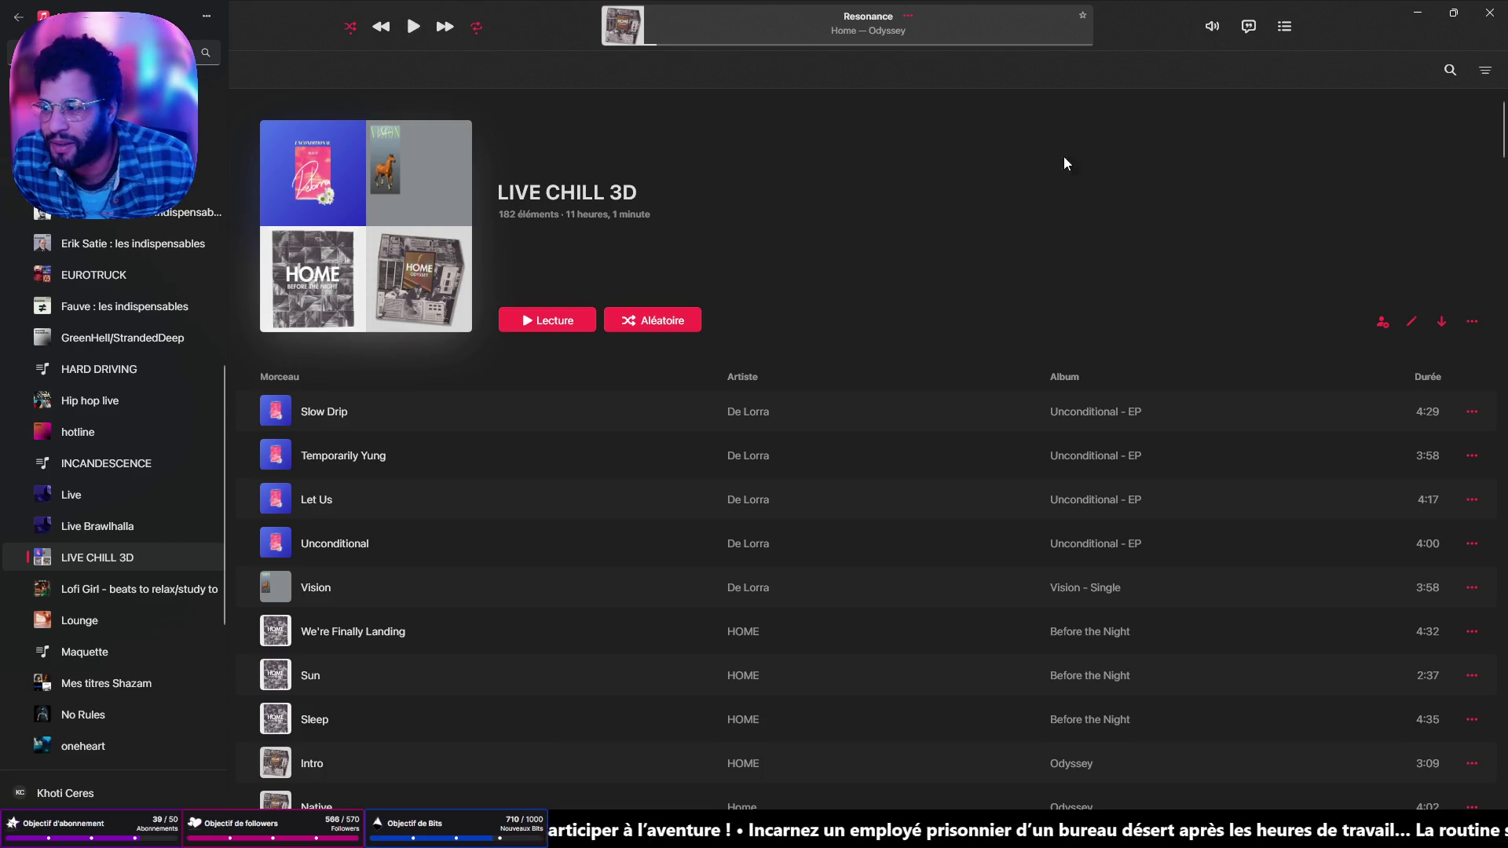
left_click(1415, 17)
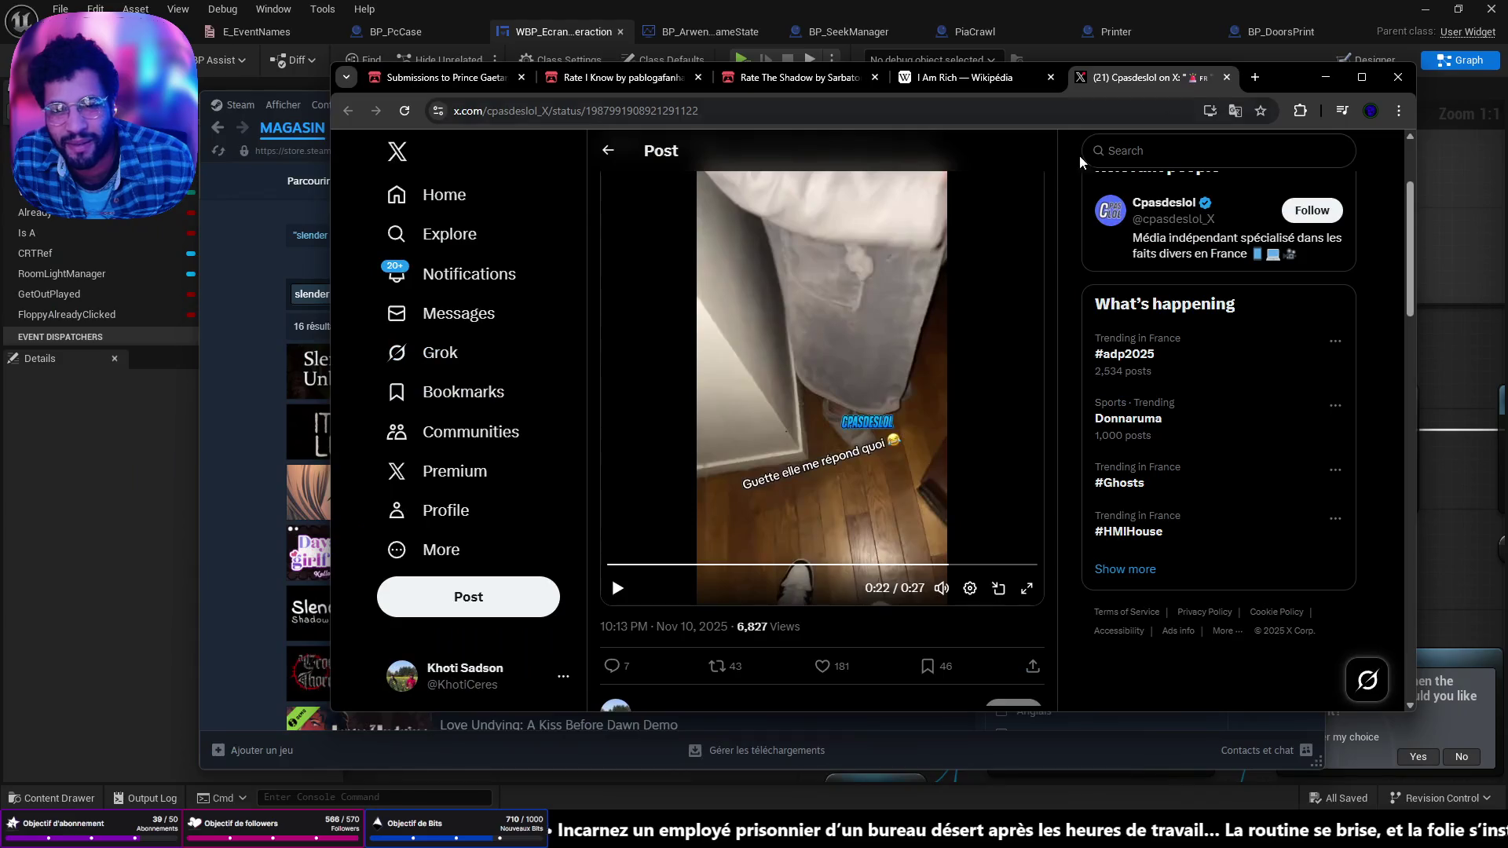
scroll(827, 384, "up", 1)
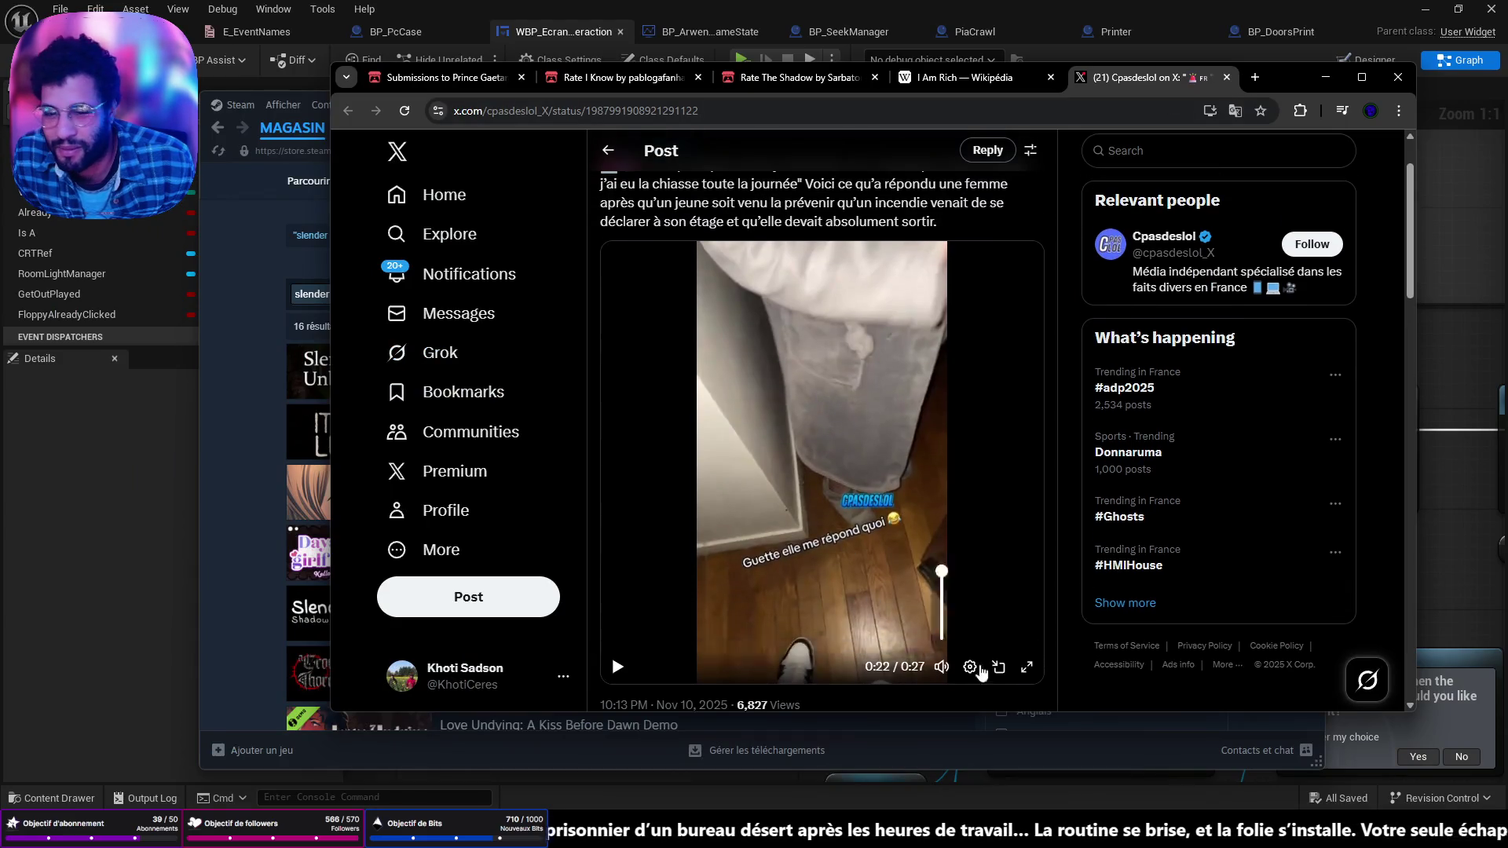
left_click(618, 667)
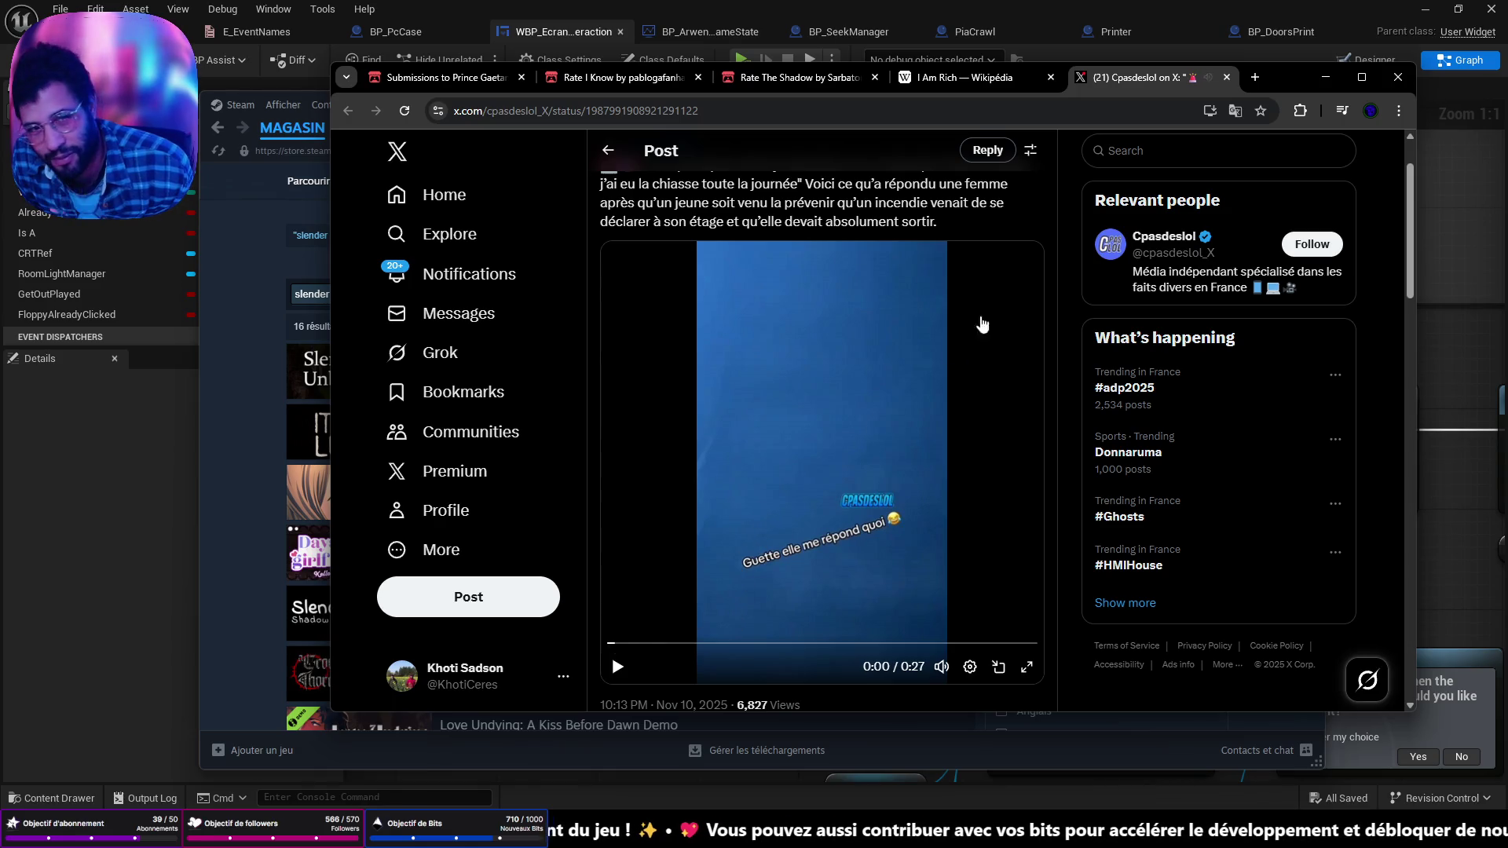
left_click(1325, 77)
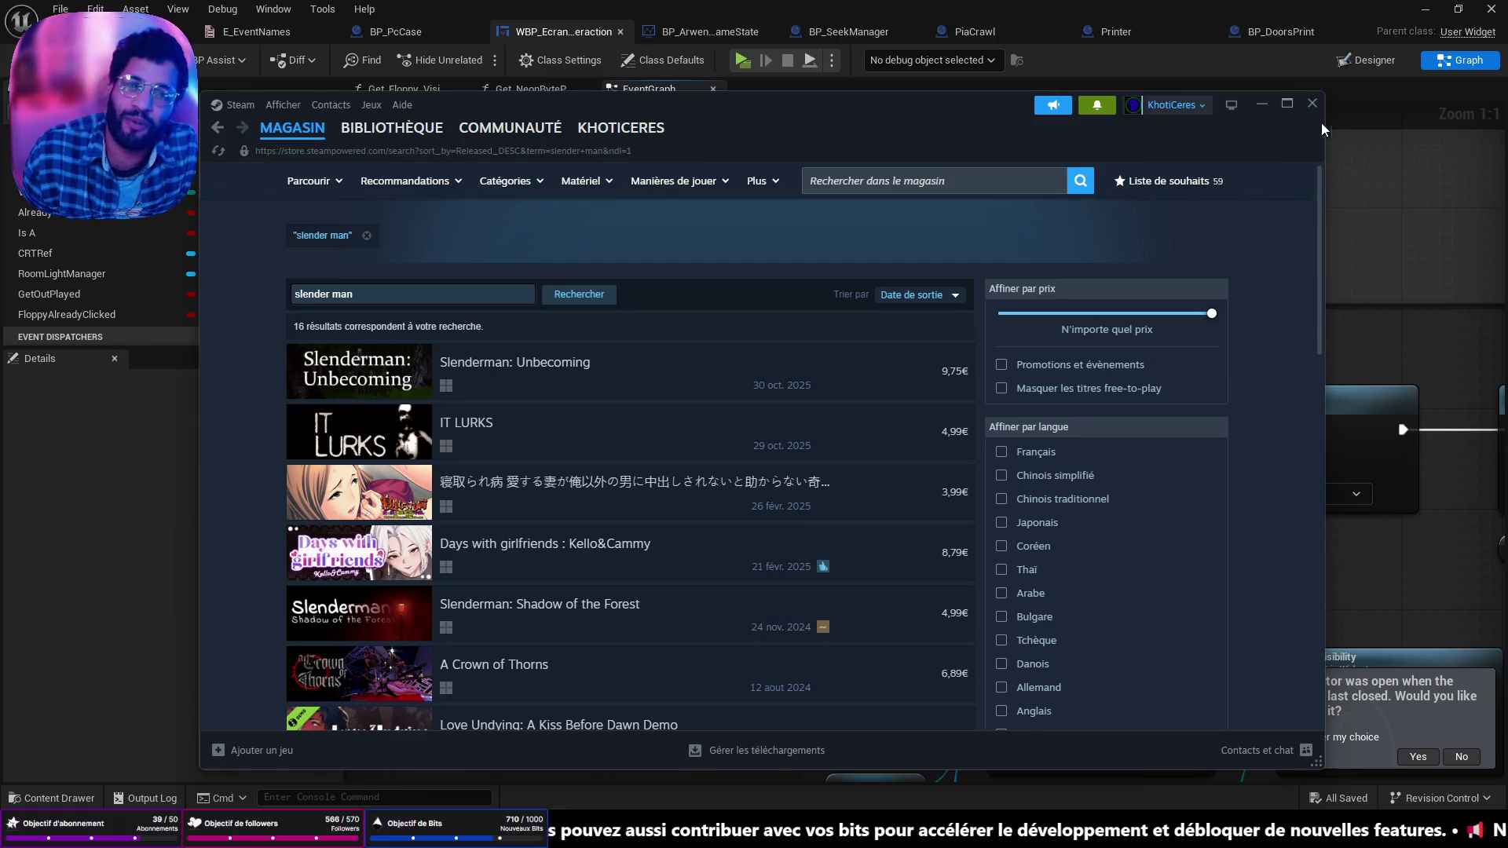
left_click(1263, 108)
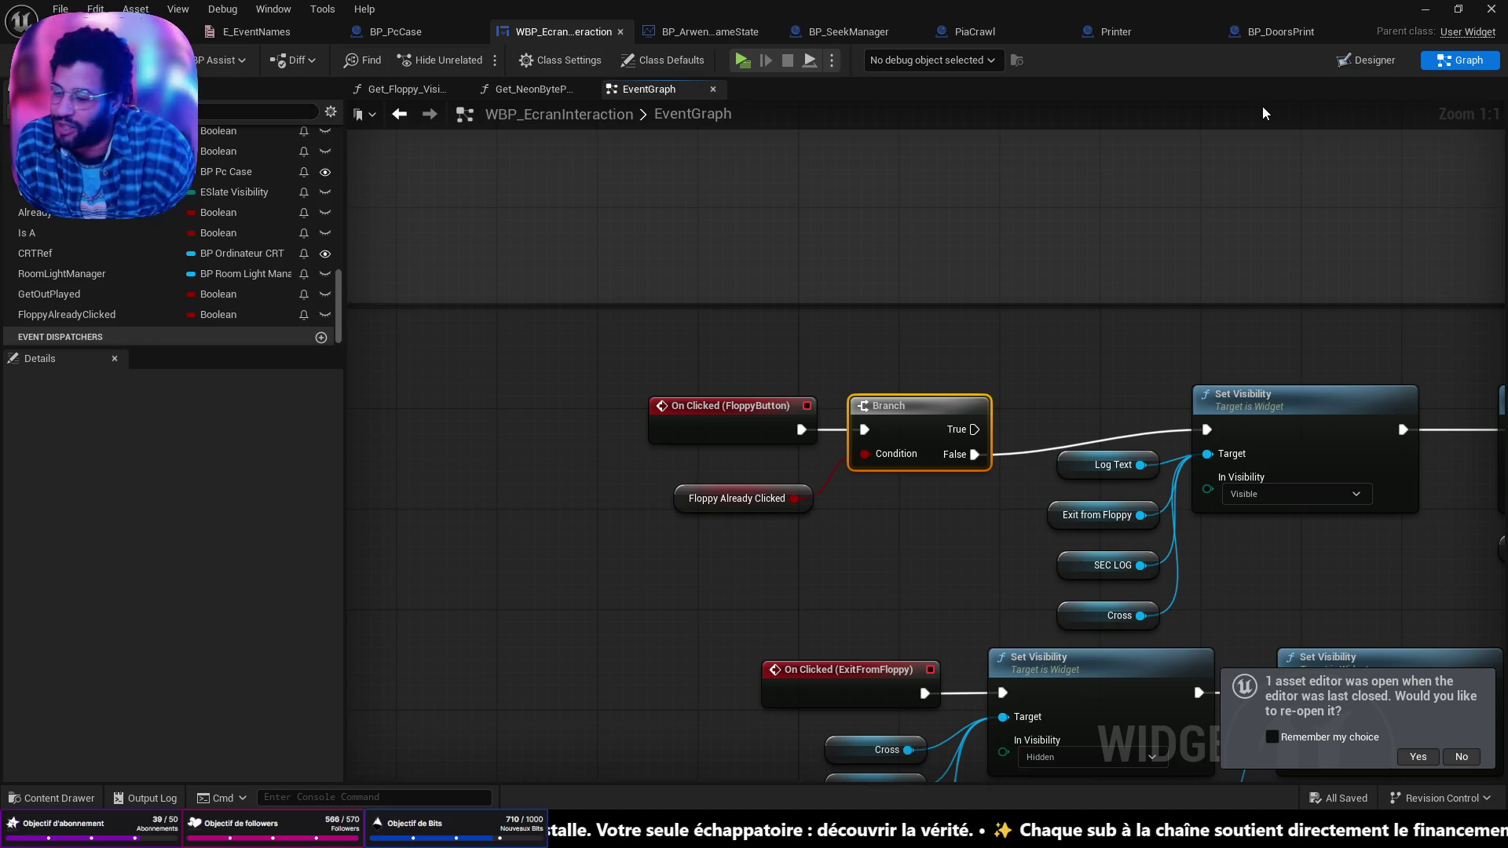
Step: Zoom out and pan across the EventGraph's node groups, then hide the music player
scroll(1273, 463, "down", 6)
mouse_move(1107, 470)
left_mouse_down()
mouse_move(1063, 465)
mouse_move(993, 490)
left_mouse_up()
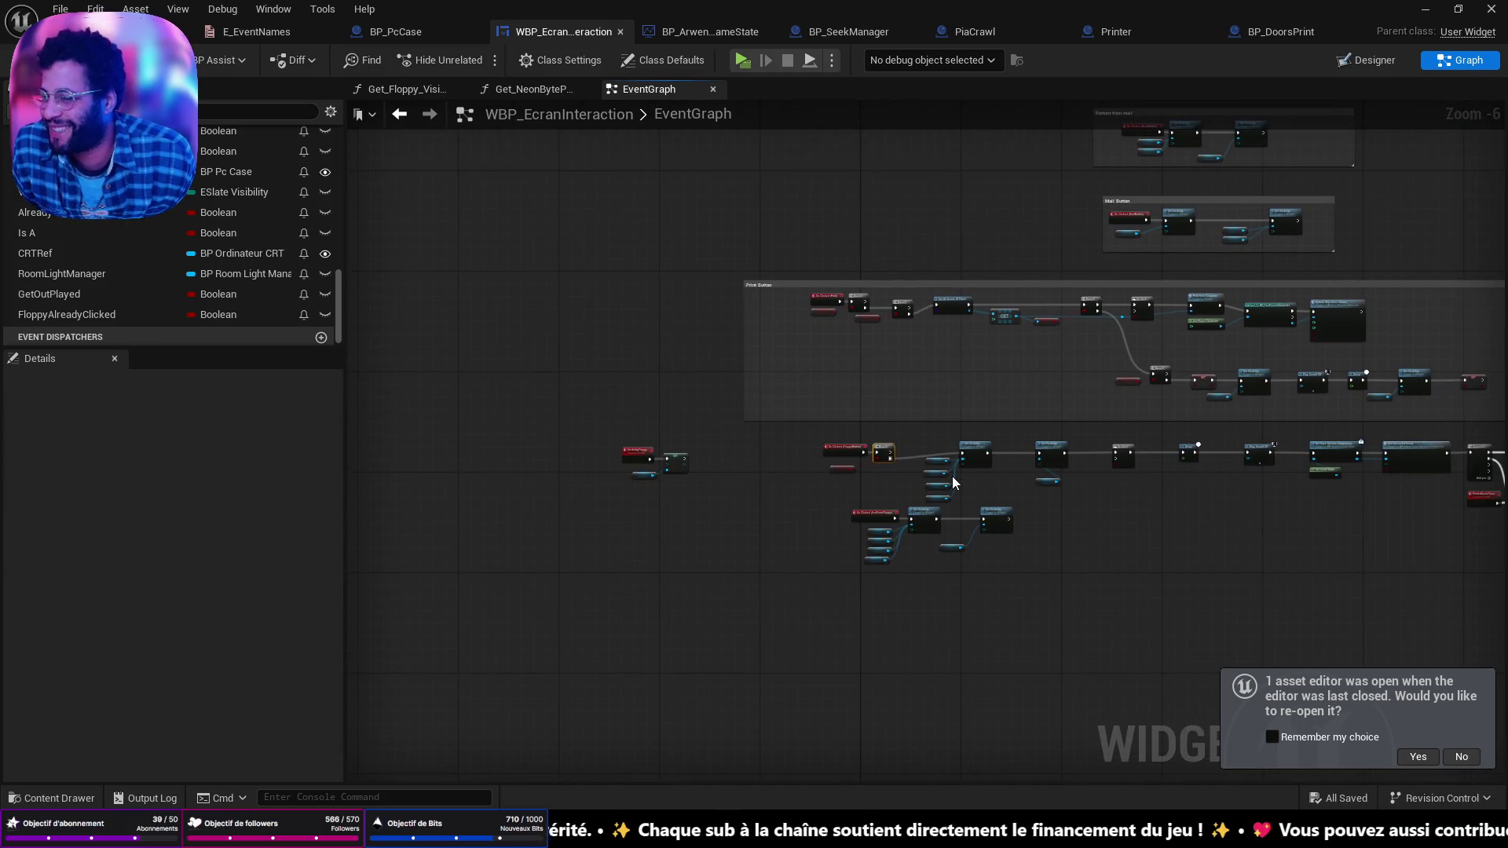
scroll(958, 516, "up", 4)
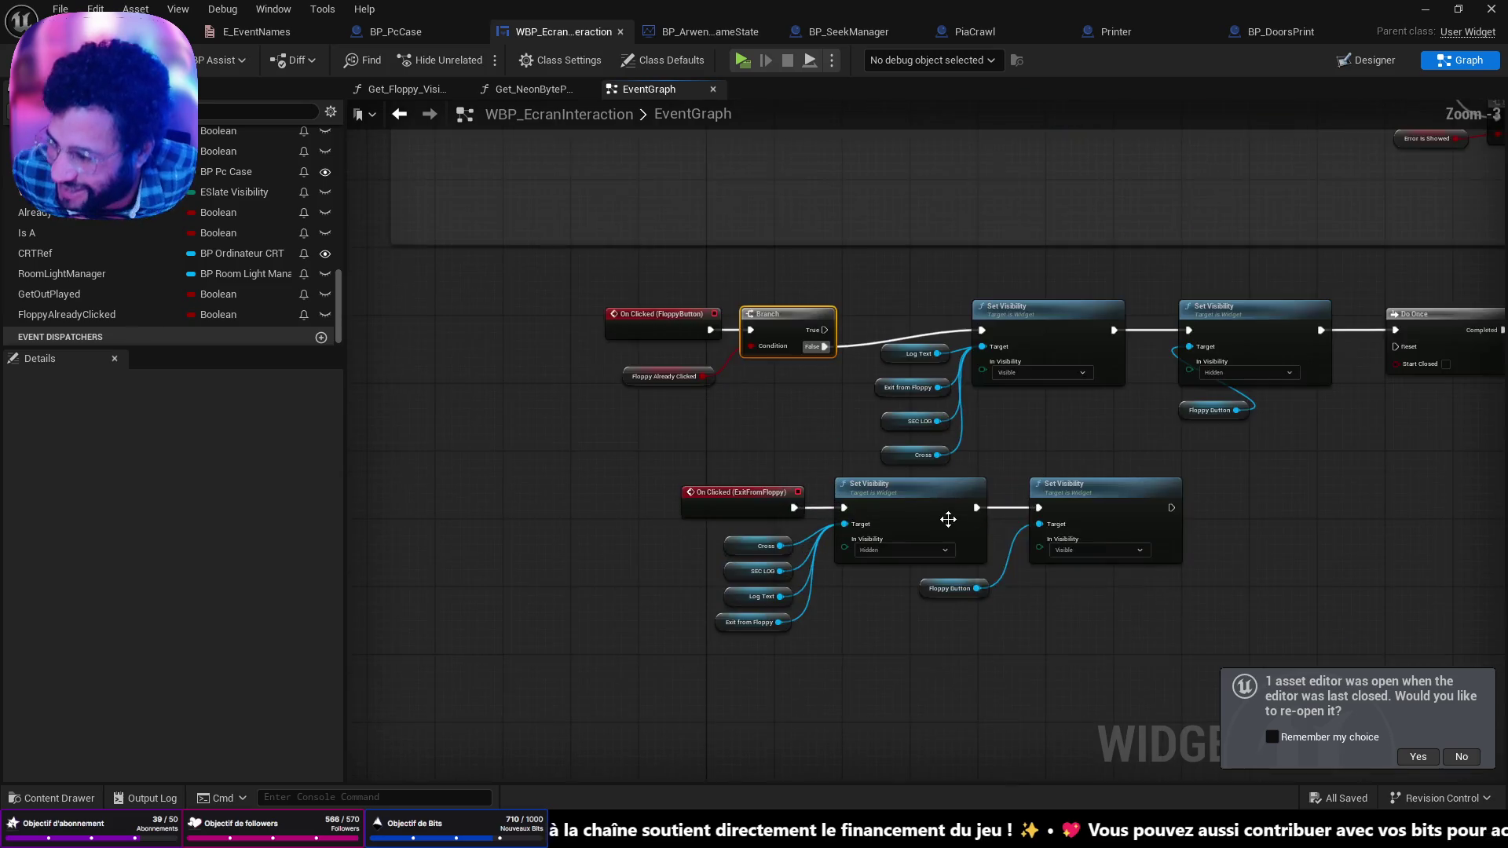
scroll(952, 516, "down", 5)
left_click_drag(1206, 431, 812, 424)
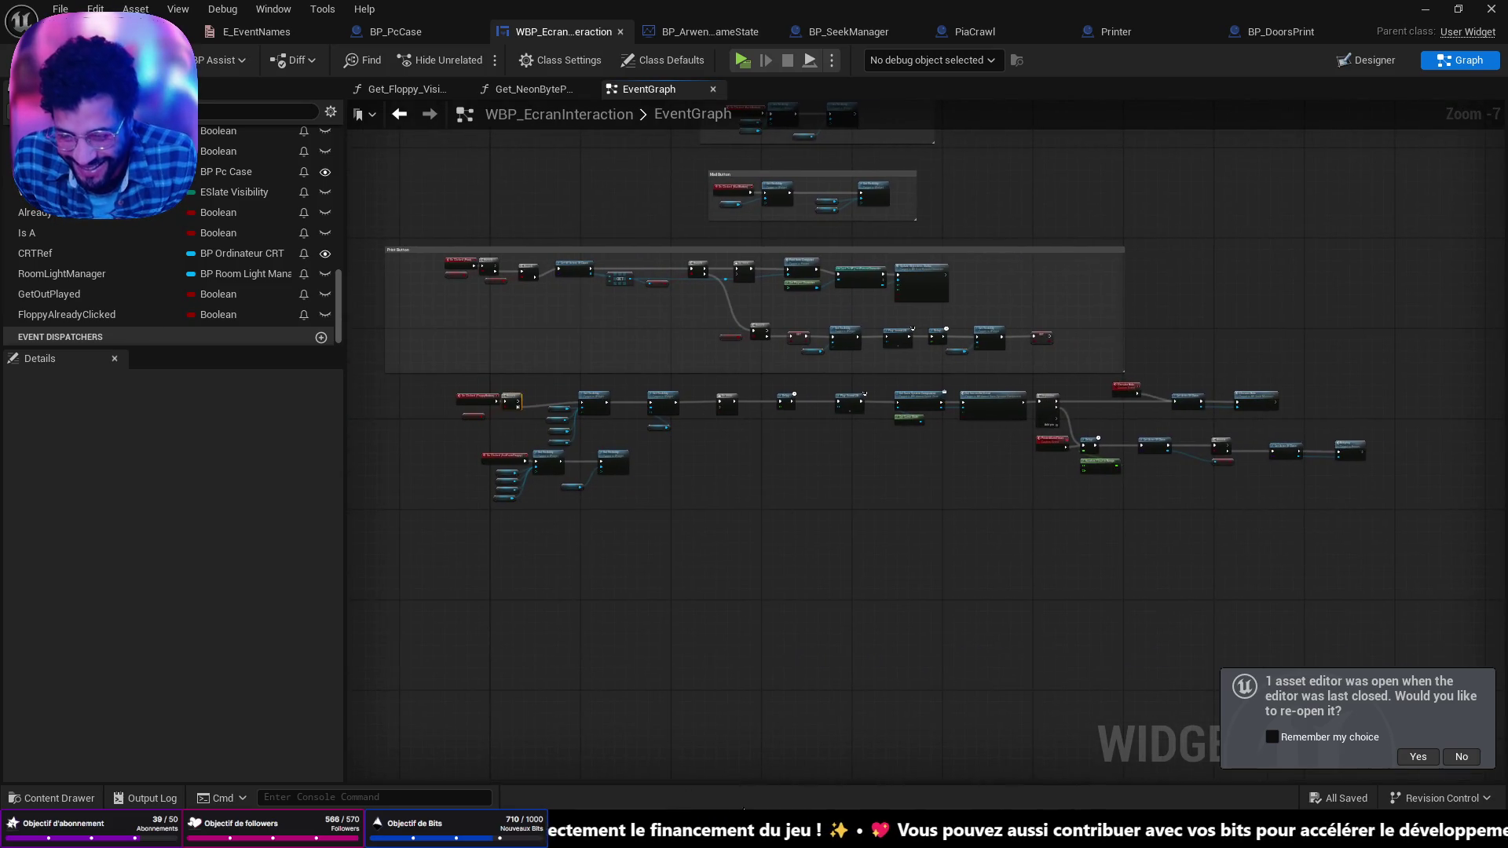
key("alt+Tab")
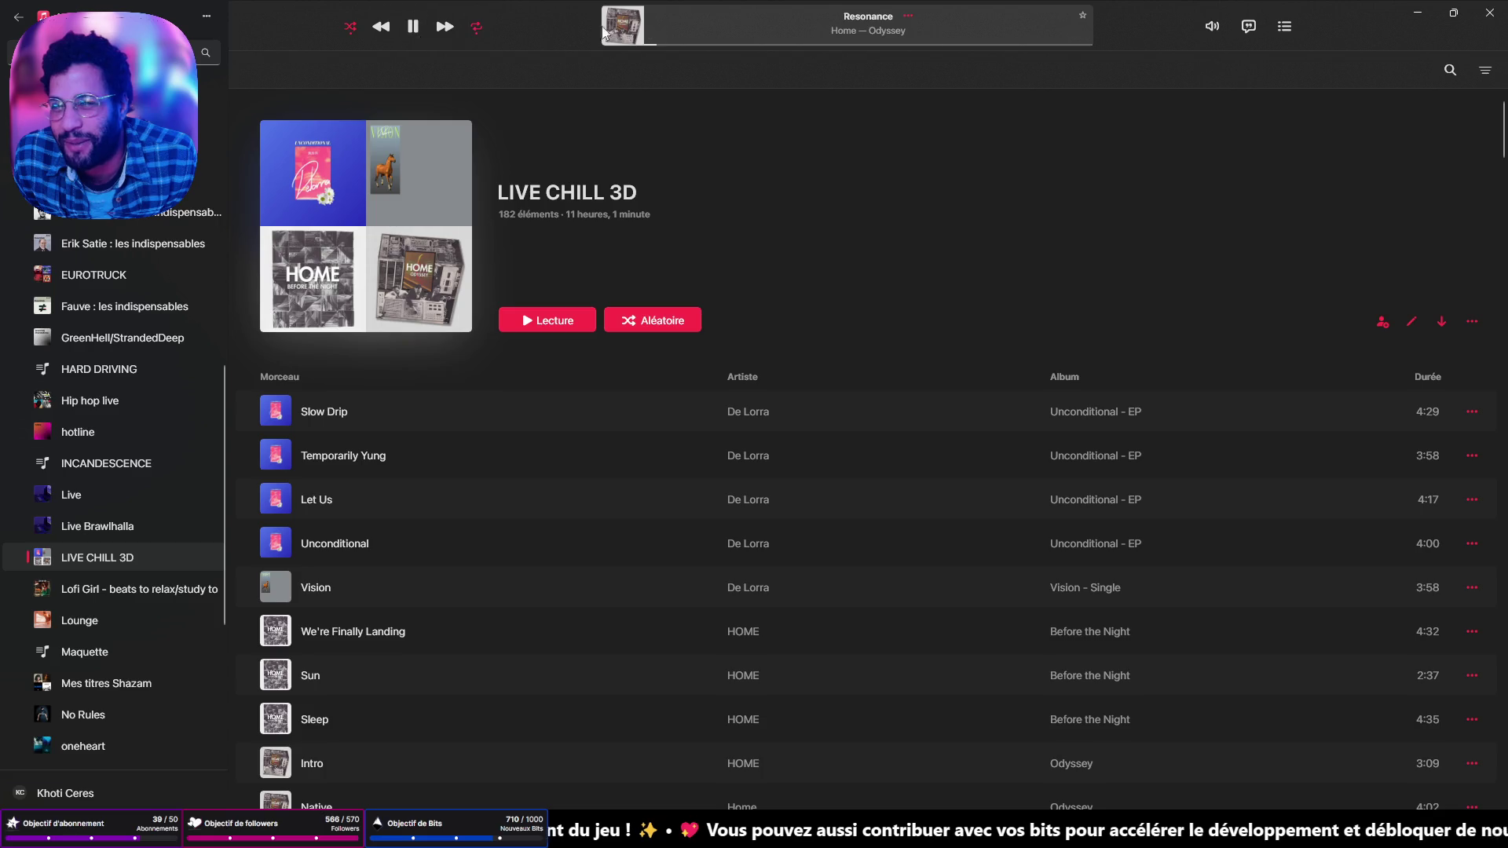
left_click(1417, 13)
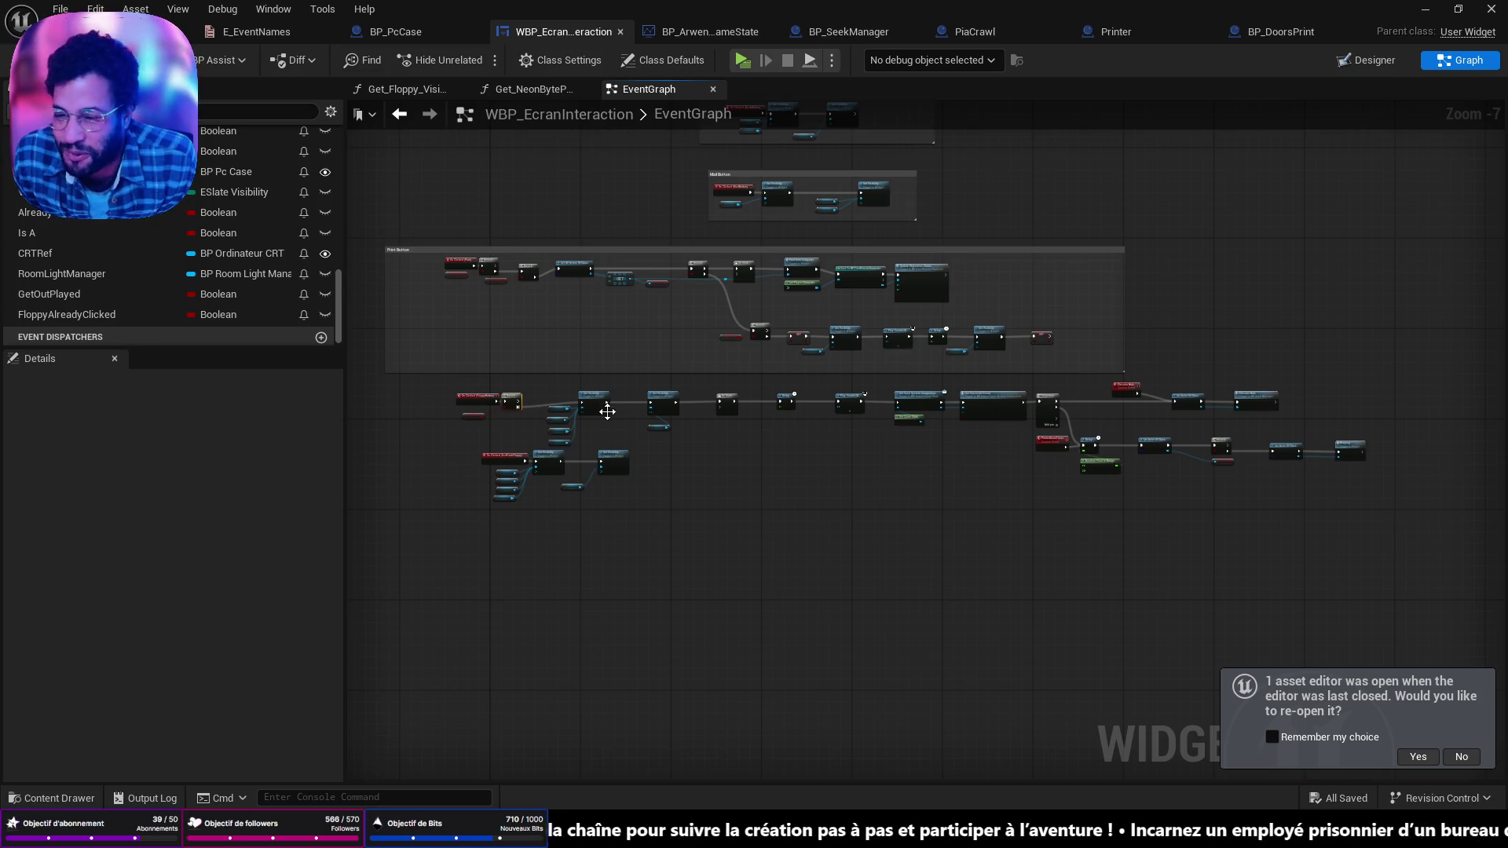
Step: Zoom in toward the elevator nodes and nudge the Elevator Hide event higher
scroll(1010, 424, "up", 5)
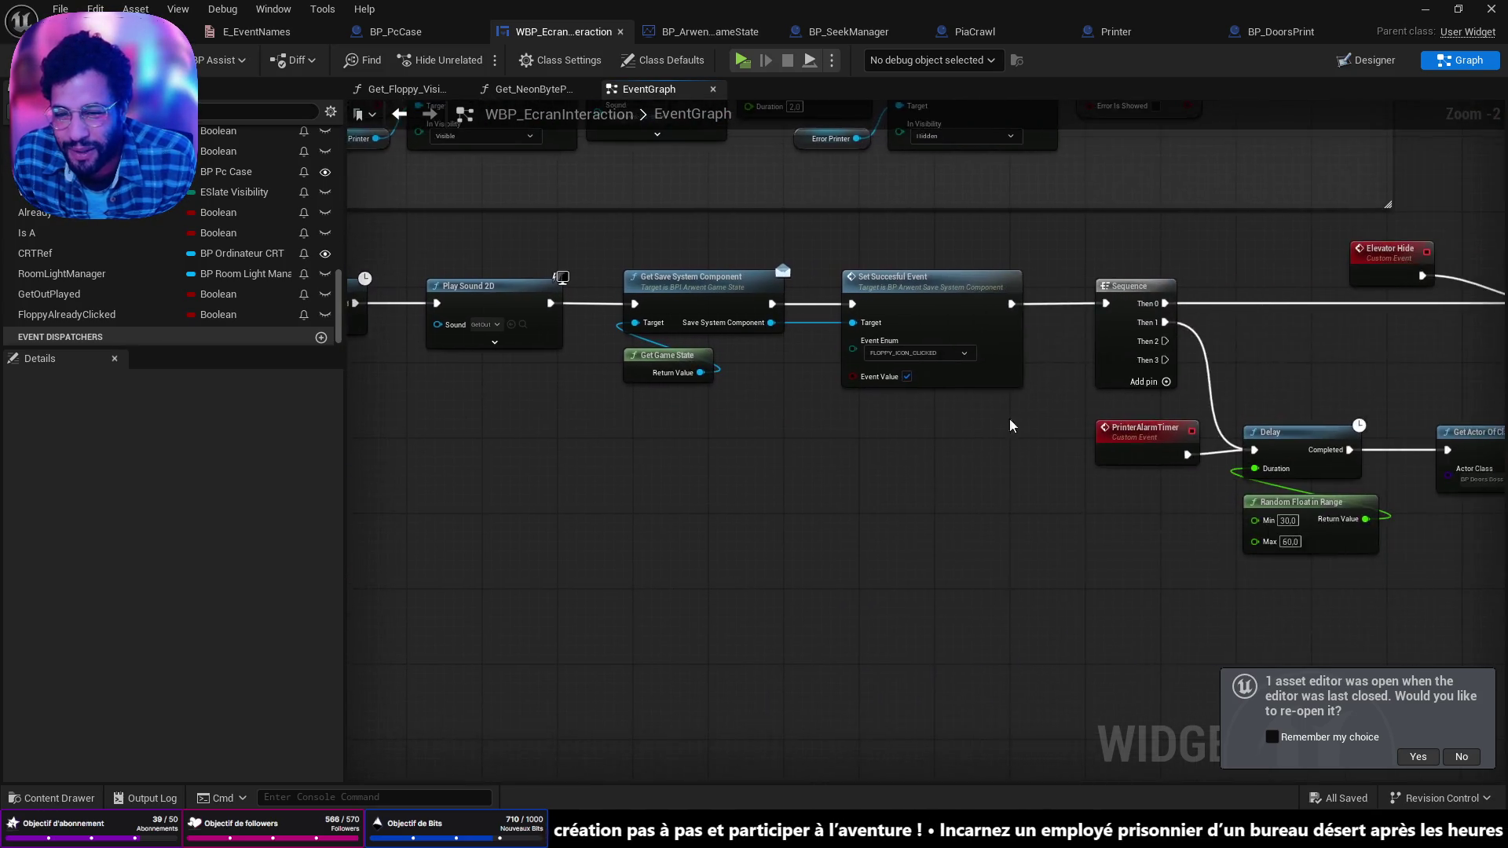
scroll(870, 404, "down", 2)
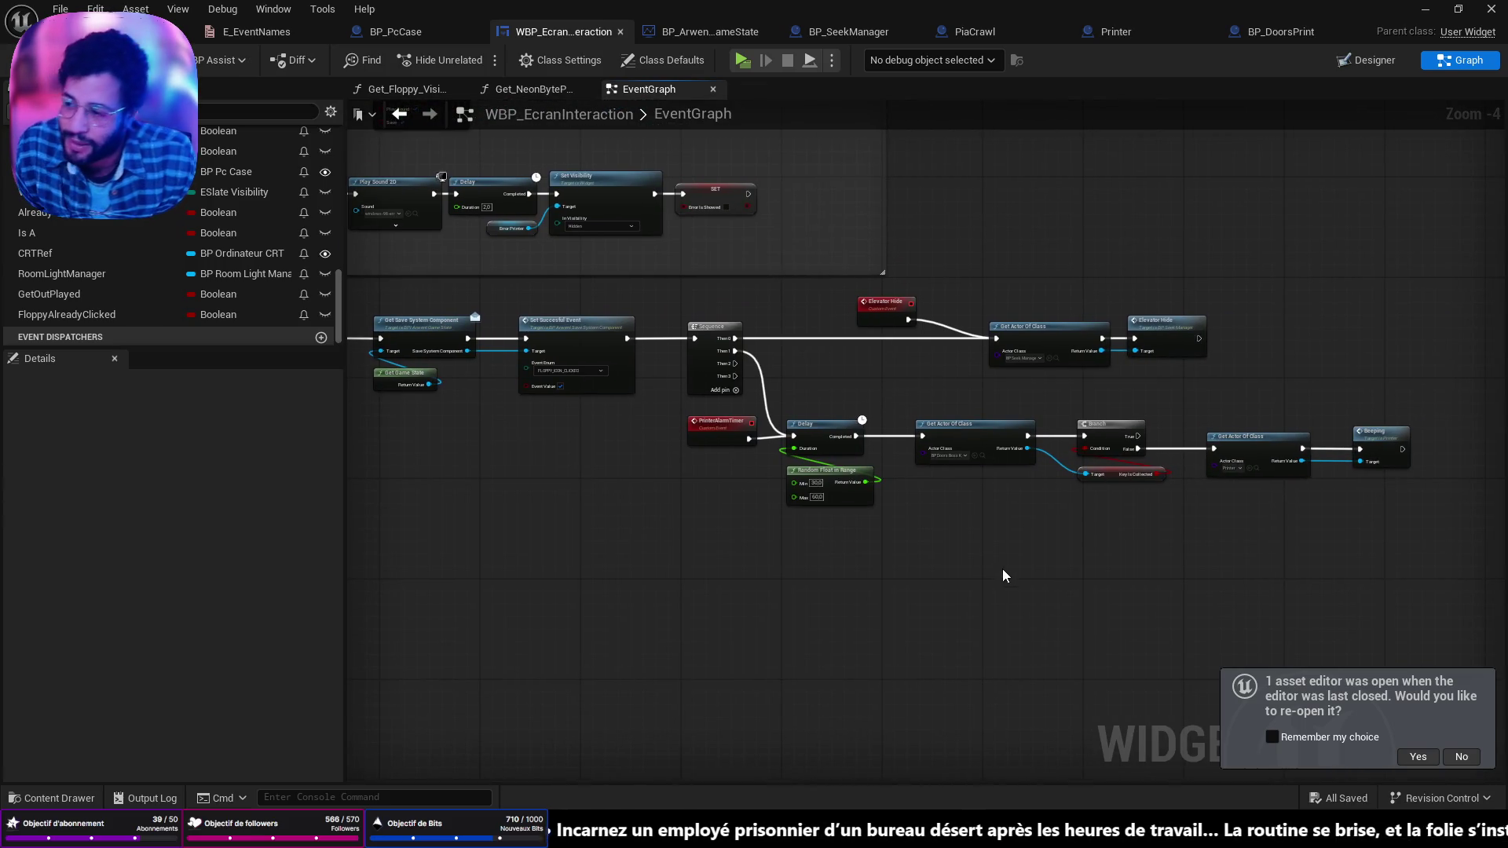
left_click_drag(1029, 501, 1076, 422)
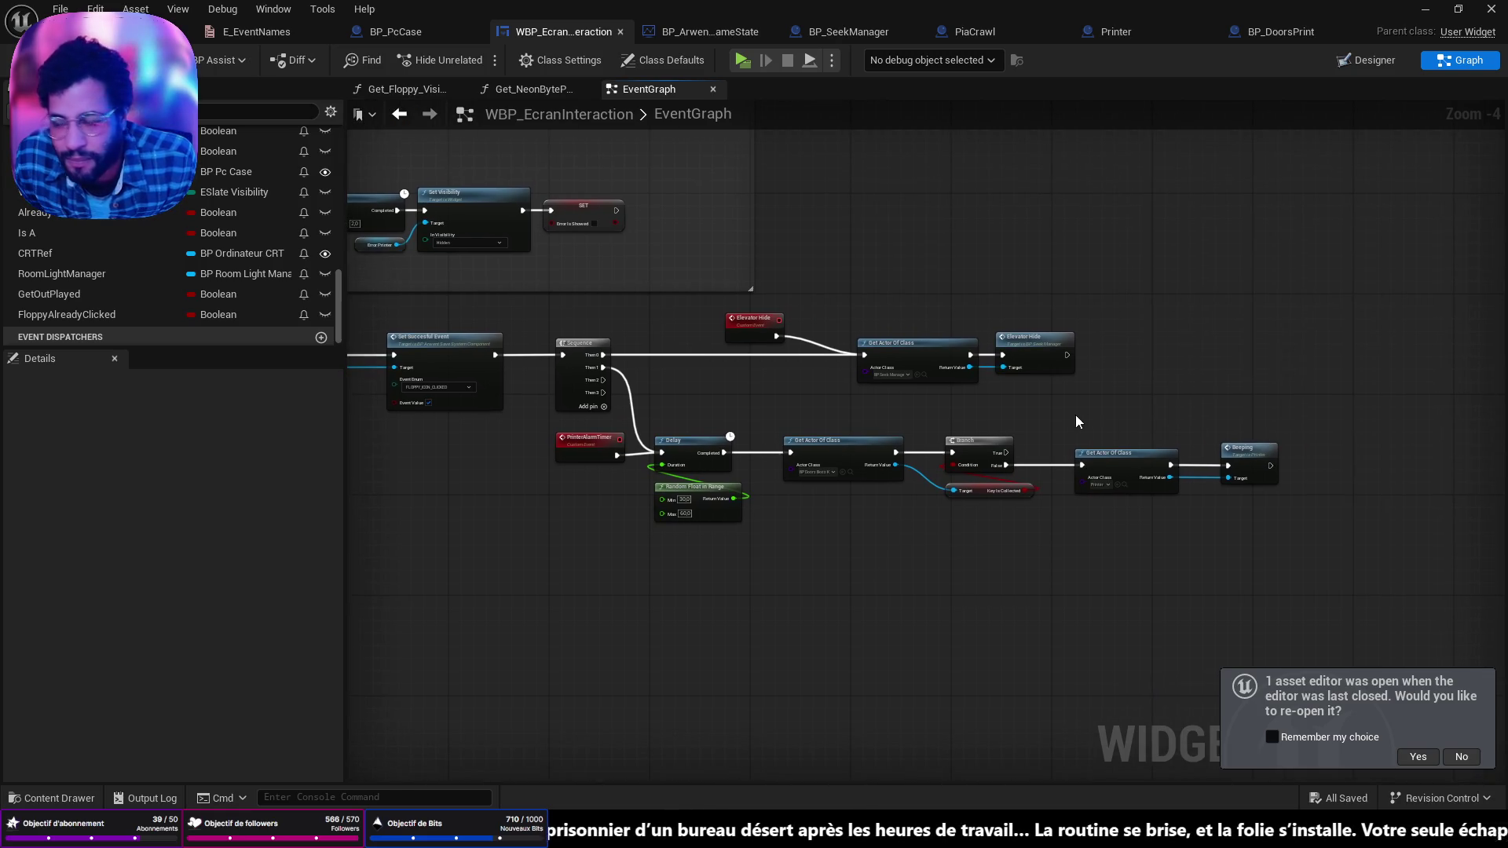
scroll(856, 404, "up", 3)
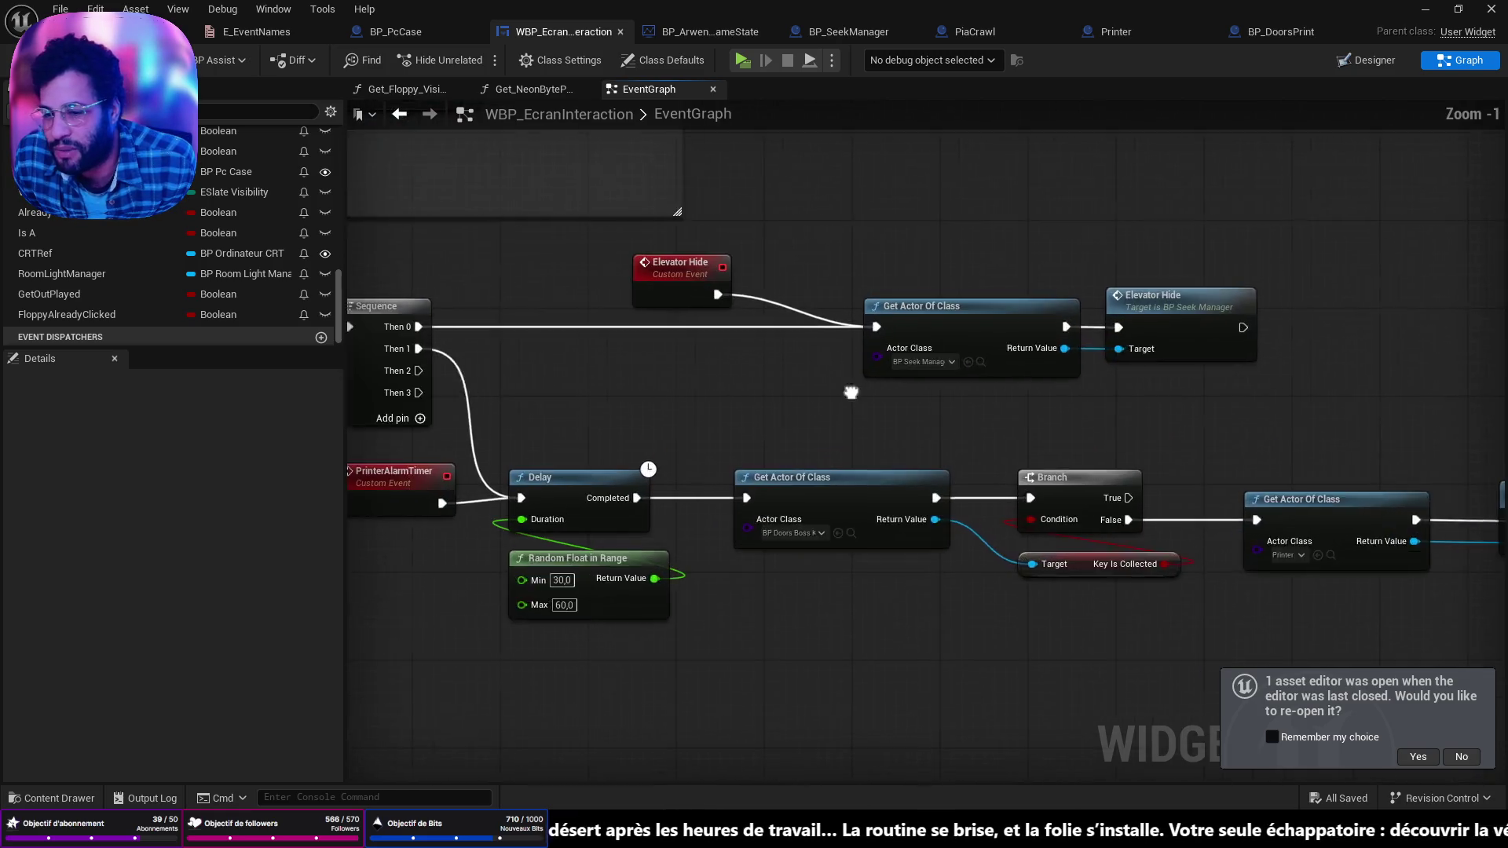
left_click_drag(1143, 421, 674, 229)
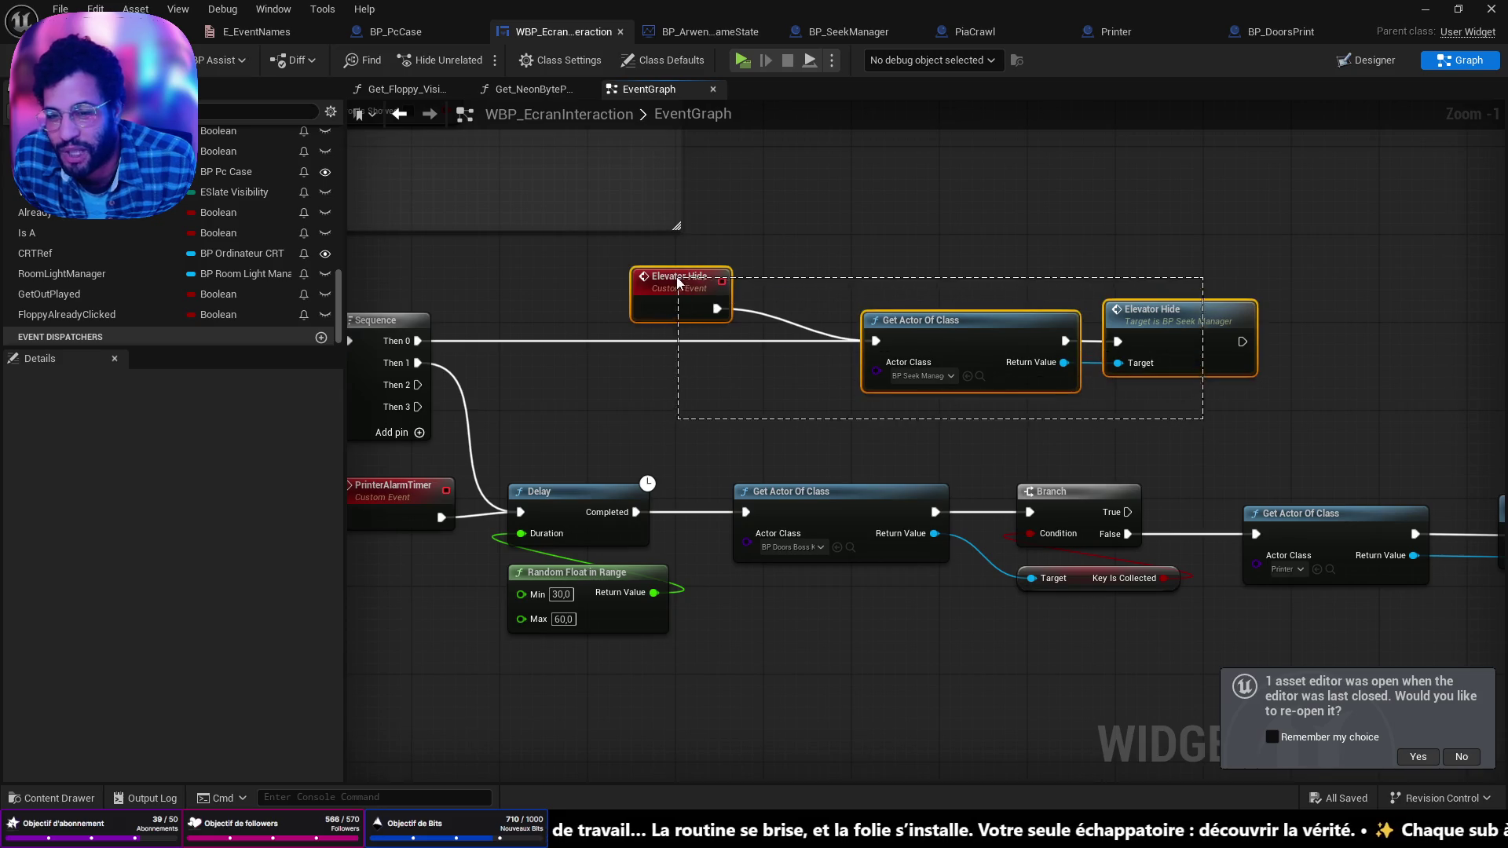
left_click(669, 287)
left_click_drag(669, 288, 669, 266)
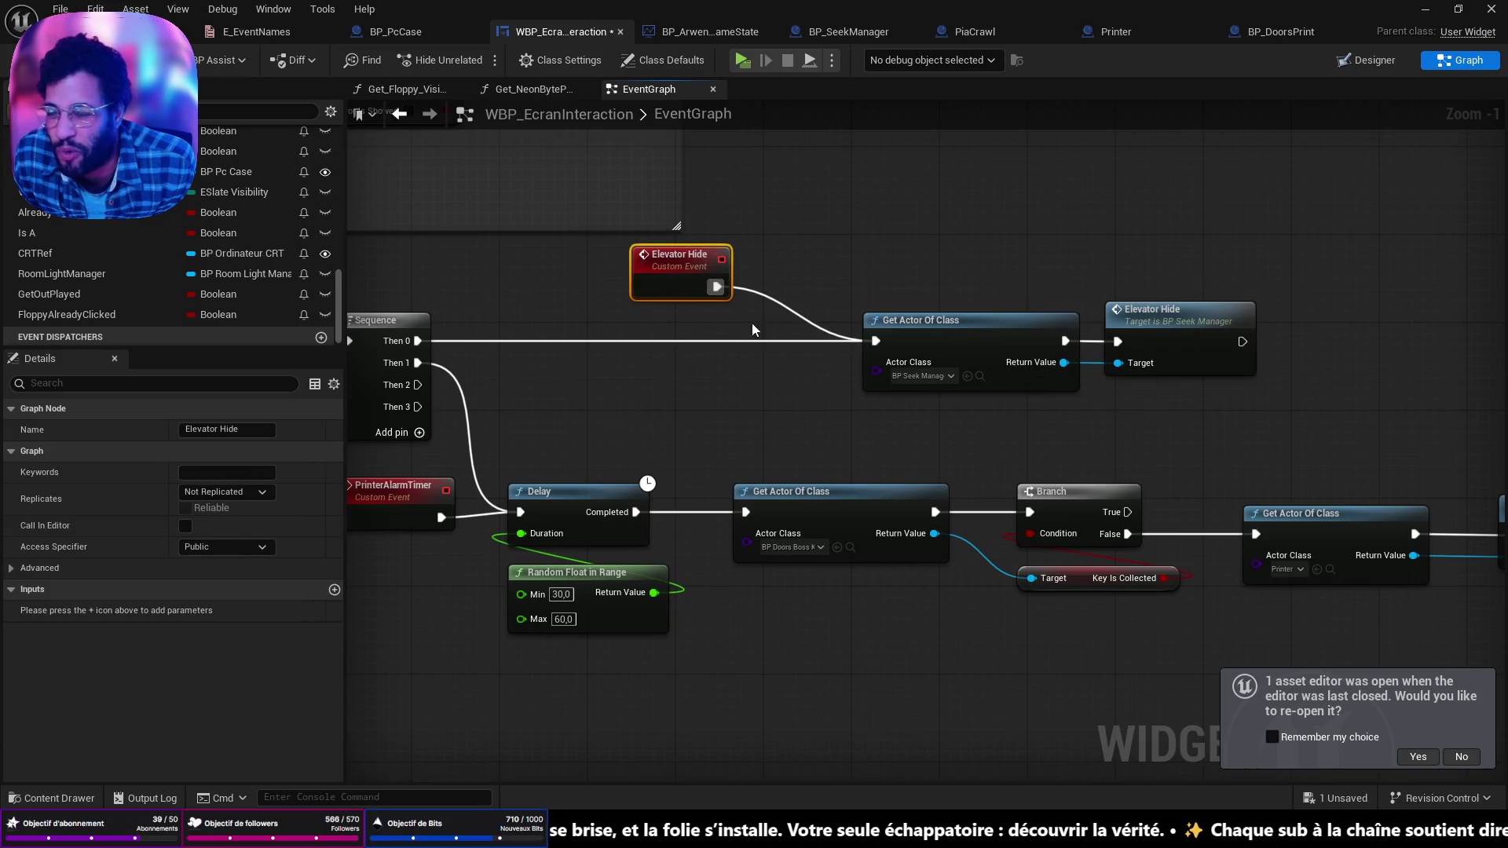
Step: Move Elevator Hide, Get Actor Of Class and the Elevator Hide call left above Sequence
left_click_drag(1172, 431, 627, 229)
left_click_drag(1005, 332, 706, 332)
mouse_move(685, 428)
left_mouse_down()
mouse_move(1029, 386)
mouse_move(997, 409)
left_mouse_up()
left_click(829, 418)
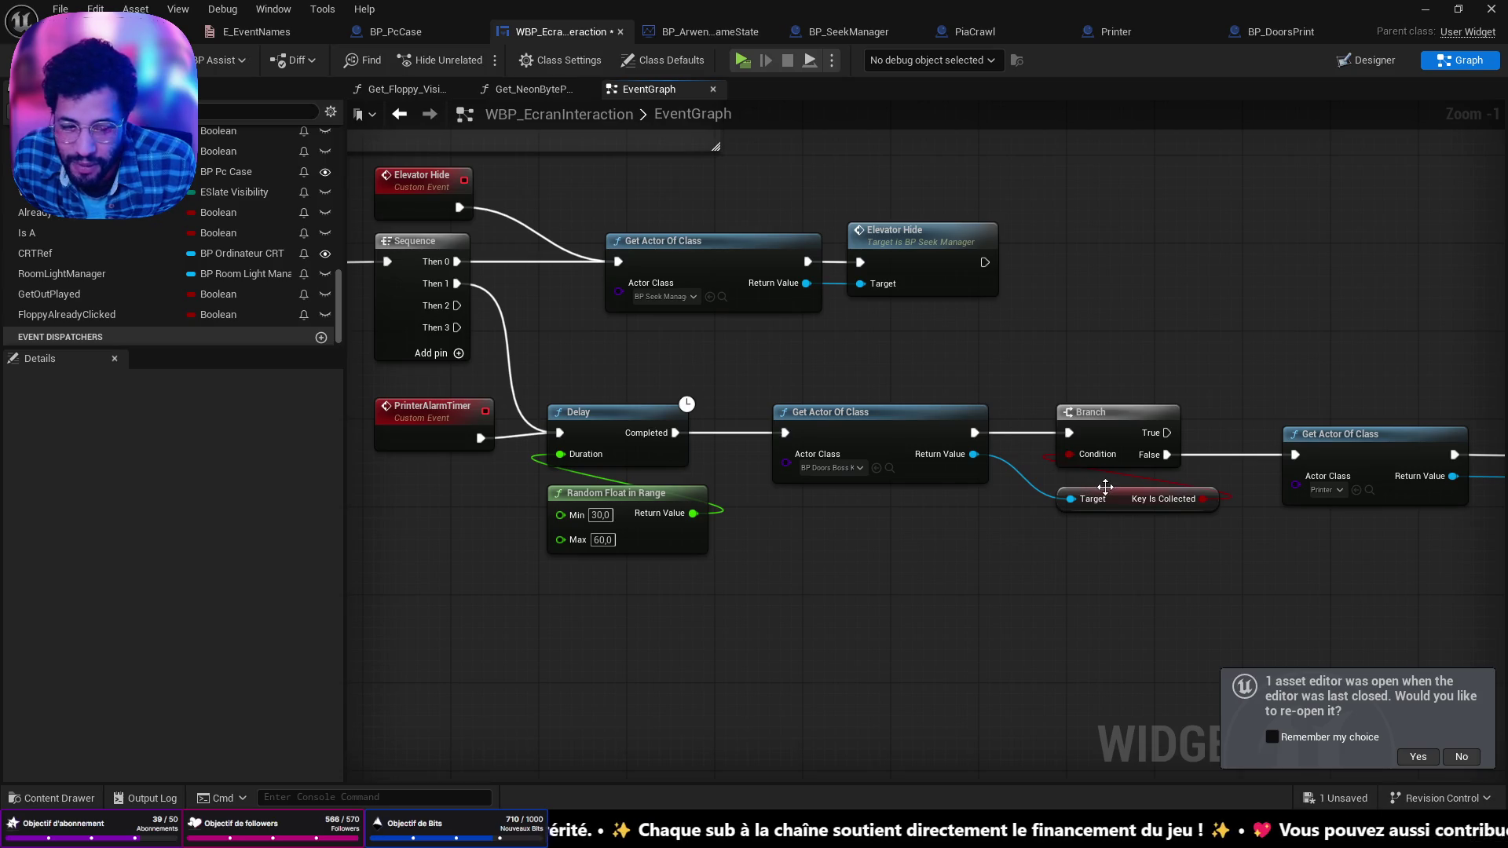
scroll(790, 314, "down", 3)
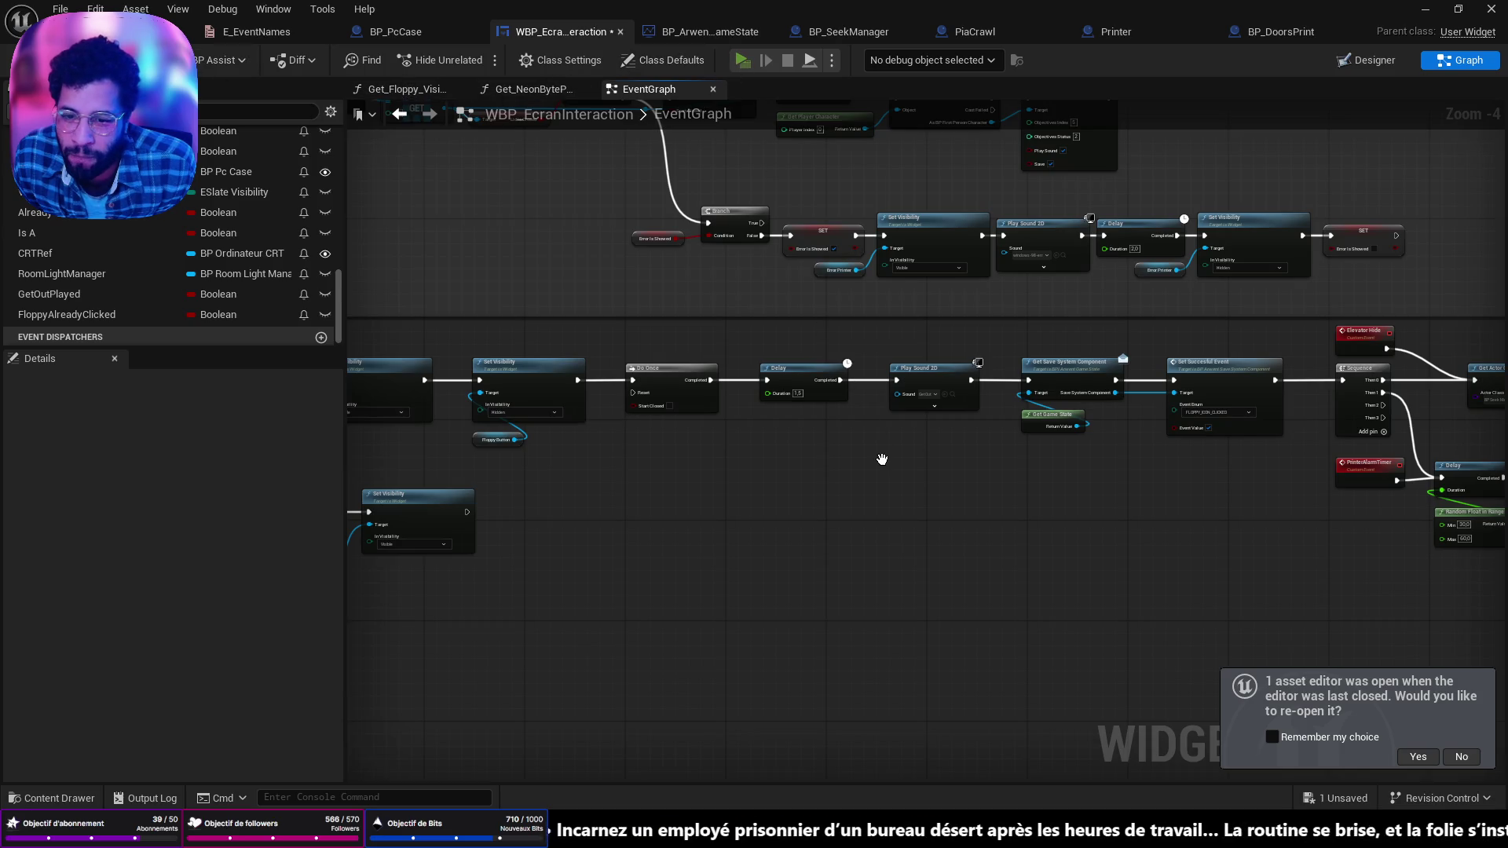
Step: Play-test by walking through the exit door, then place SET Floppy Already Clicked above the Branch
key("alt+p")
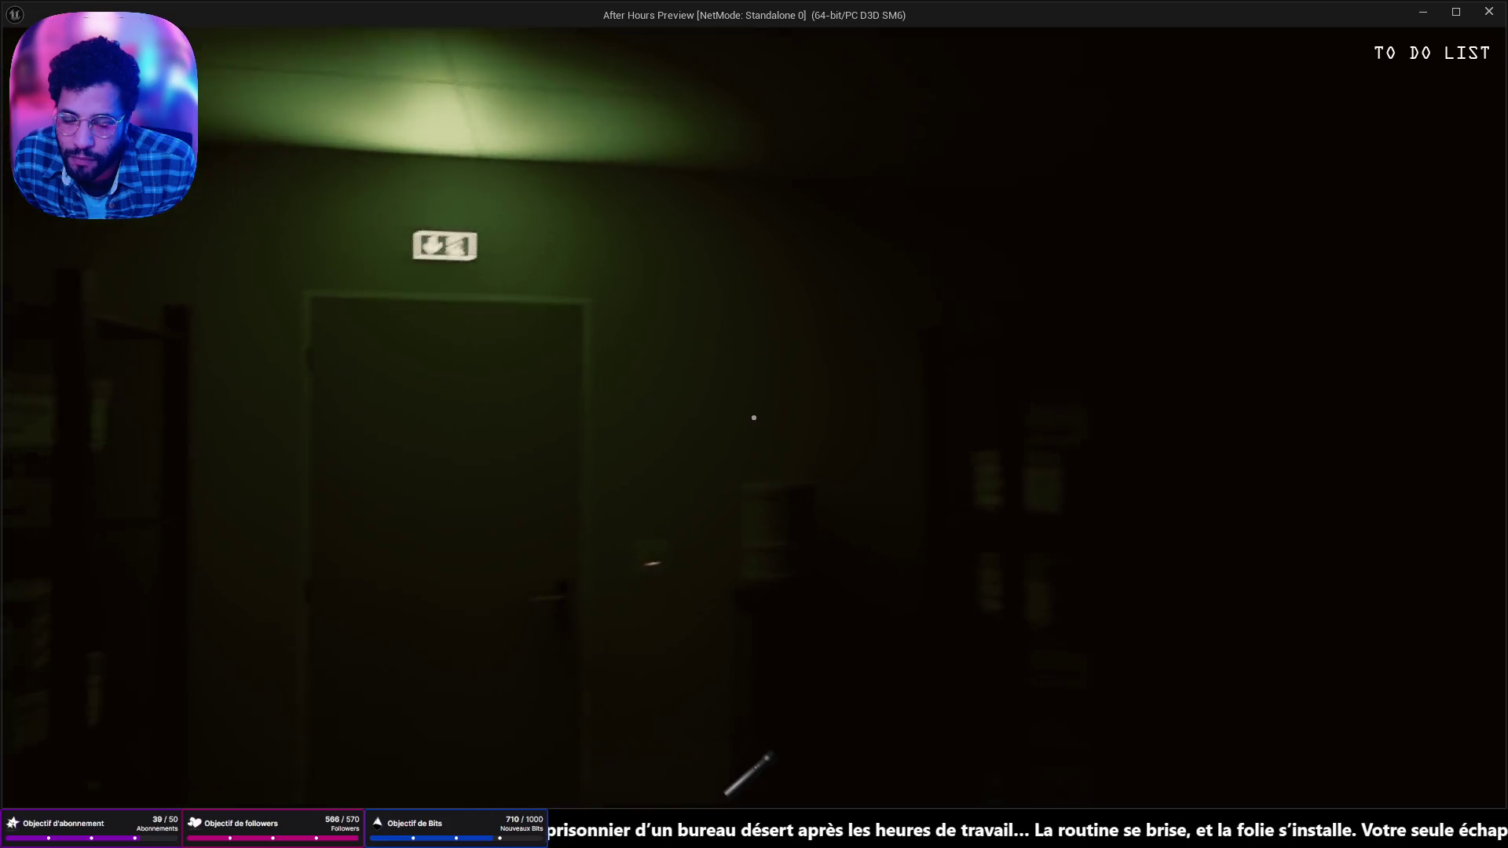
key("w")
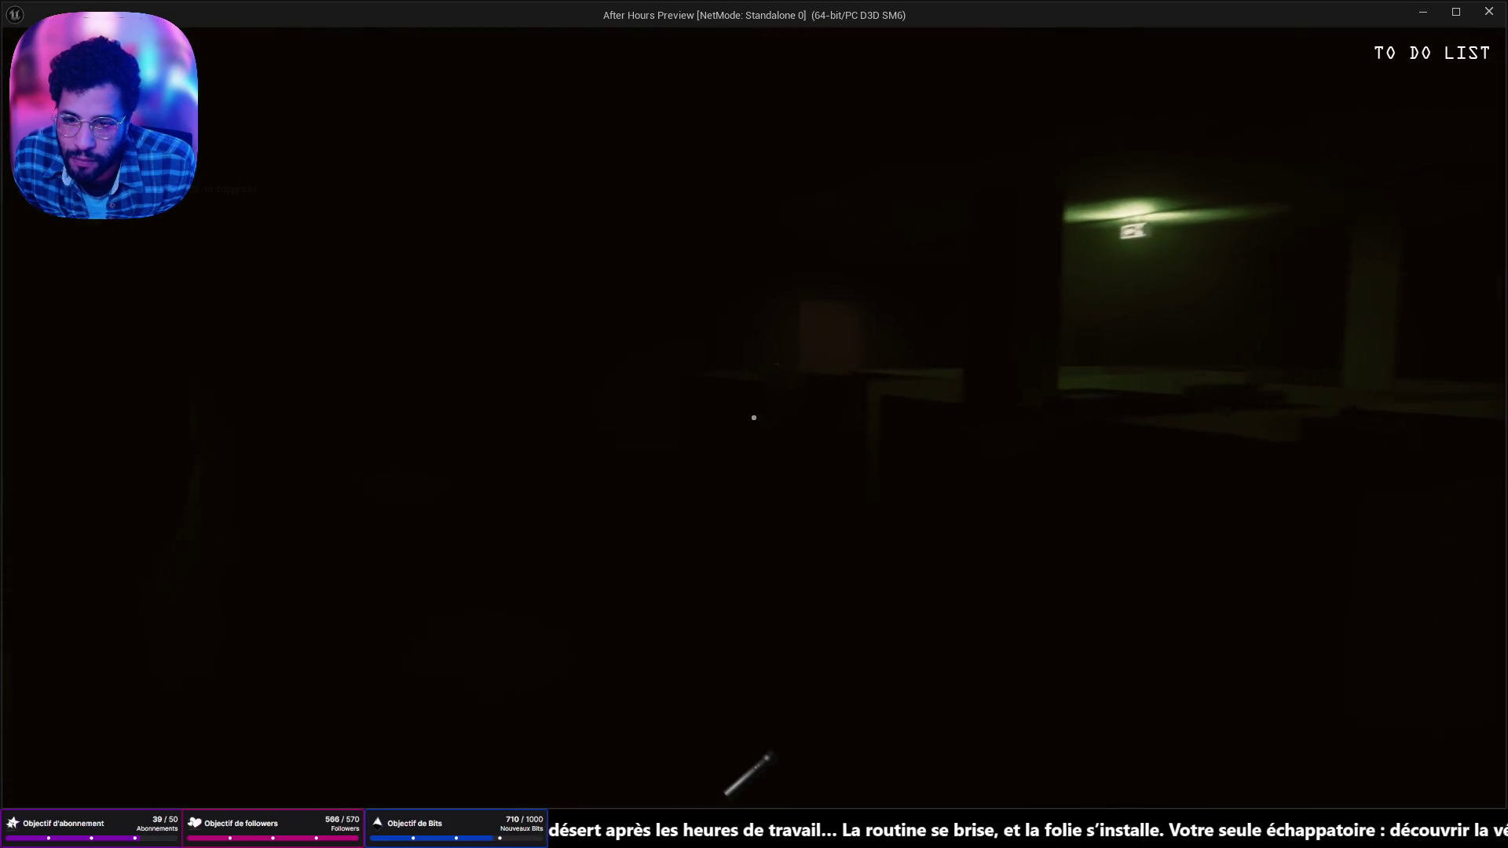
key("Escape")
mouse_move(795, 339)
left_mouse_down()
mouse_move(748, 475)
mouse_move(822, 256)
mouse_move(807, 288)
left_mouse_up()
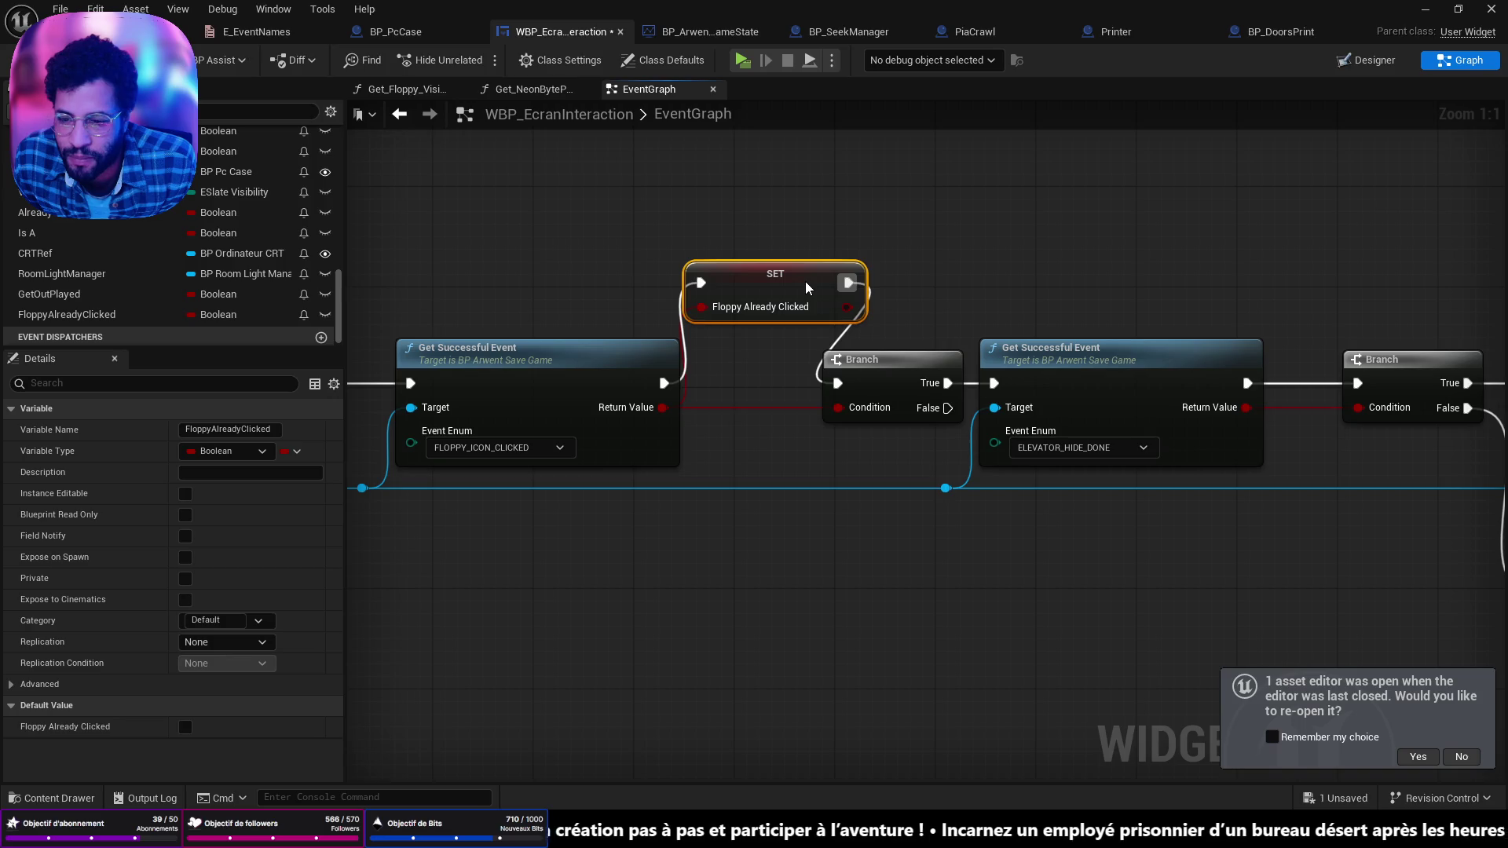
Step: Straighten the Get Successful Event chain so SET sits inline, and save
left_click(530, 382)
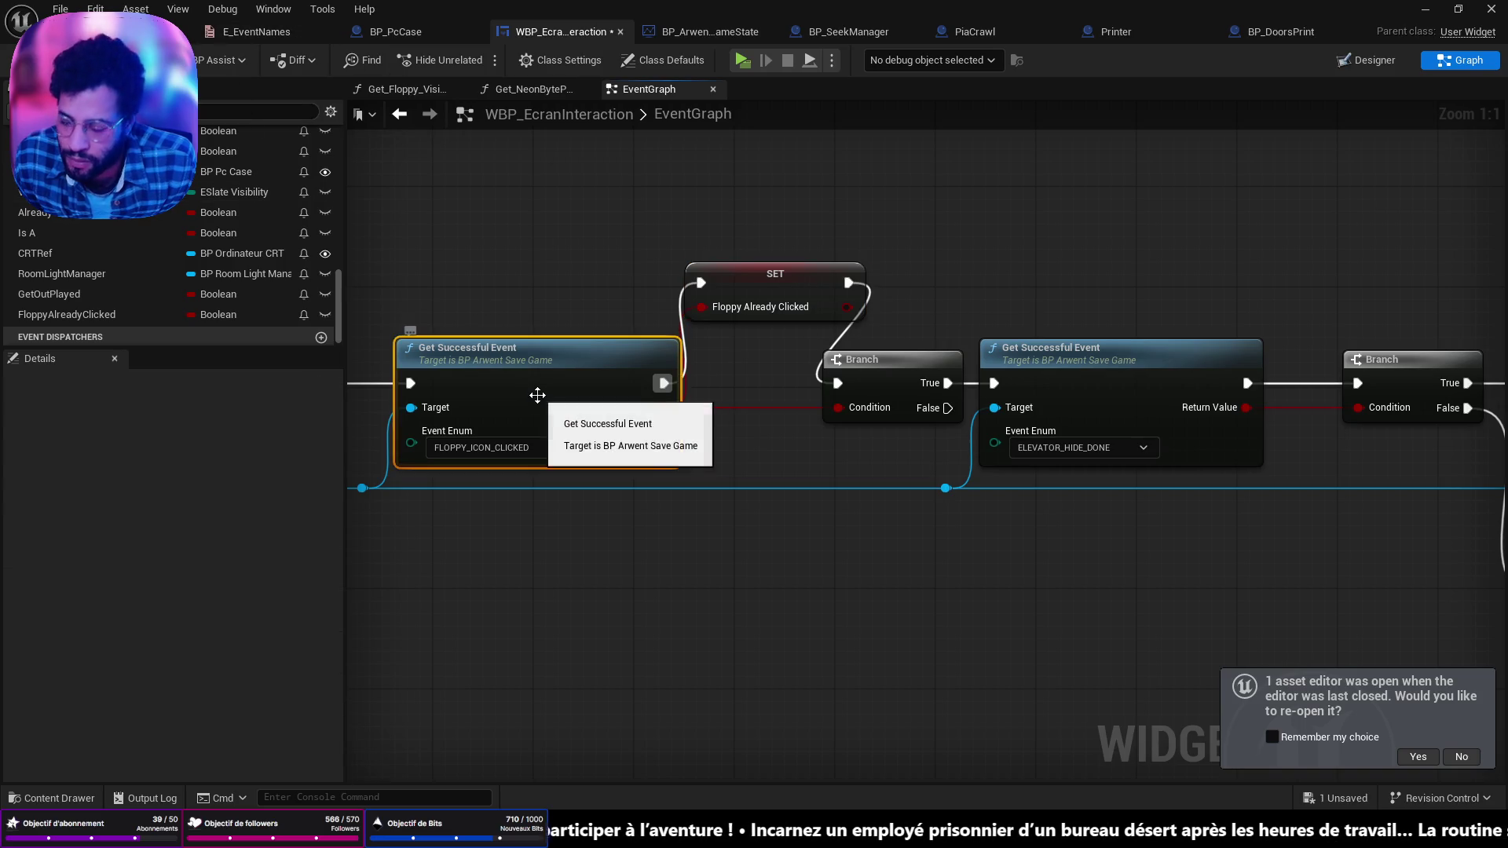
key("f")
key("ctrl+s")
Step: Feed SET Floppy Already Clicked's output into the Branch condition and delete the leftover reroutes
left_click_drag(925, 409, 1034, 410)
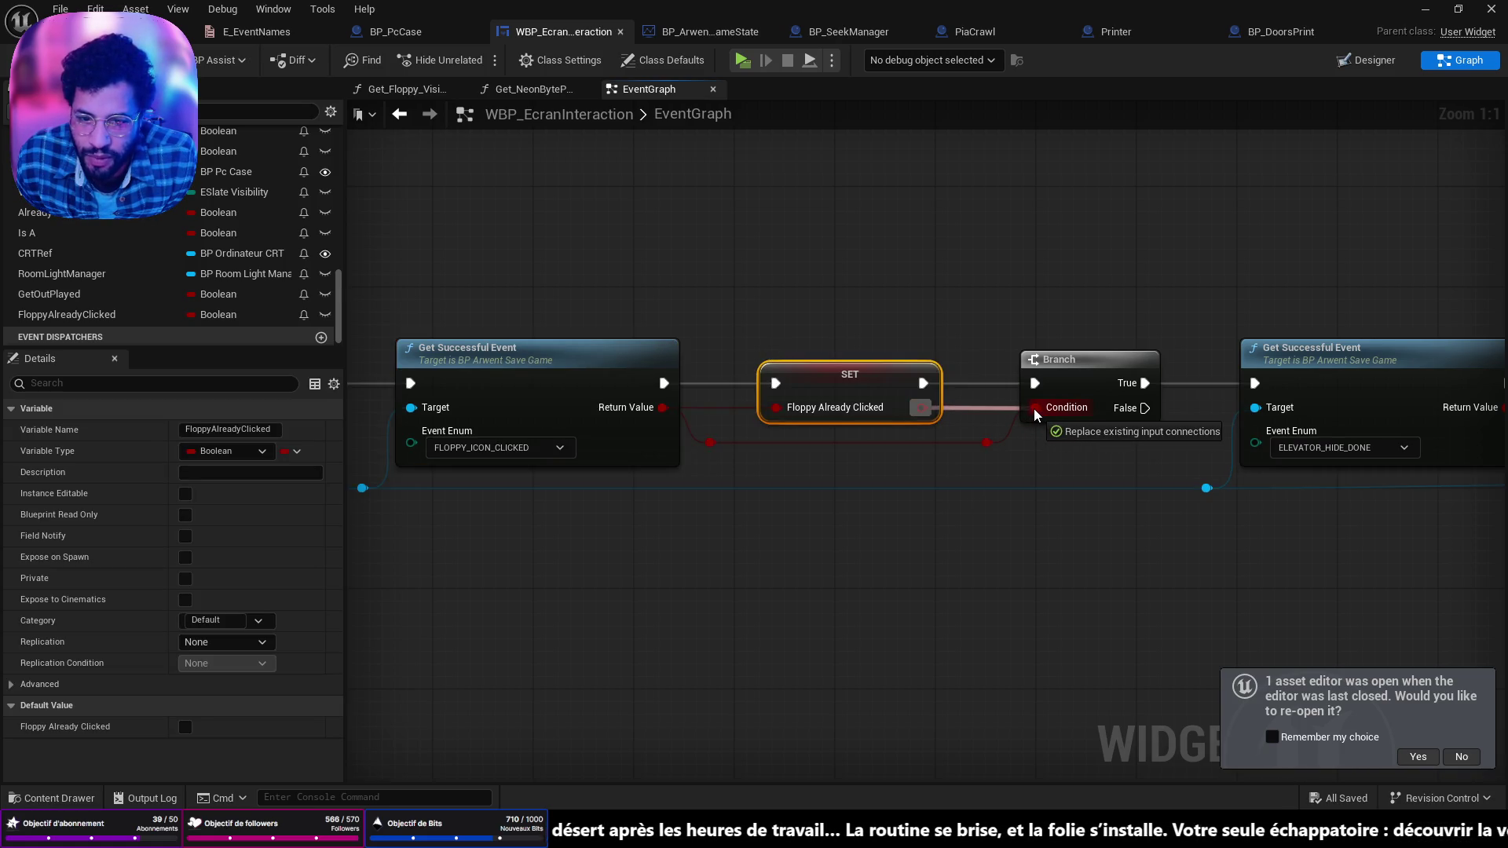
left_click_drag(1033, 408, 1033, 409)
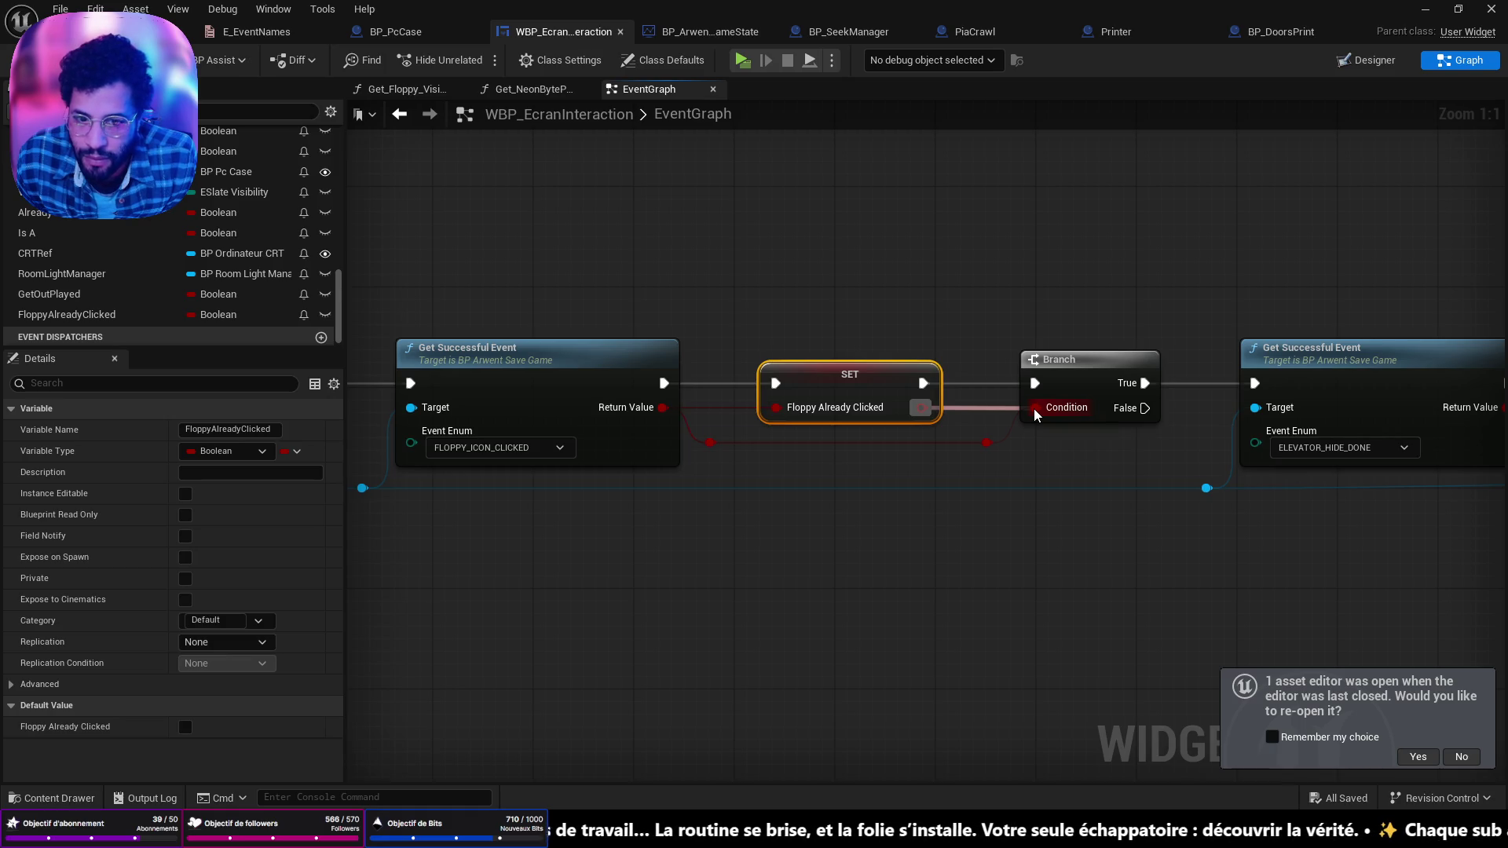
mouse_move(1006, 459)
left_mouse_down()
mouse_move(907, 441)
mouse_move(699, 444)
left_mouse_up()
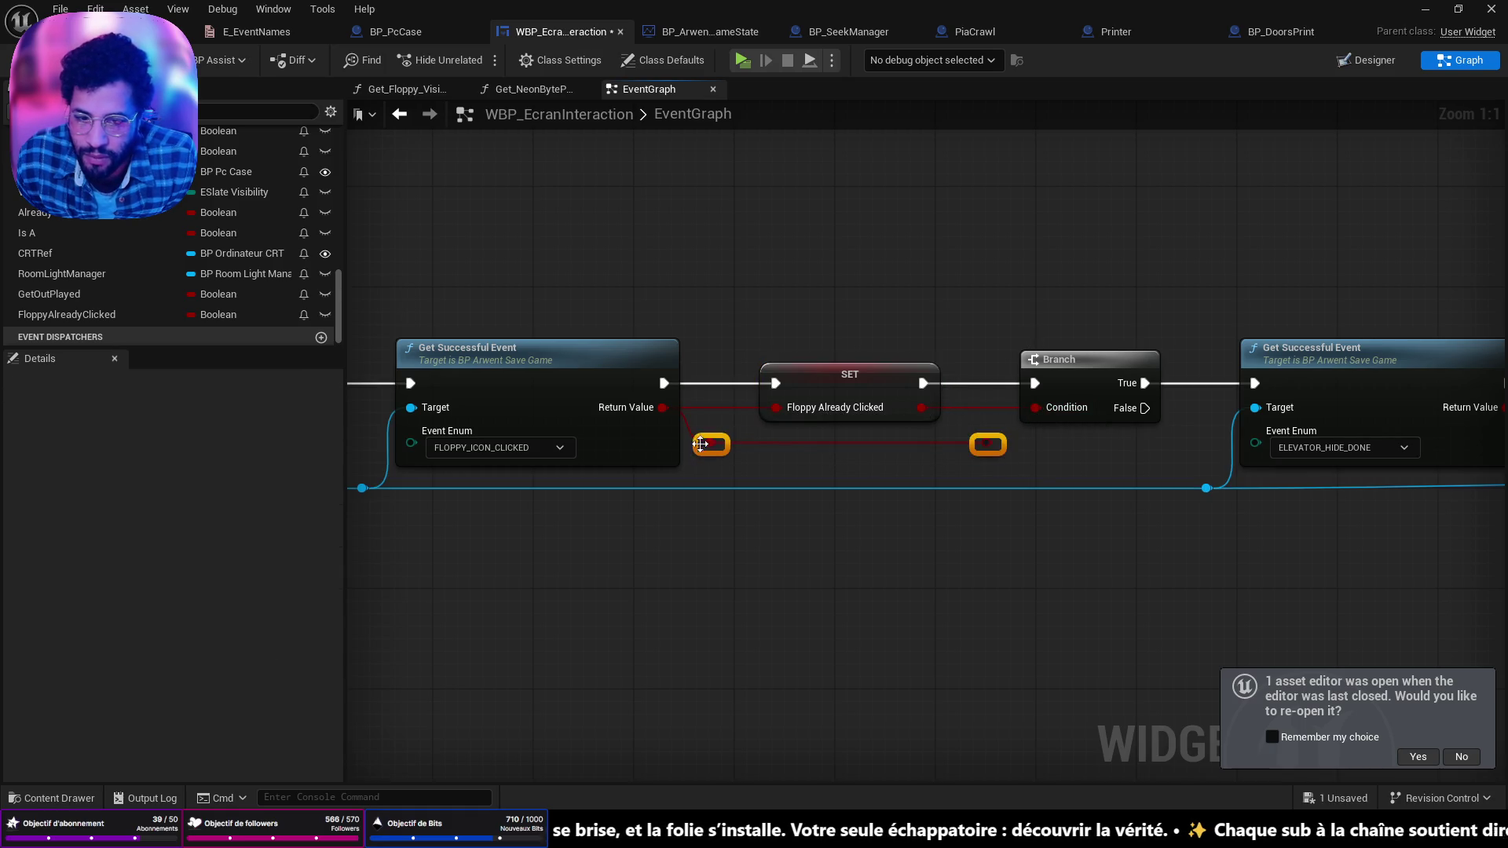
key("Delete")
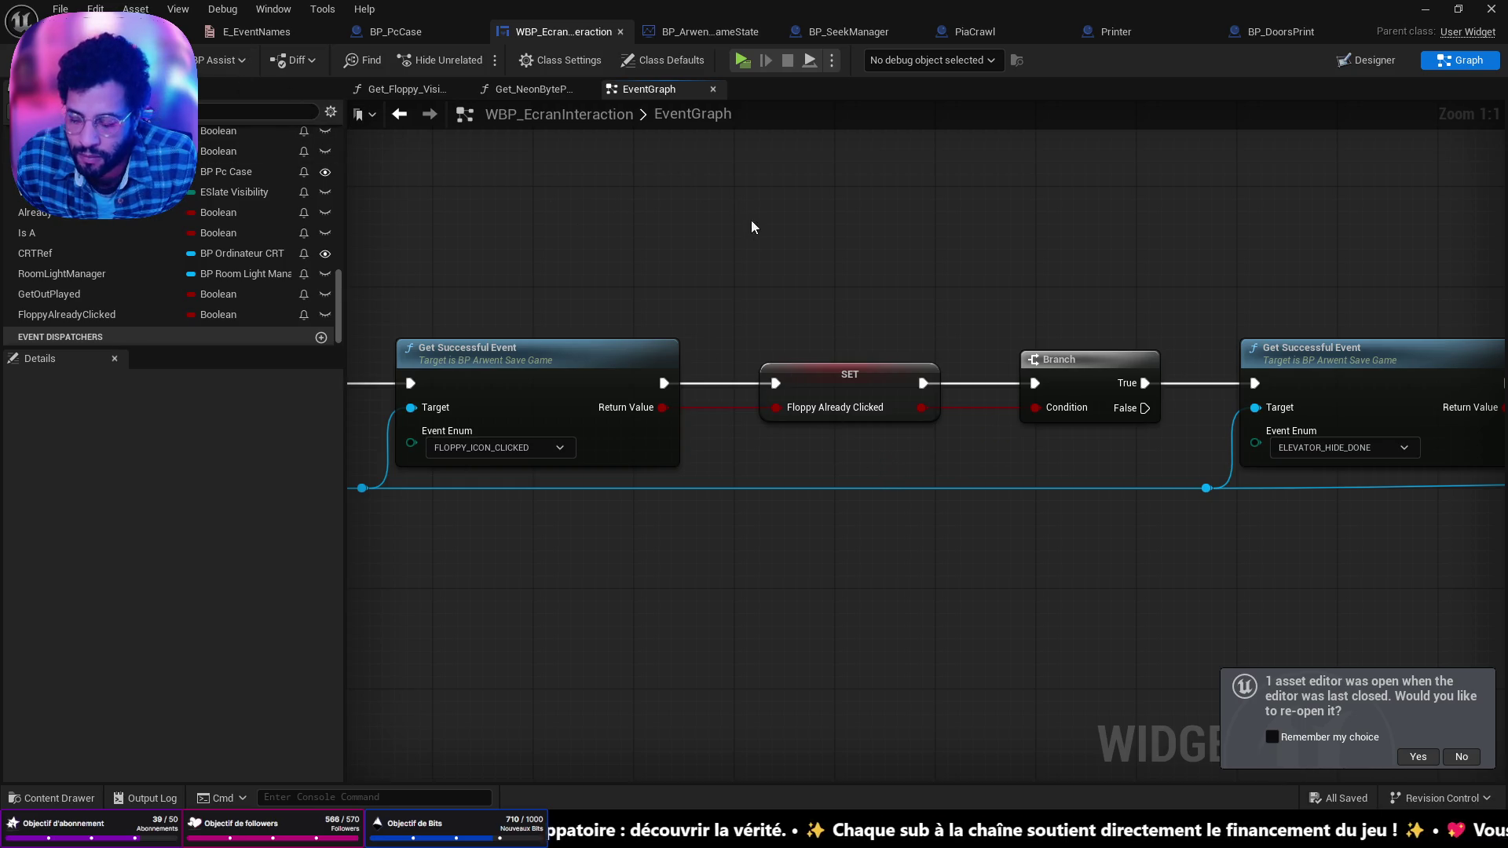
Step: Select the first Get Successful Event node and start another play-test
left_click(572, 349)
scroll(677, 355, "down", 5)
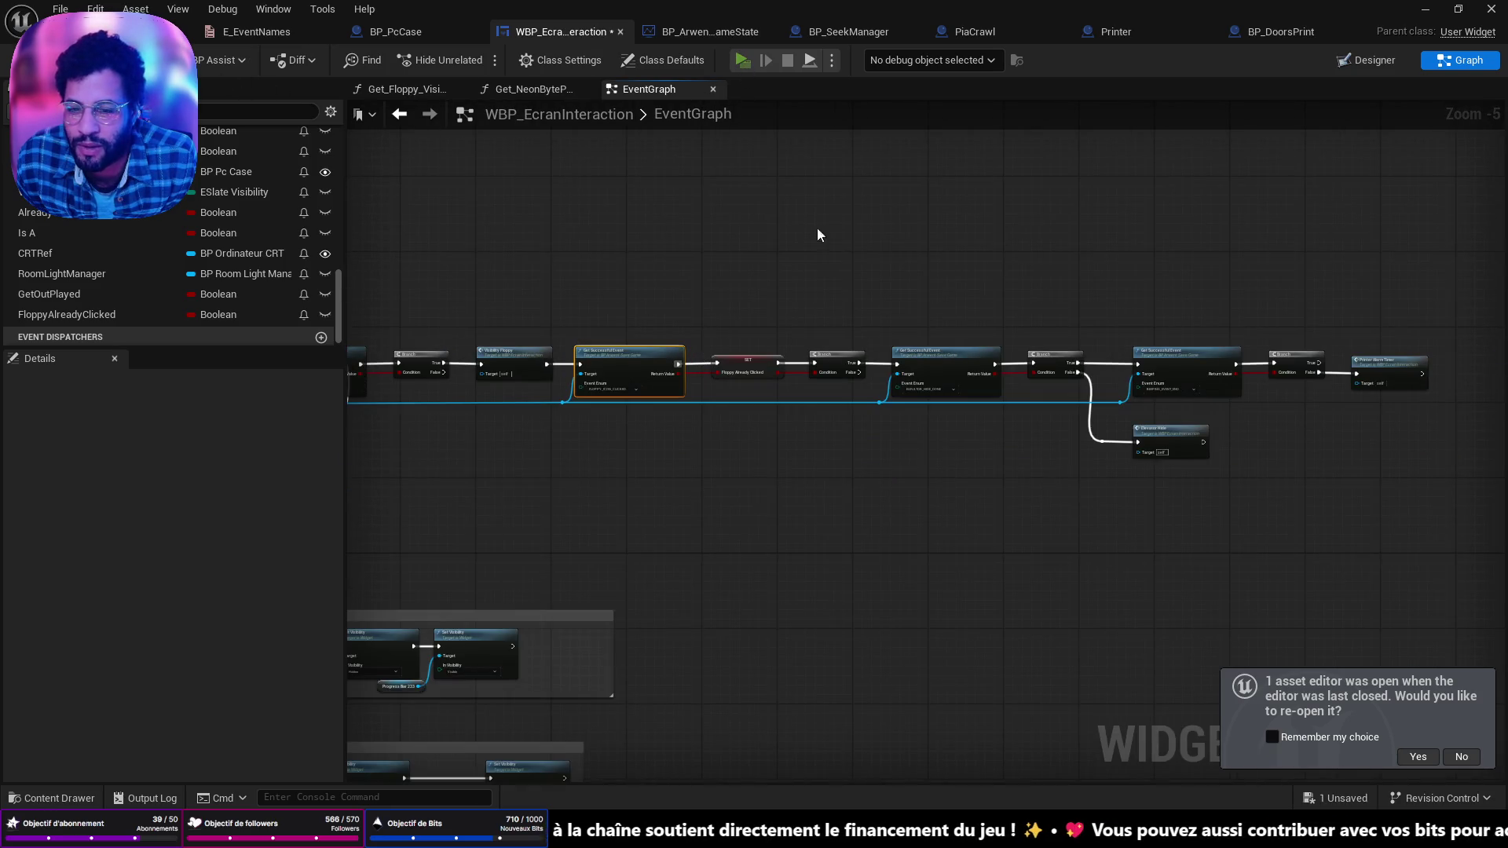
key("alt+p")
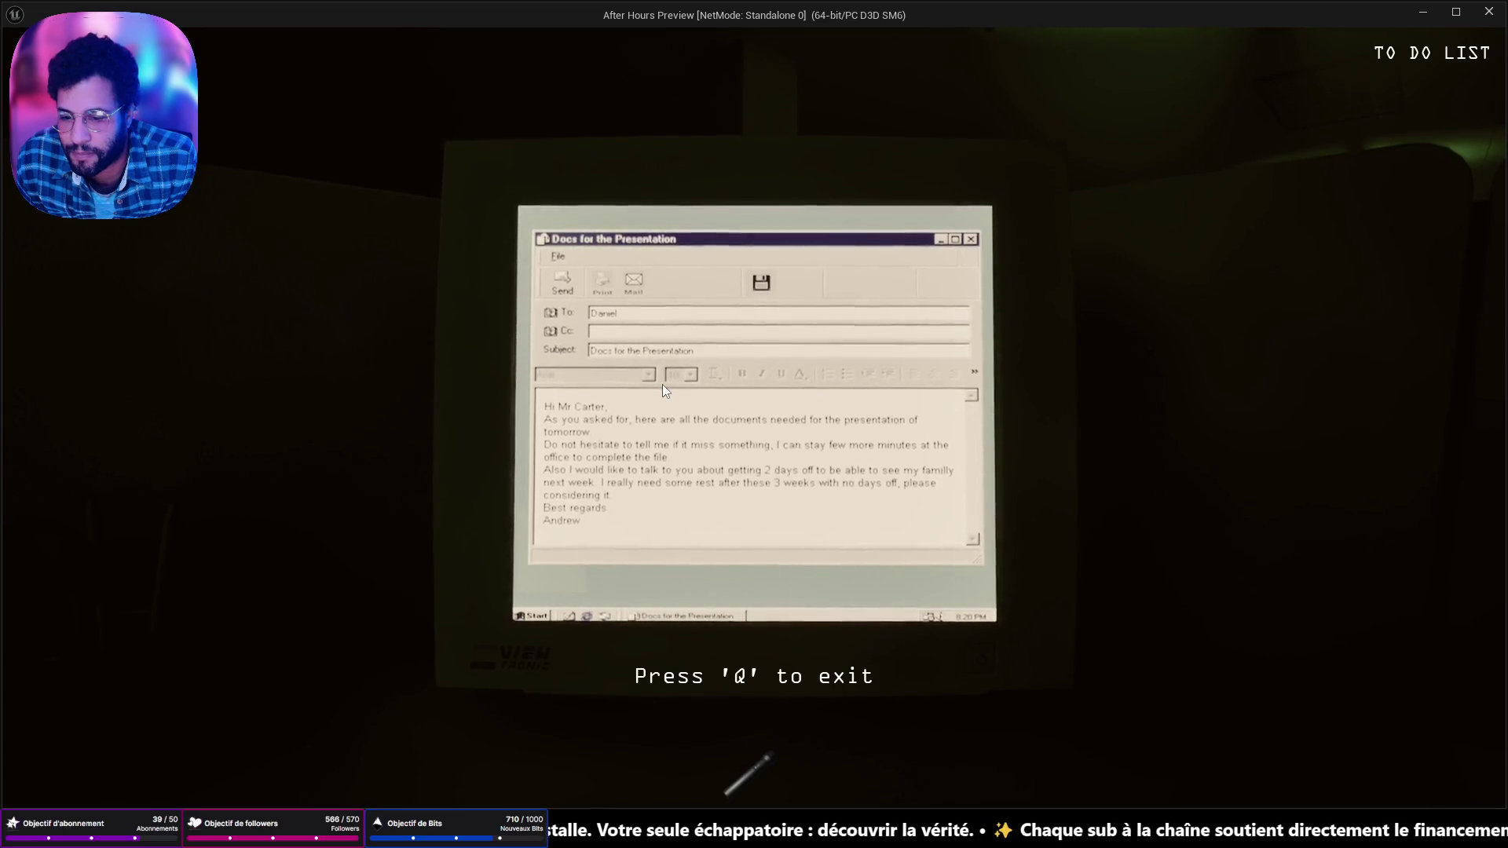
Step: Leave the computer, walk down the dark corridor through the doorway into the room, then end the play-test
key("q")
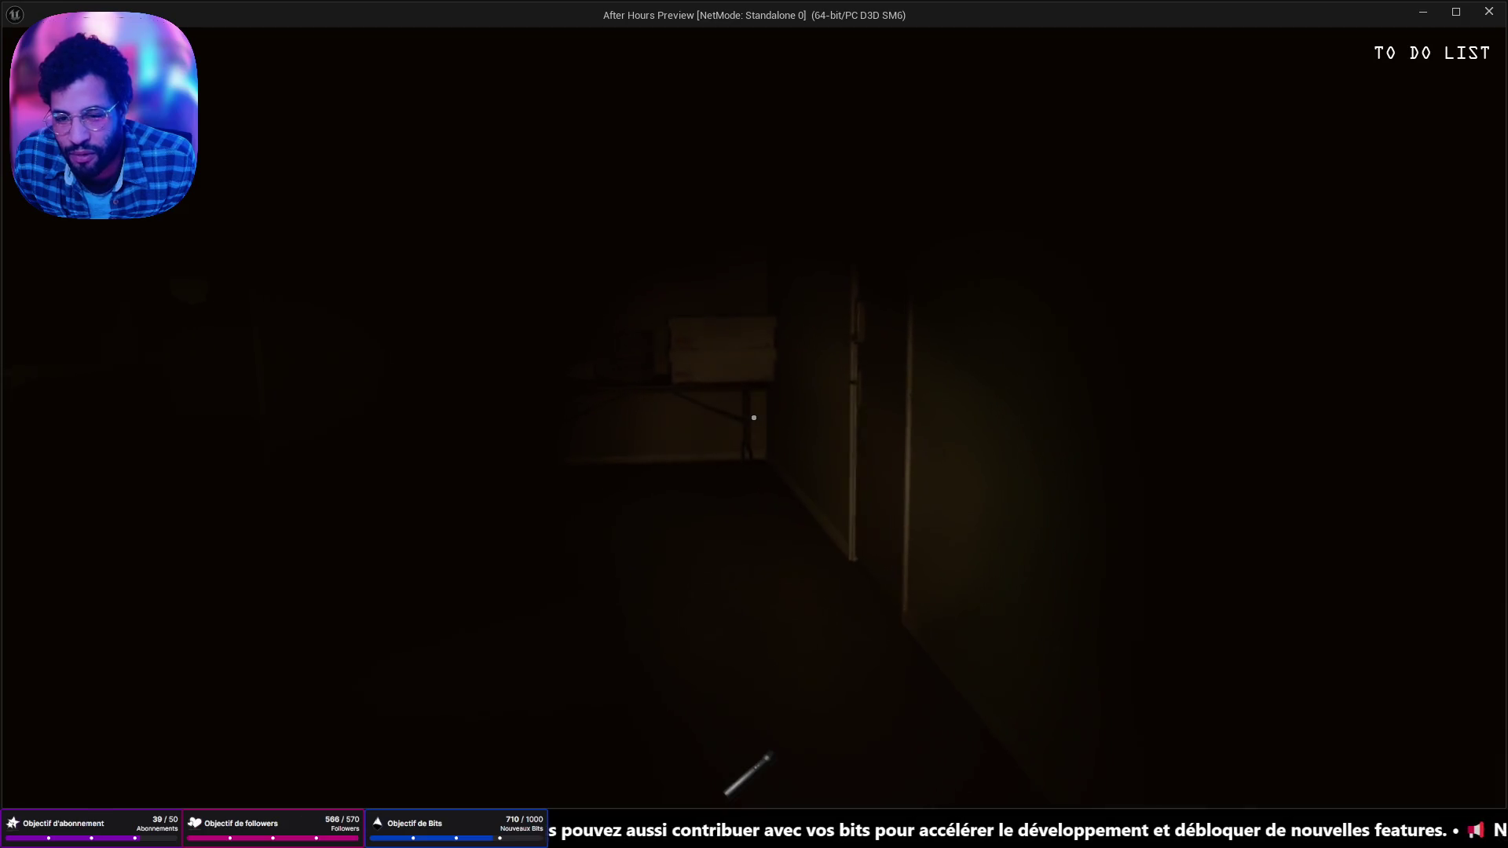
key("w")
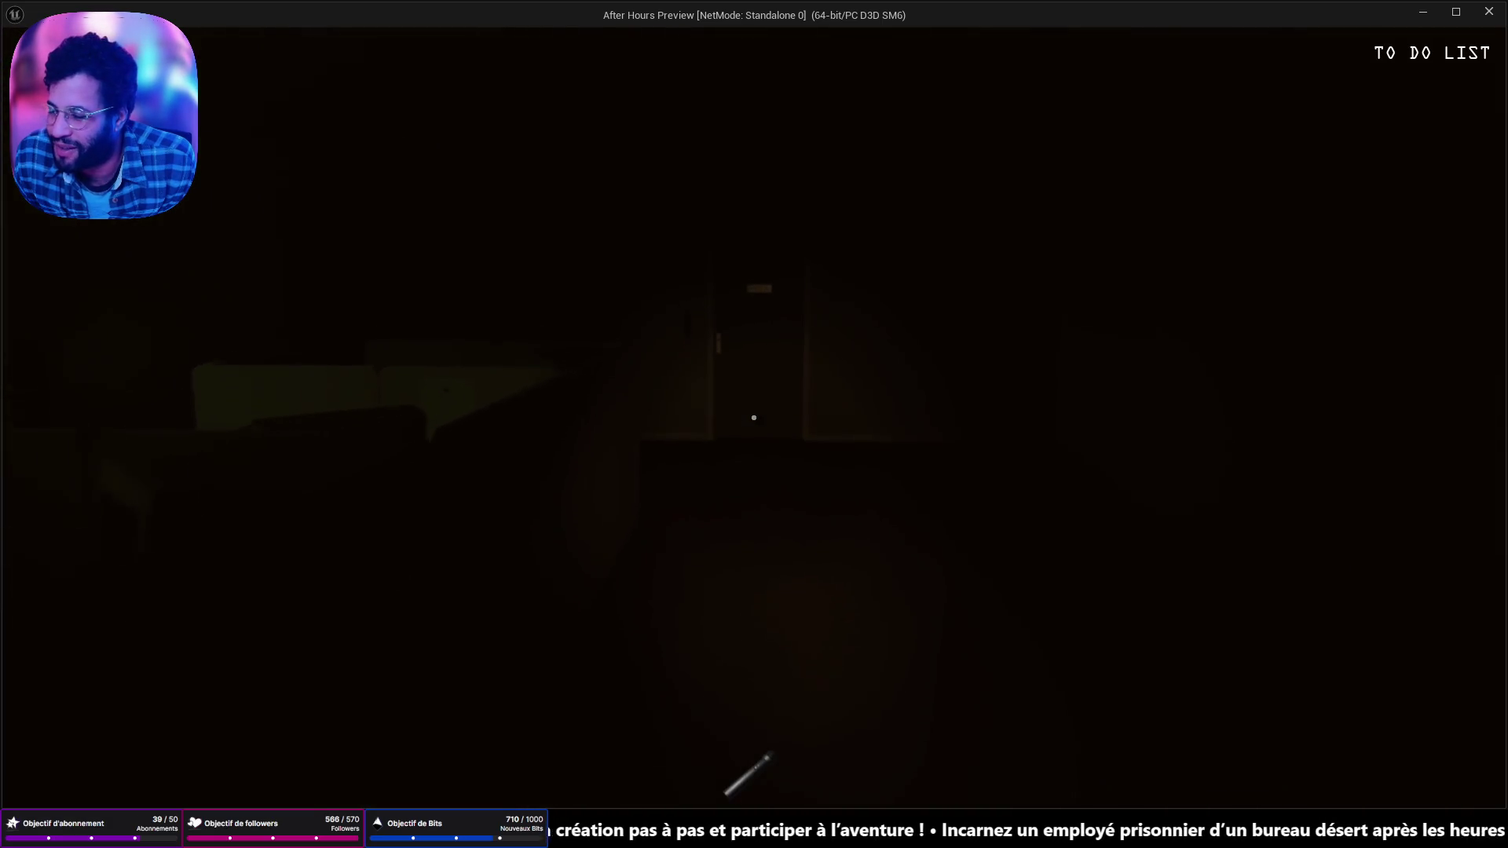
key("w")
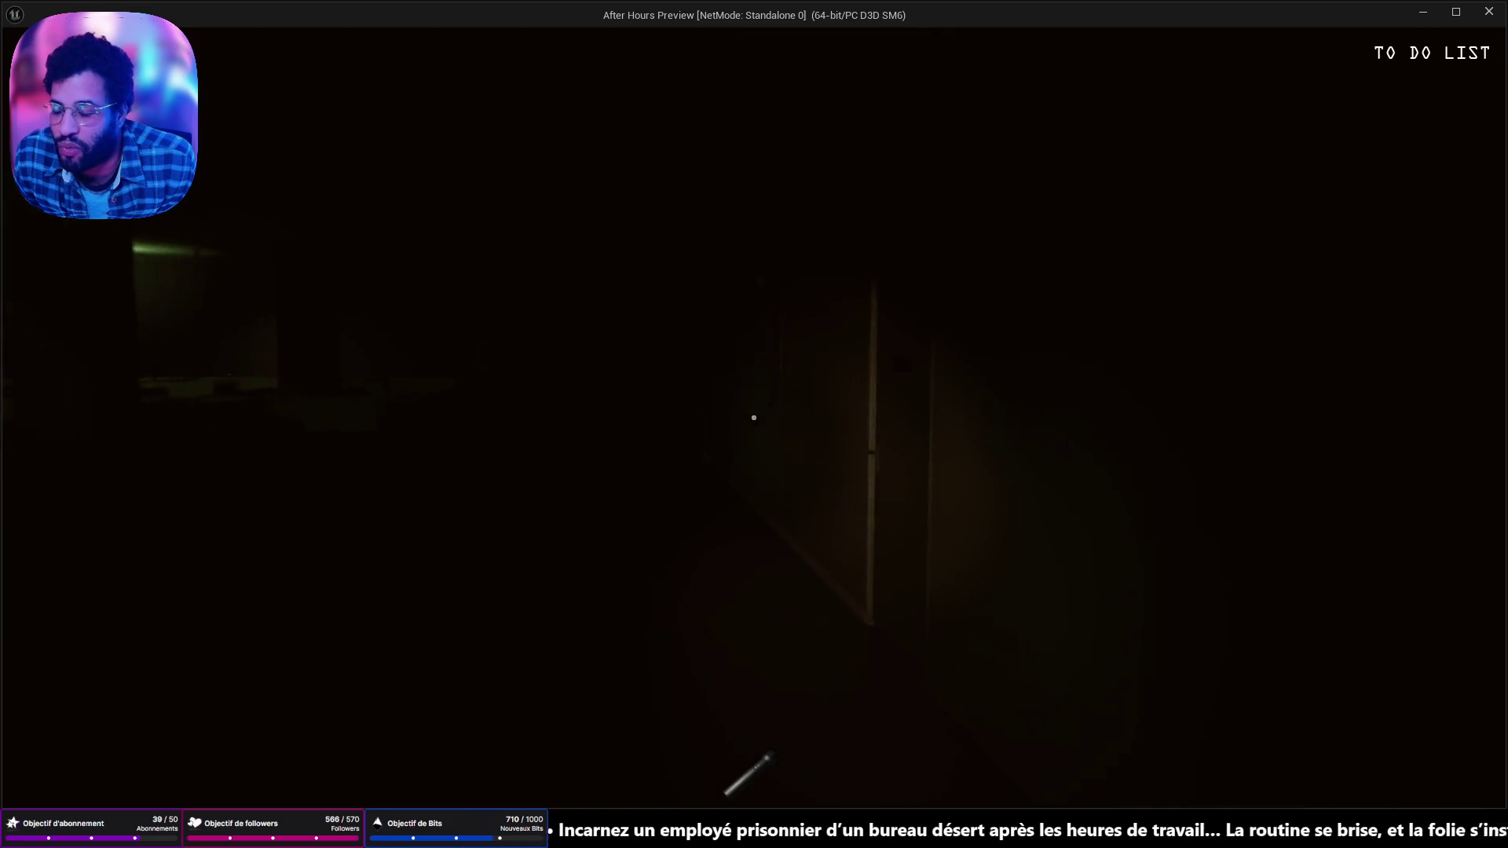
key("w")
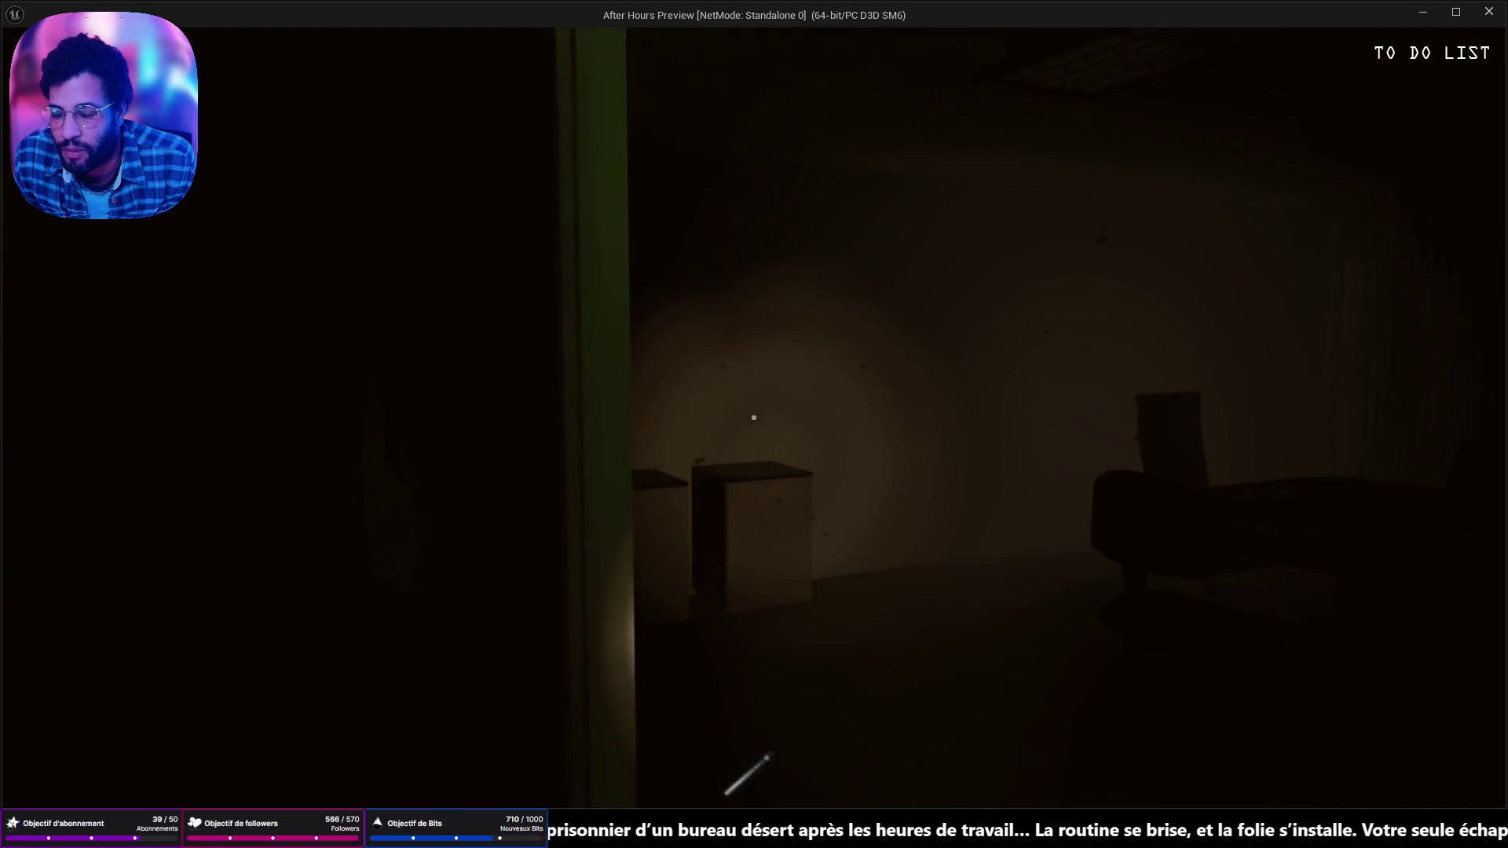
key("Escape")
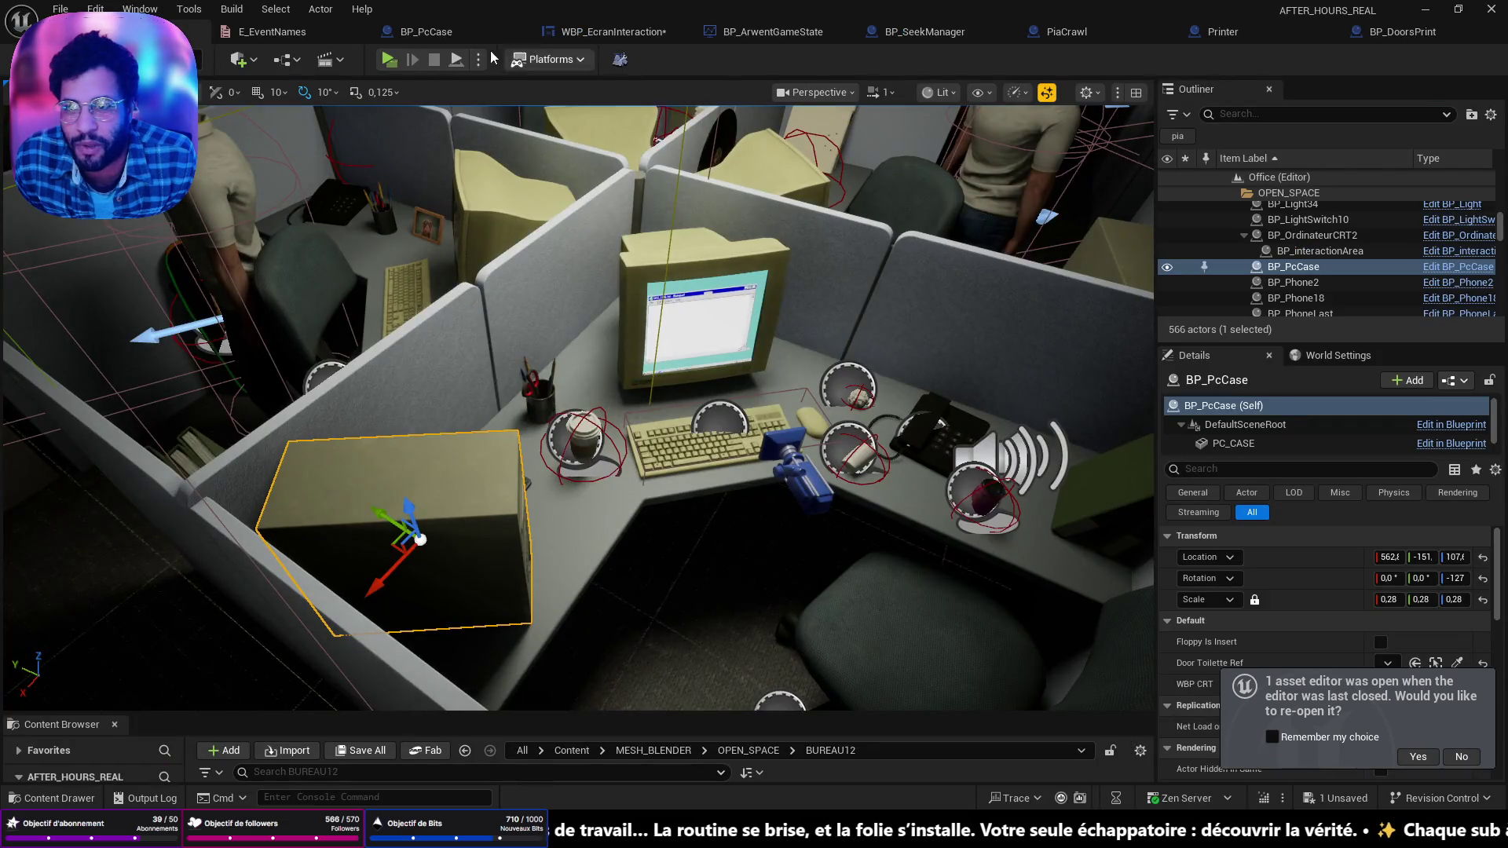
Step: Add a SLAM_CONF_DONE enumerator to E_EventNames and save the enum
left_click(306, 31)
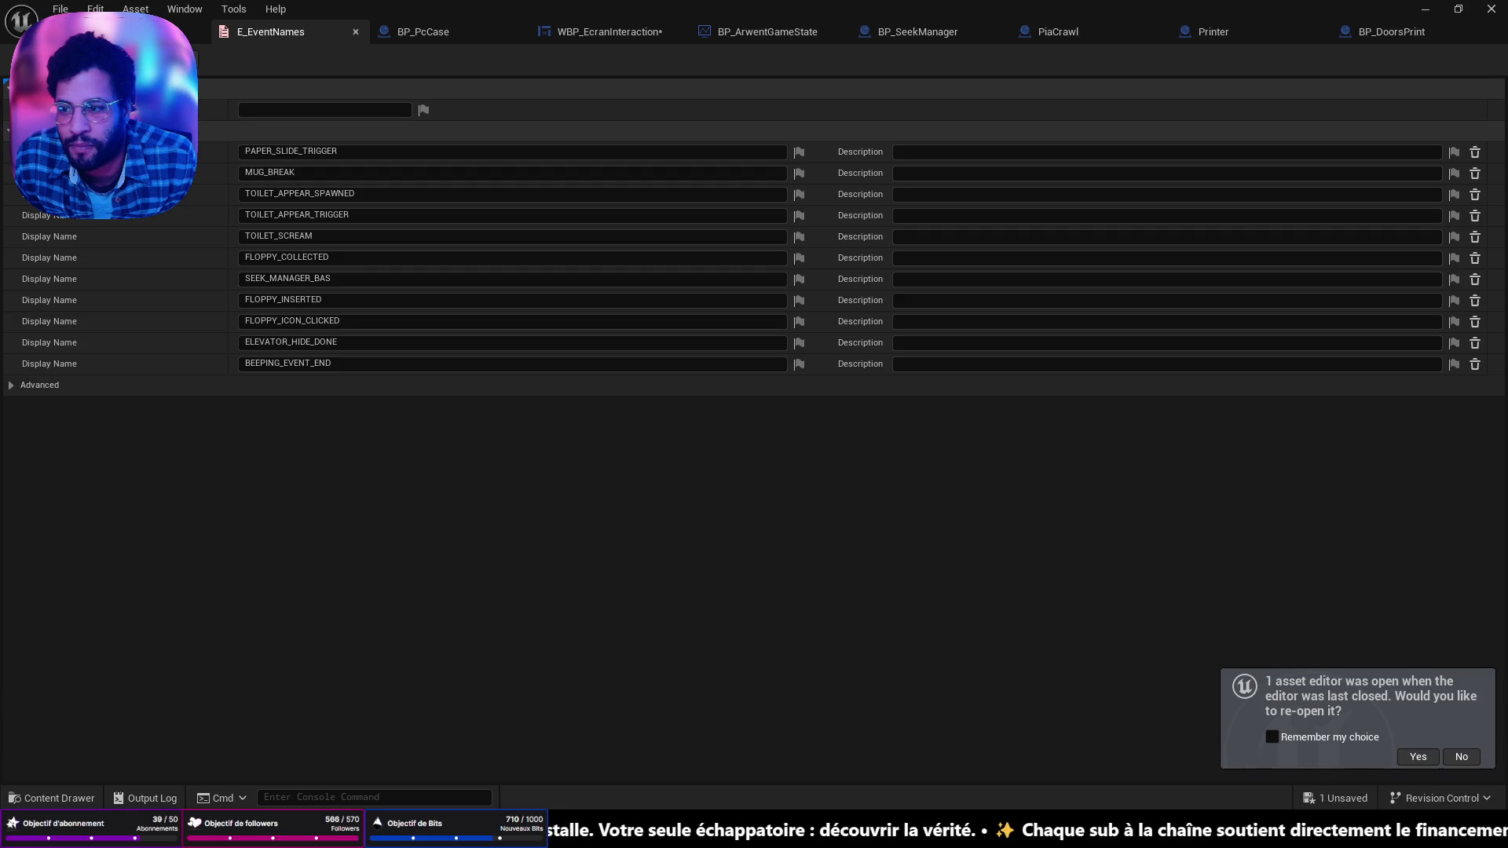
left_click(102, 130)
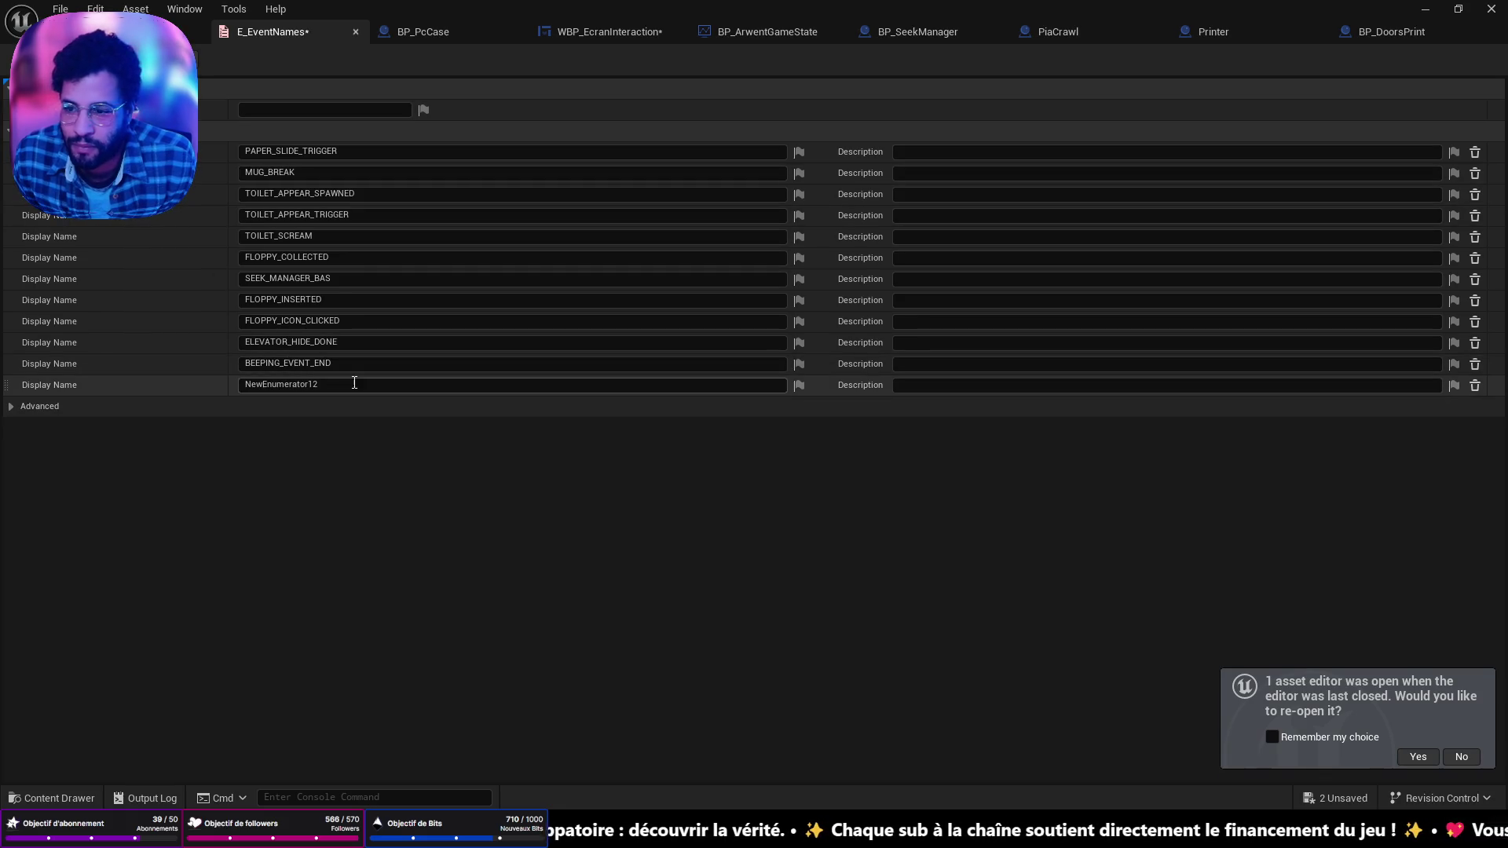
type("PA")
key("BackSpace")
key("BackSpace")
type("SLAM<")
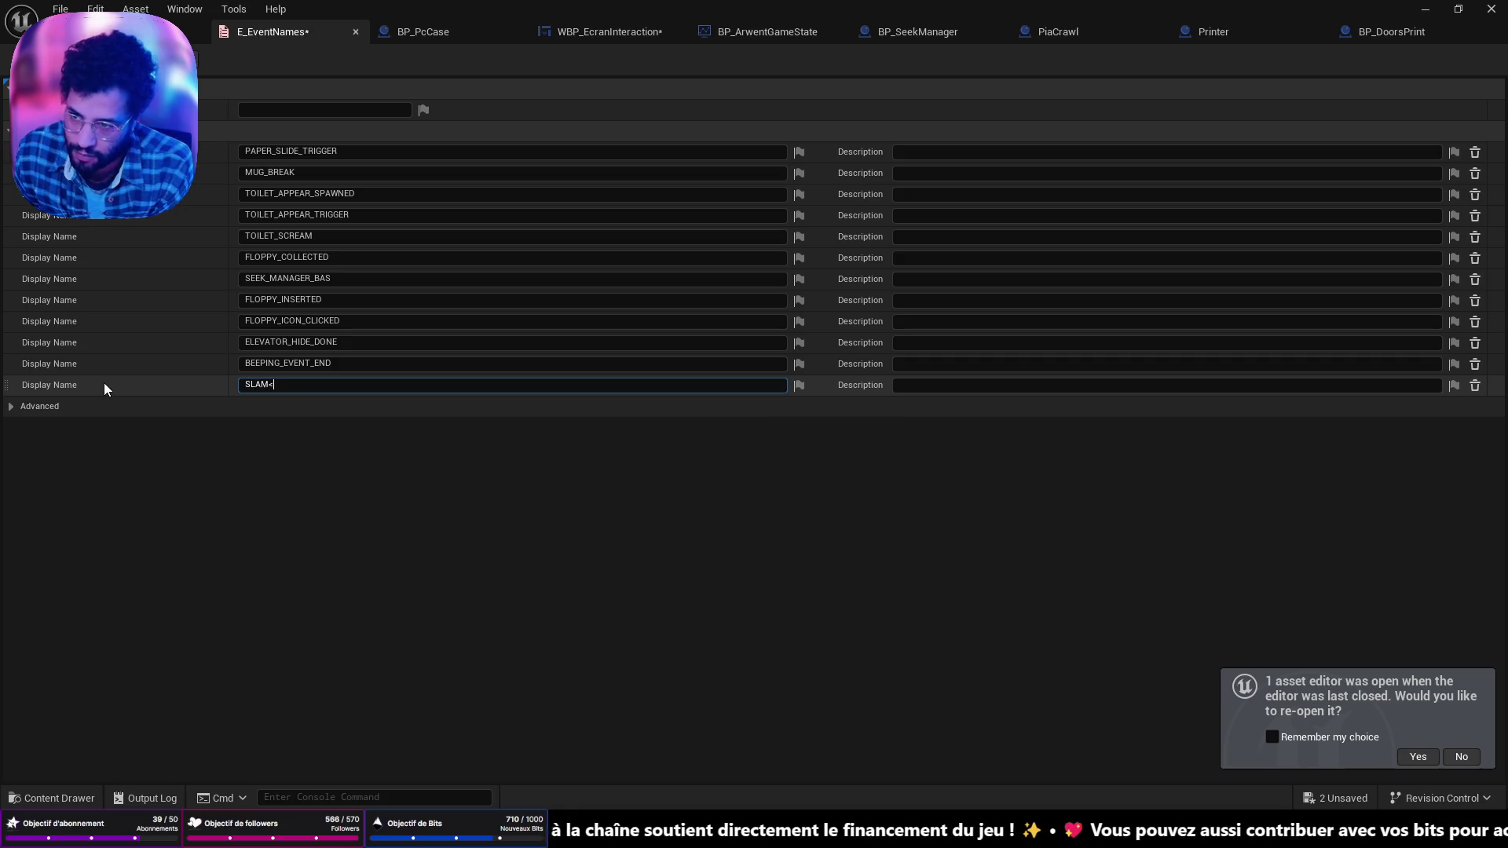
key("BackSpace")
type("_CONF")
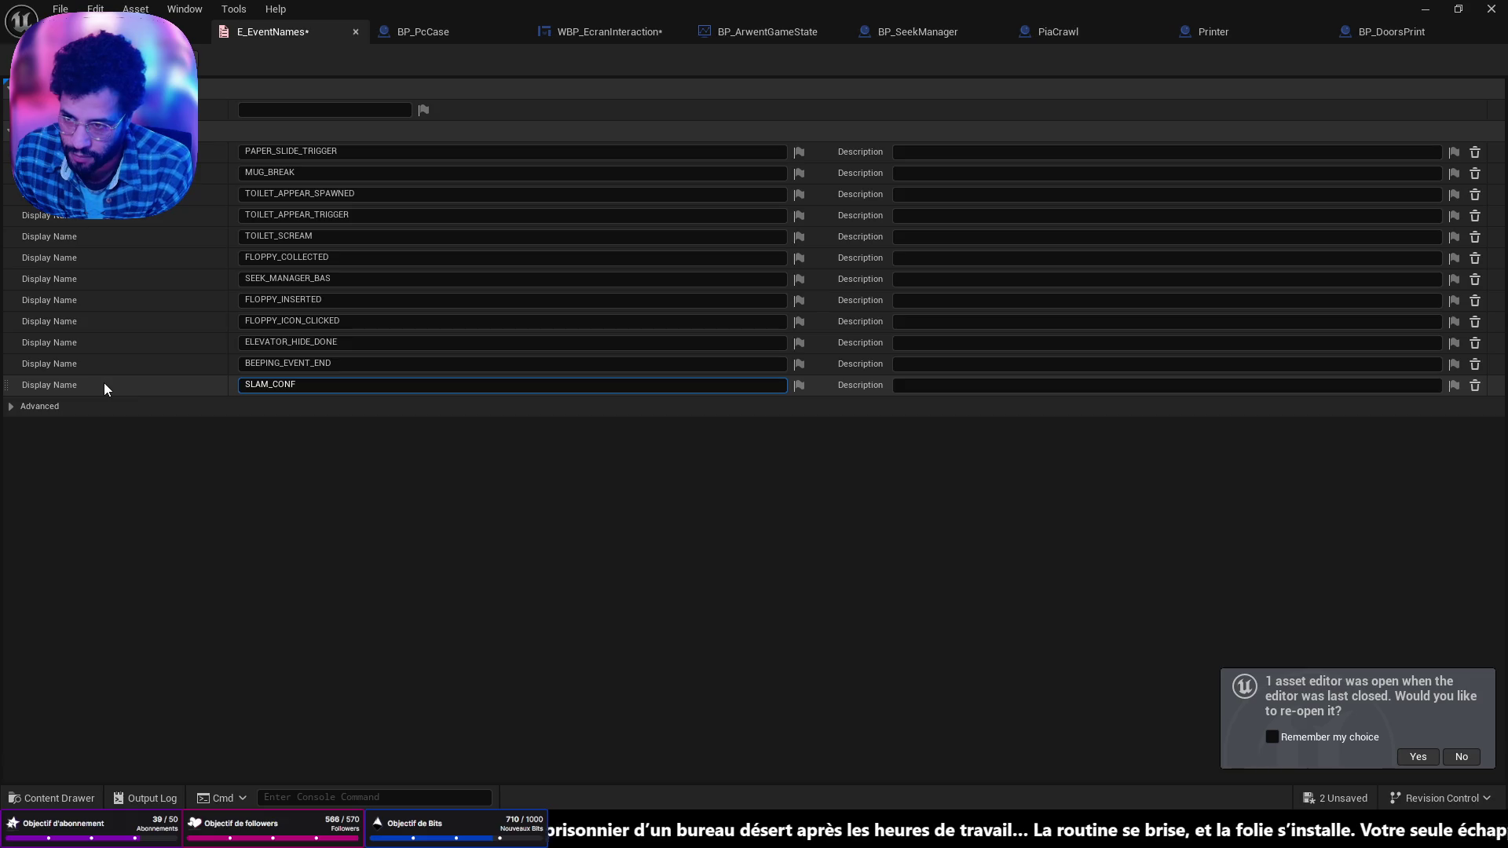
type("_DO")
type("OR")
key("BackSpace")
key("BackSpace")
type("NE")
key("Return")
key("ctrl+shift+s")
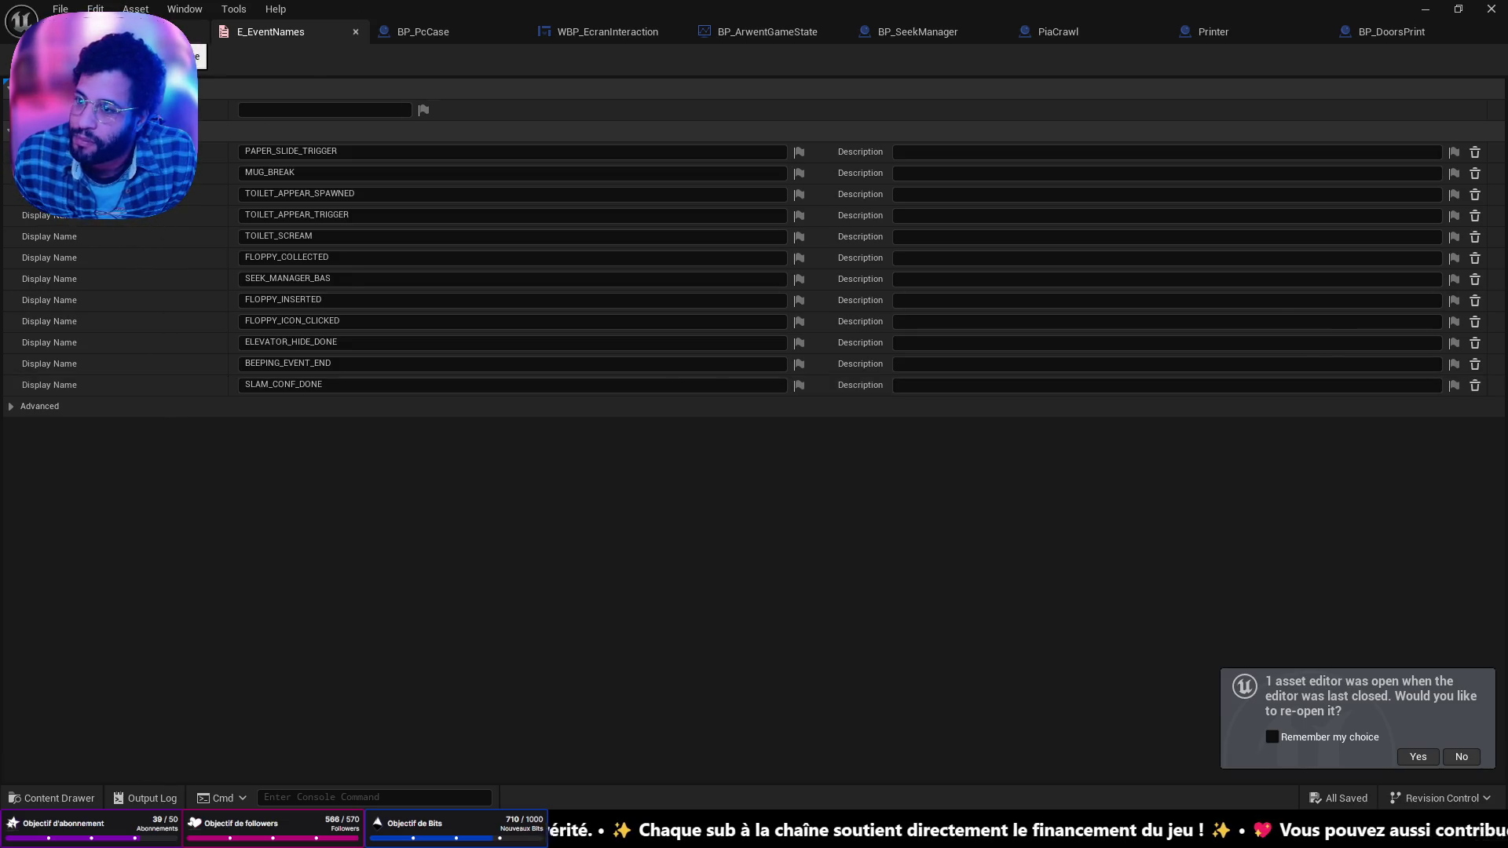
Step: Back in the level, fly to the corridor doors and select BP_DoorsConf
left_click(172, 31)
left_click_drag(577, 409, 479, 401)
left_click(726, 471)
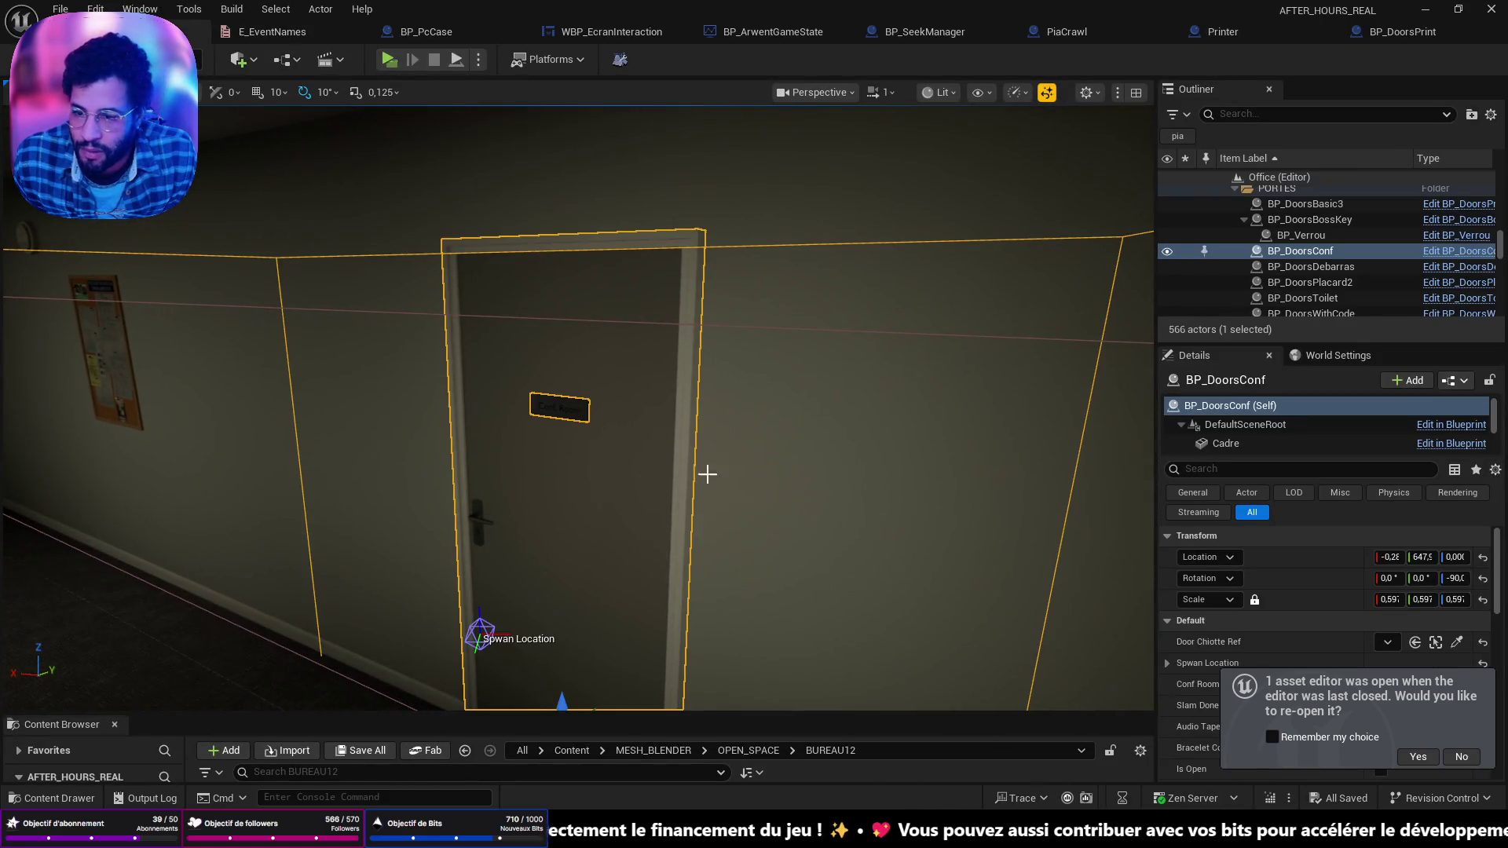
Step: Open BP_DoorsConf's Blueprint and pan its EventGraph to the door-slam chain, selecting SET Slam Done
key("ctrl+e")
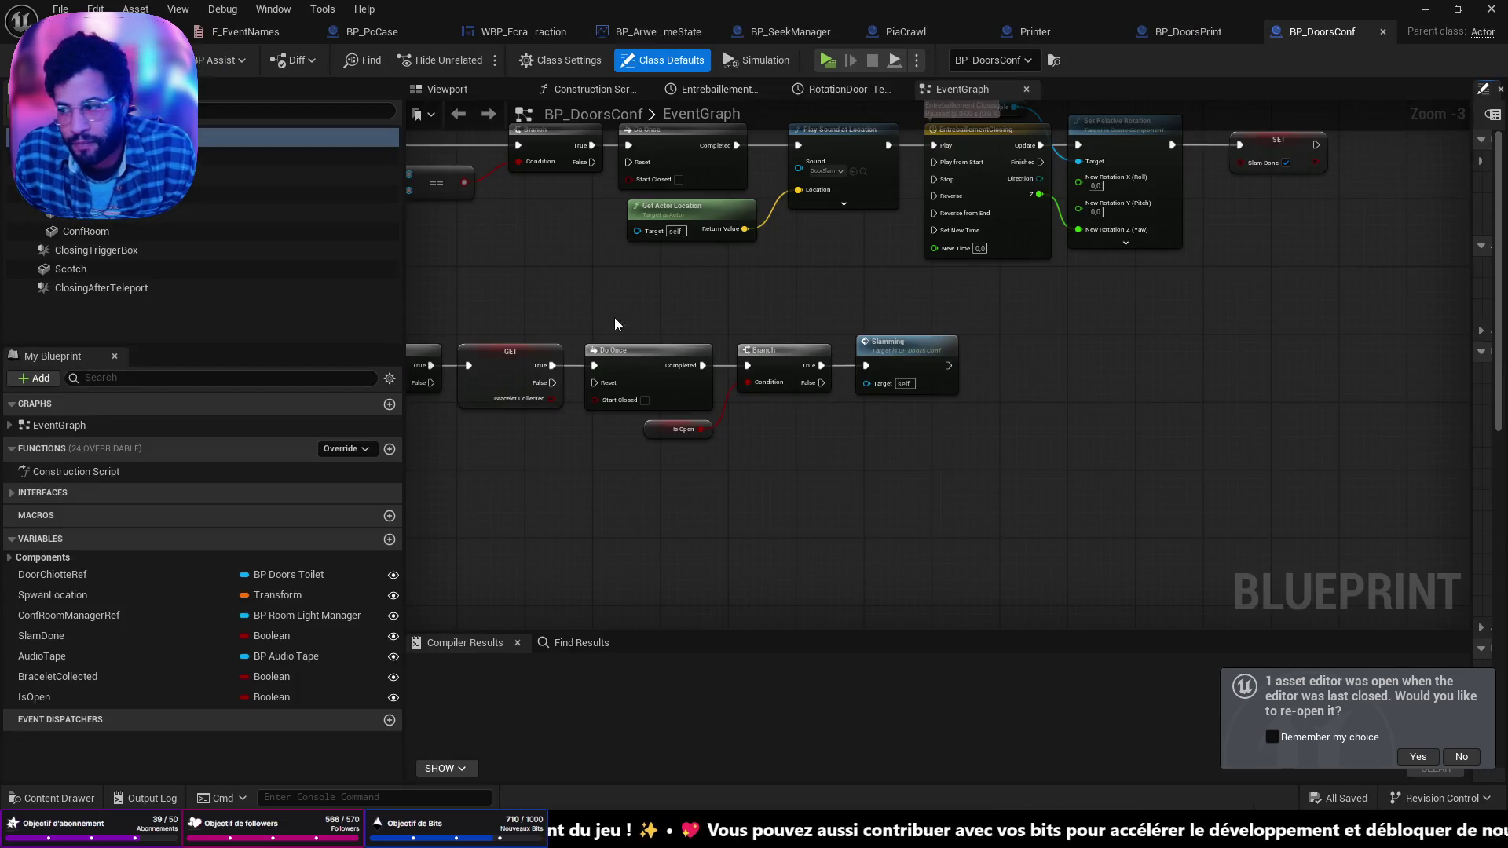
scroll(845, 434, "up", 2)
mouse_move(846, 433)
left_mouse_down()
mouse_move(1125, 417)
mouse_move(1042, 419)
left_mouse_up()
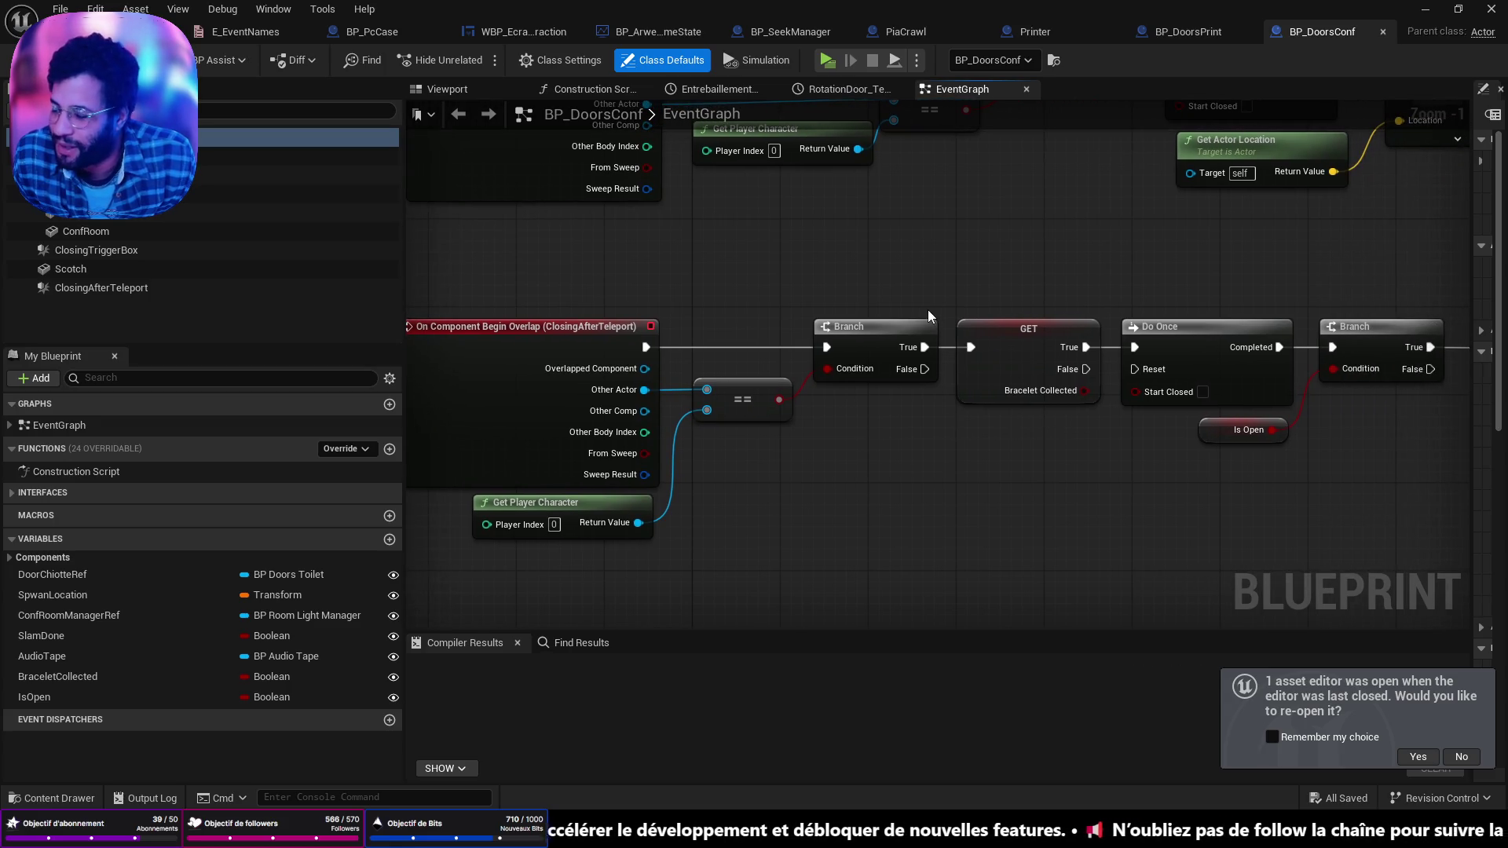
left_click_drag(872, 336, 849, 336)
left_click_drag(1245, 404, 999, 385)
left_click_drag(883, 384, 1142, 383)
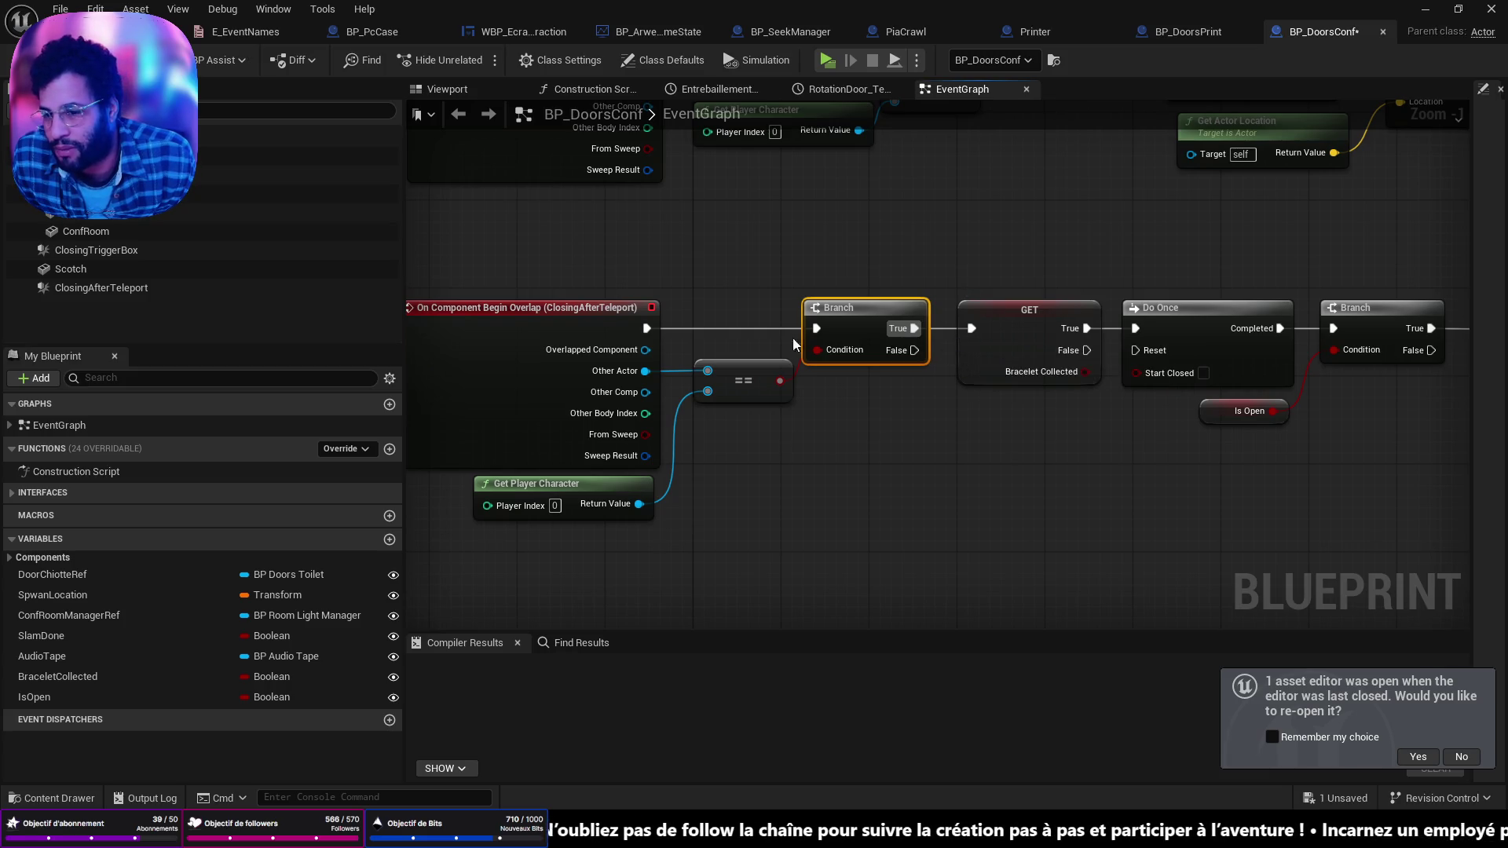
mouse_move(710, 299)
left_mouse_down()
mouse_move(802, 330)
mouse_move(933, 284)
mouse_move(901, 445)
left_mouse_up()
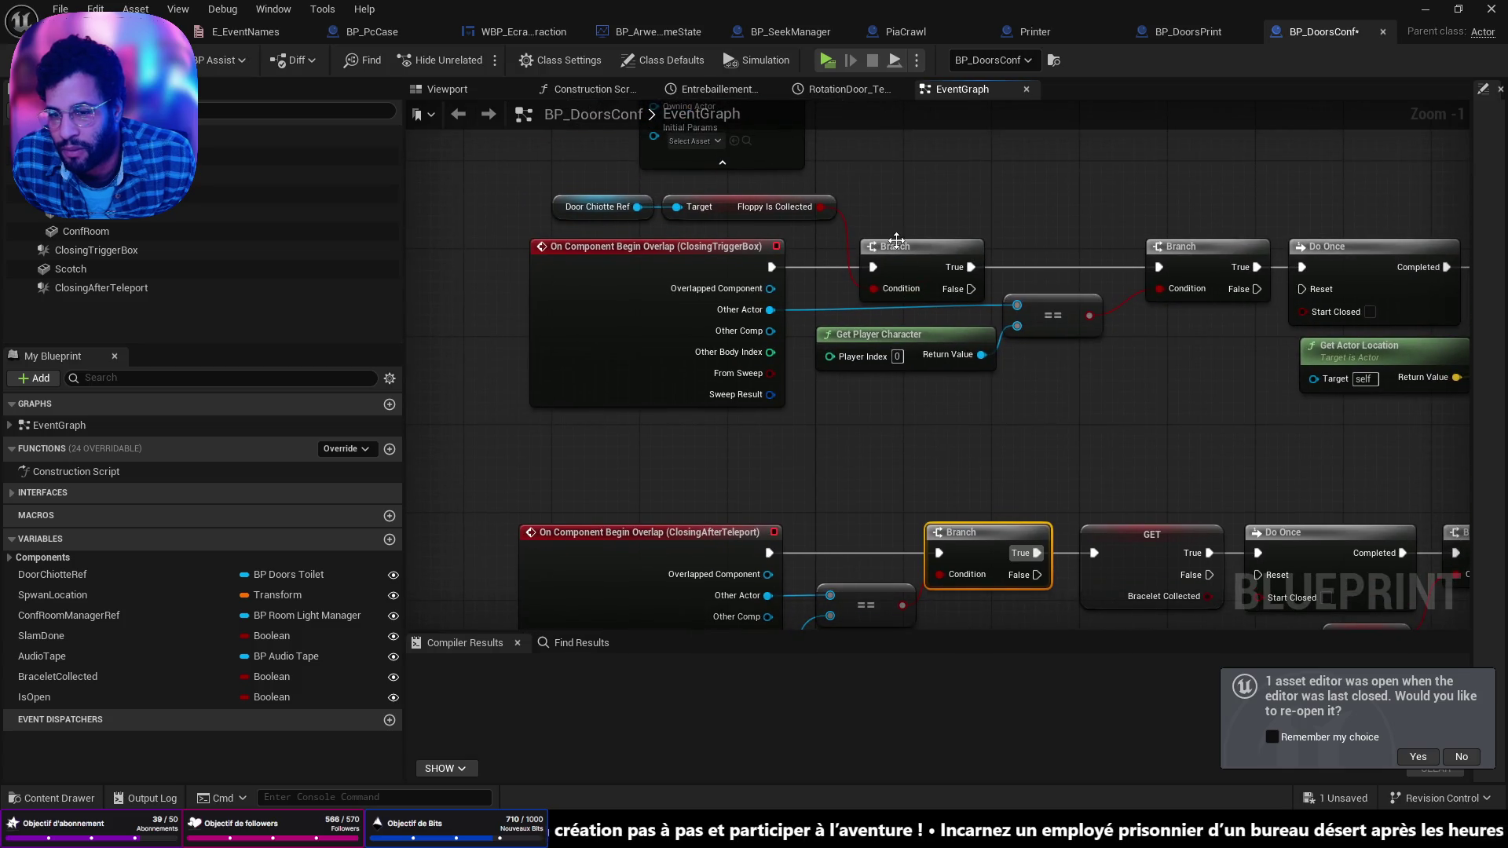
mouse_move(1073, 246)
left_mouse_down()
mouse_move(976, 250)
mouse_move(946, 313)
mouse_move(581, 397)
left_mouse_up()
left_click(976, 250)
Step: Add a Get Game State node and position it just below the SET Slam Done node
right_click(581, 398)
type("get game")
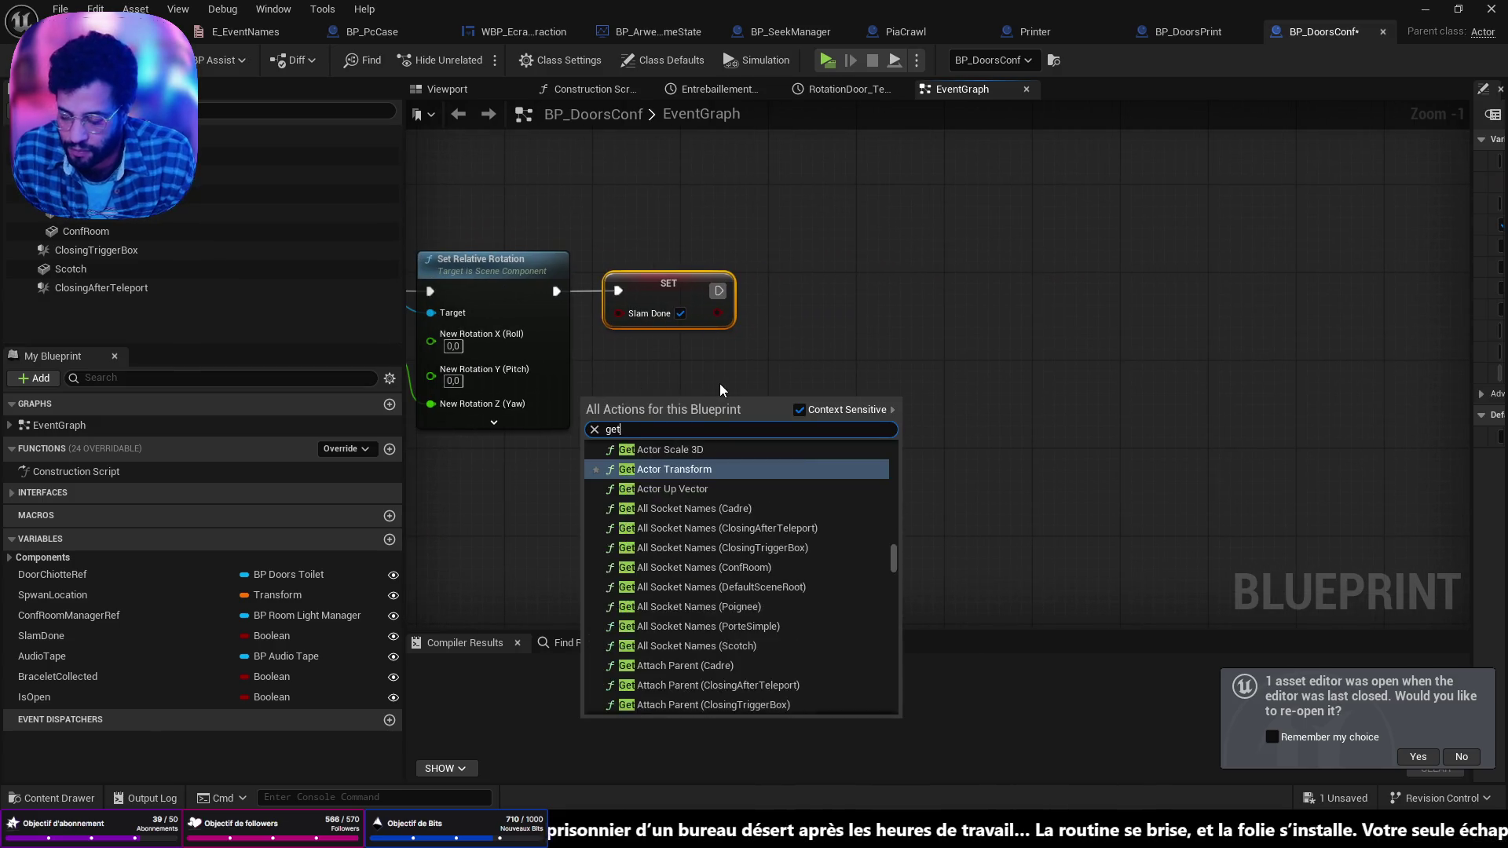
key("Down")
key("Return")
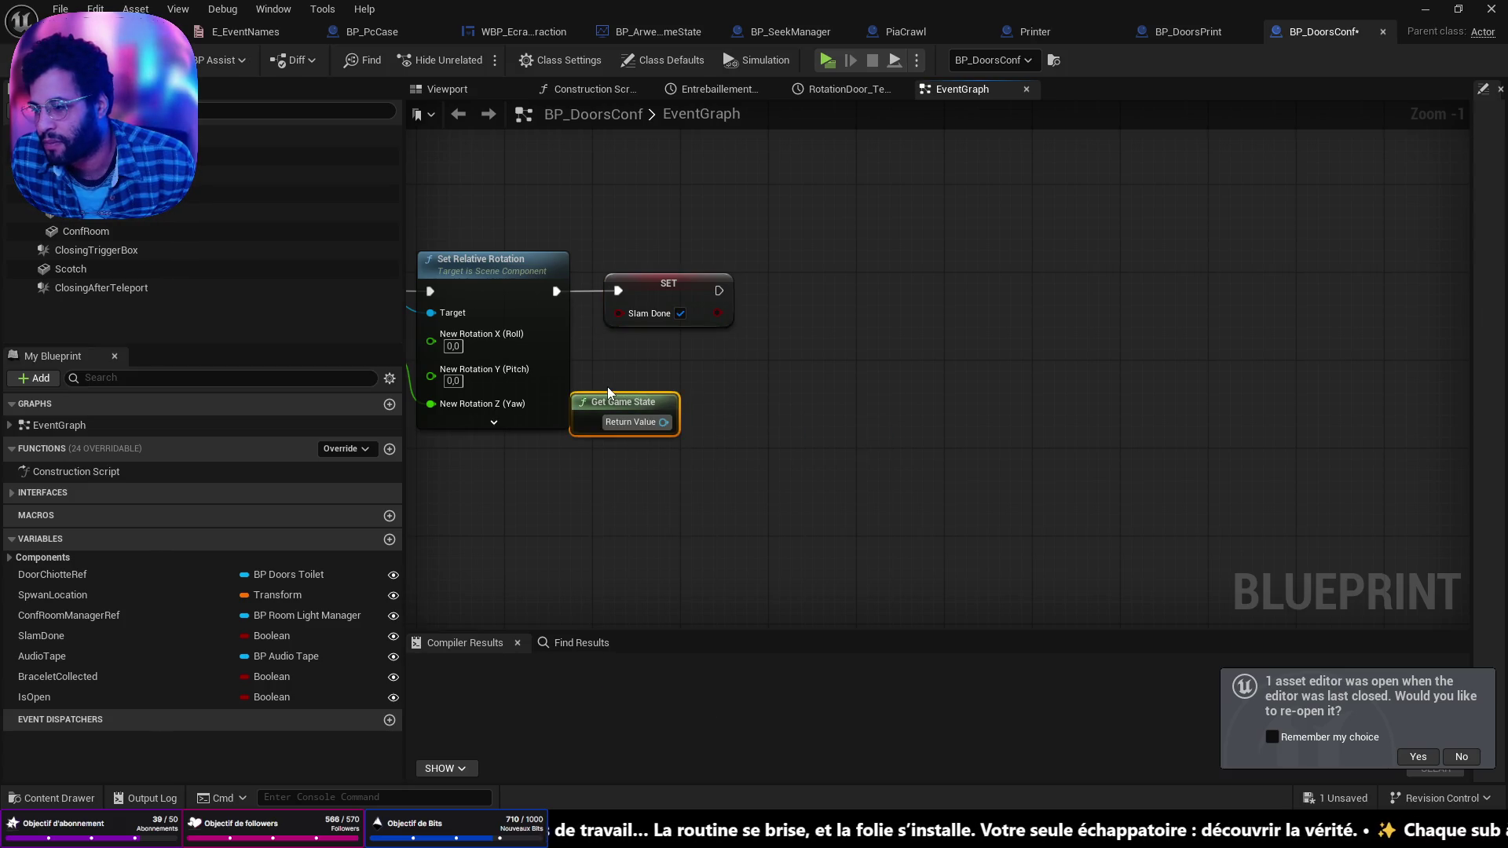
mouse_move(620, 402)
left_mouse_down()
mouse_move(697, 379)
mouse_move(659, 350)
left_mouse_up()
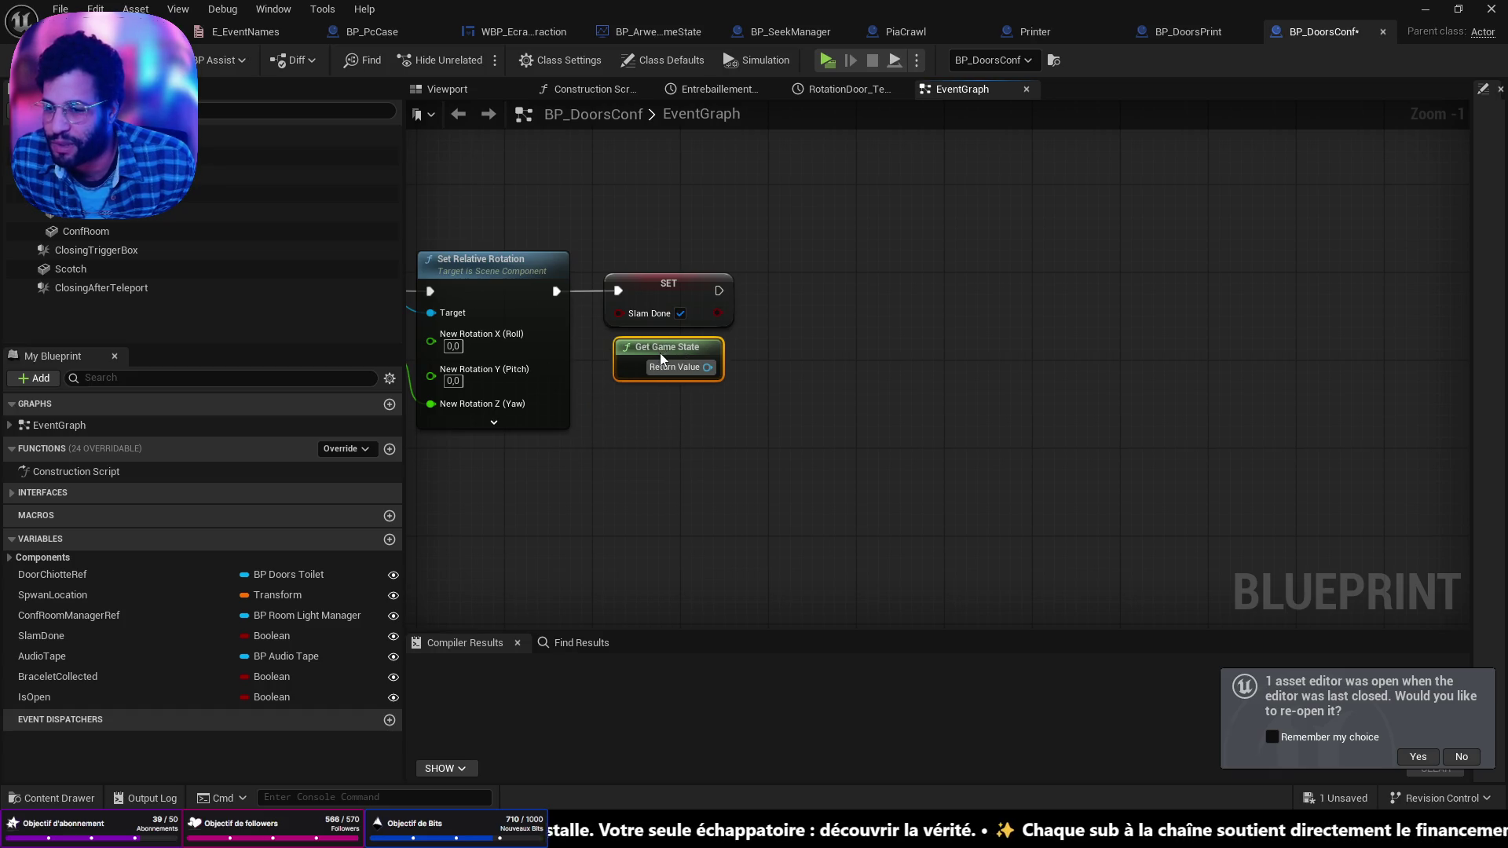
mouse_move(774, 403)
left_mouse_down()
mouse_move(763, 434)
mouse_move(711, 429)
left_mouse_up()
Step: Chain Get Save Game into a new Set Successful Event node and turn Event Value on
scroll(639, 457, "up", 1)
type("Get Save")
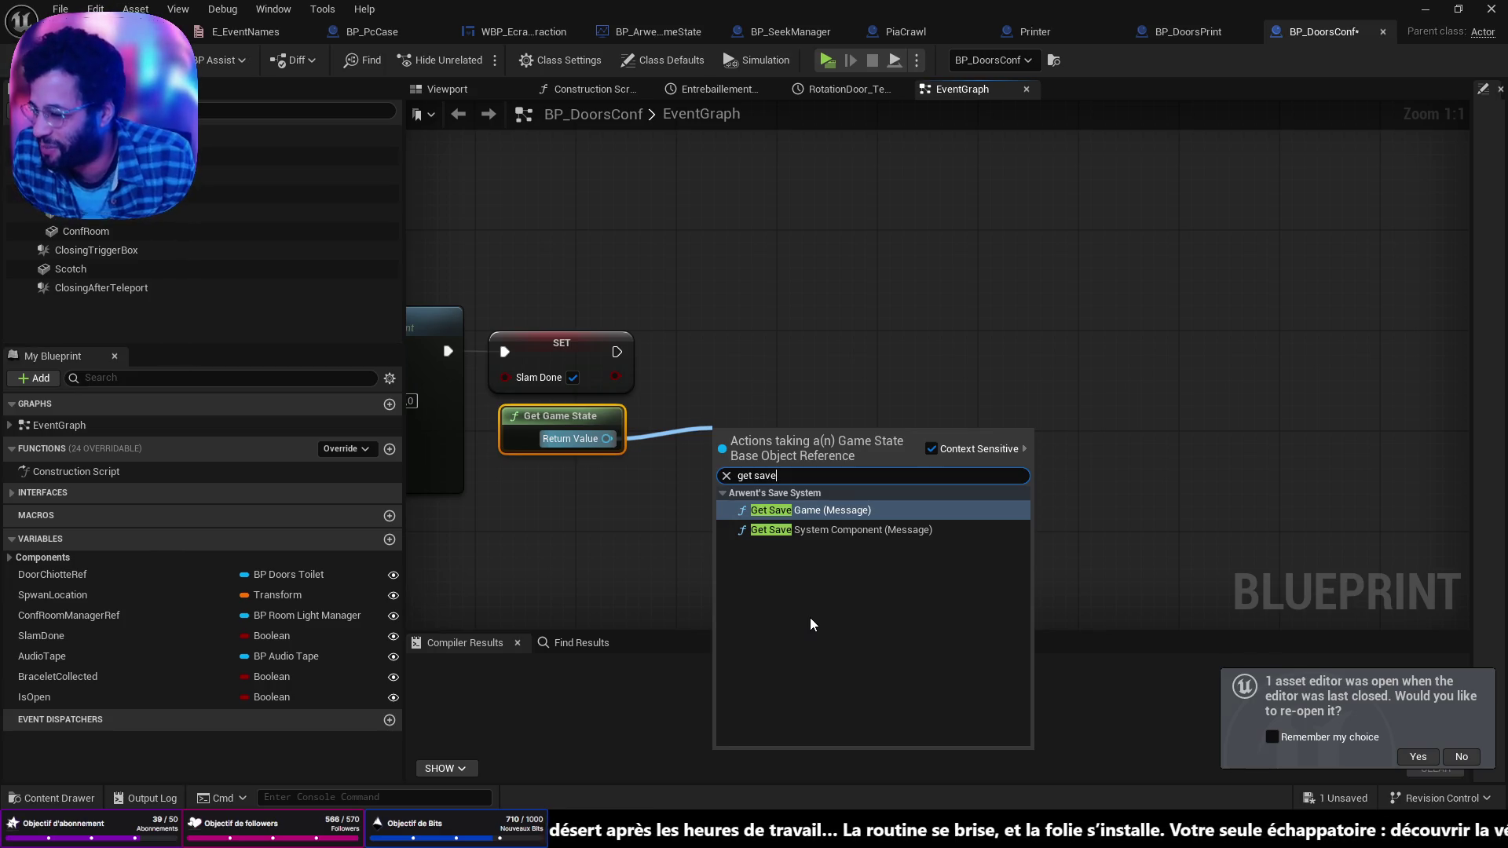
key("Return")
left_click_drag(819, 444, 796, 390)
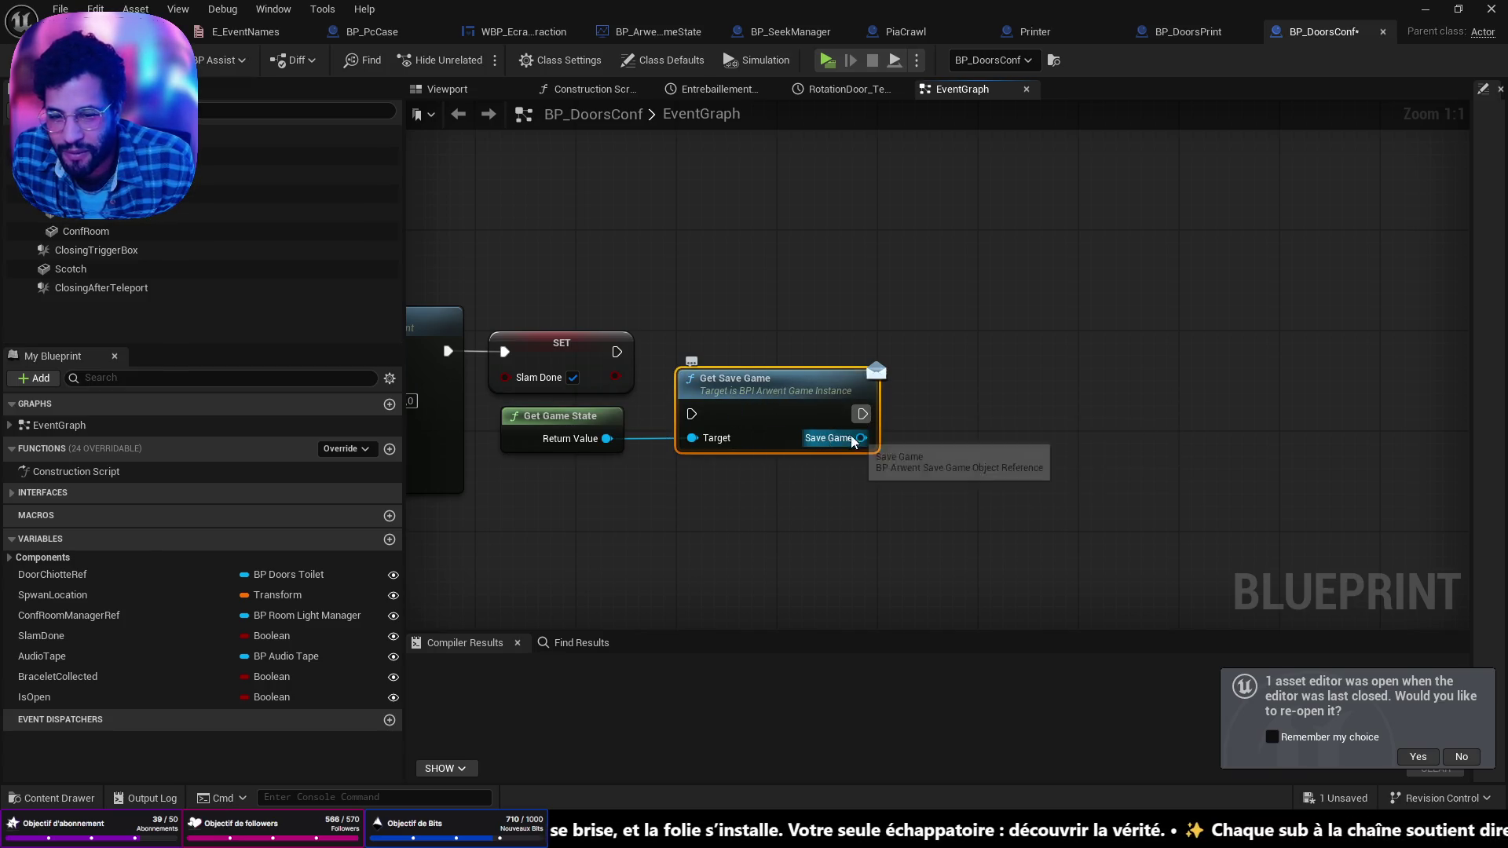
left_click_drag(861, 438, 938, 442)
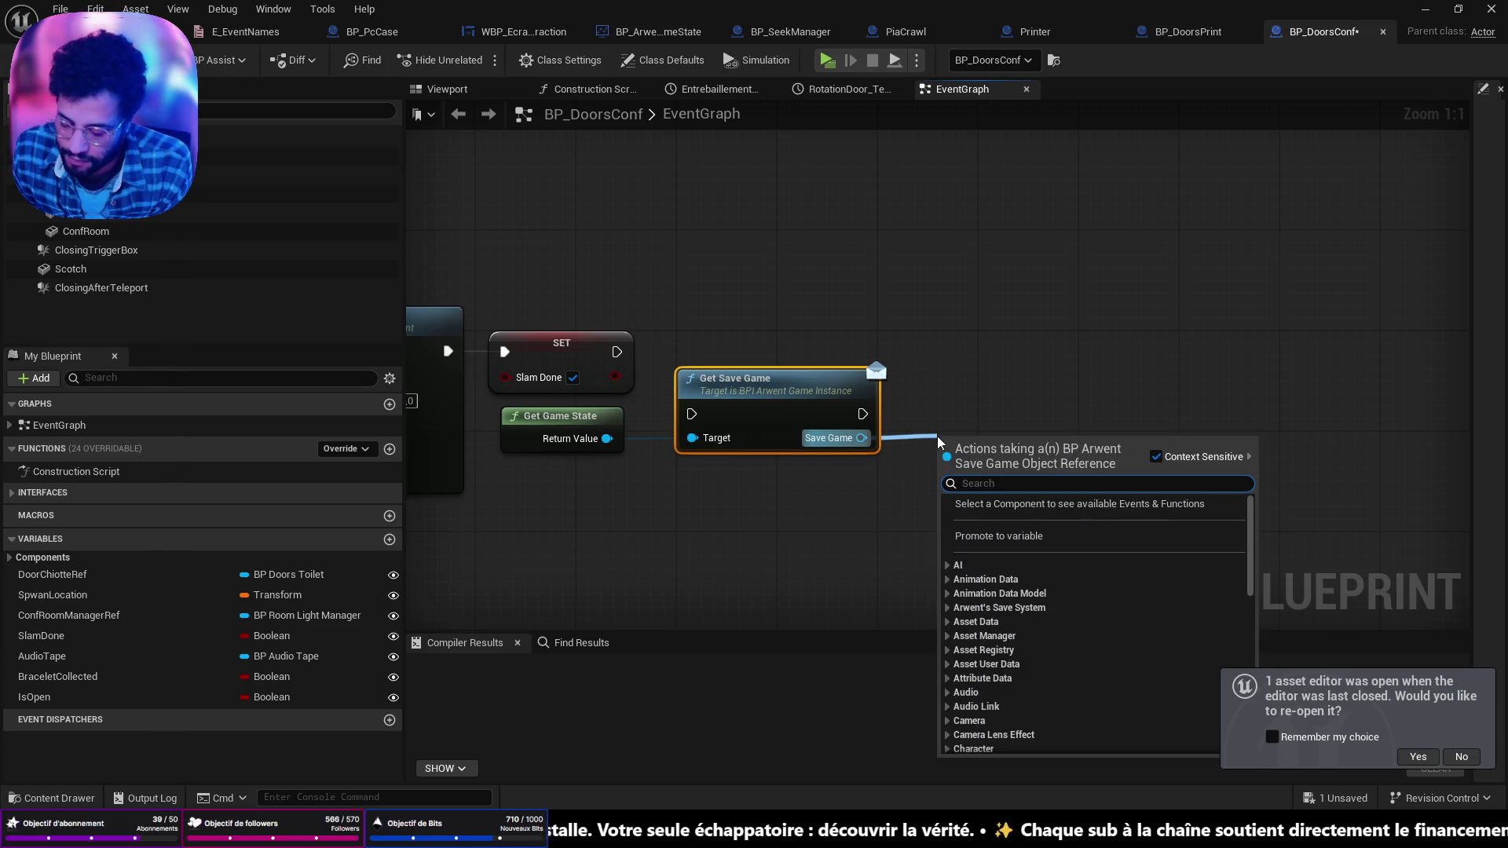
type("set eve")
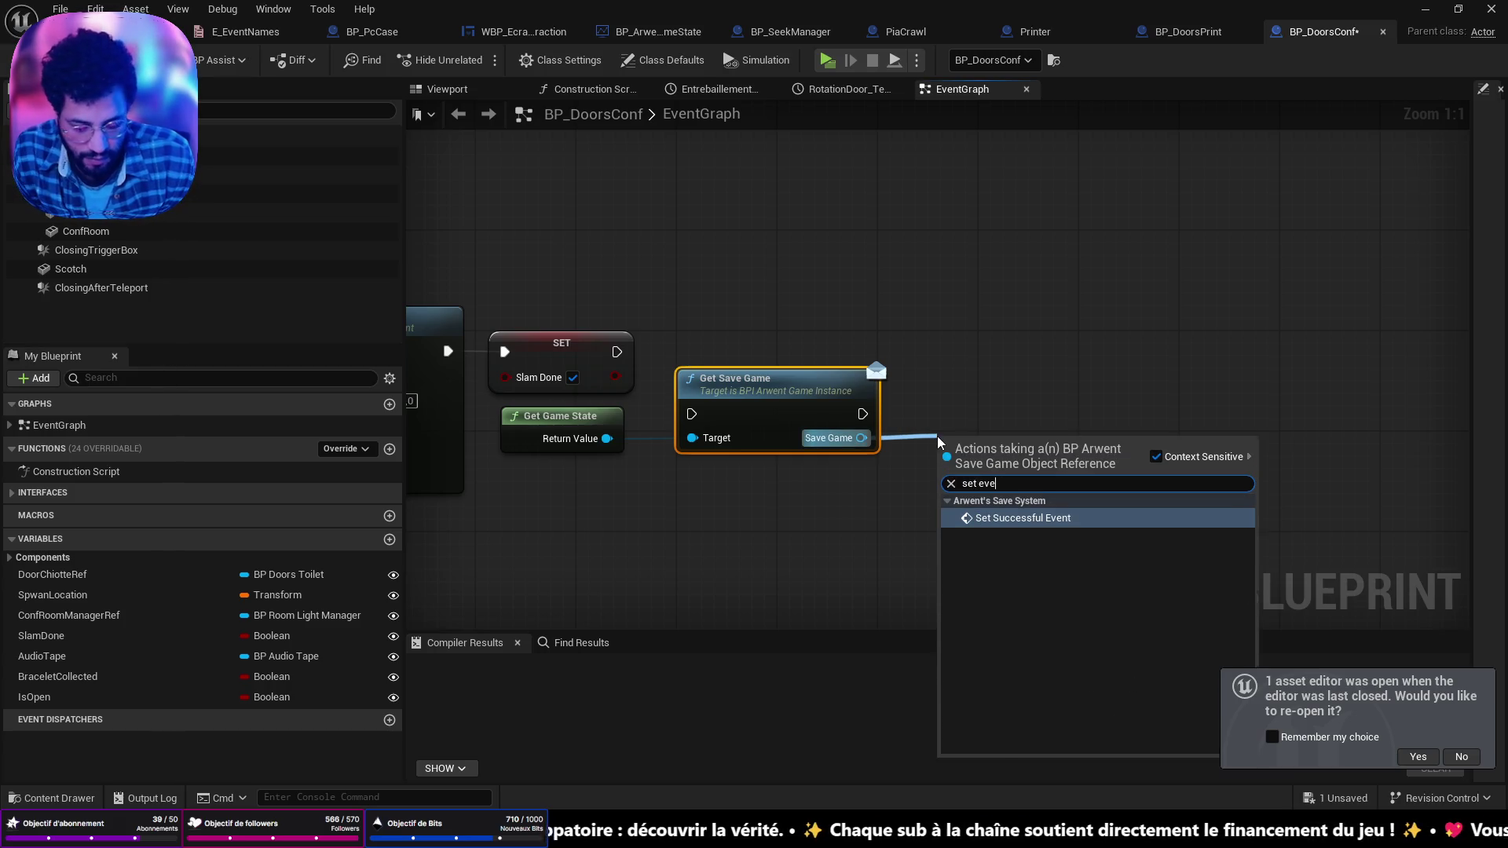
key("Return")
left_click_drag(992, 430, 1004, 369)
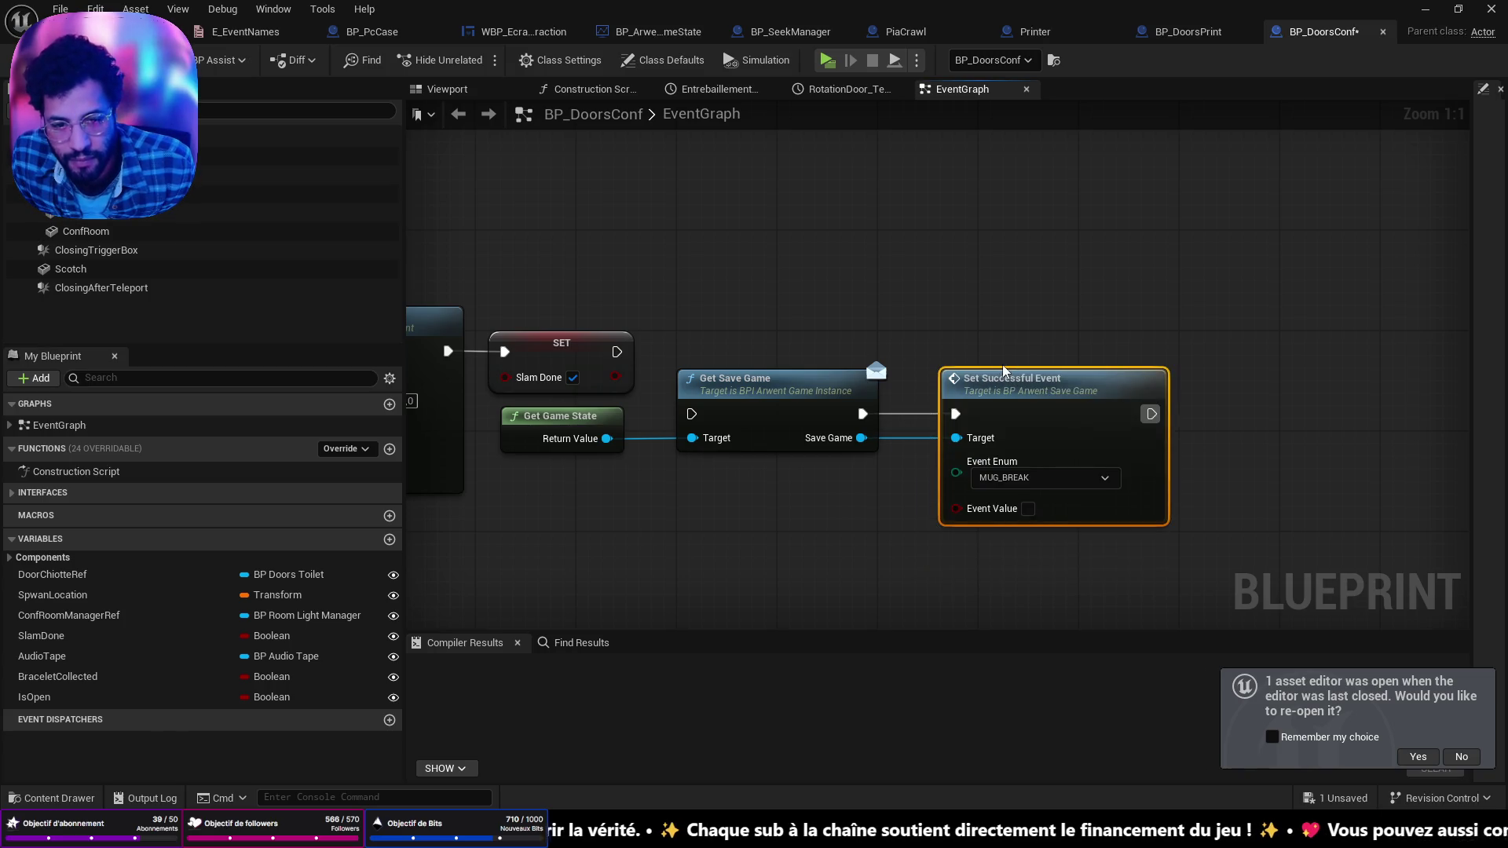
left_click(1031, 510)
Step: Wire SET's execution into Get Save Game and add a Set Player Transform node from the save game
left_click_drag(616, 351, 699, 422)
mouse_move(665, 369)
left_mouse_down()
mouse_move(976, 606)
mouse_move(970, 500)
mouse_move(921, 495)
left_mouse_up()
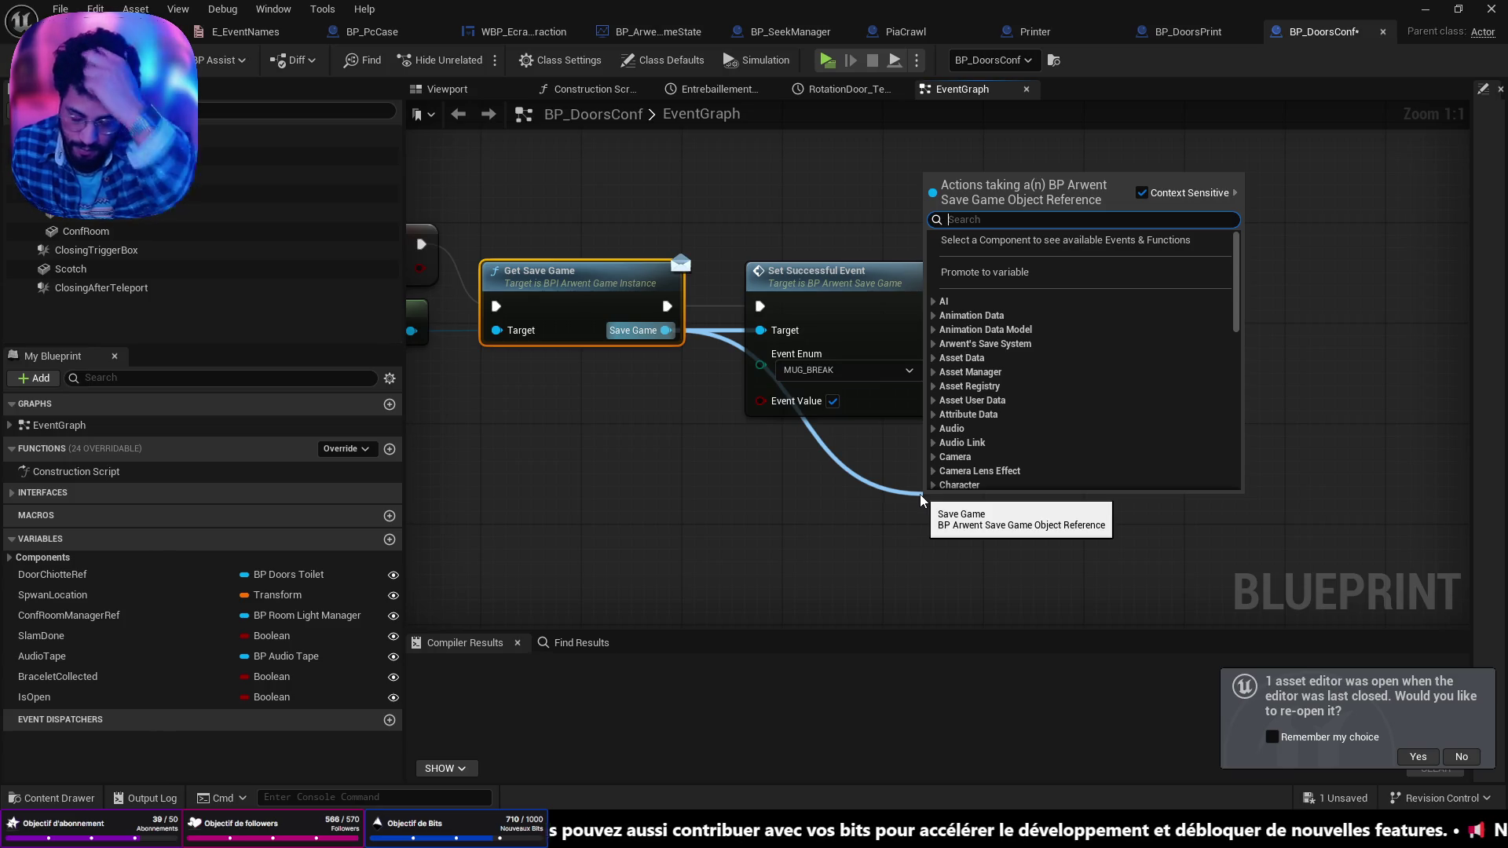
type("save ytr")
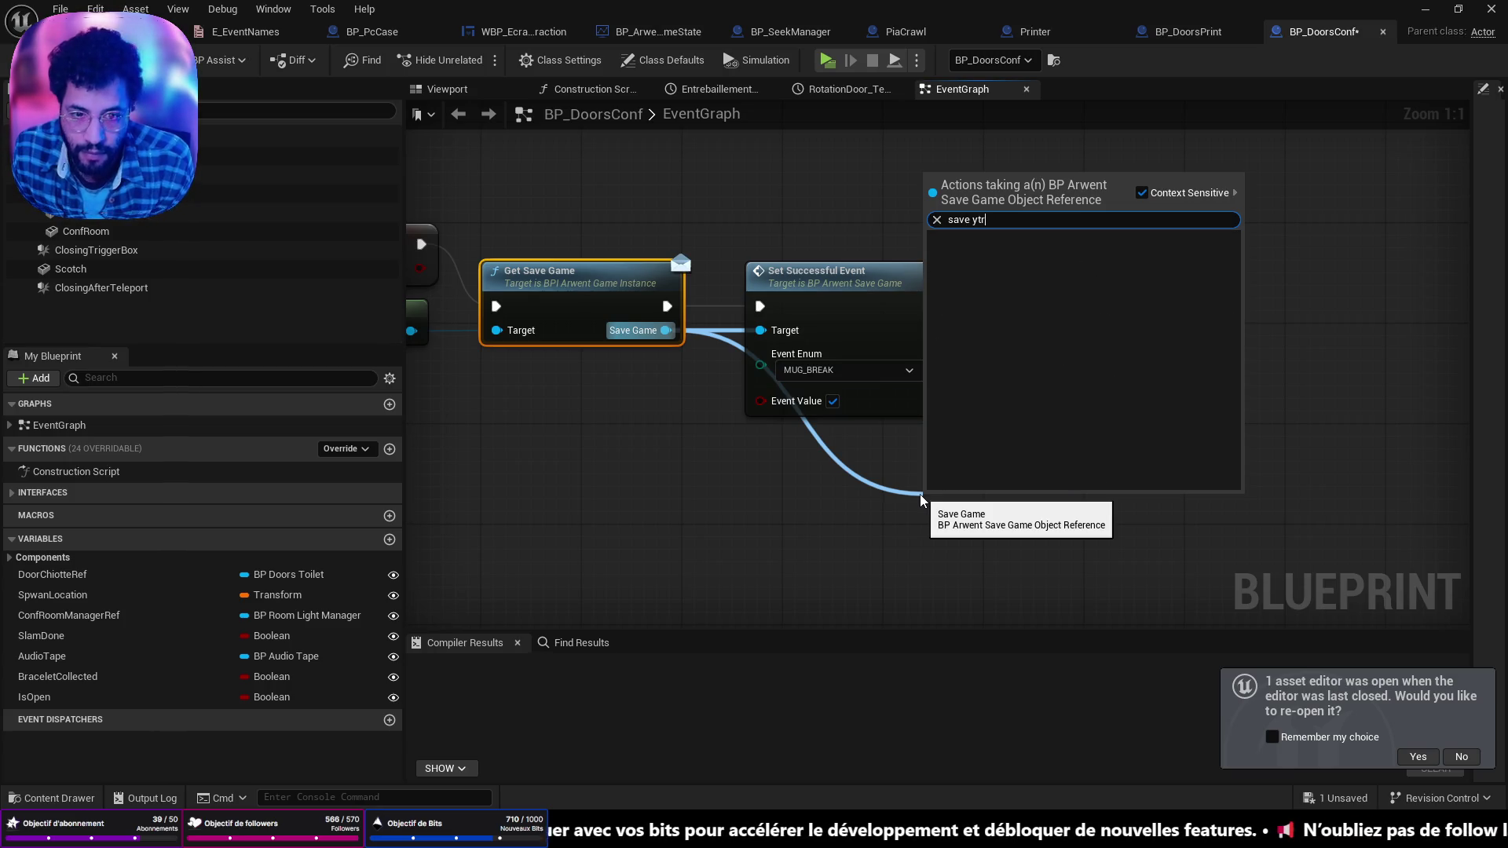
key("BackSpace")
key("BackSpace")
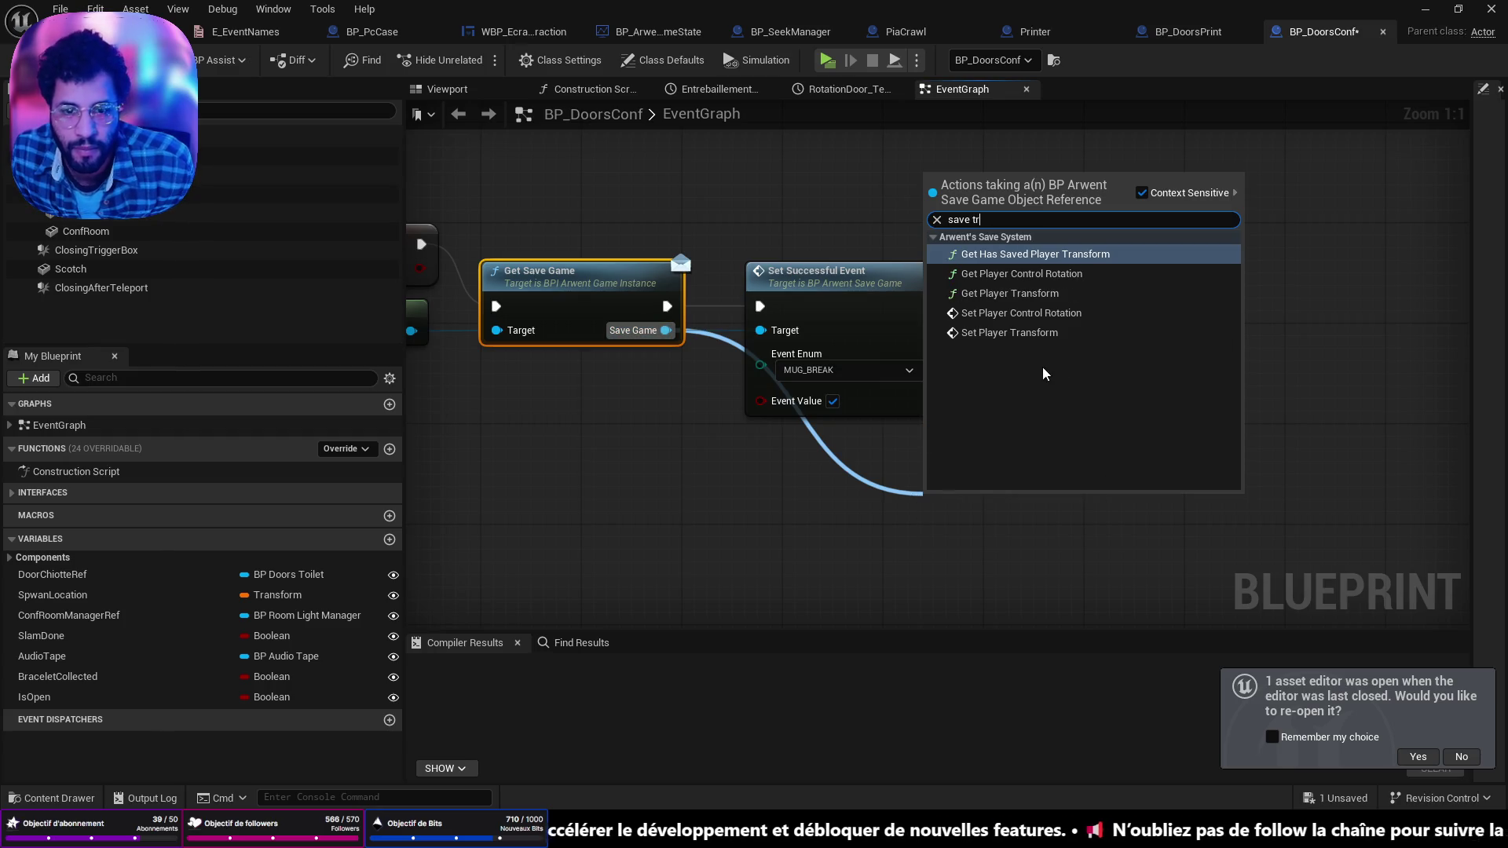
left_click(1055, 339)
left_click_drag(1000, 523, 1126, 323)
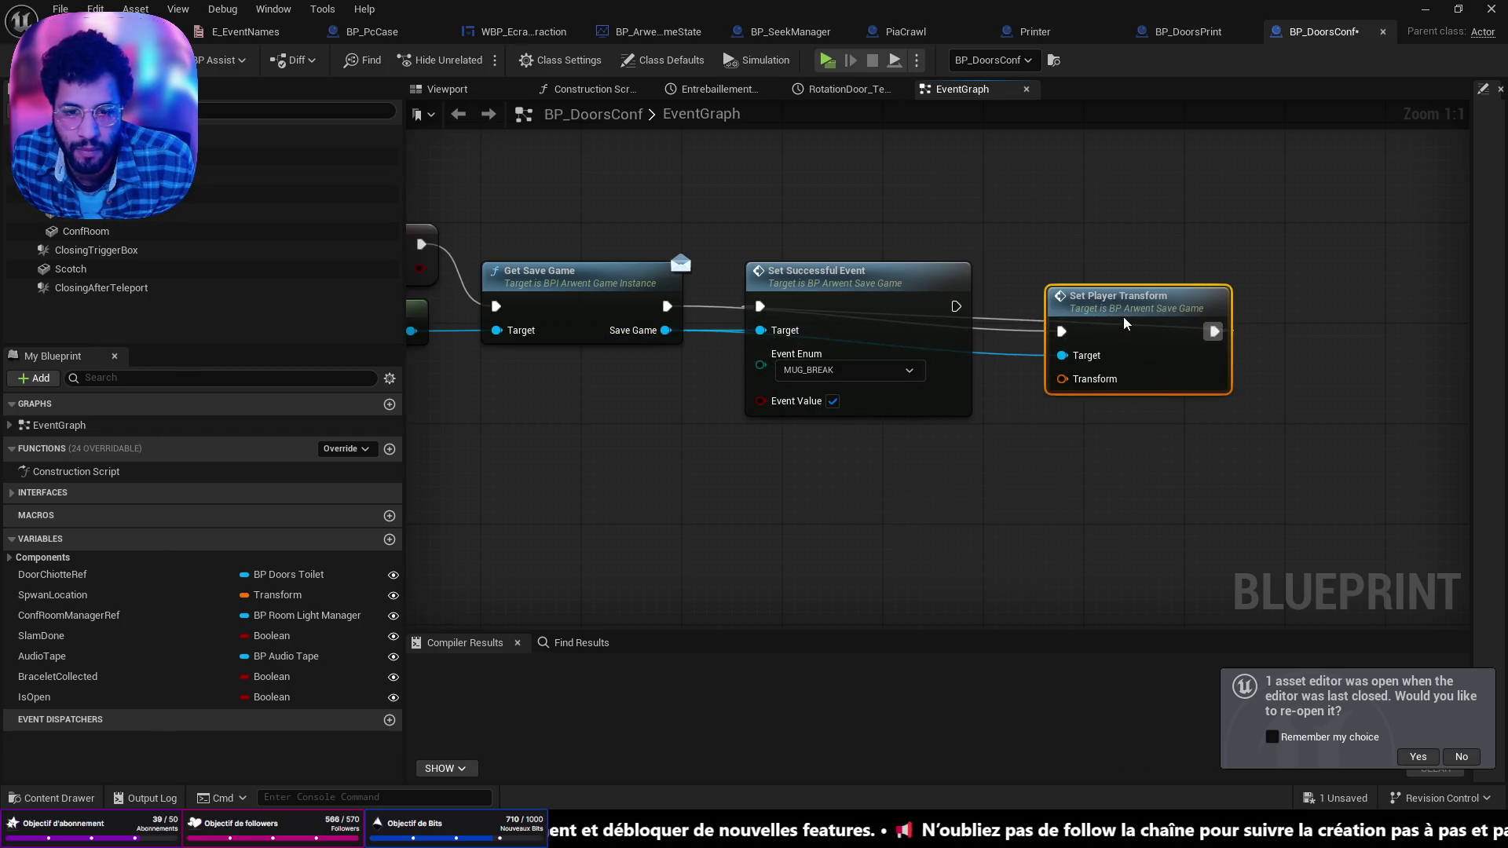
Step: Reorder so Set Player Transform follows Set Successful Event, tidy Get Game State, then save and compile
mouse_move(836, 288)
left_mouse_down()
mouse_move(1453, 287)
mouse_move(1271, 287)
left_mouse_up()
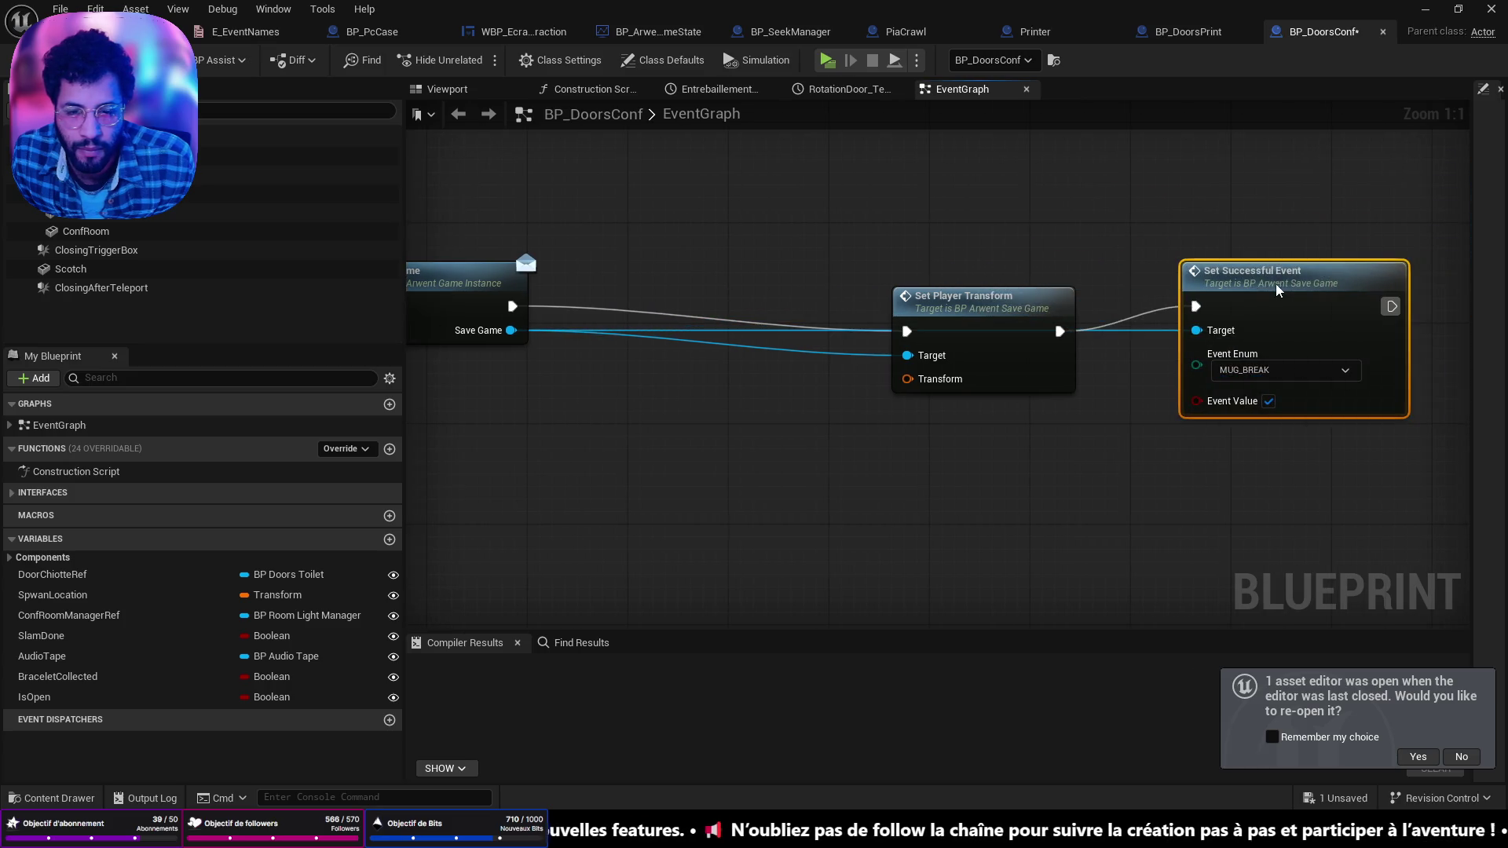
left_click(1011, 321)
key("ctrl+shift+alt+Right")
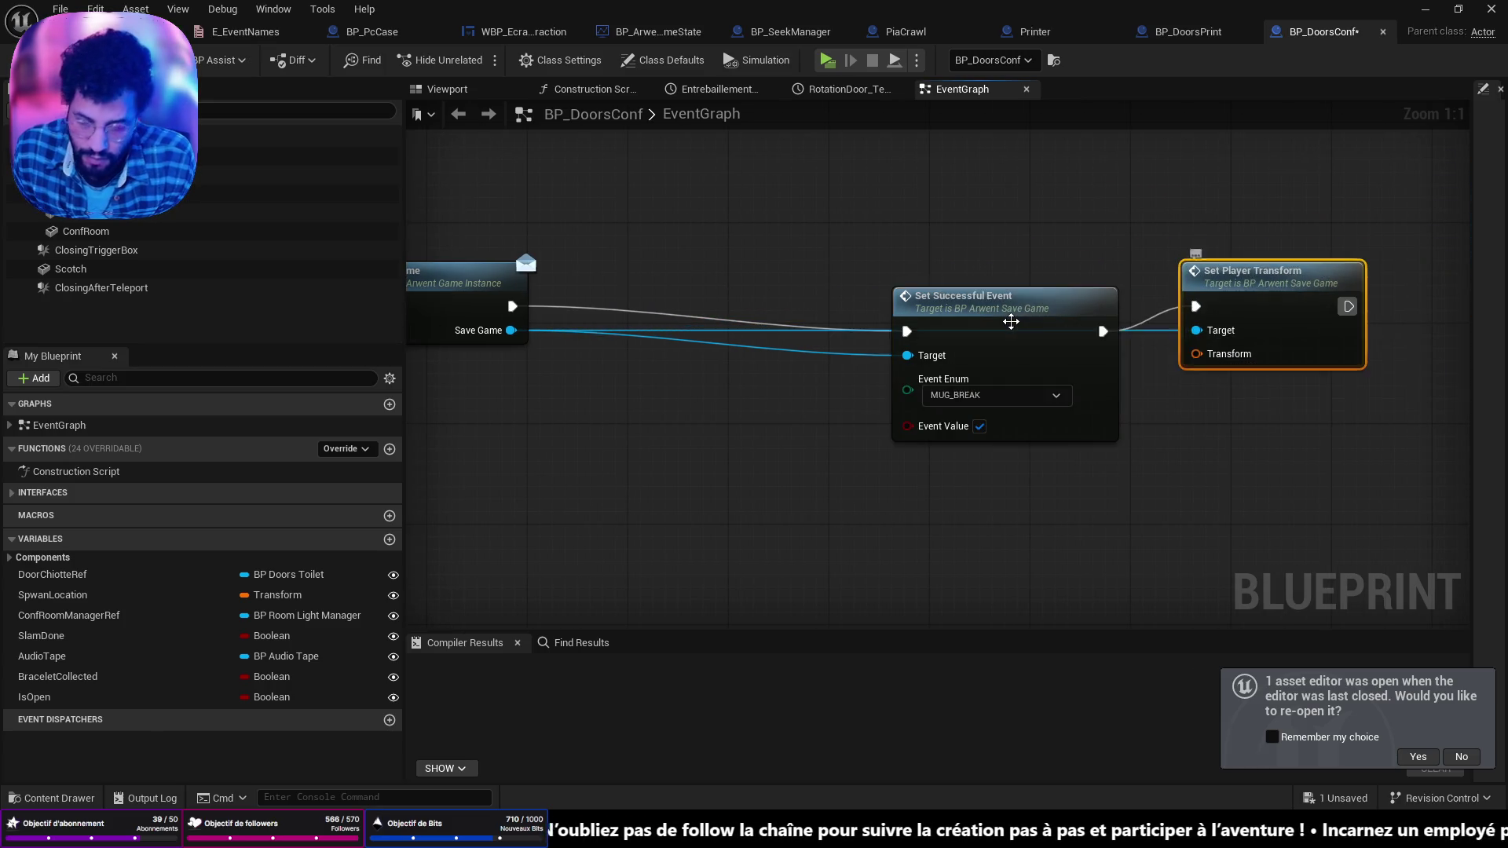
scroll(943, 382, "down", 2)
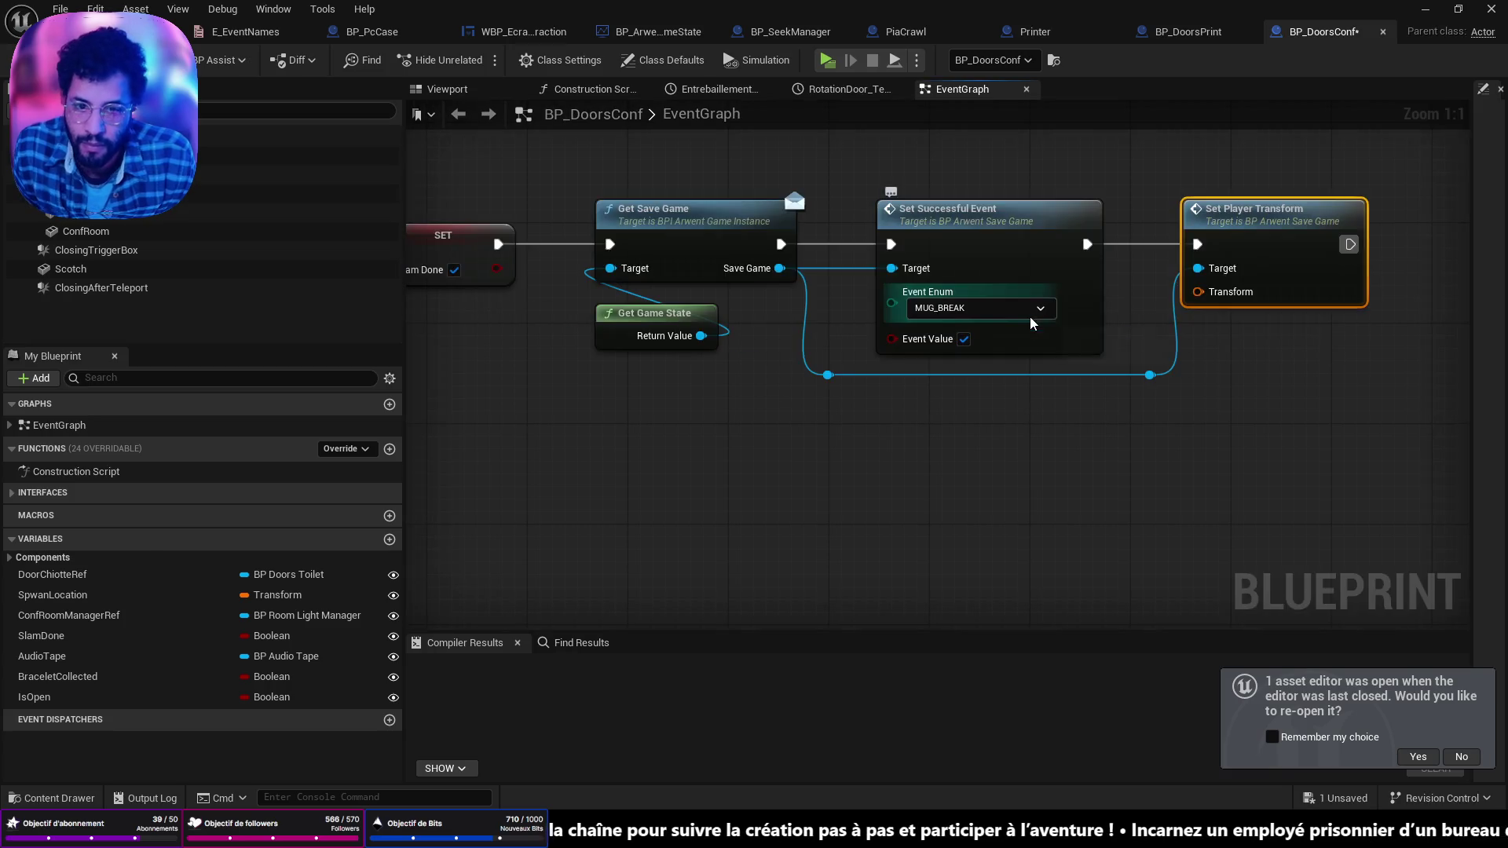
left_click_drag(789, 361, 641, 367)
key("ctrl+s")
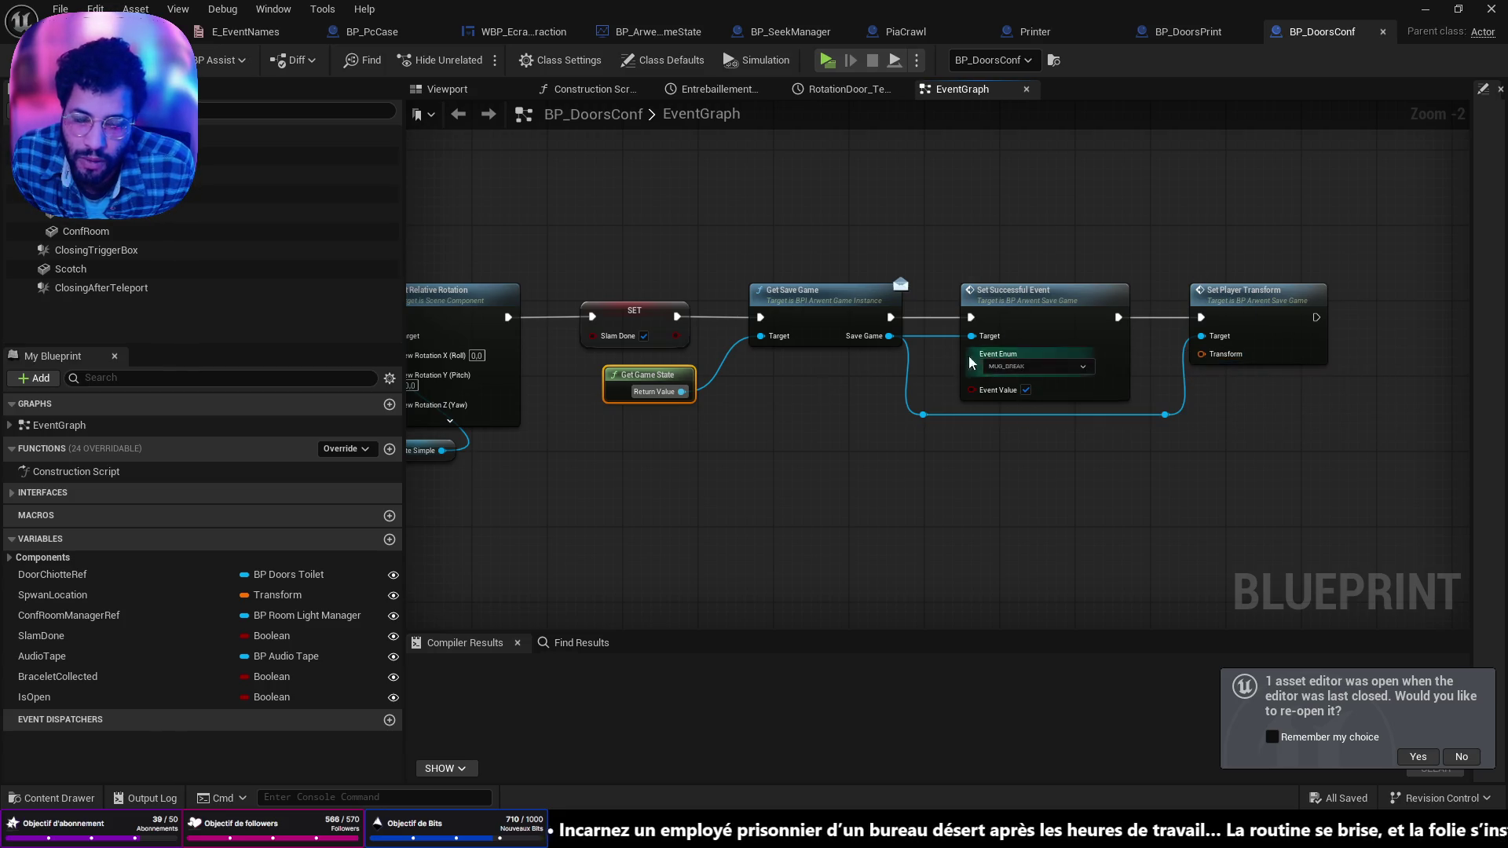
key("F7")
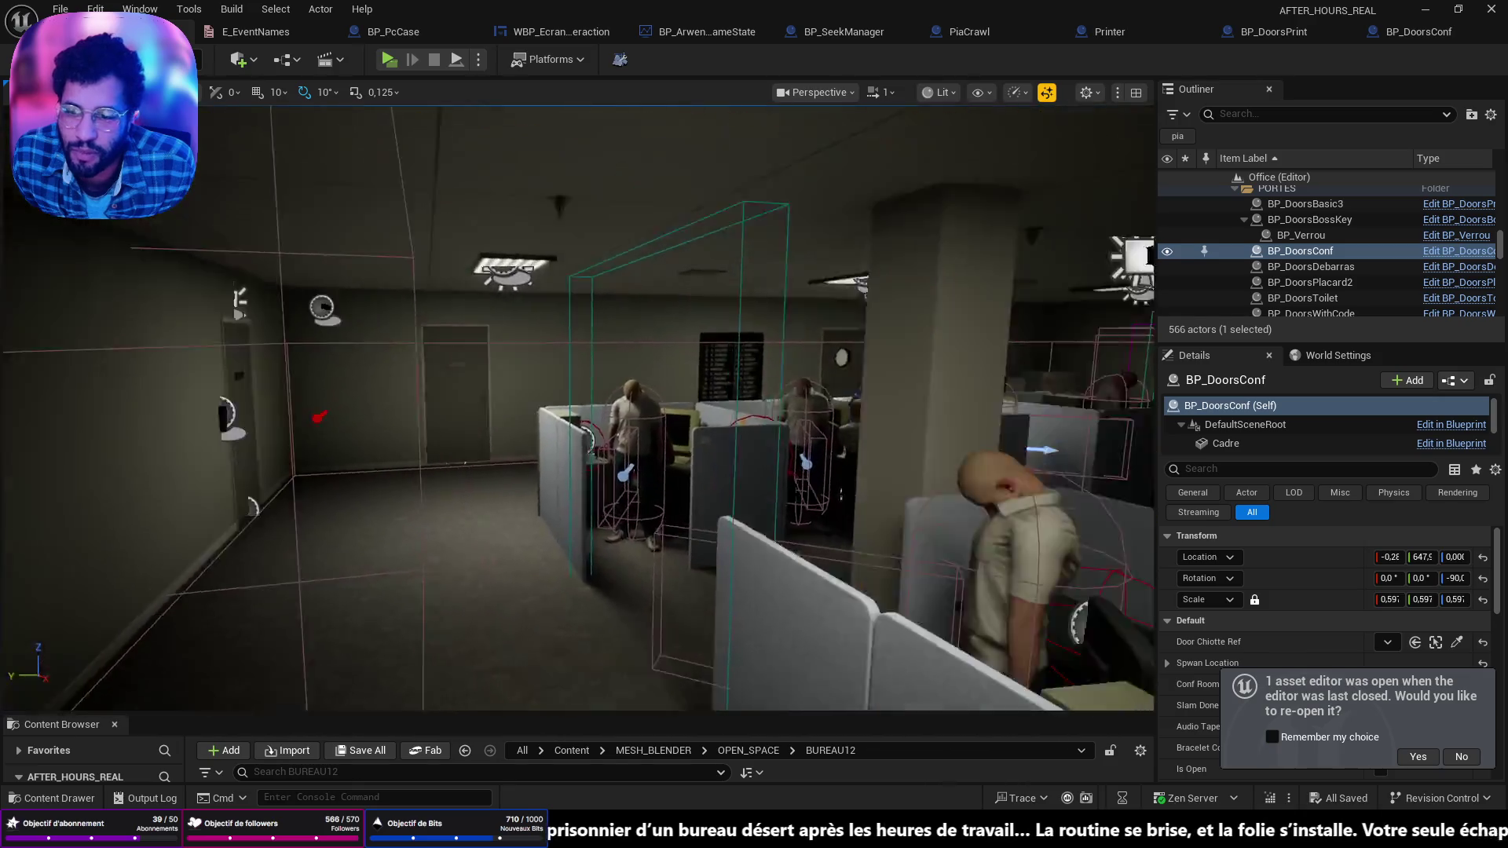
Step: Play From Here on the office floor, walk with the flashlight to the signed door, and stop
right_click(444, 673)
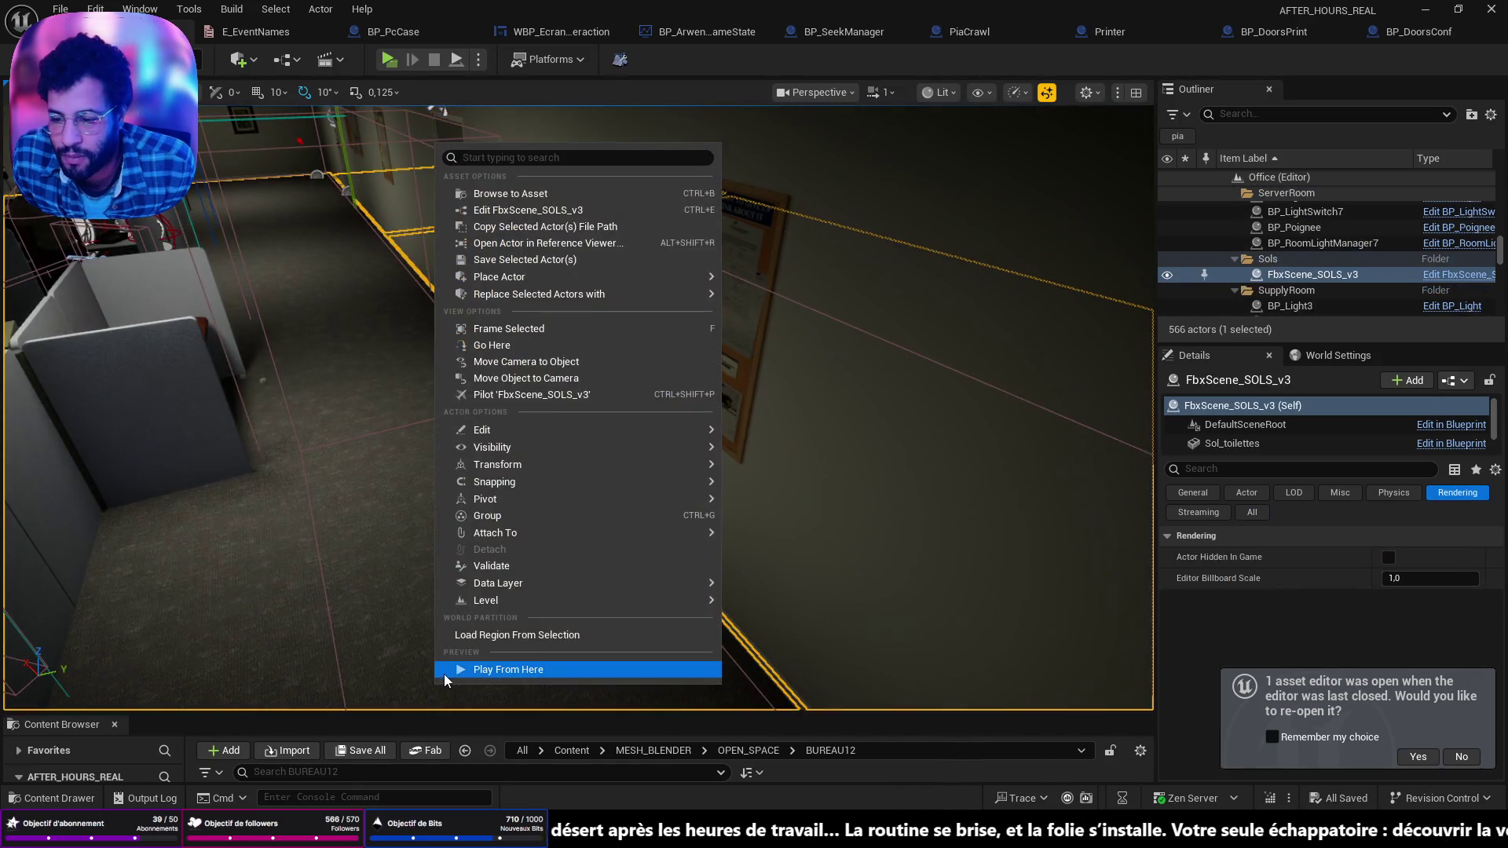
left_click(444, 674)
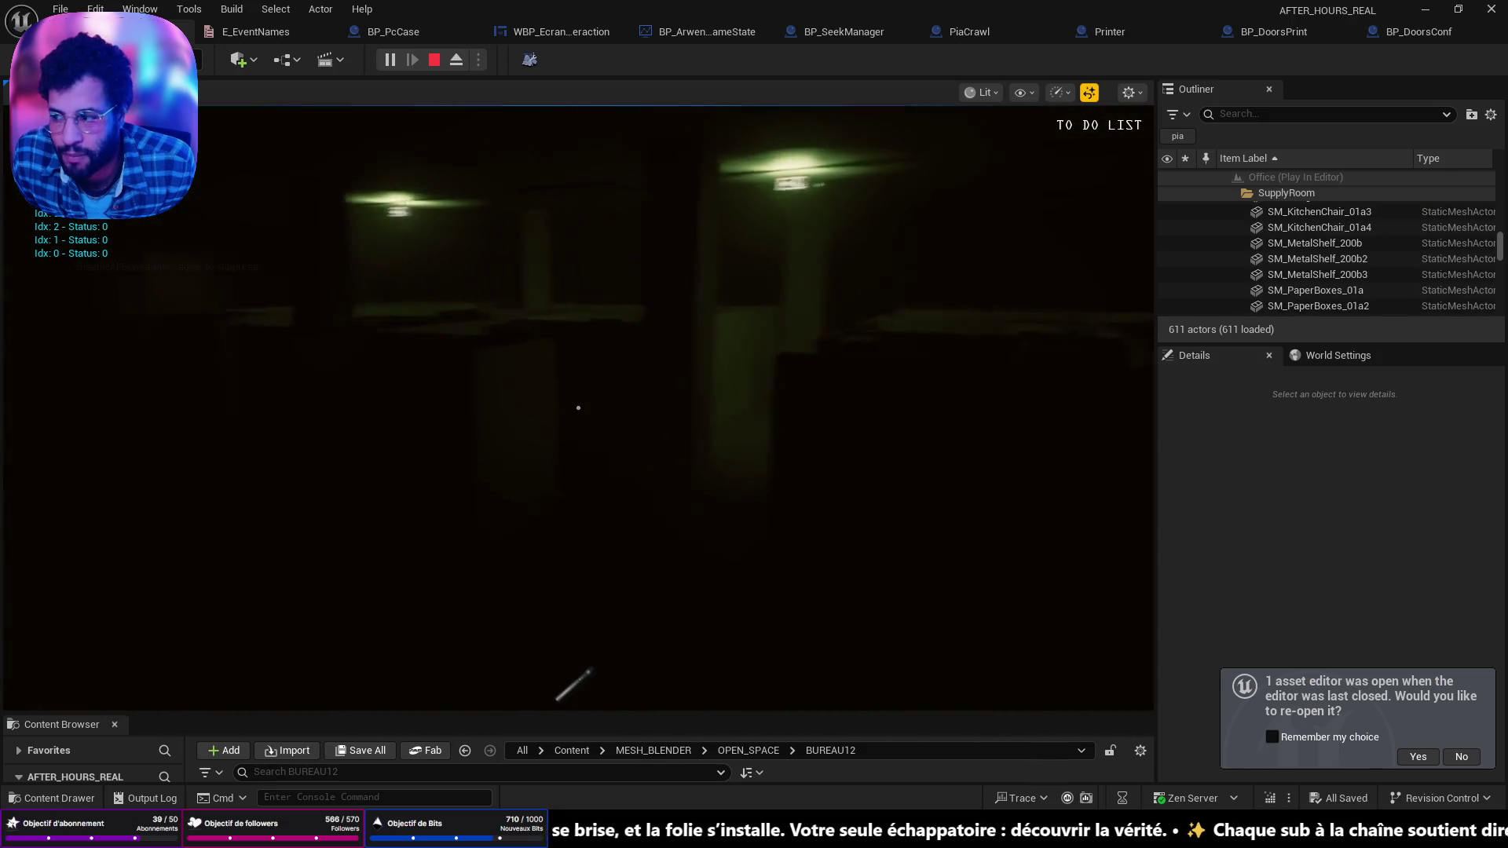
key("w")
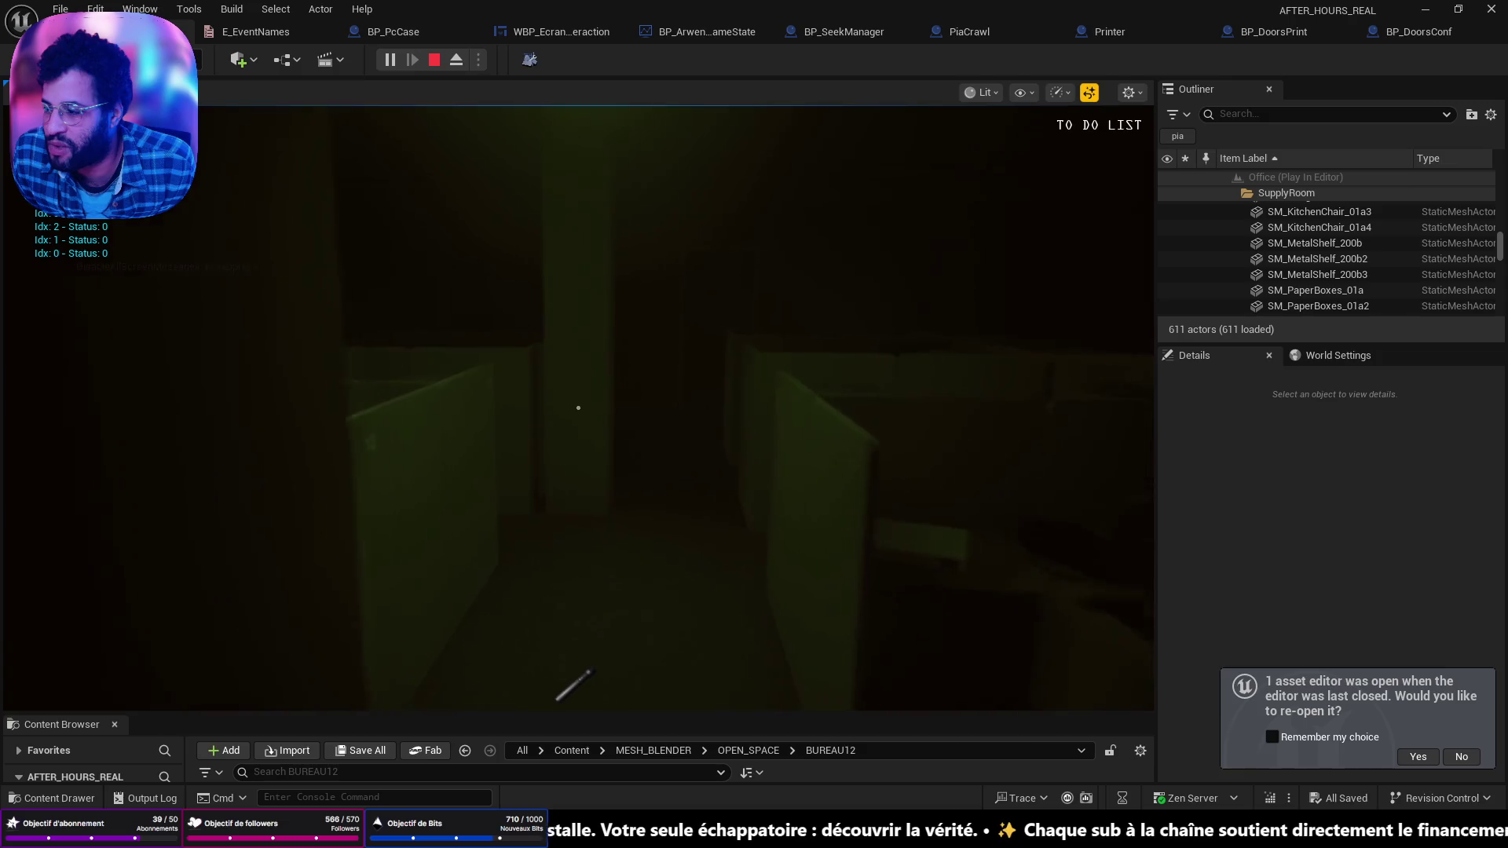
key("w")
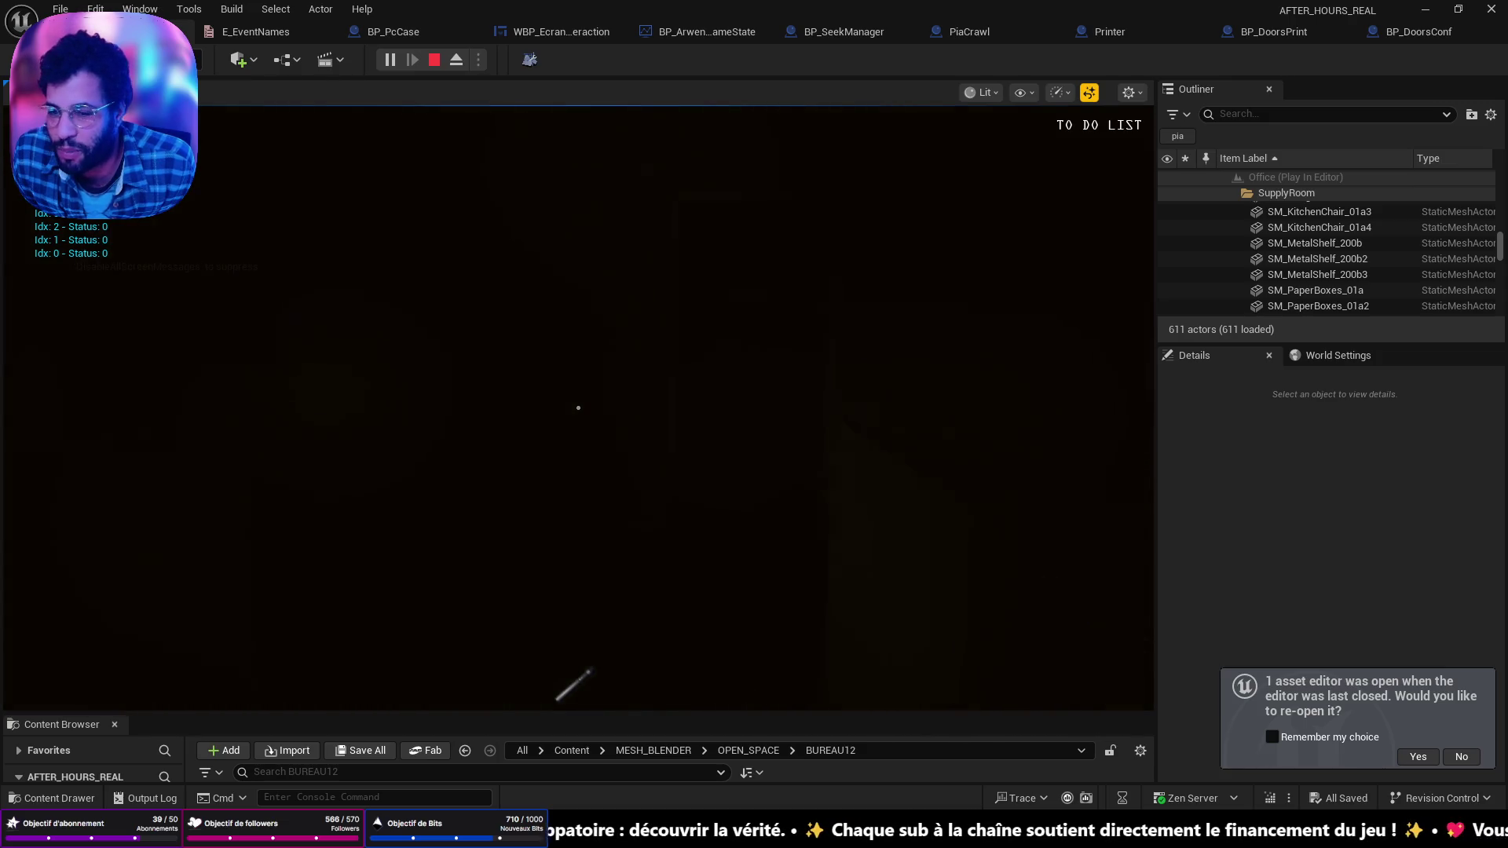
key("f")
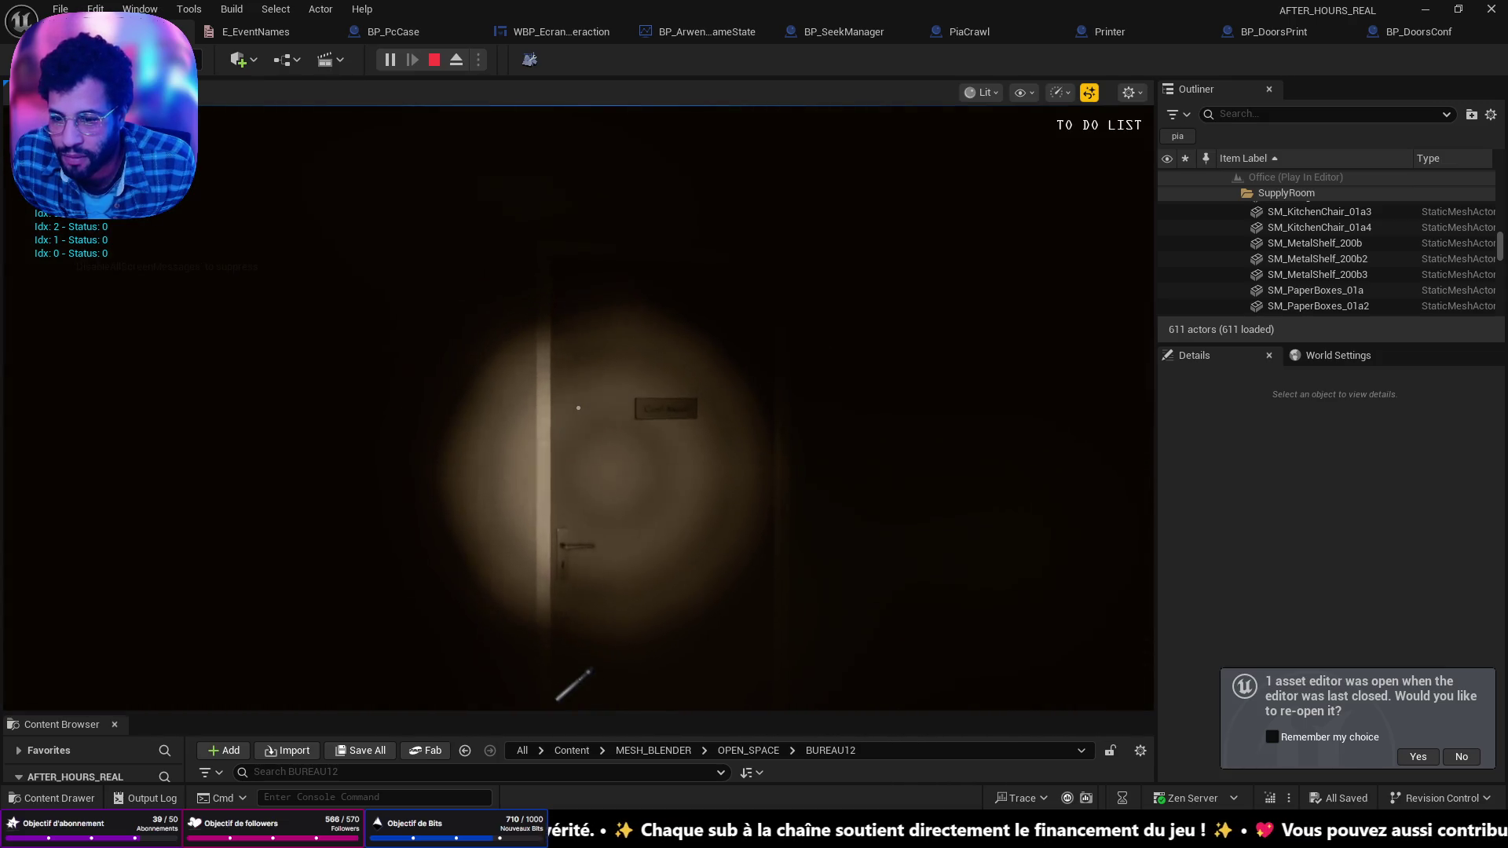
key("w")
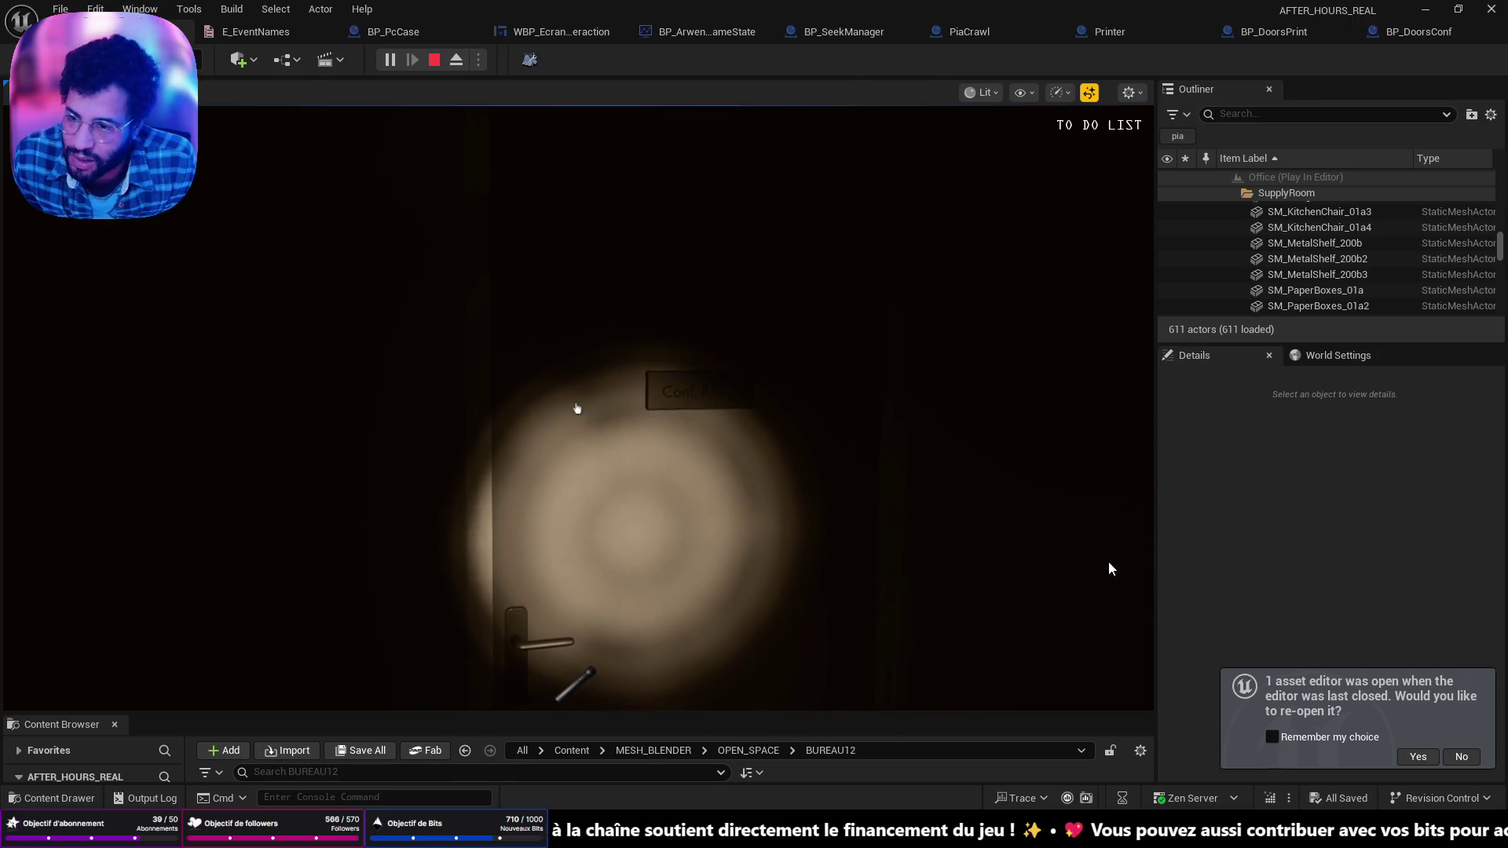
key("Escape")
Step: Run and close a Standalone game session, then return to the BP_DoorsConf Blueprint
key("alt+p")
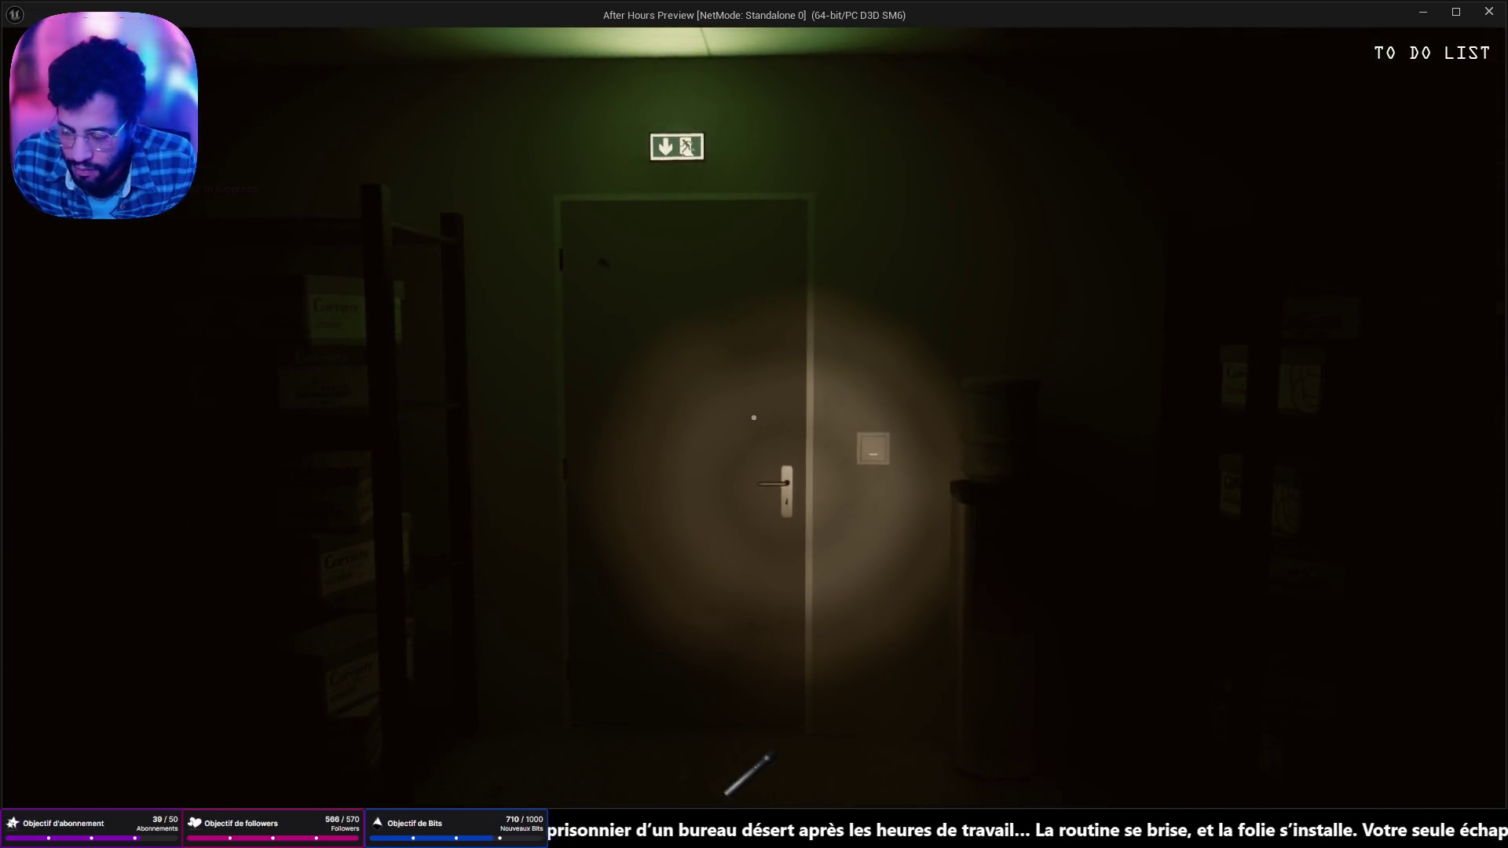
key("Escape")
left_click(1397, 38)
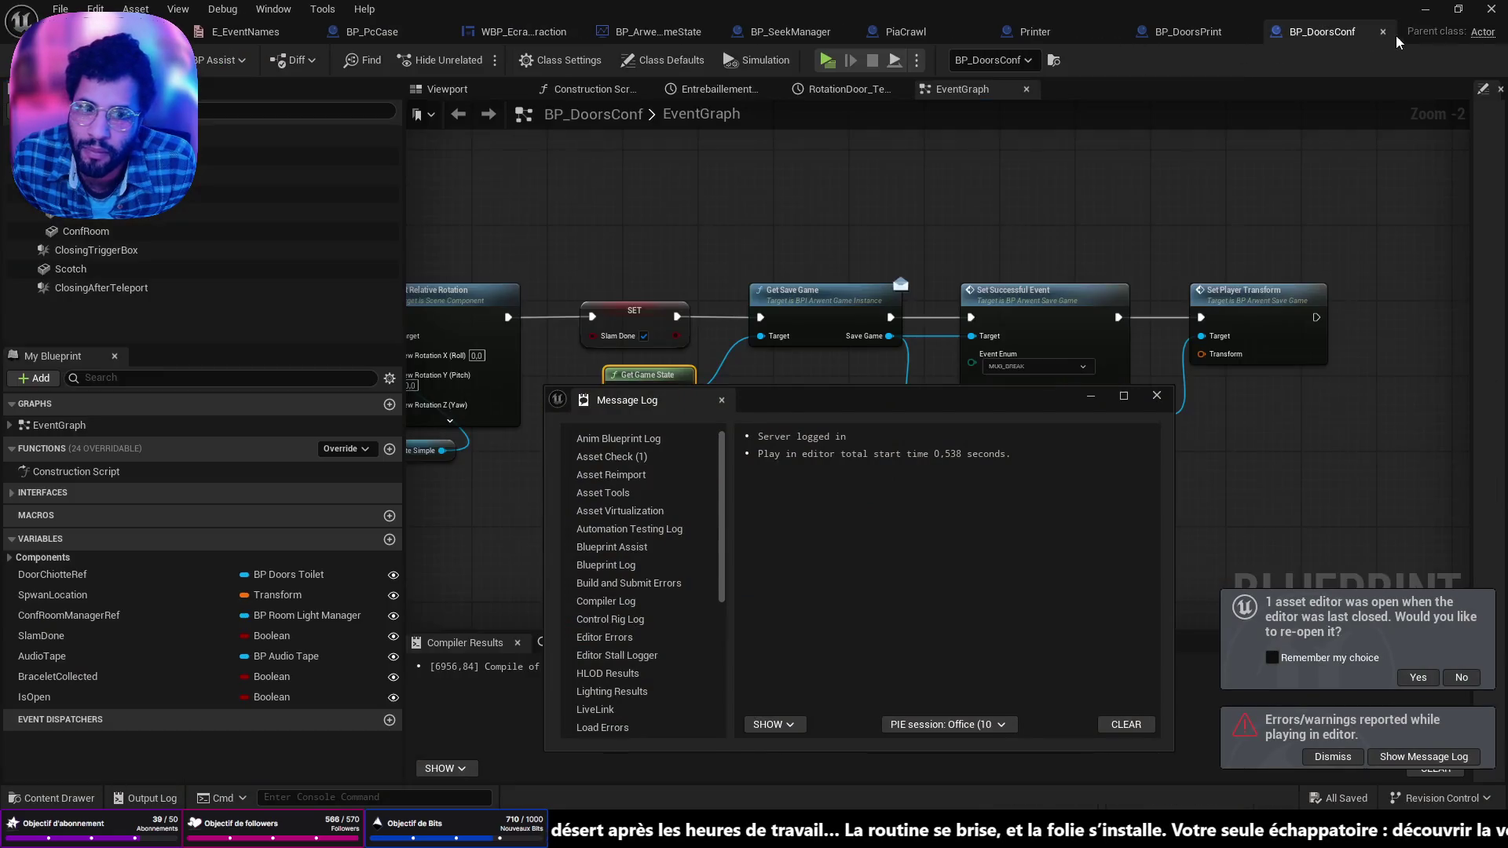
Step: Close the Message Log and set Set Successful Event's Event Enum to SLAM_CONF_DONE
left_click(1156, 395)
mouse_move(525, 383)
left_mouse_down()
mouse_move(721, 369)
mouse_move(835, 342)
mouse_move(761, 417)
mouse_move(814, 411)
mouse_move(805, 370)
mouse_move(745, 465)
left_mouse_up()
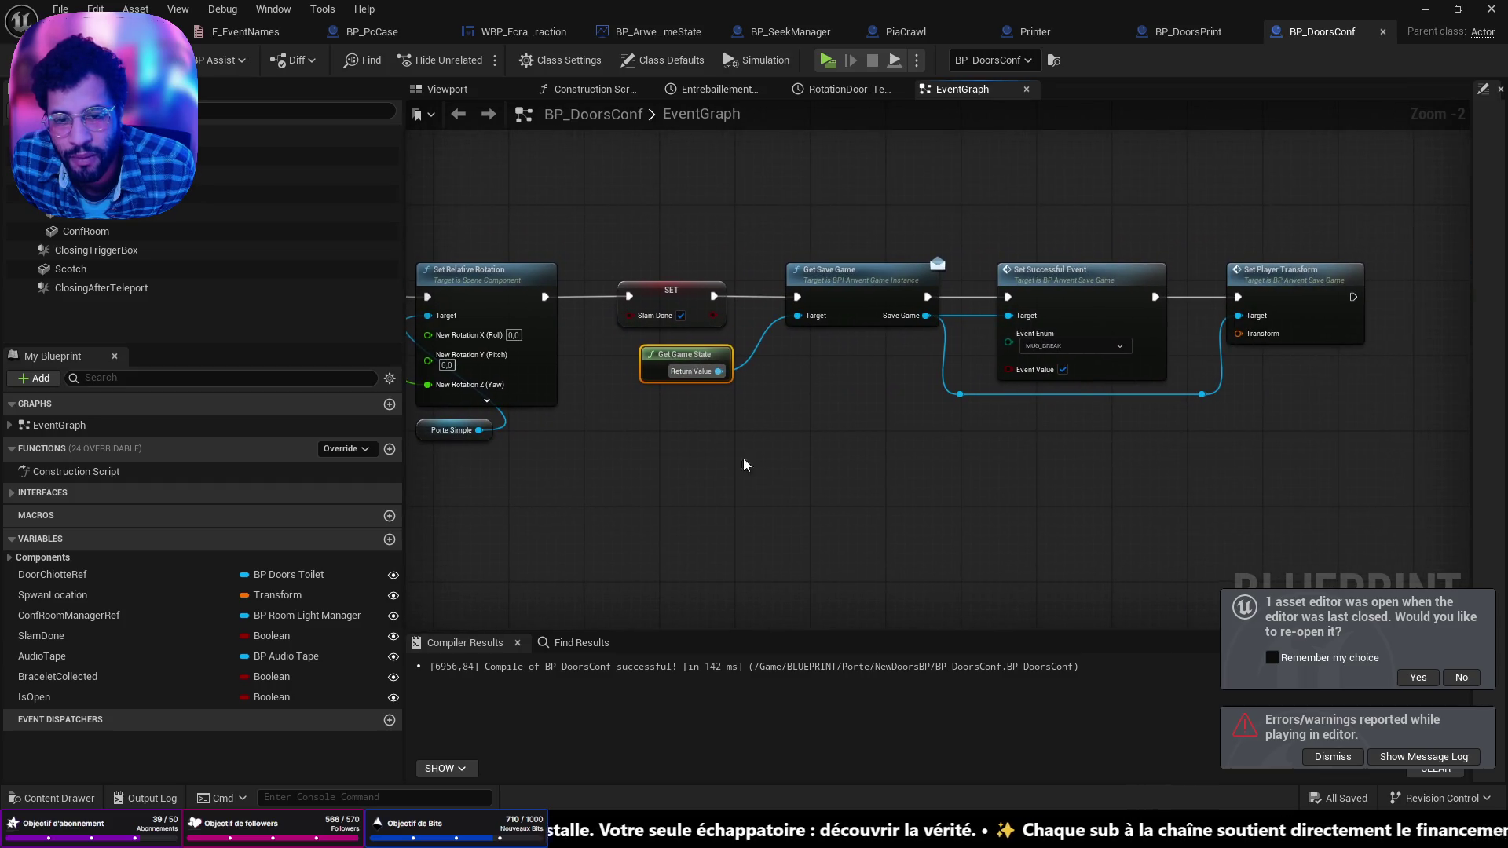
scroll(855, 471, "up", 2)
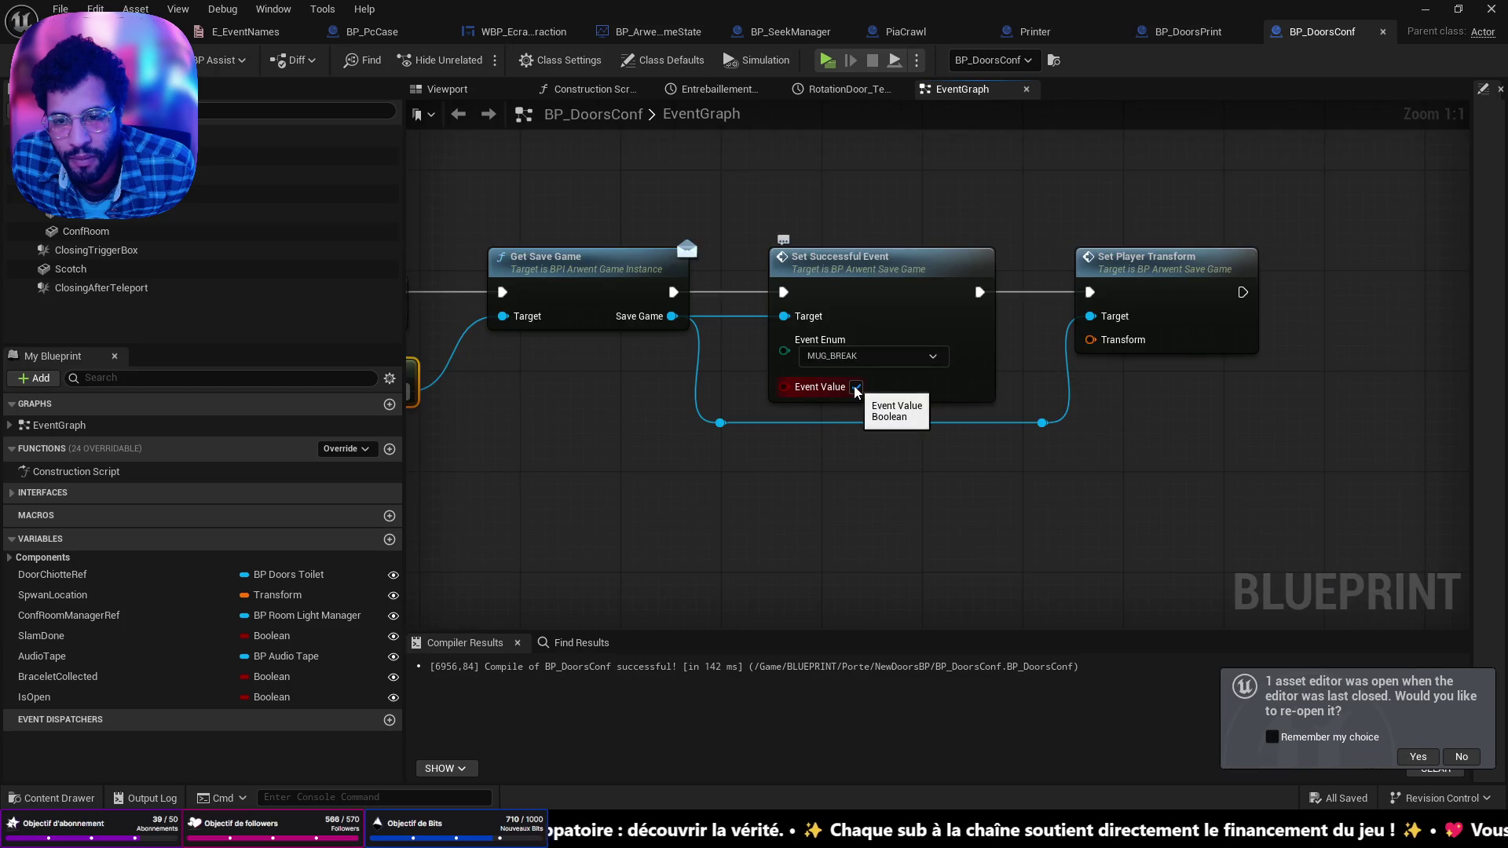
left_click(864, 358)
left_click(864, 544)
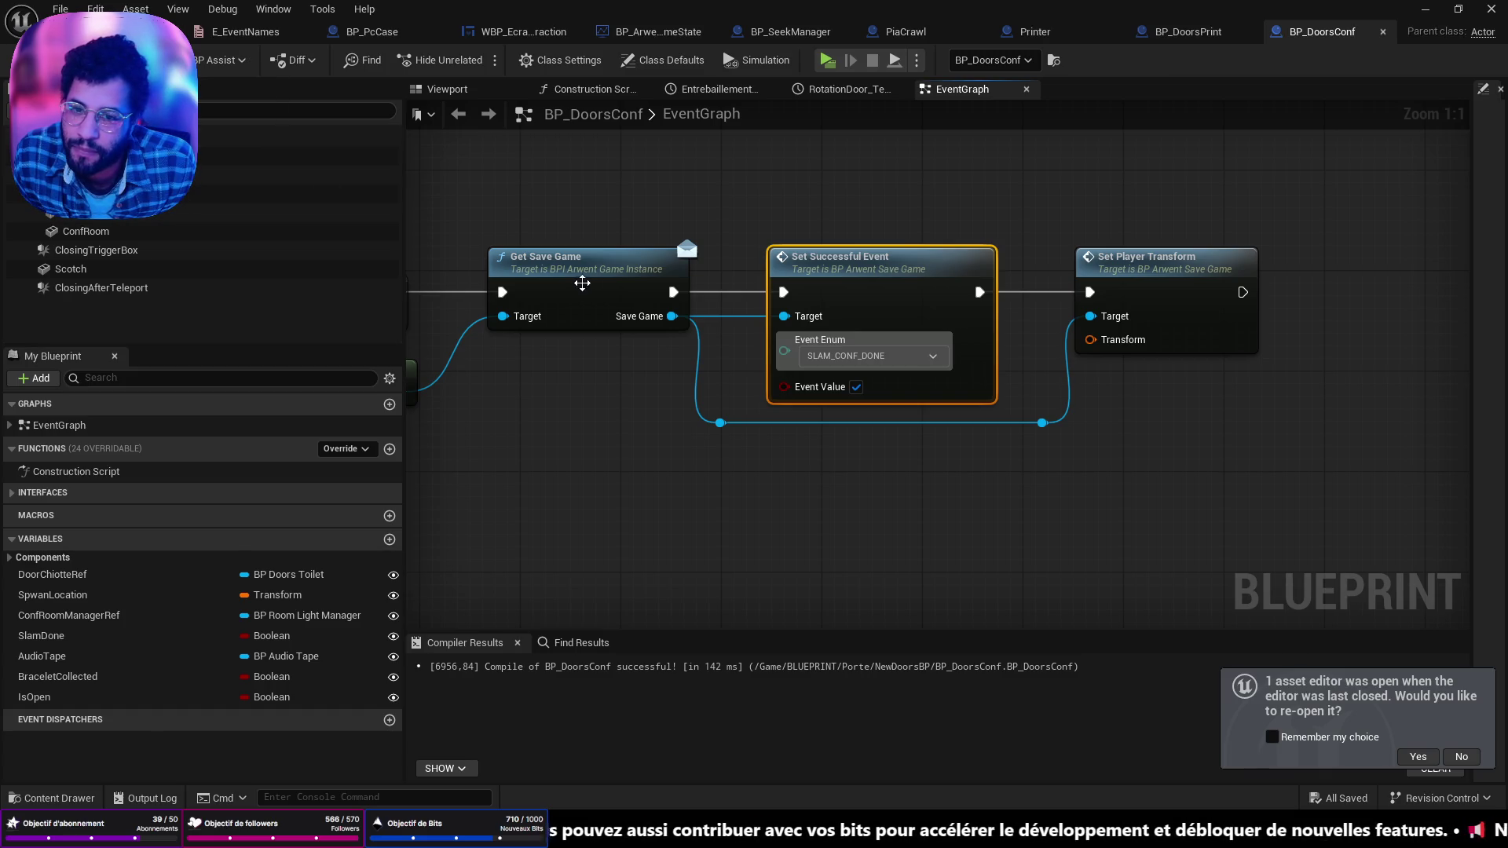
Step: Delete the Branch and Bracelet Collected nodes from the interaction chain
scroll(766, 309, "down", 5)
left_click_drag(1361, 403, 1423, 616)
mouse_move(690, 326)
left_mouse_down()
mouse_move(815, 259)
mouse_move(775, 243)
left_mouse_up()
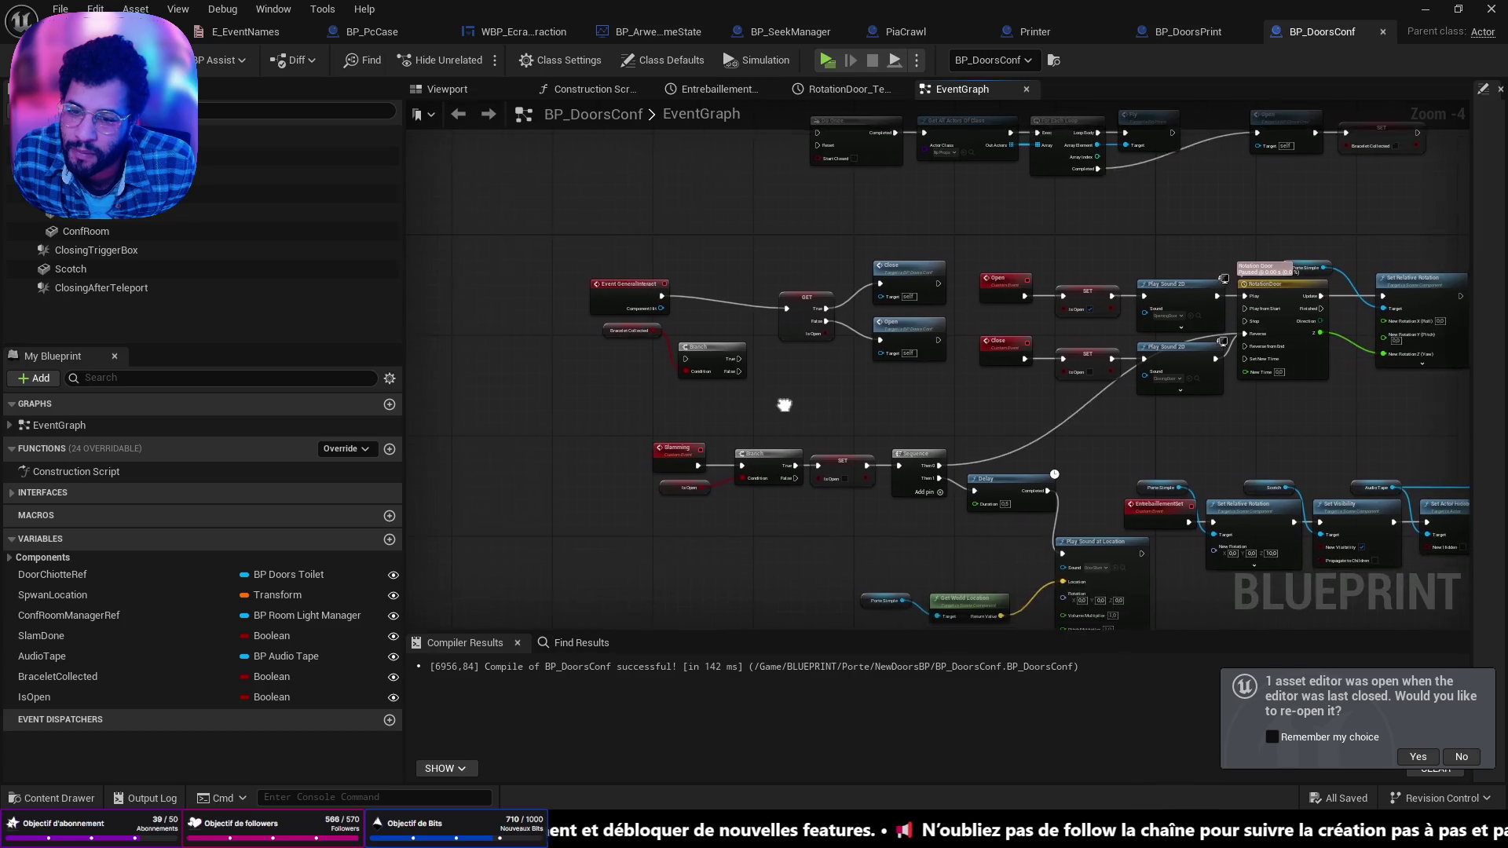
scroll(757, 393, "up", 2)
mouse_move(756, 375)
left_mouse_down()
mouse_move(589, 284)
mouse_move(528, 288)
left_mouse_up()
key("Delete")
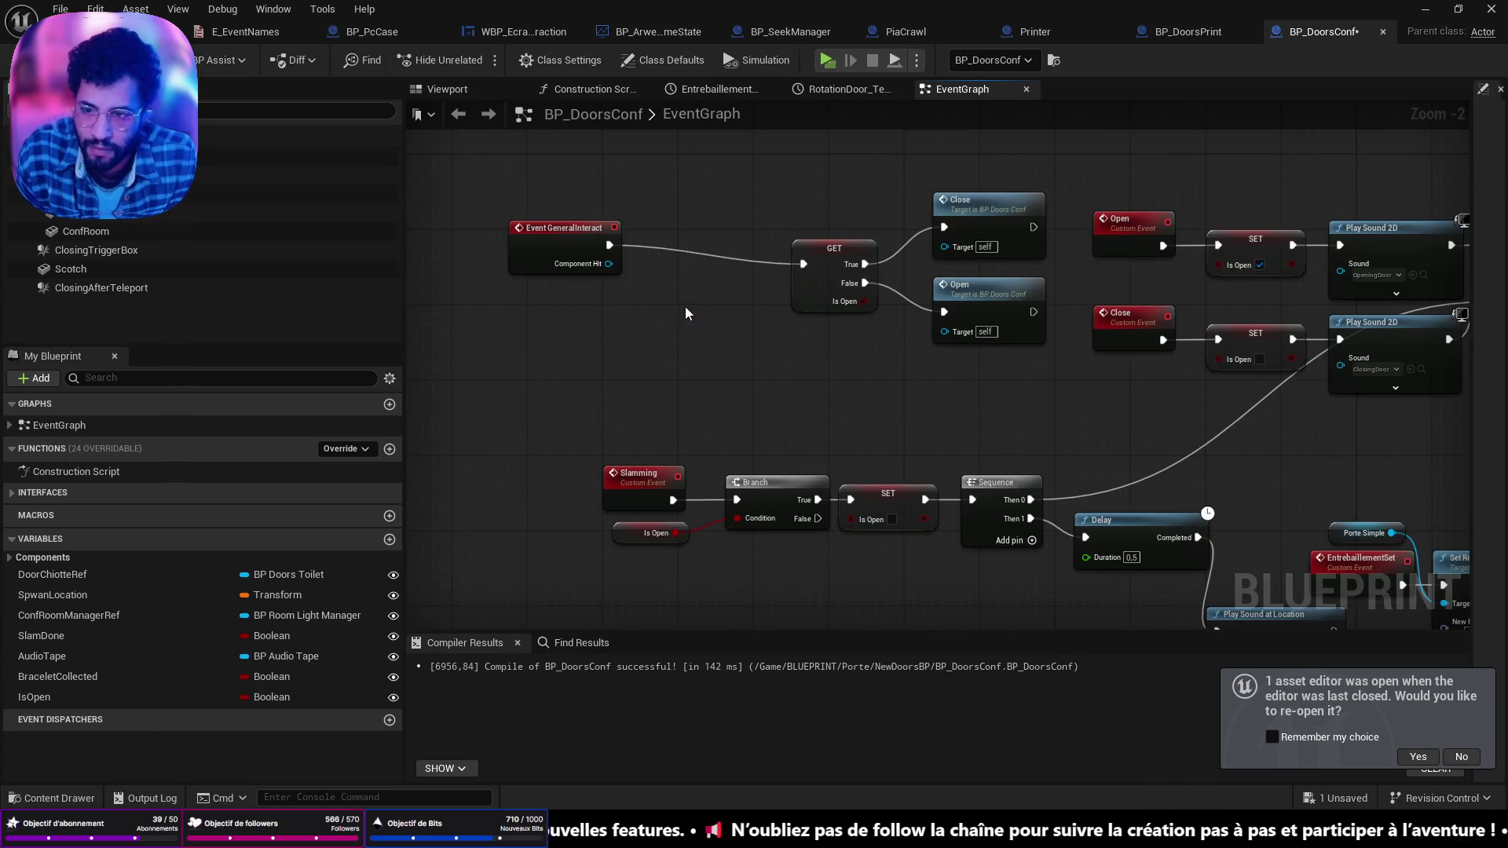
mouse_move(637, 250)
left_mouse_down()
mouse_move(640, 283)
mouse_move(556, 291)
mouse_move(647, 309)
left_mouse_up()
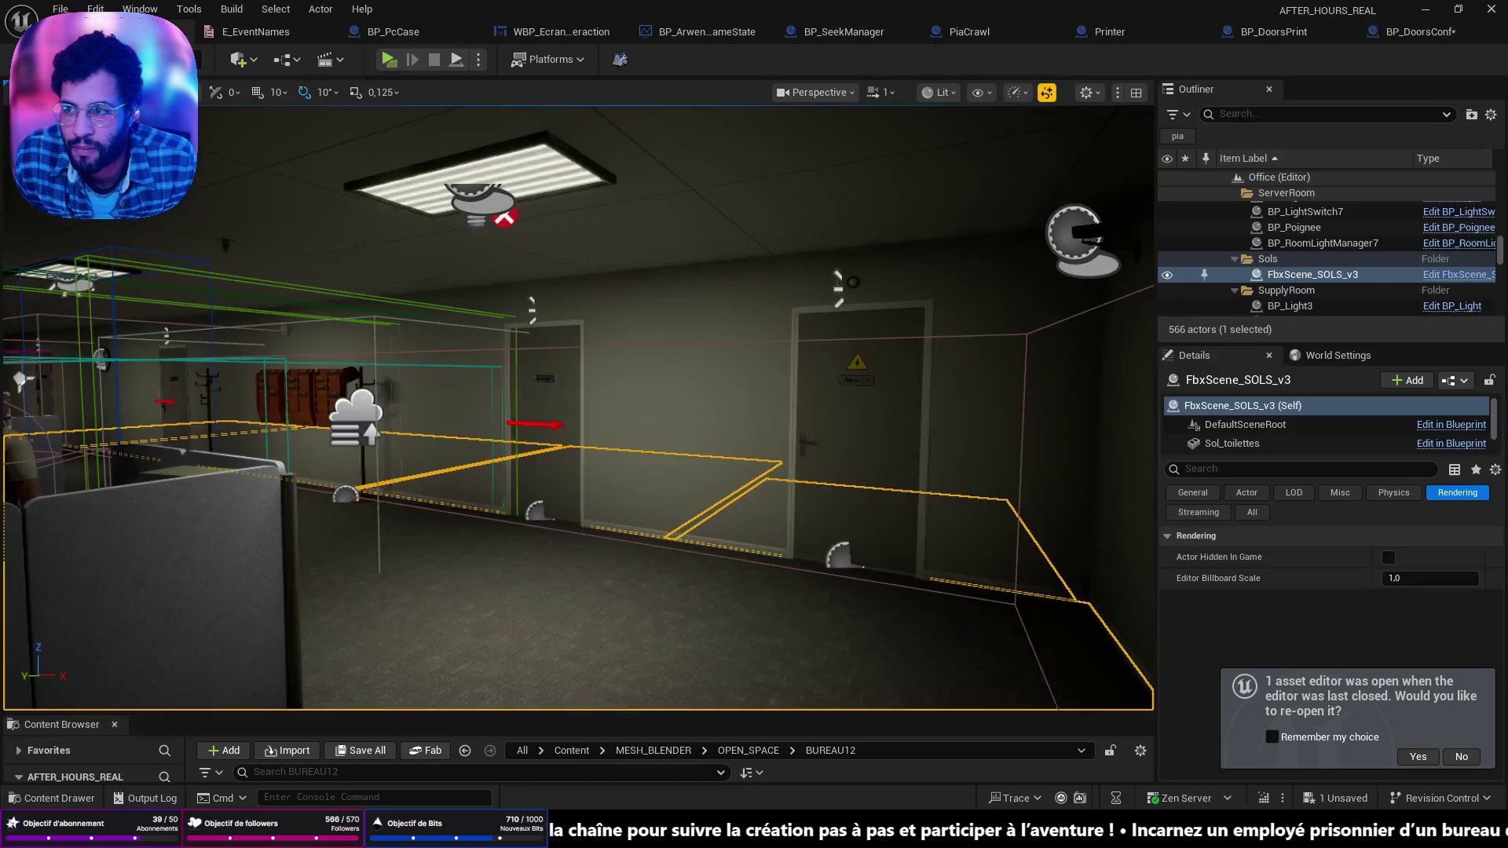
Step: Launch the game, use the flashlight, open the first door, walk on and open the Conf Room door, then stop
left_click(388, 63)
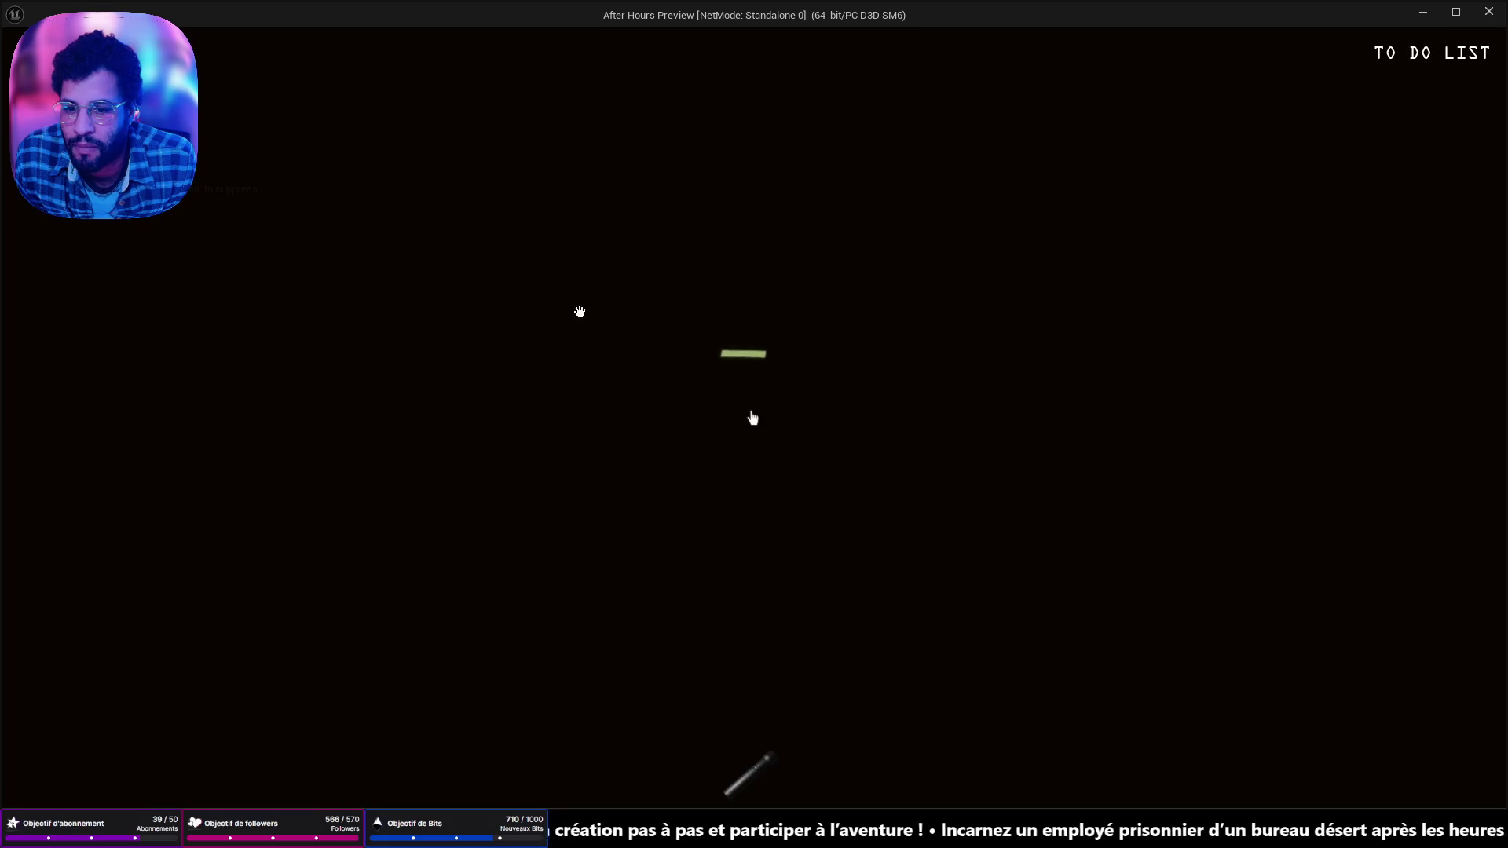
key("f")
key("w")
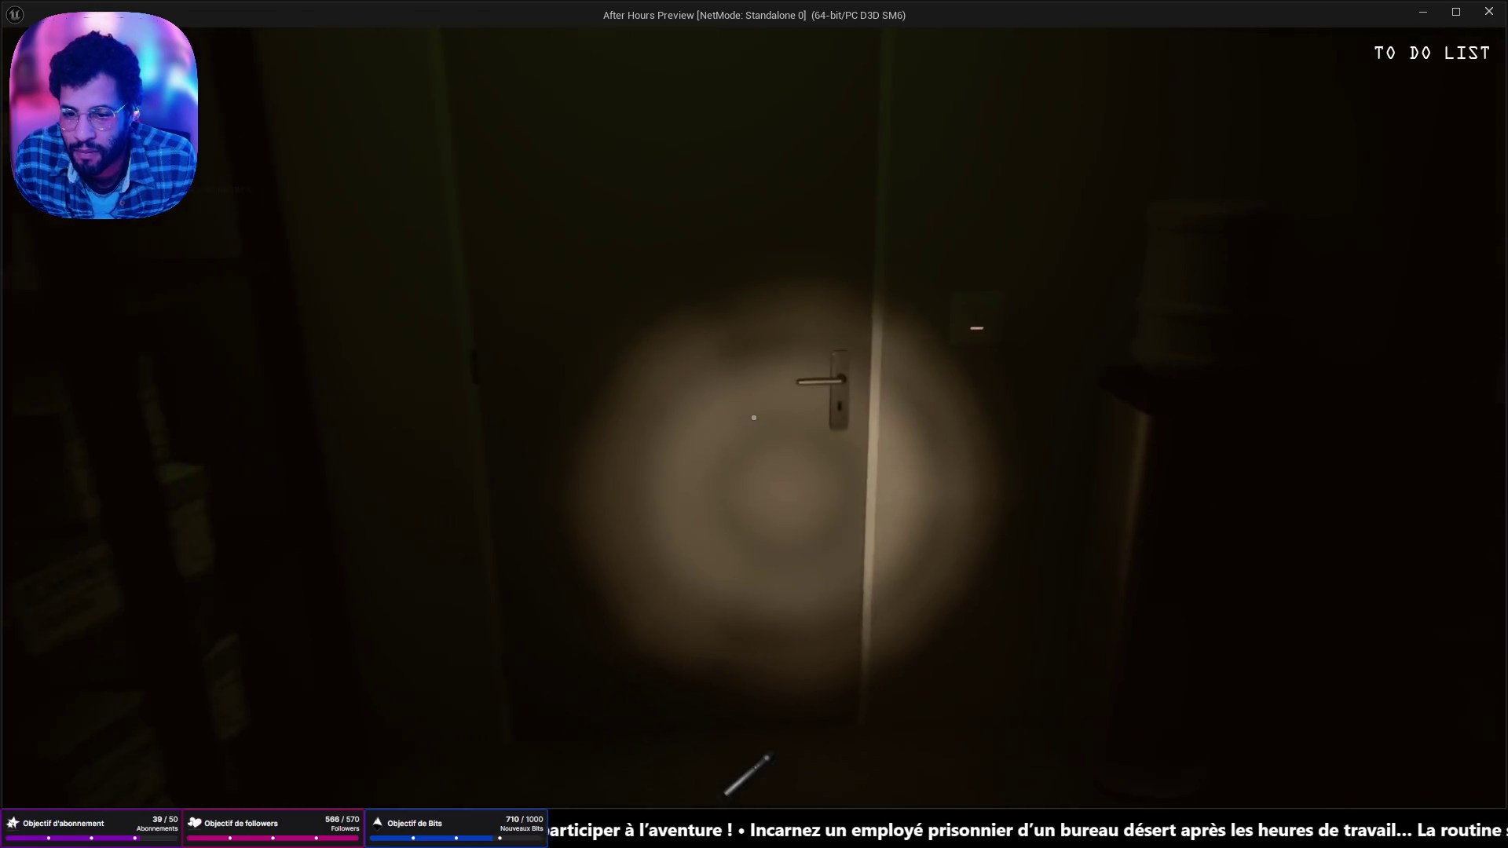
left_click(752, 418)
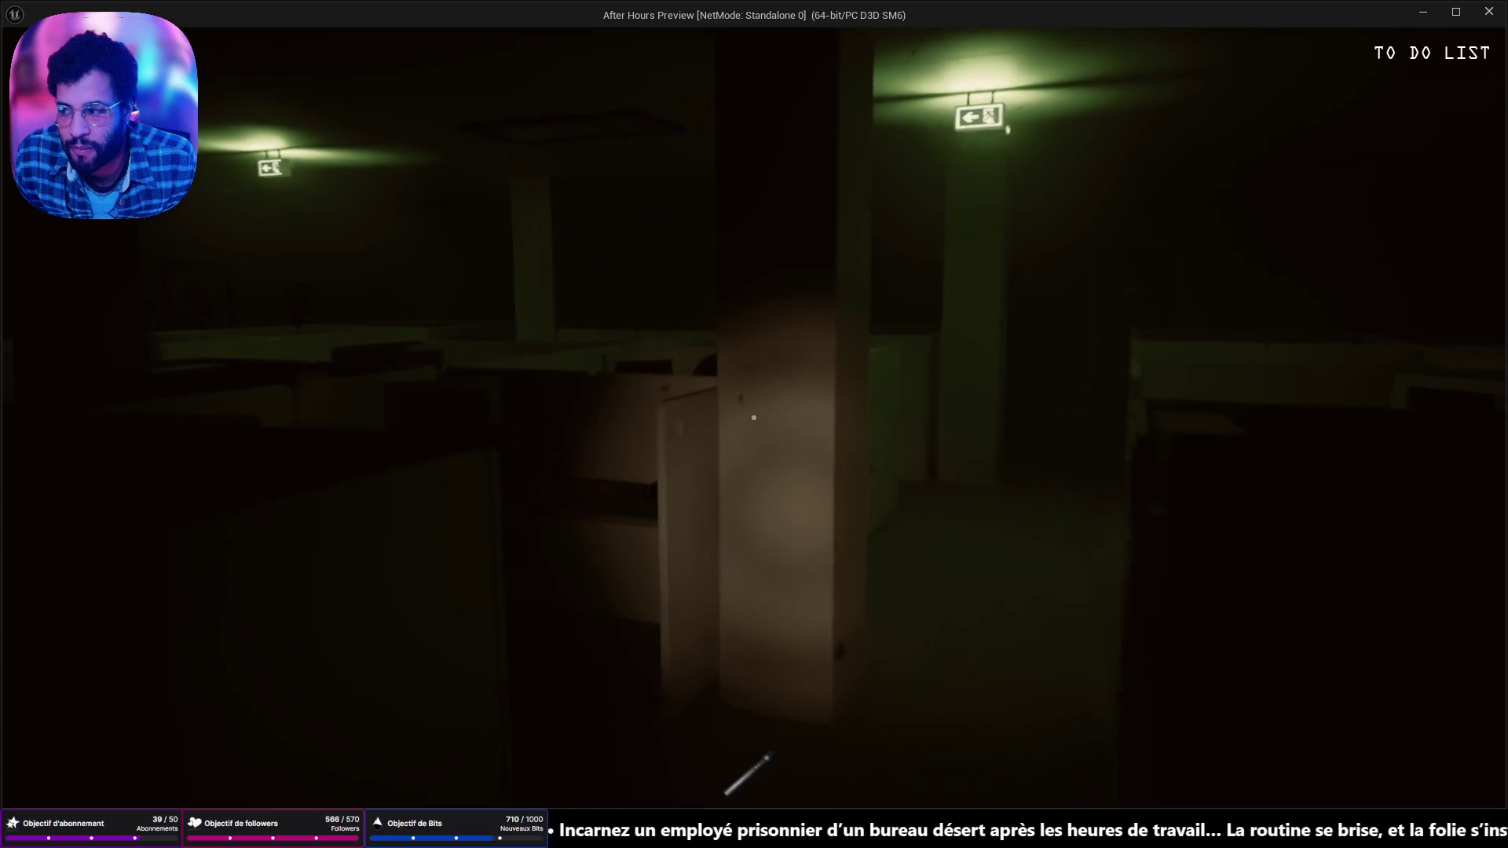
key("w")
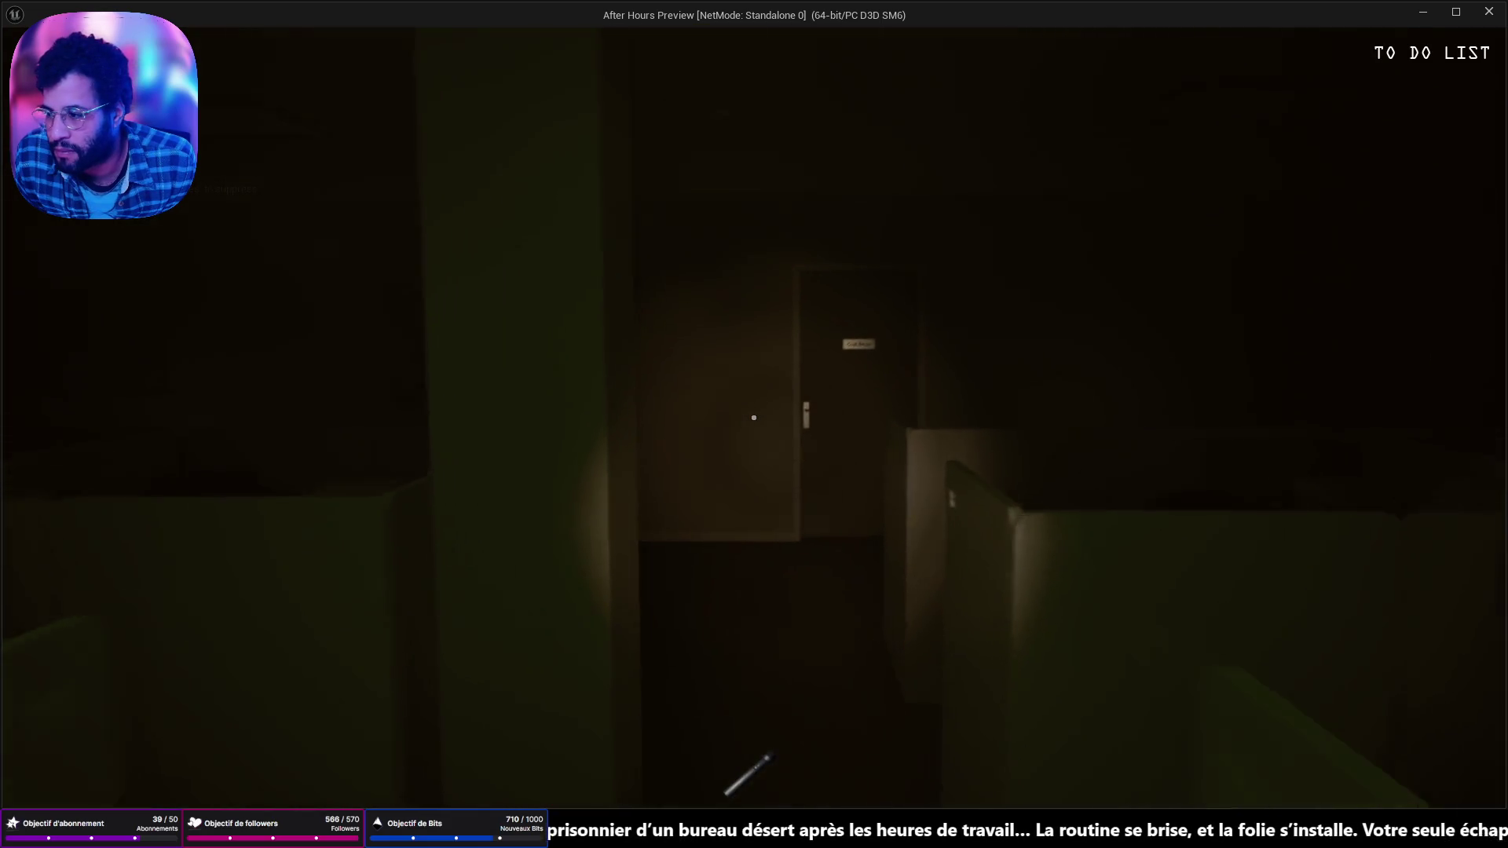
key("a")
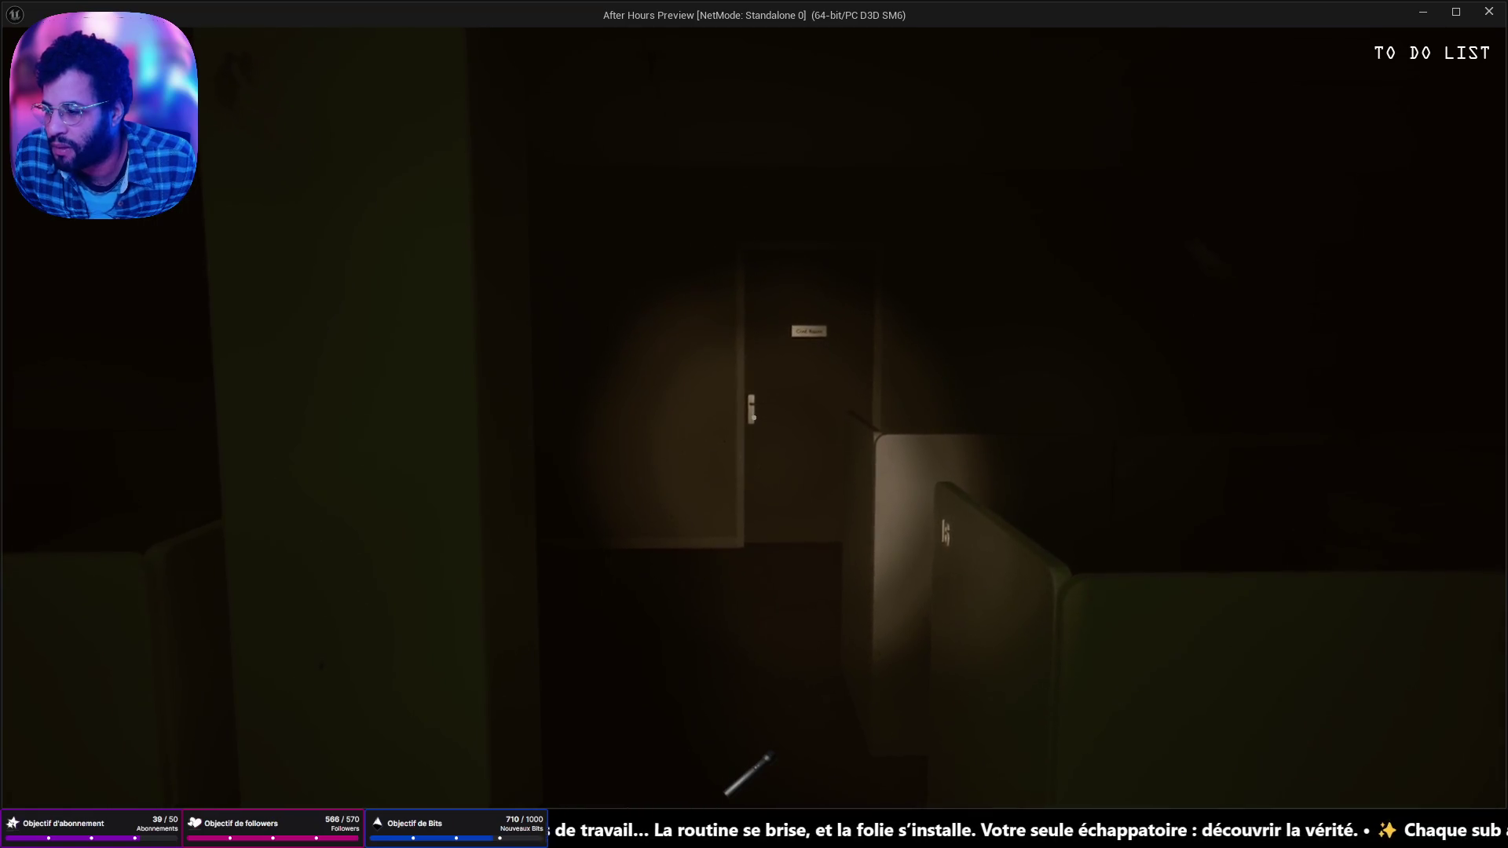
key("w")
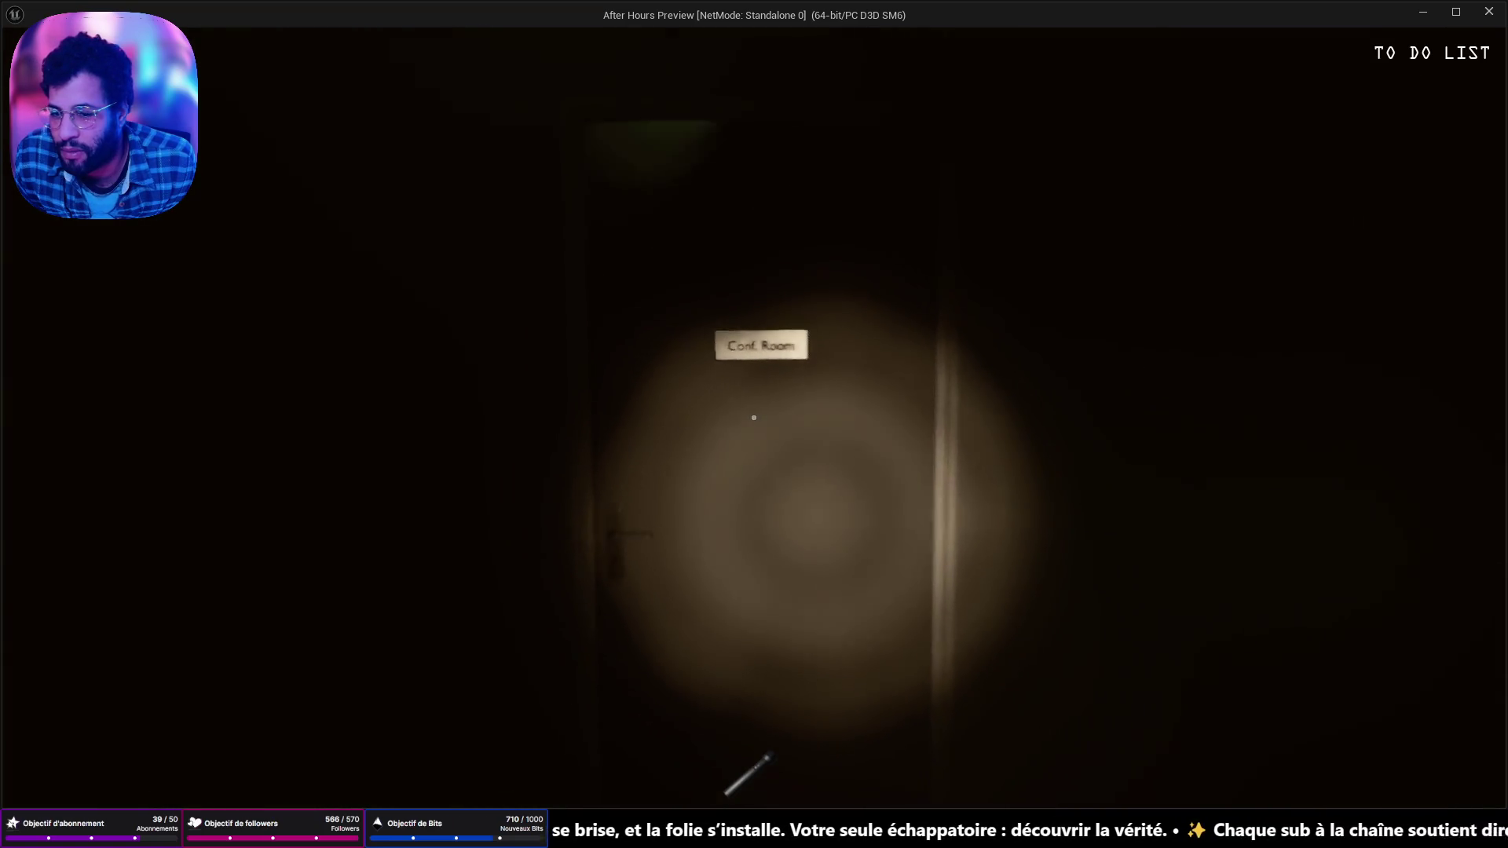
left_click(753, 418)
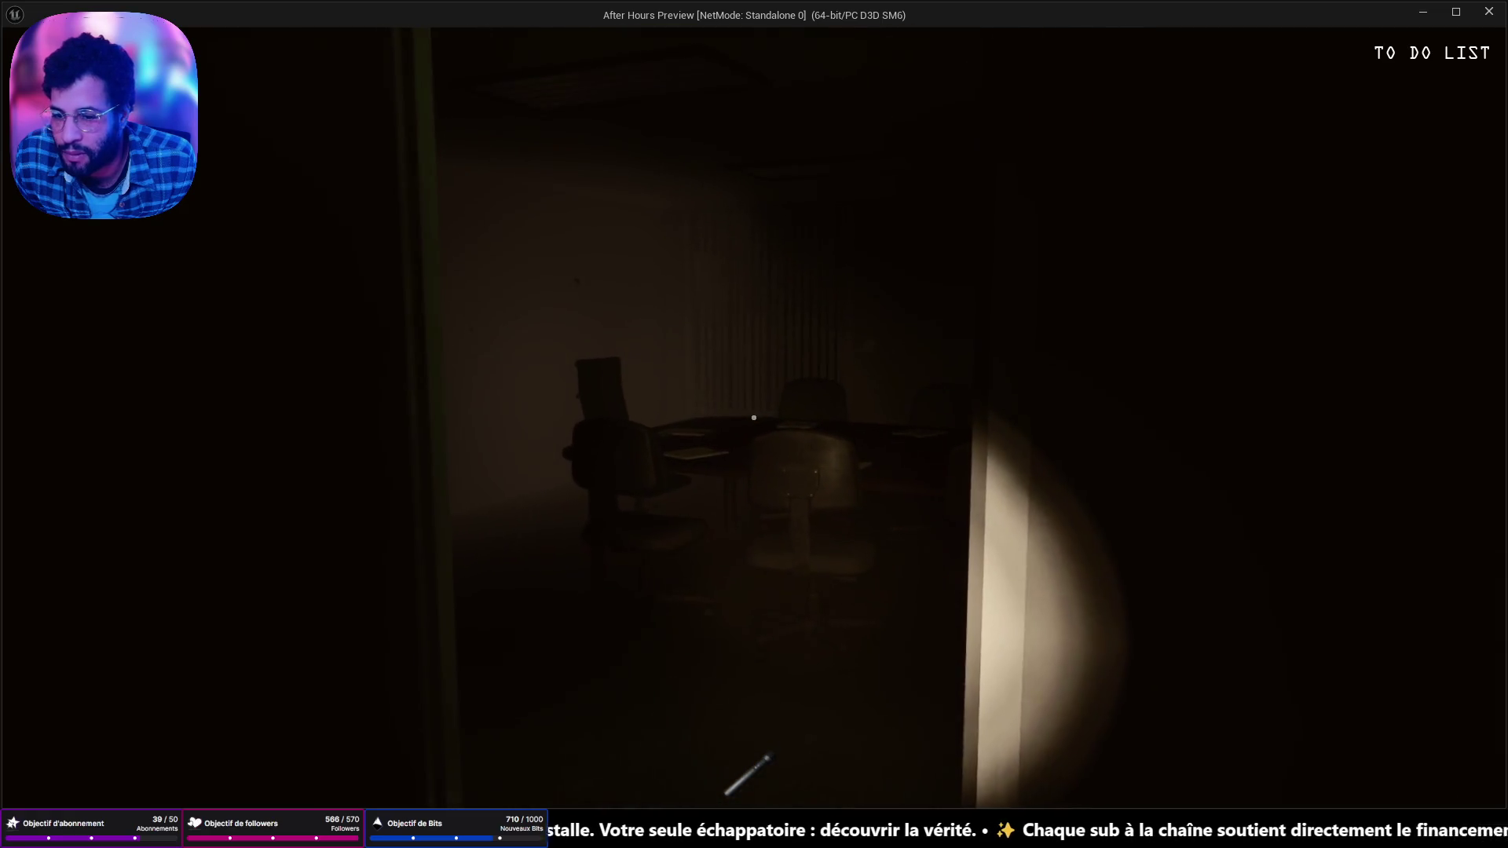
key("Escape")
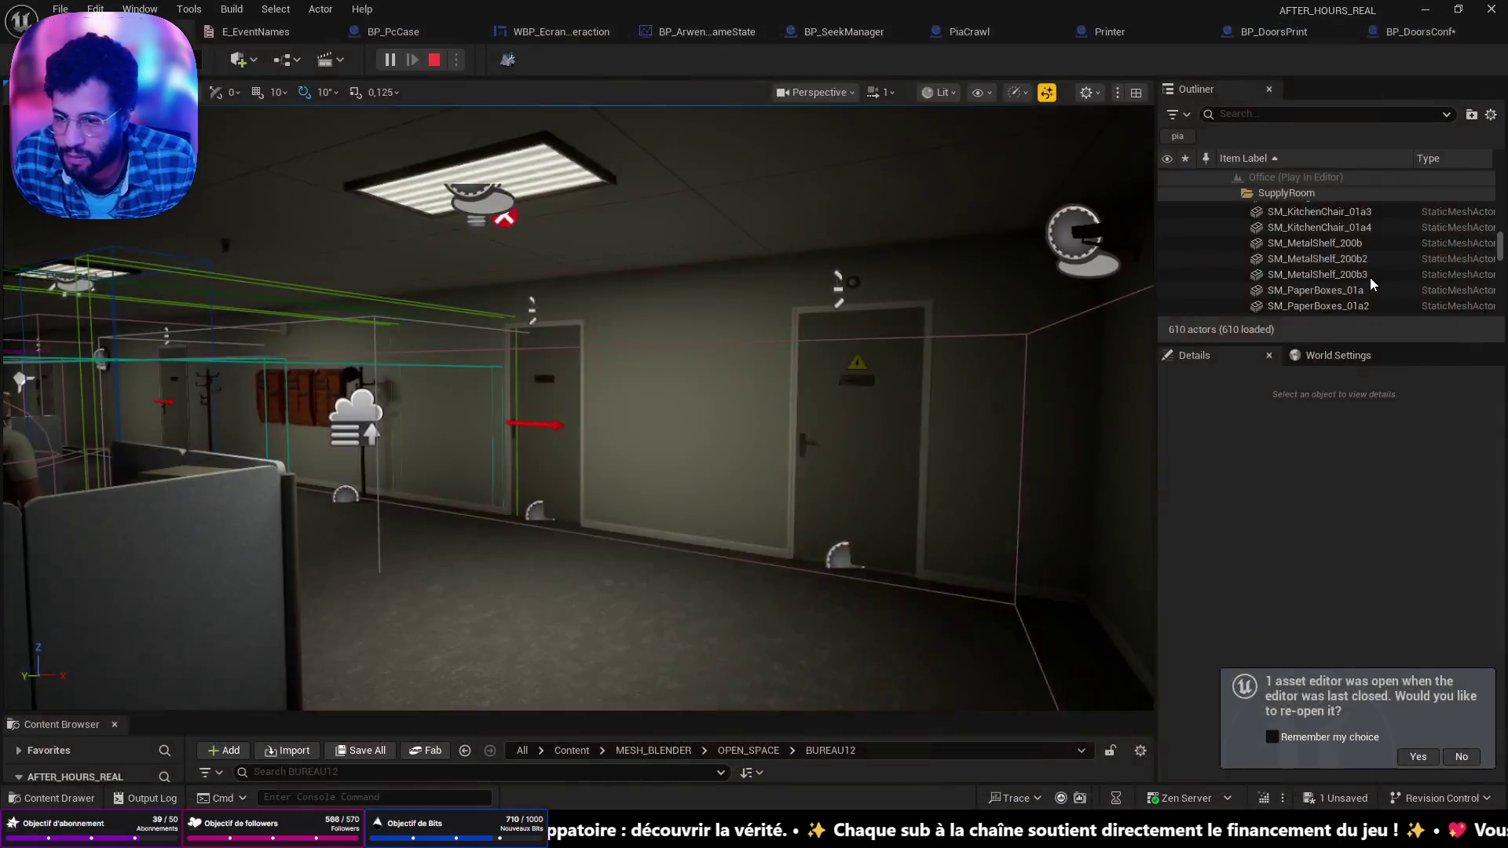
Step: Follow the Message Log's SetPlayerTransform link into BP_DoorsConf and close the log
mouse_move(822, 704)
left_mouse_down()
mouse_move(1097, 727)
mouse_move(1005, 729)
left_mouse_up()
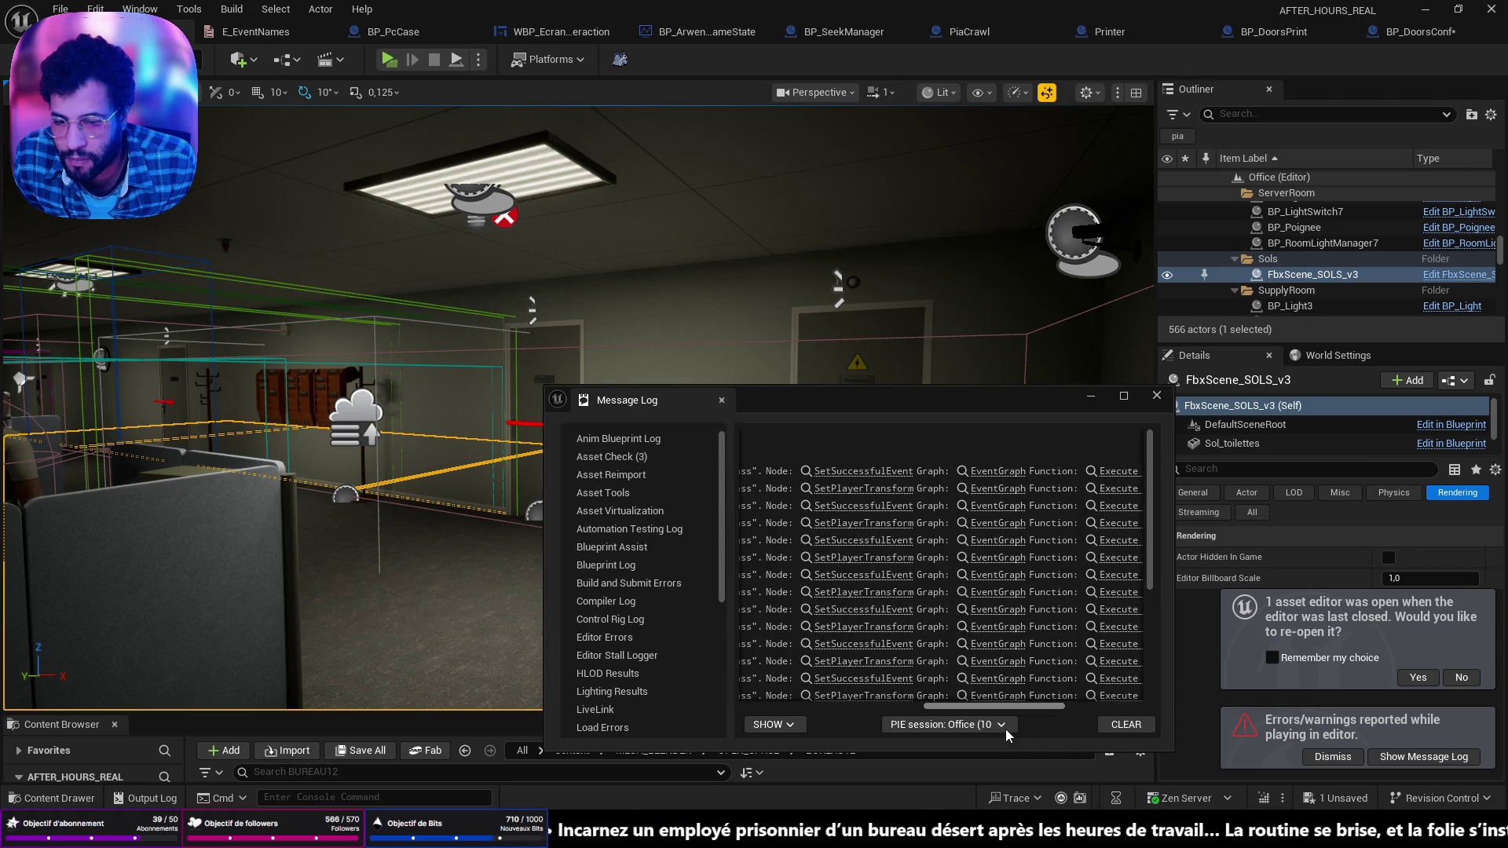
left_click(881, 525)
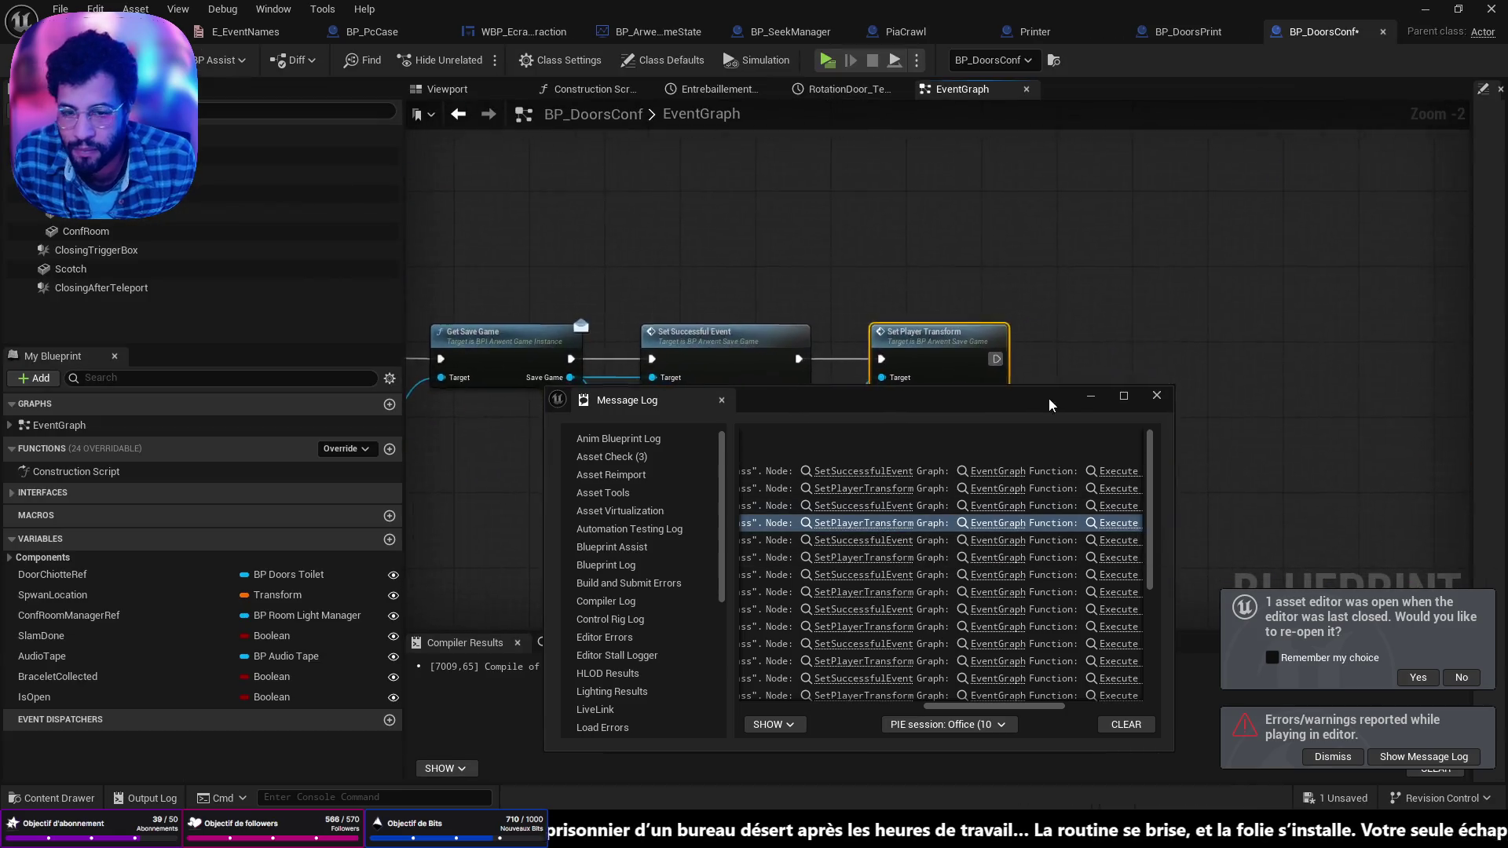
left_click(1156, 395)
Step: Delete the Set Player Transform node and the two reroute points on its wire
left_click_drag(923, 479, 1069, 478)
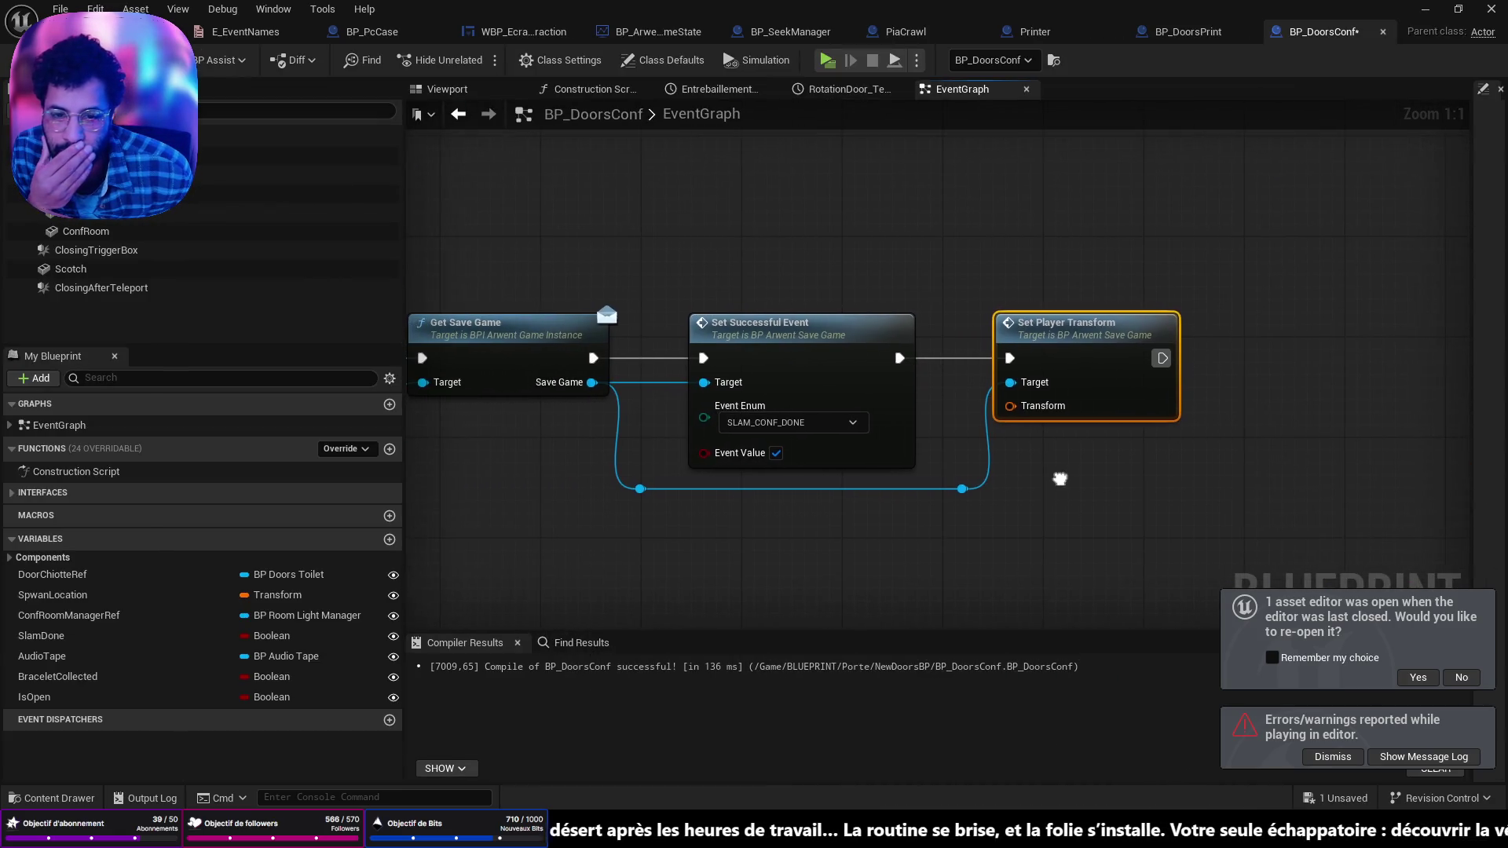
key("Delete")
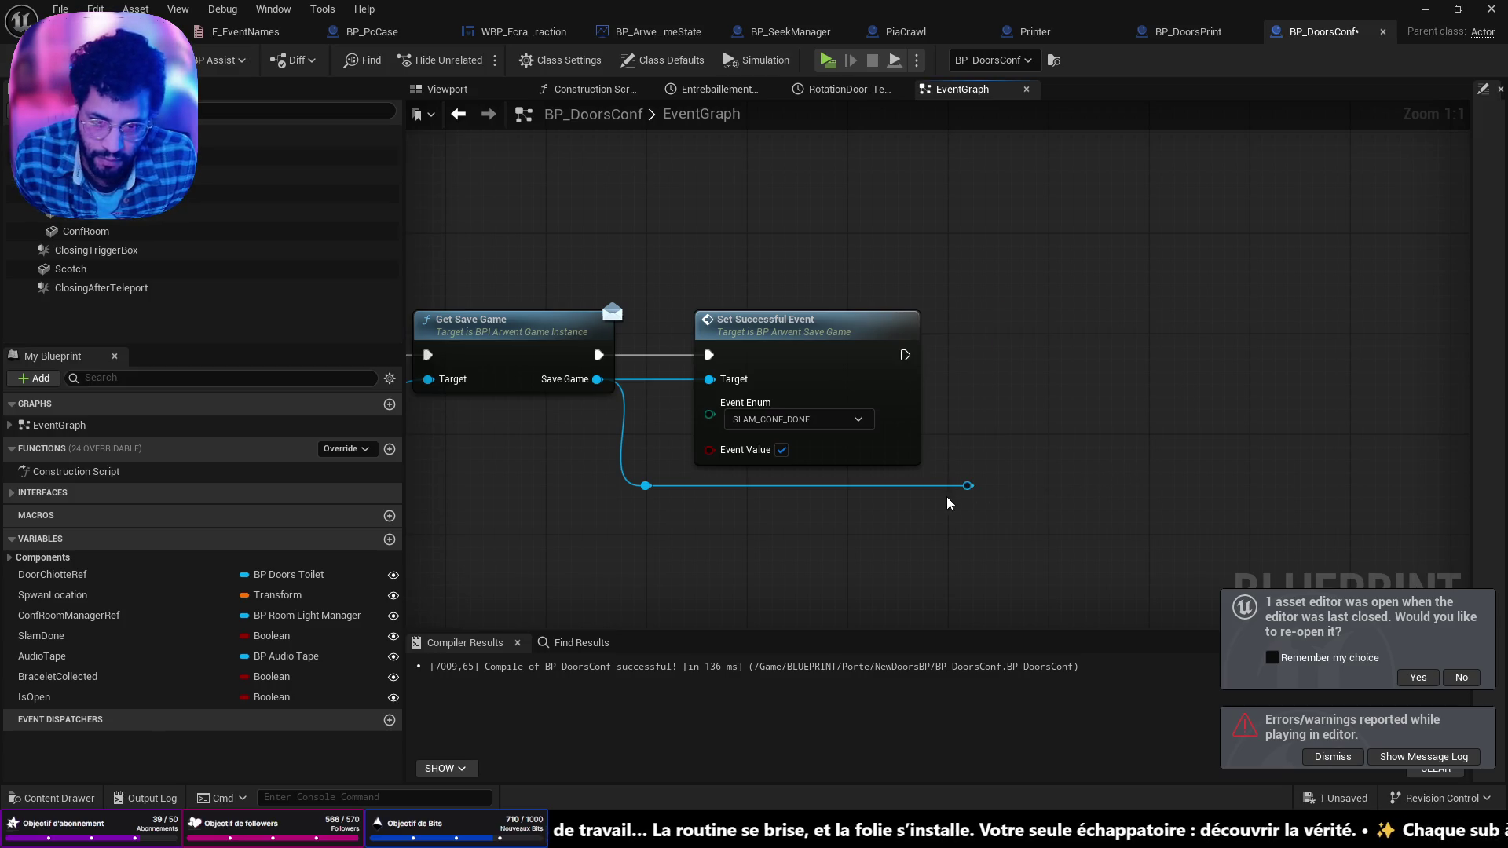
left_click_drag(968, 488, 1038, 460)
type("save ")
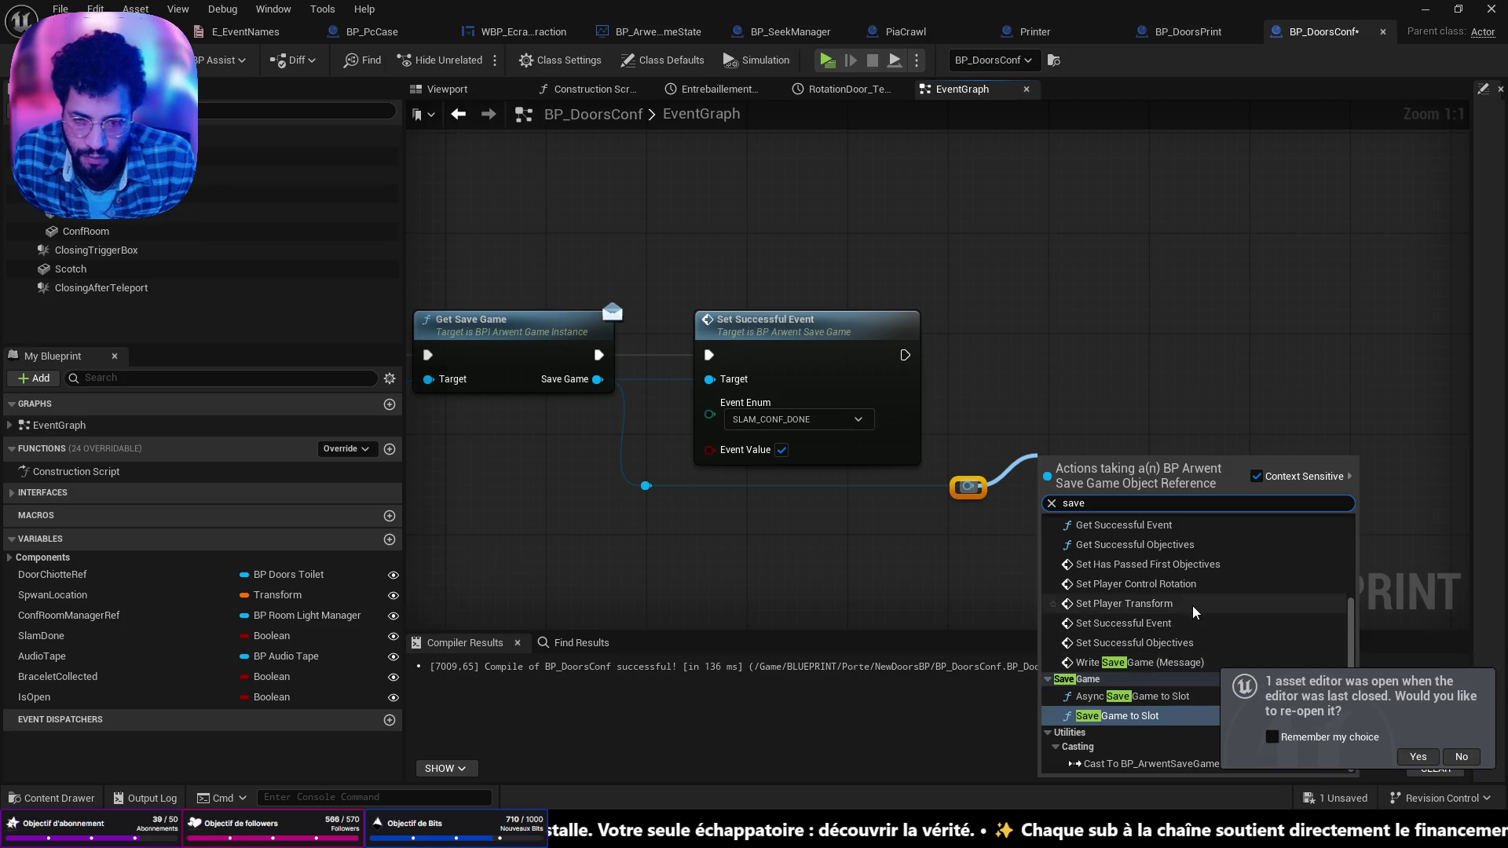
type("pla")
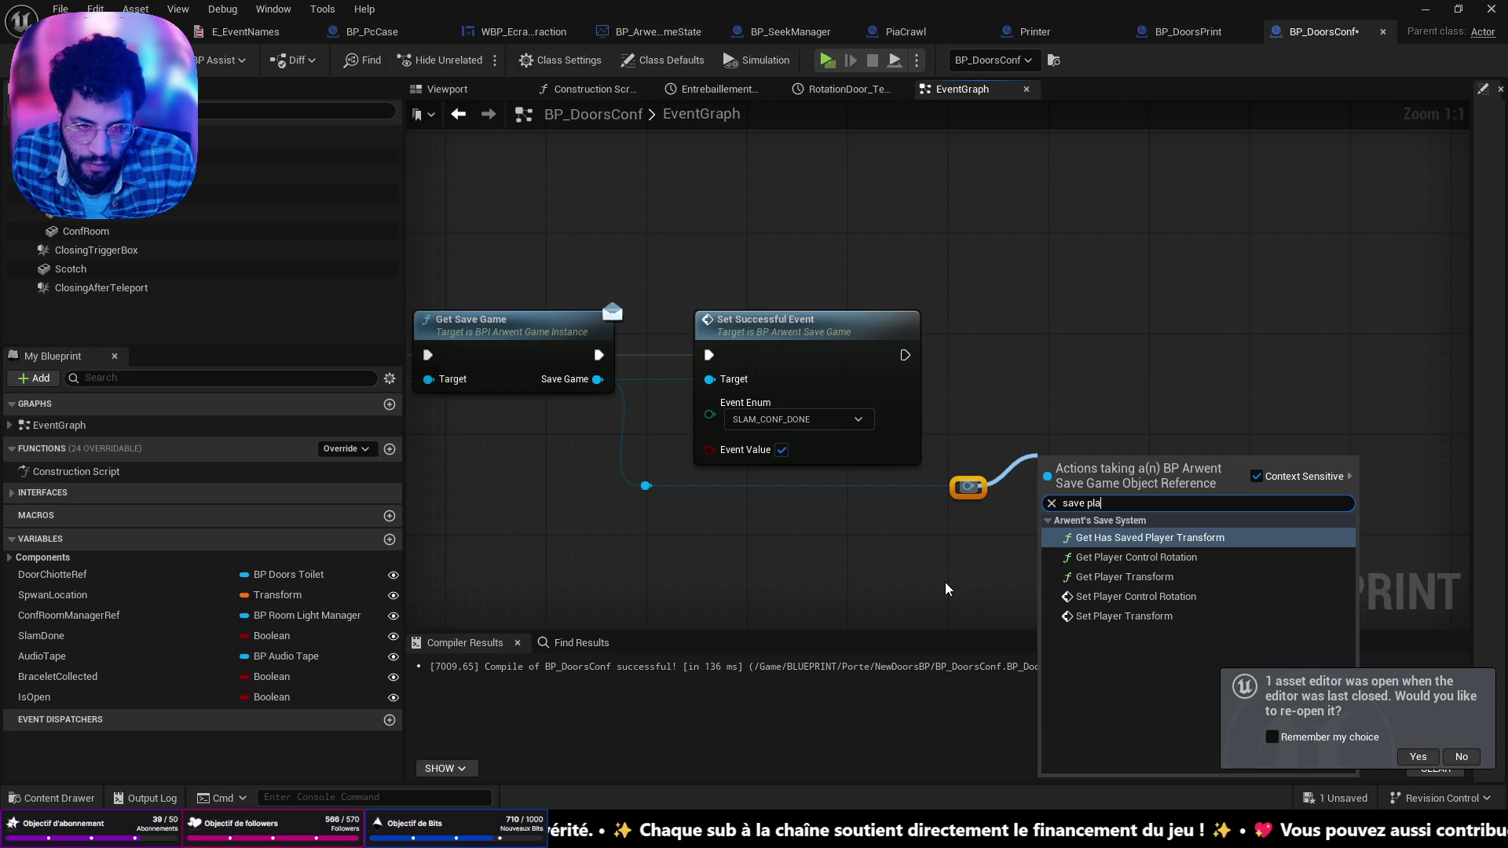
left_click_drag(945, 582, 1208, 518)
left_click_drag(927, 484, 841, 454)
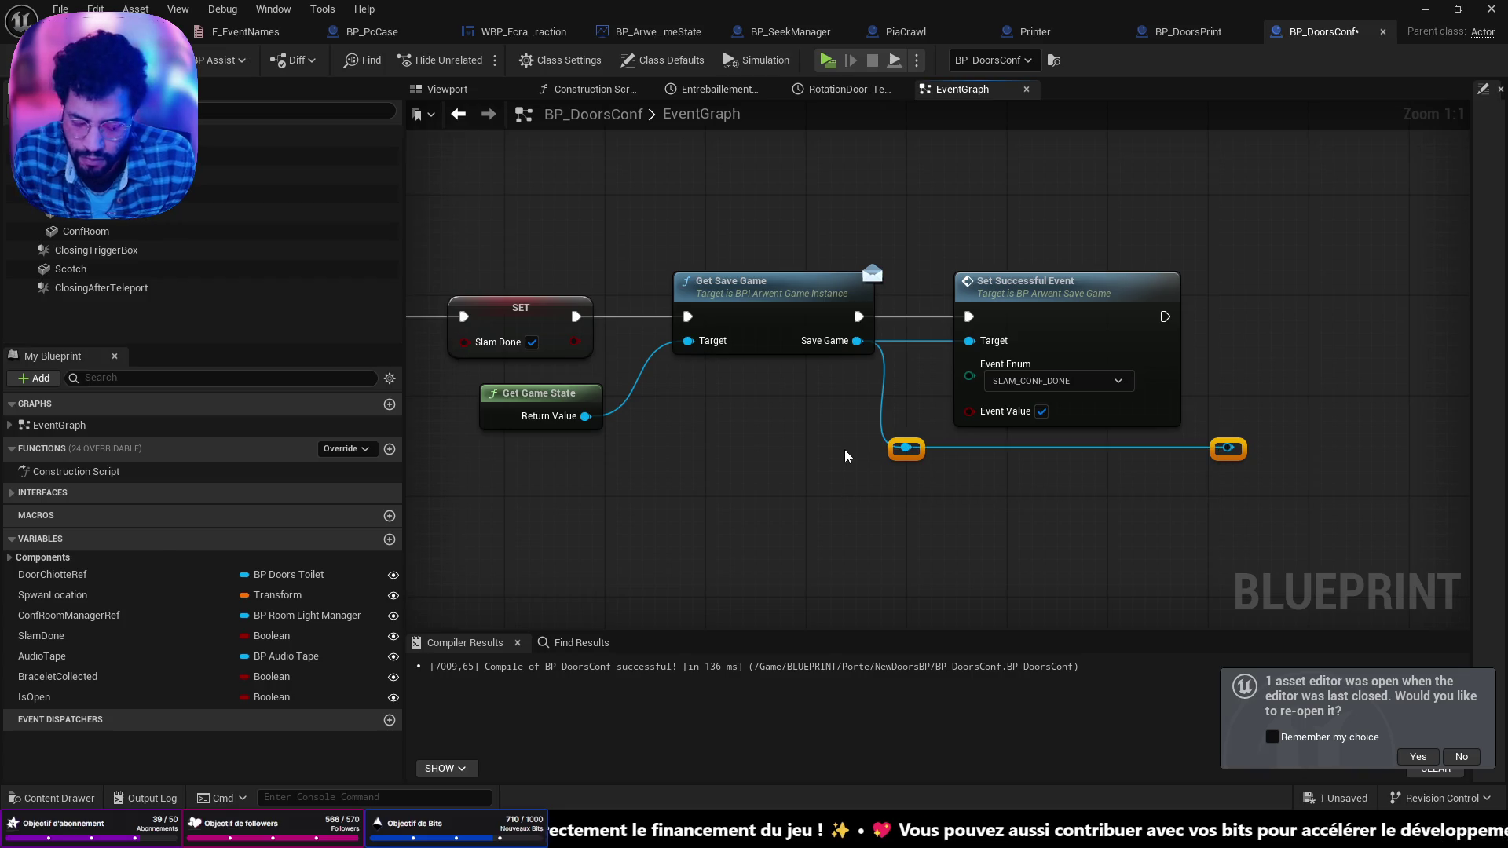
key("Delete")
Step: Search for a save-related node from the Save Game output, then cancel the search
left_click_drag(858, 340, 883, 439)
type("savbe")
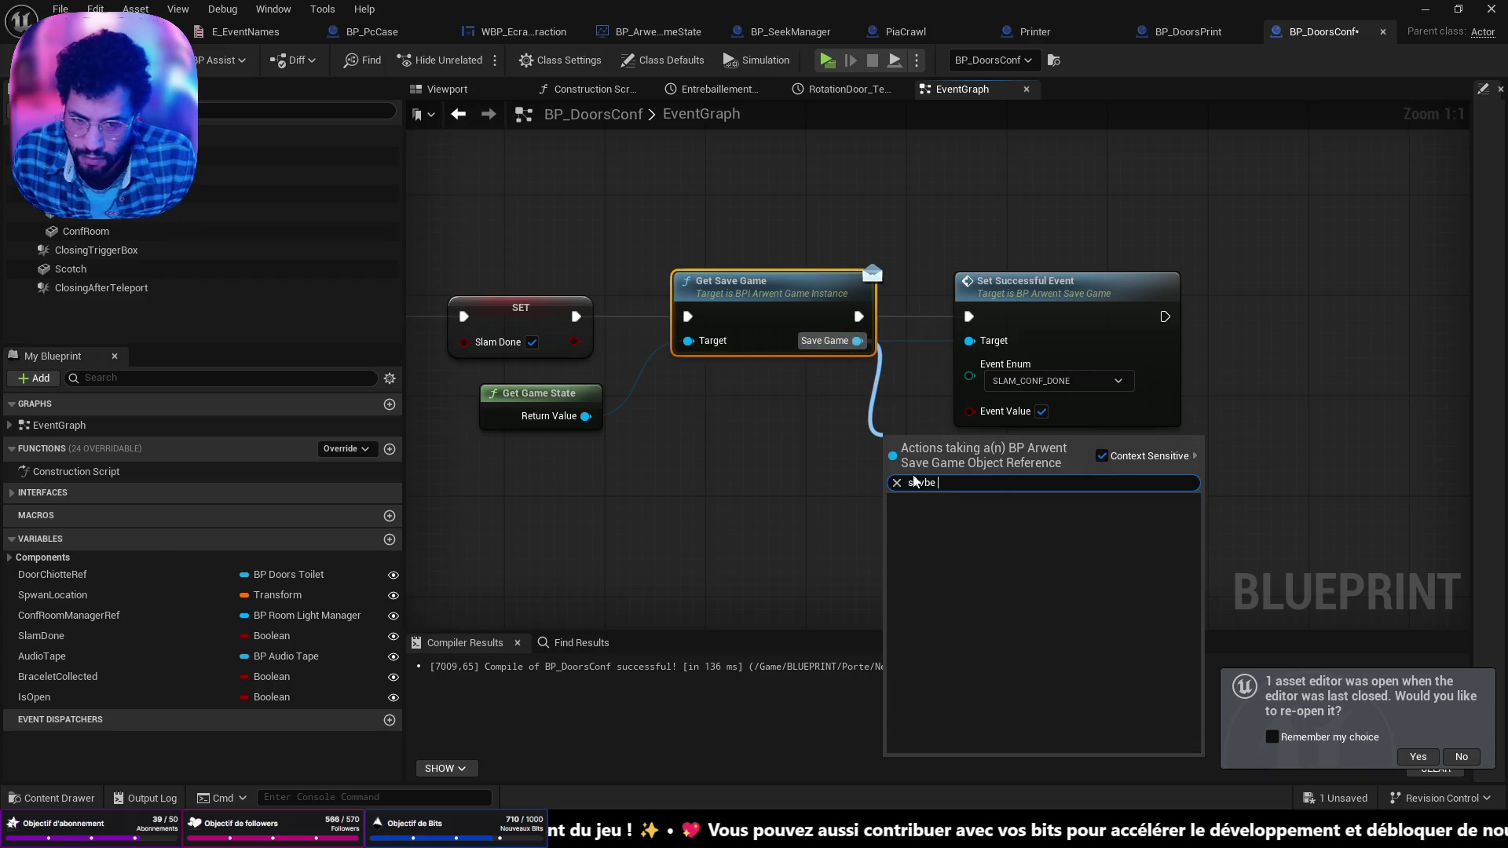
key("BackSpace")
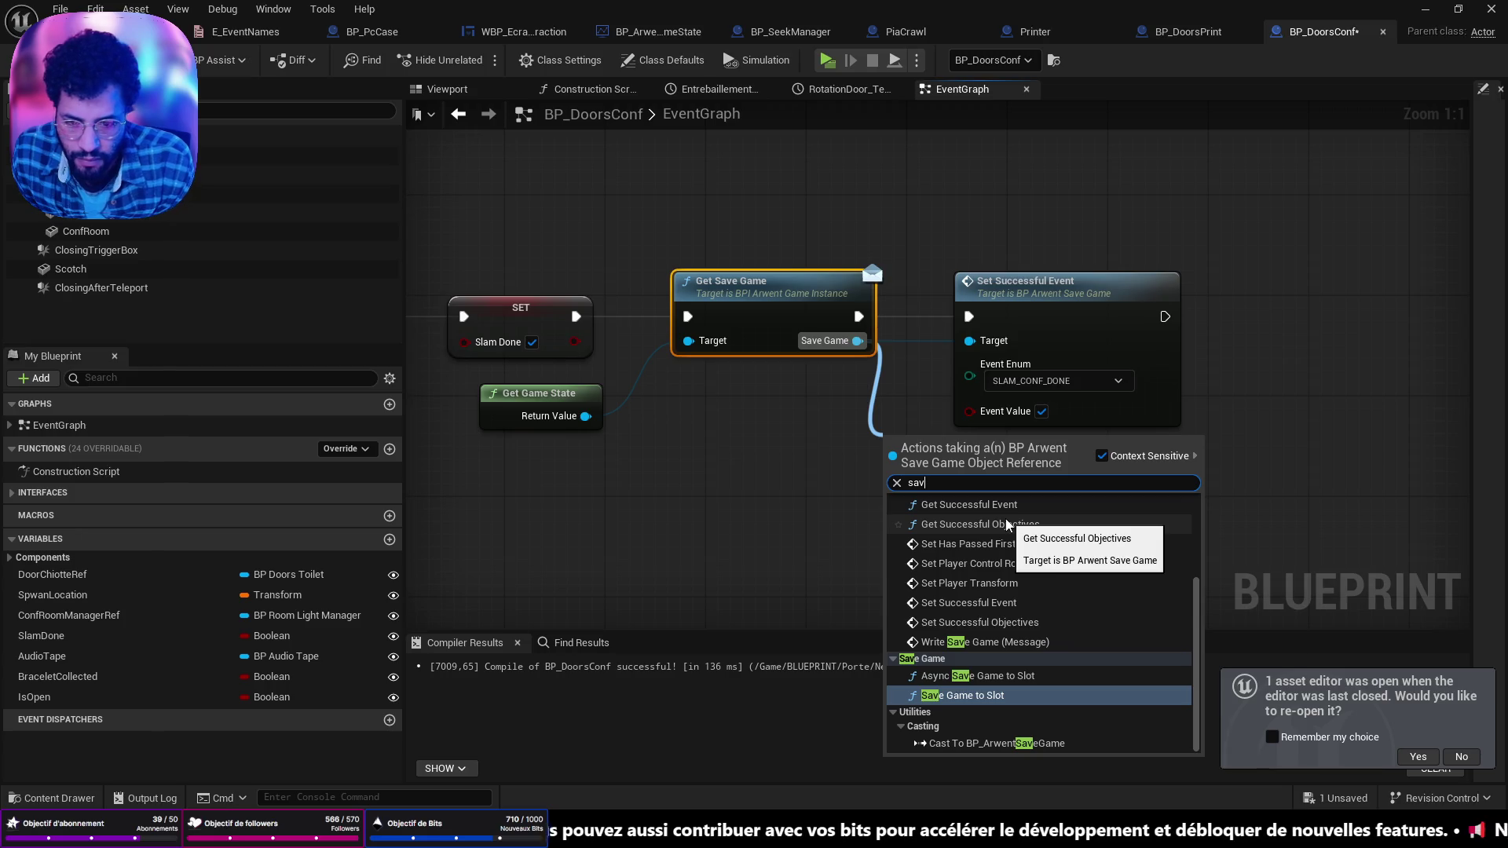
type("e y")
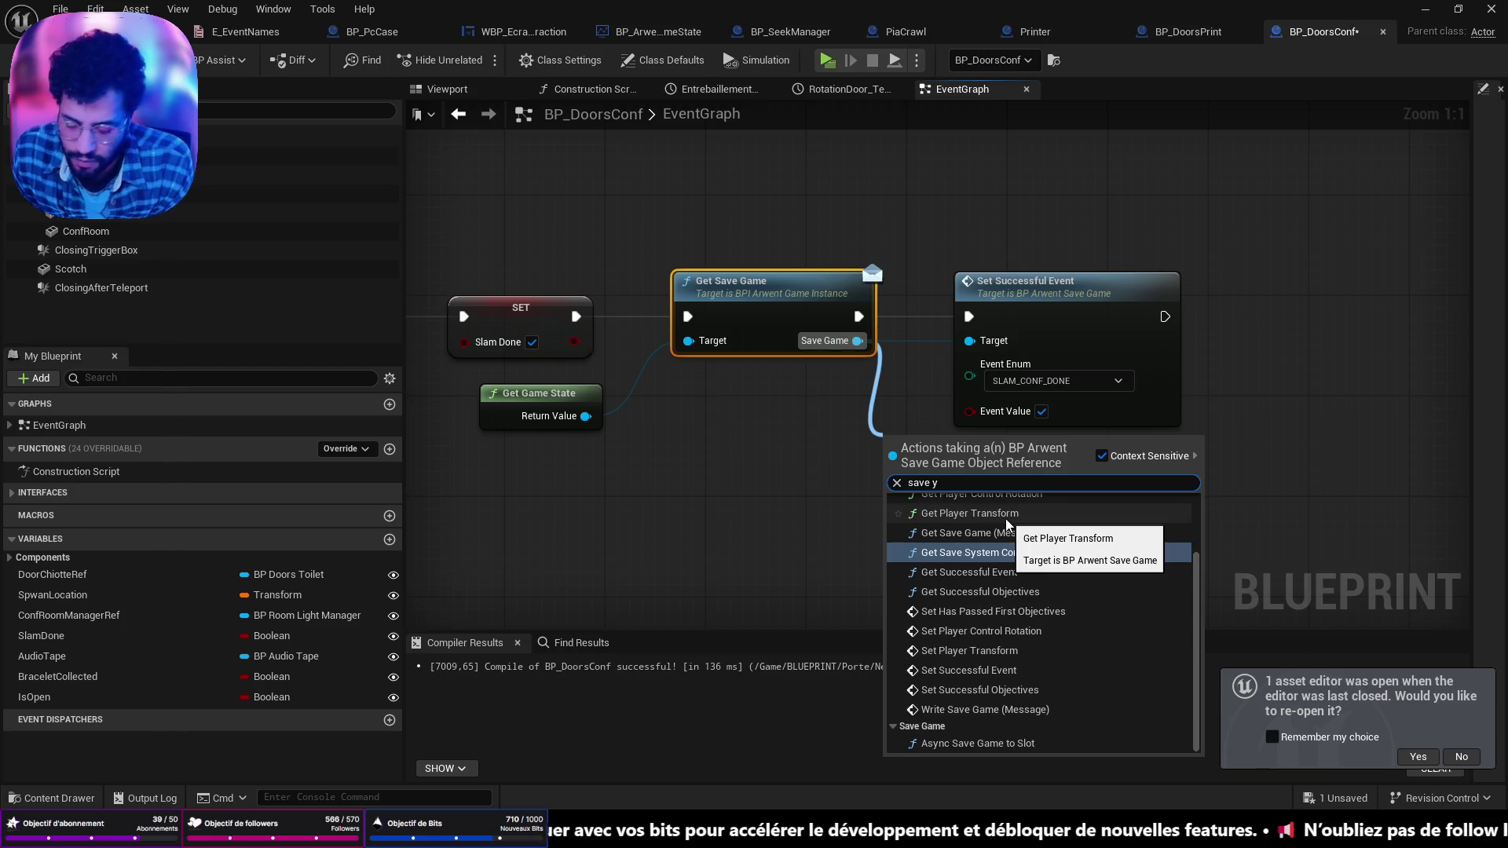
key("BackSpace")
type("tr")
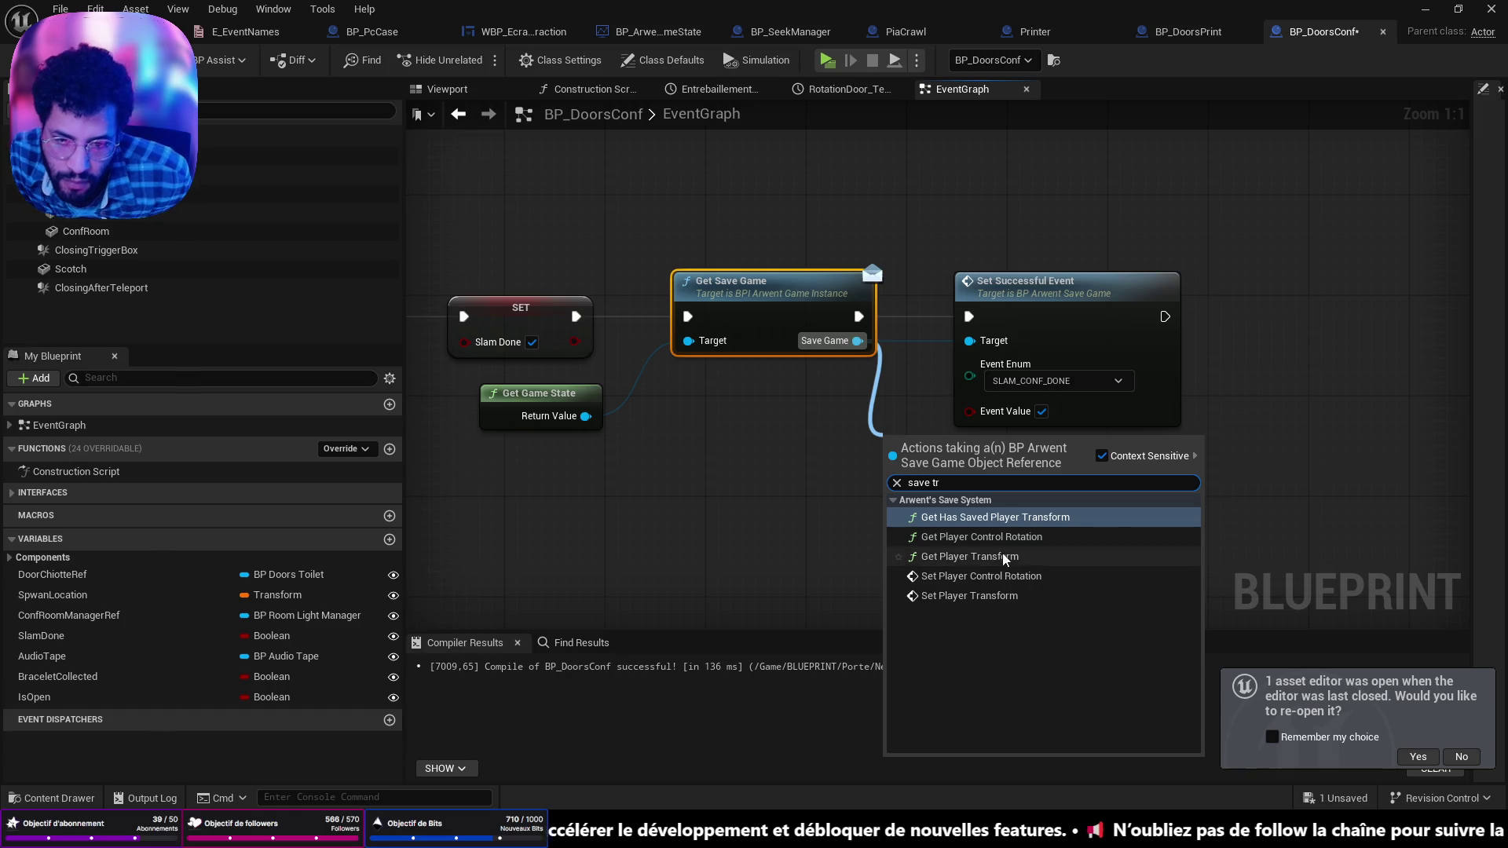
left_click(811, 513)
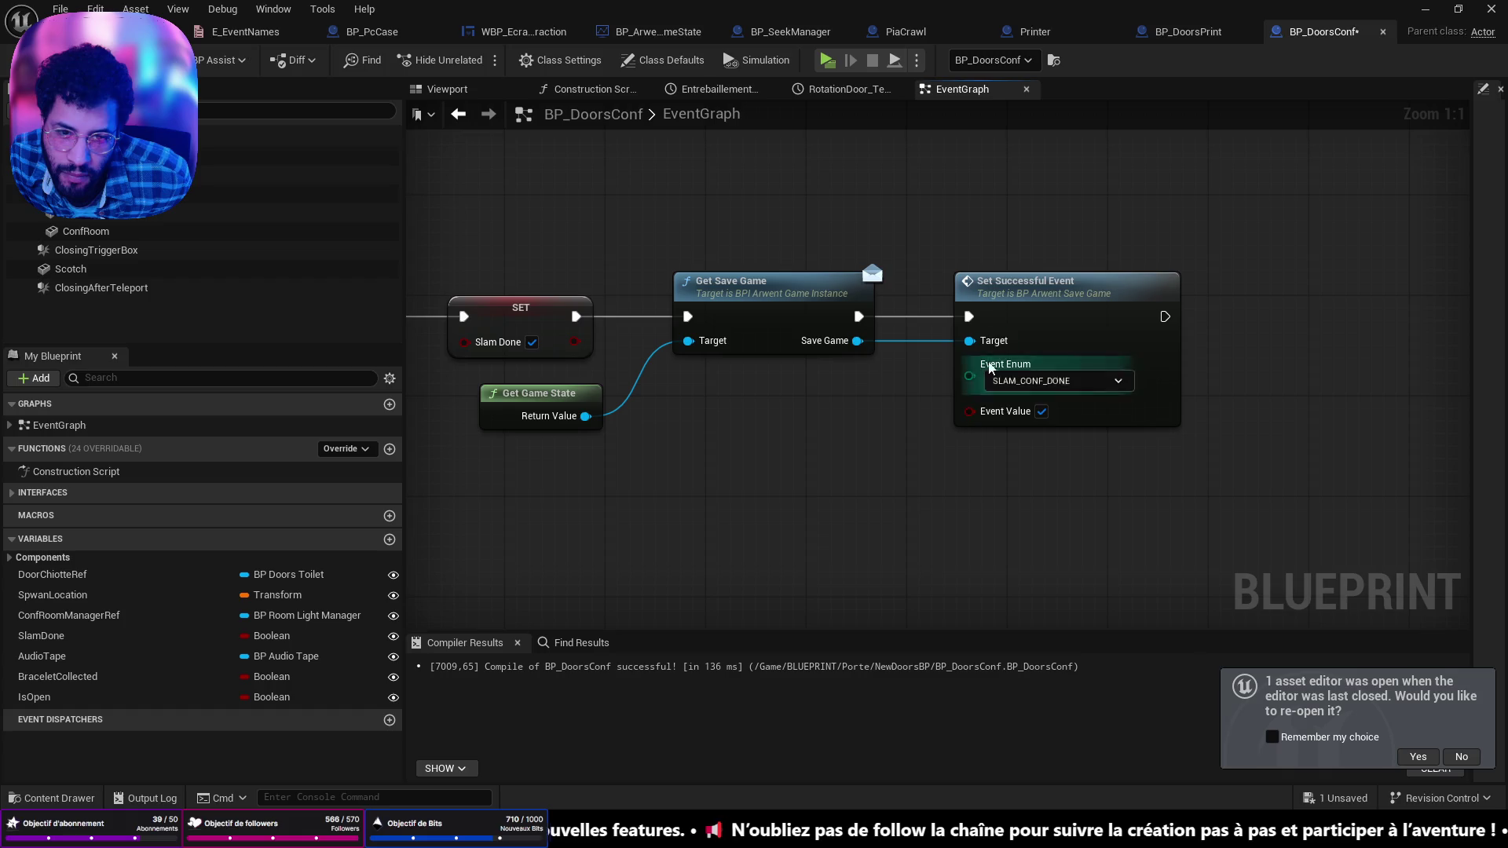
Step: Move Set Successful Event further right and try a 'trans' node search from Save Game, cancelling it
left_click_drag(1008, 297, 1249, 296)
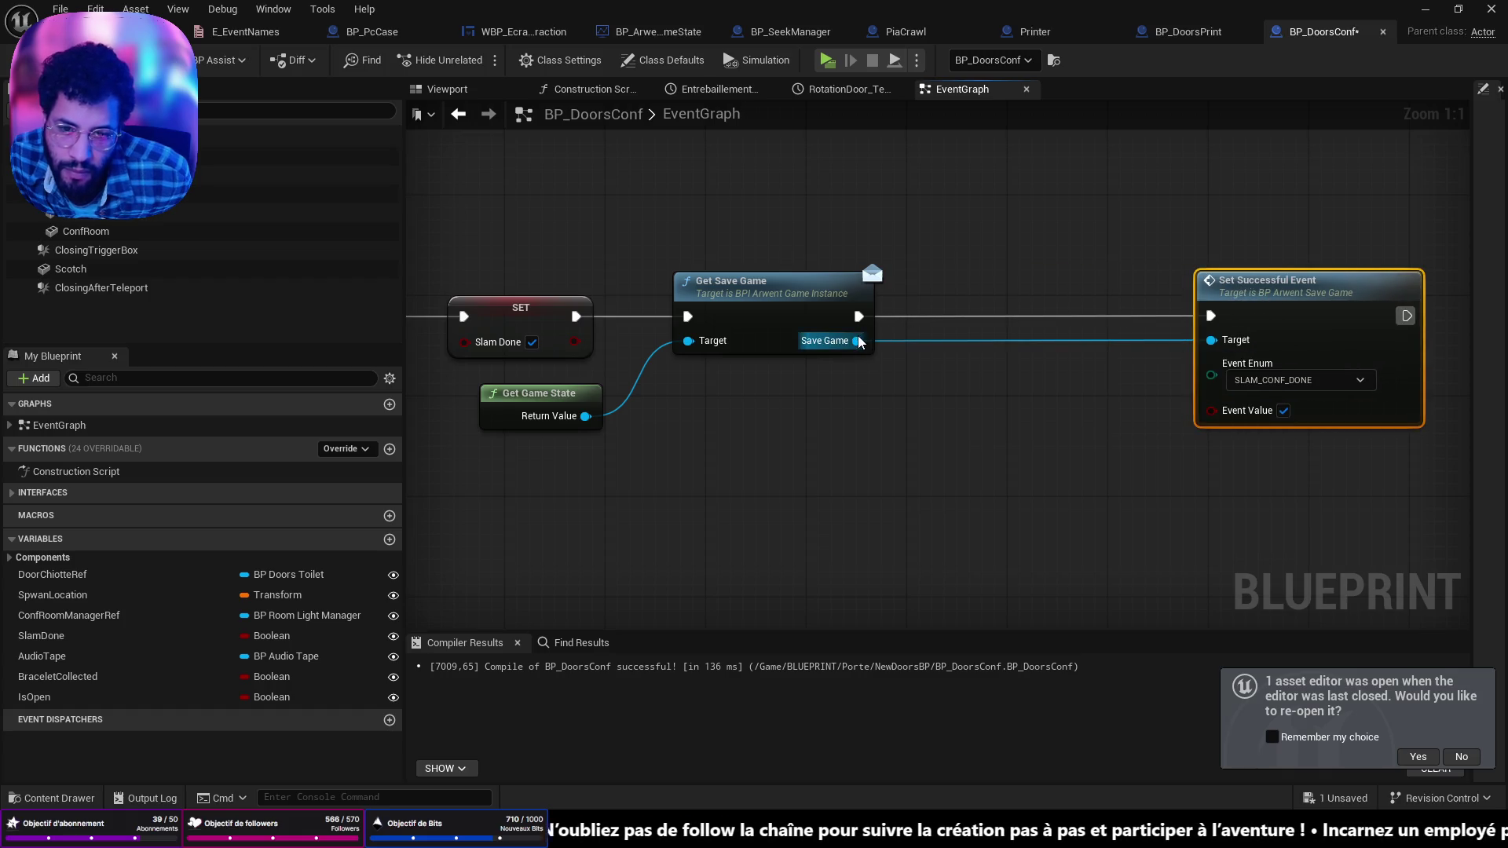
left_click_drag(859, 341, 905, 375)
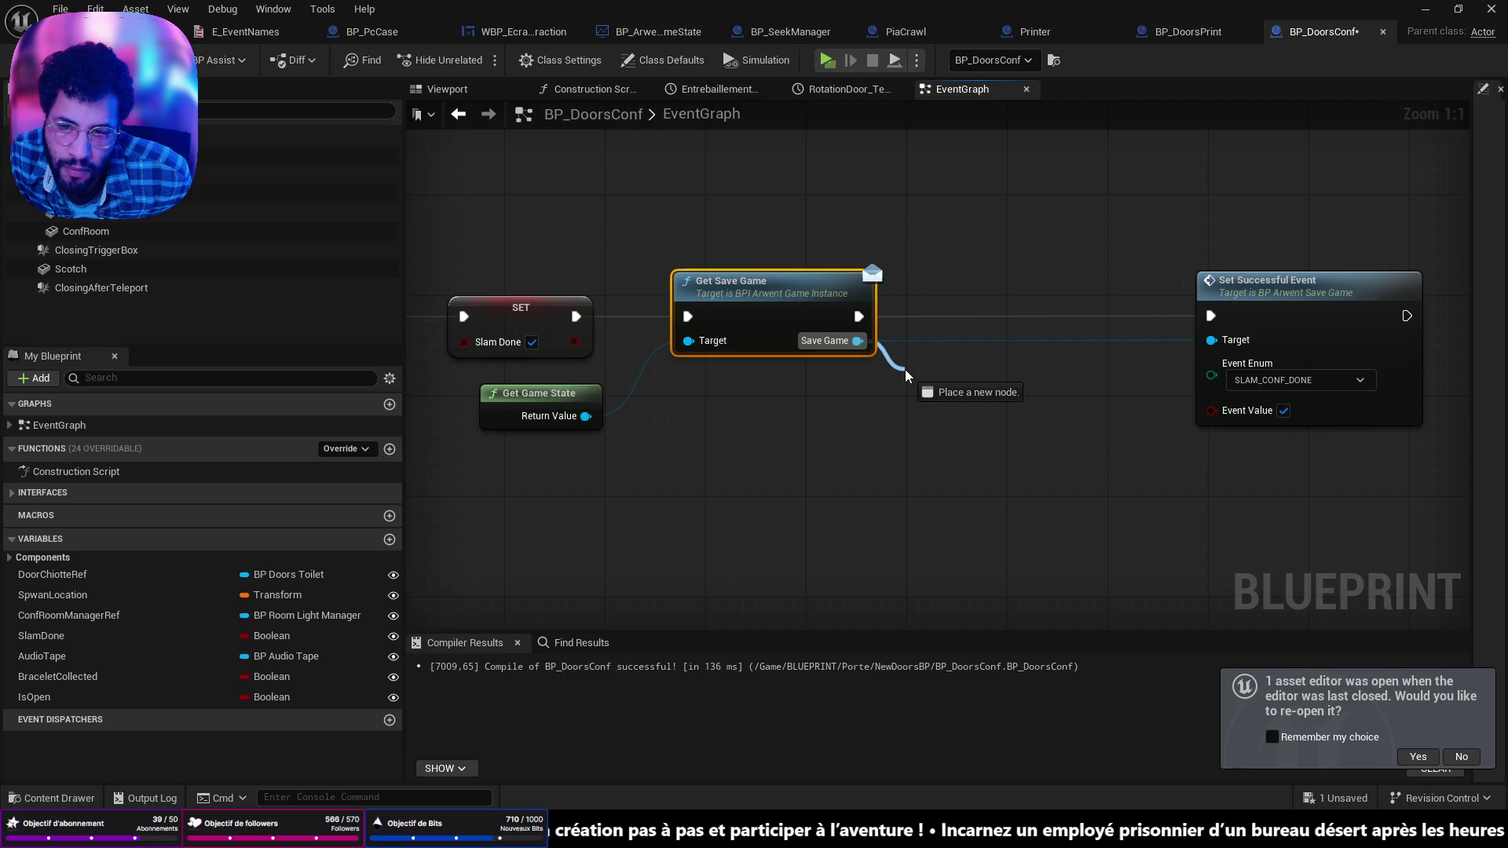
left_click_drag(906, 374, 904, 375)
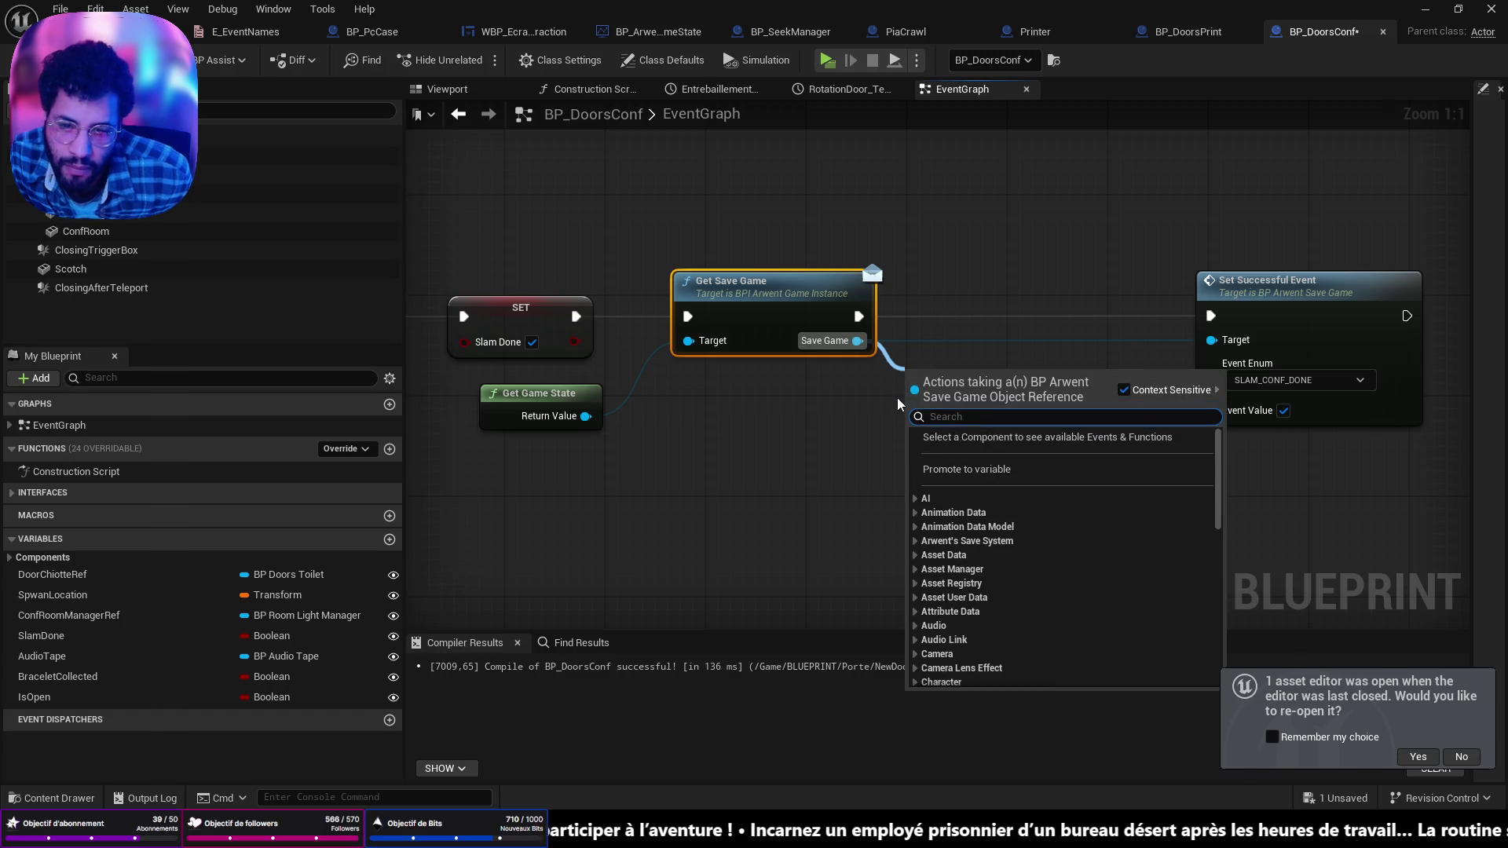
type("sace")
key("BackSpace")
key("BackSpace")
key("BackSpace")
type("trans")
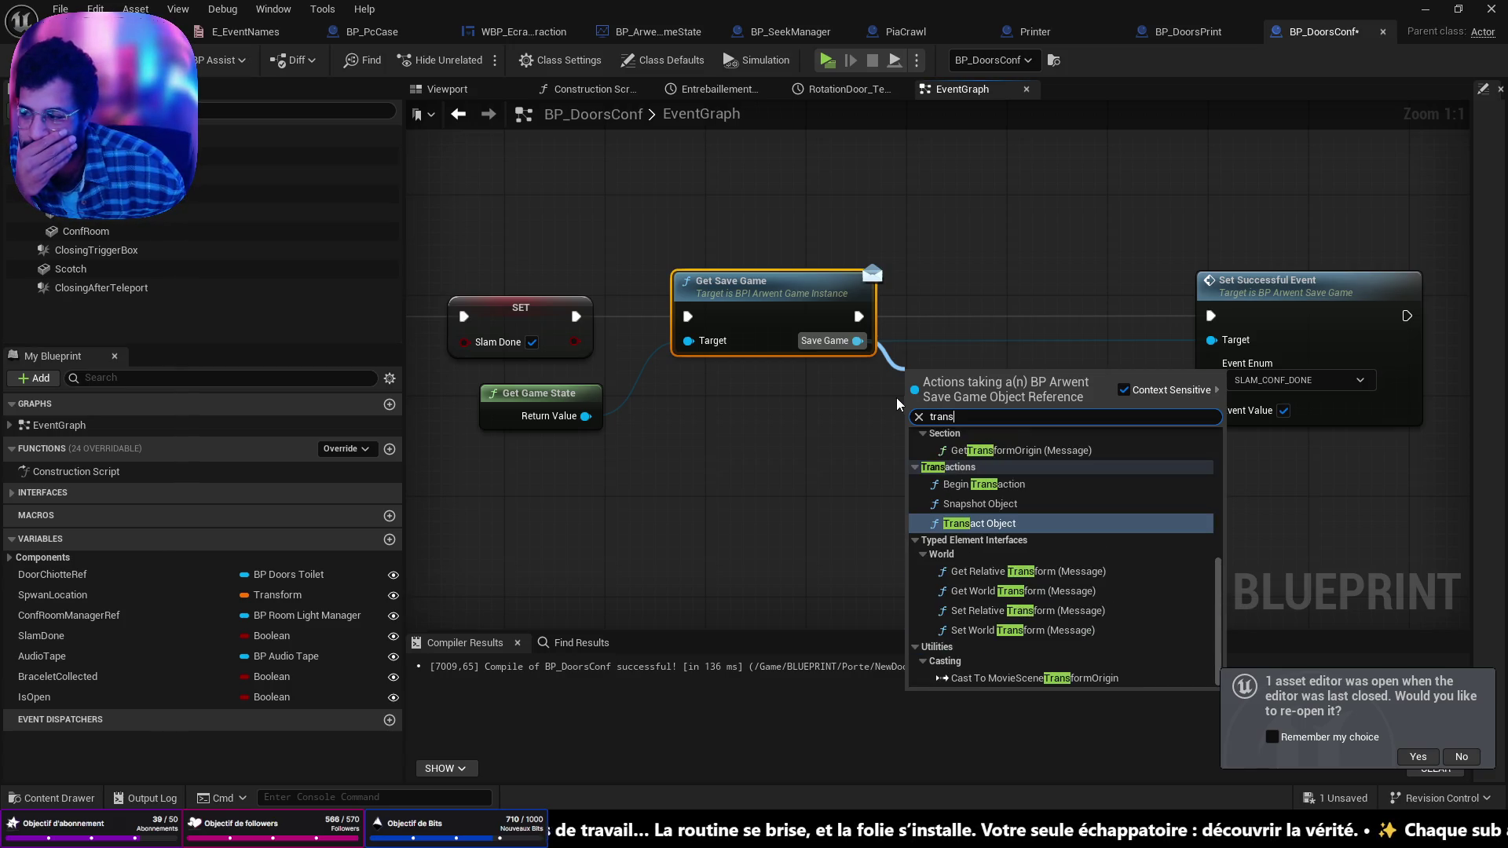
left_click(764, 530)
Step: Add a Get Save System Component node from the Save Game output and straighten its wires
right_click(861, 343)
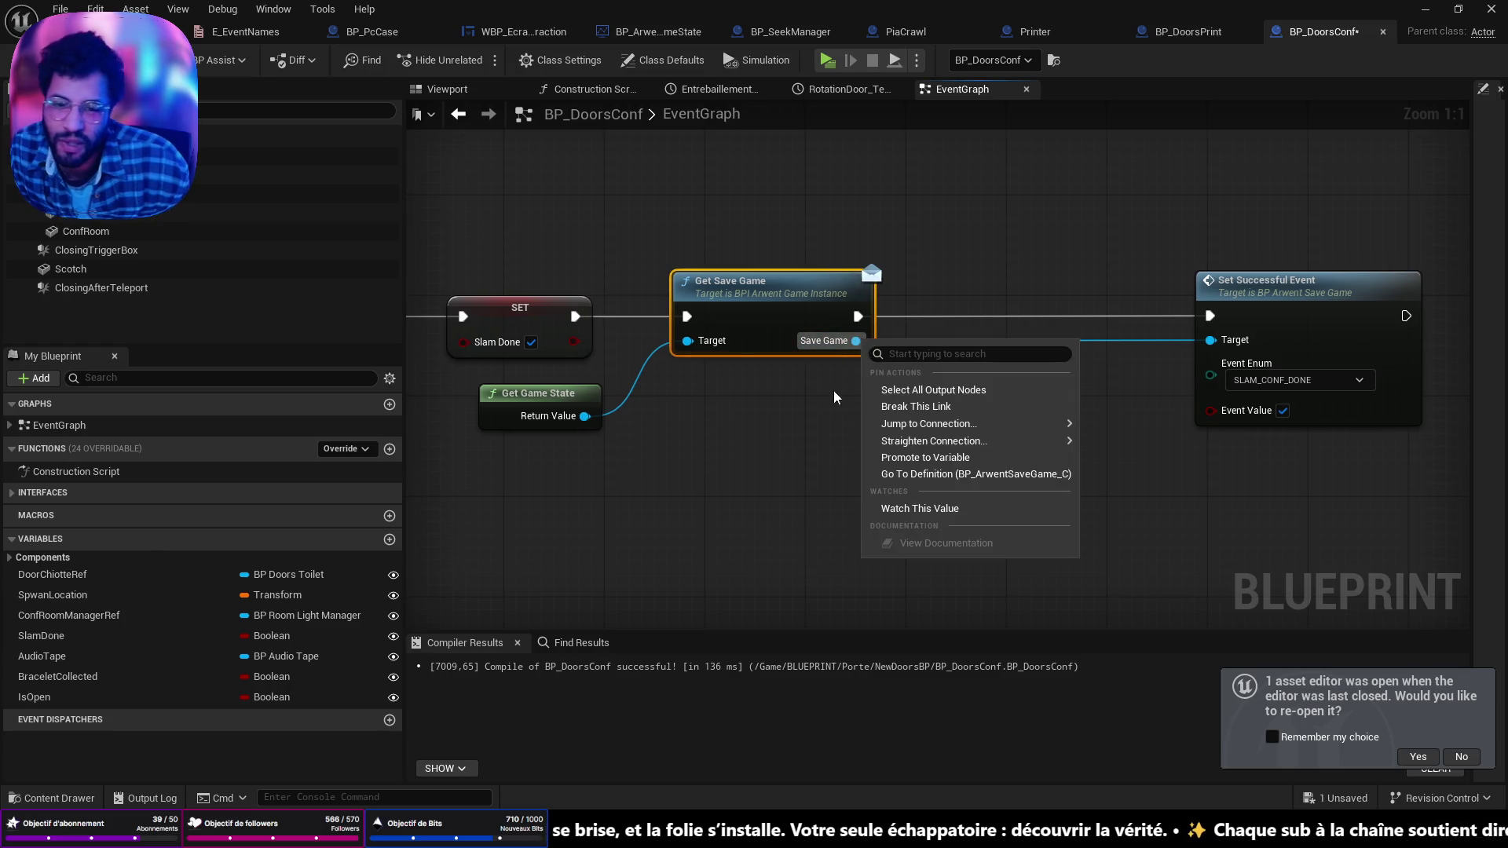
key("Escape")
left_click_drag(854, 341, 920, 405)
type("get cach")
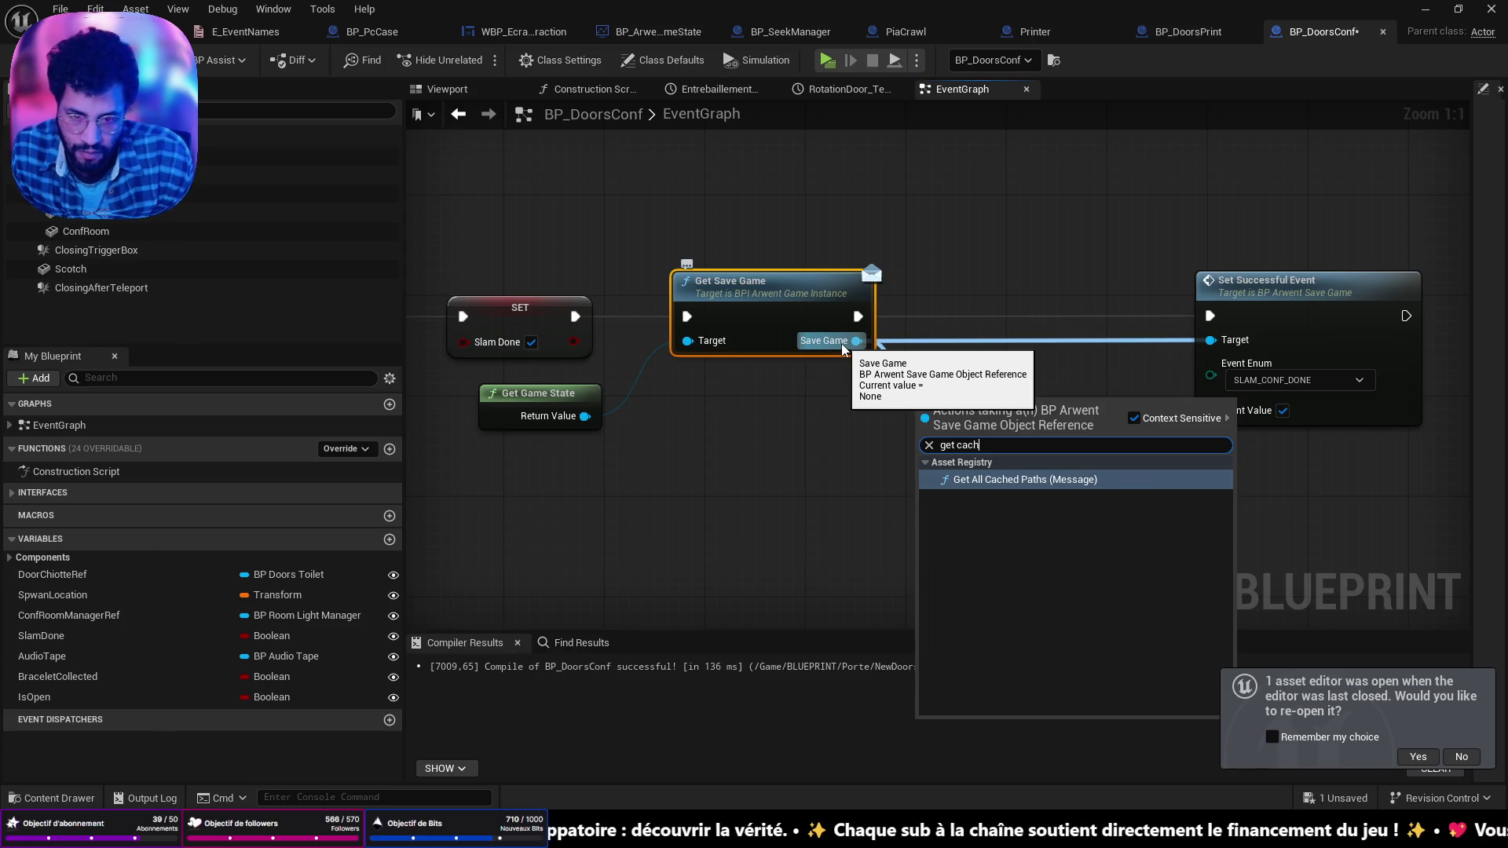
key("BackSpace")
key("BackSpace")
key("BackSpace")
key("BackSpace")
type("save")
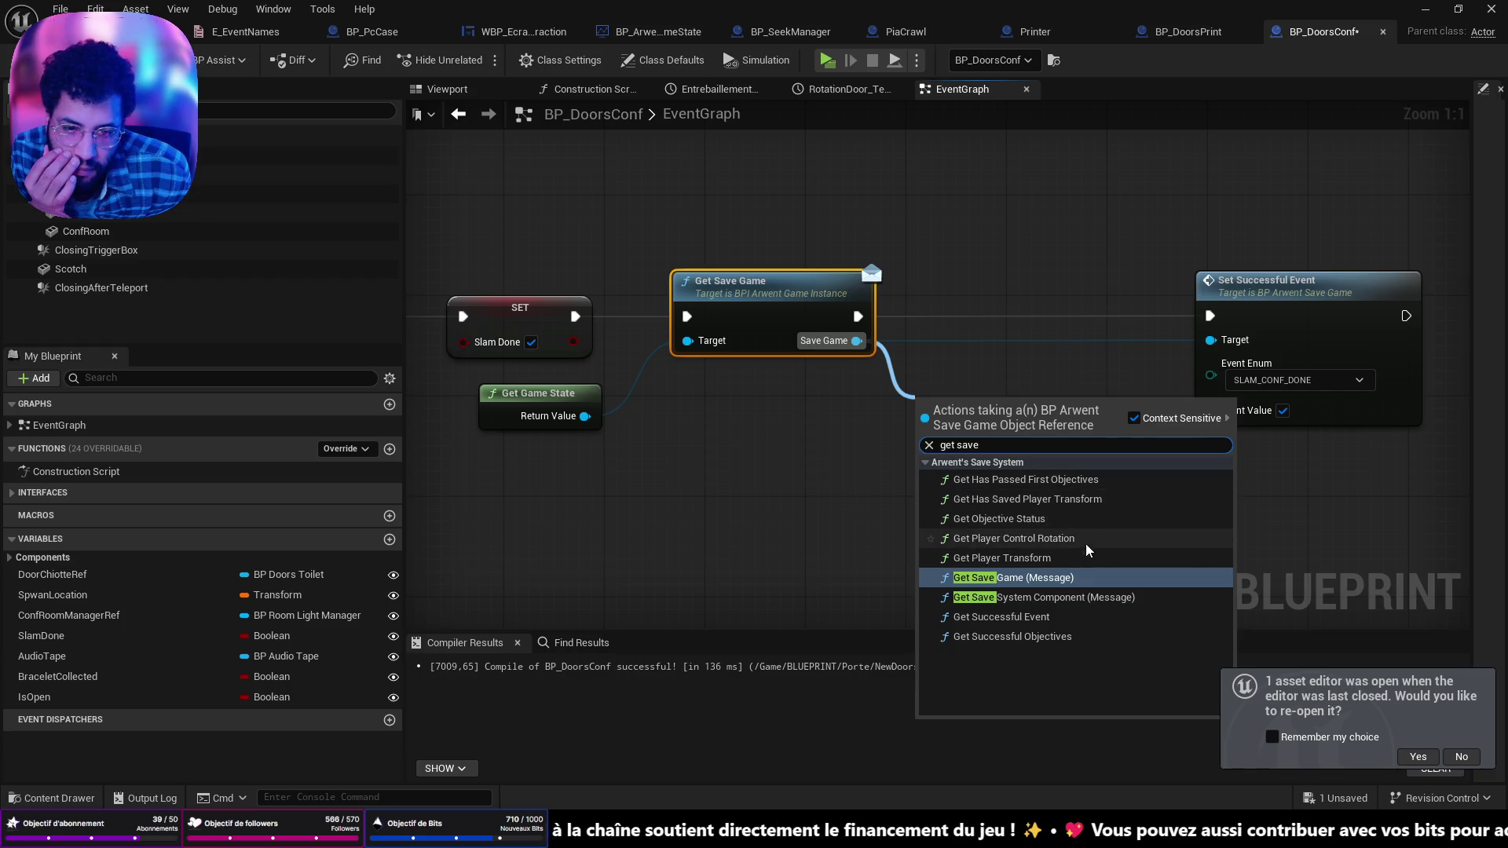
left_click(1045, 597)
left_click_drag(1026, 295, 1032, 274)
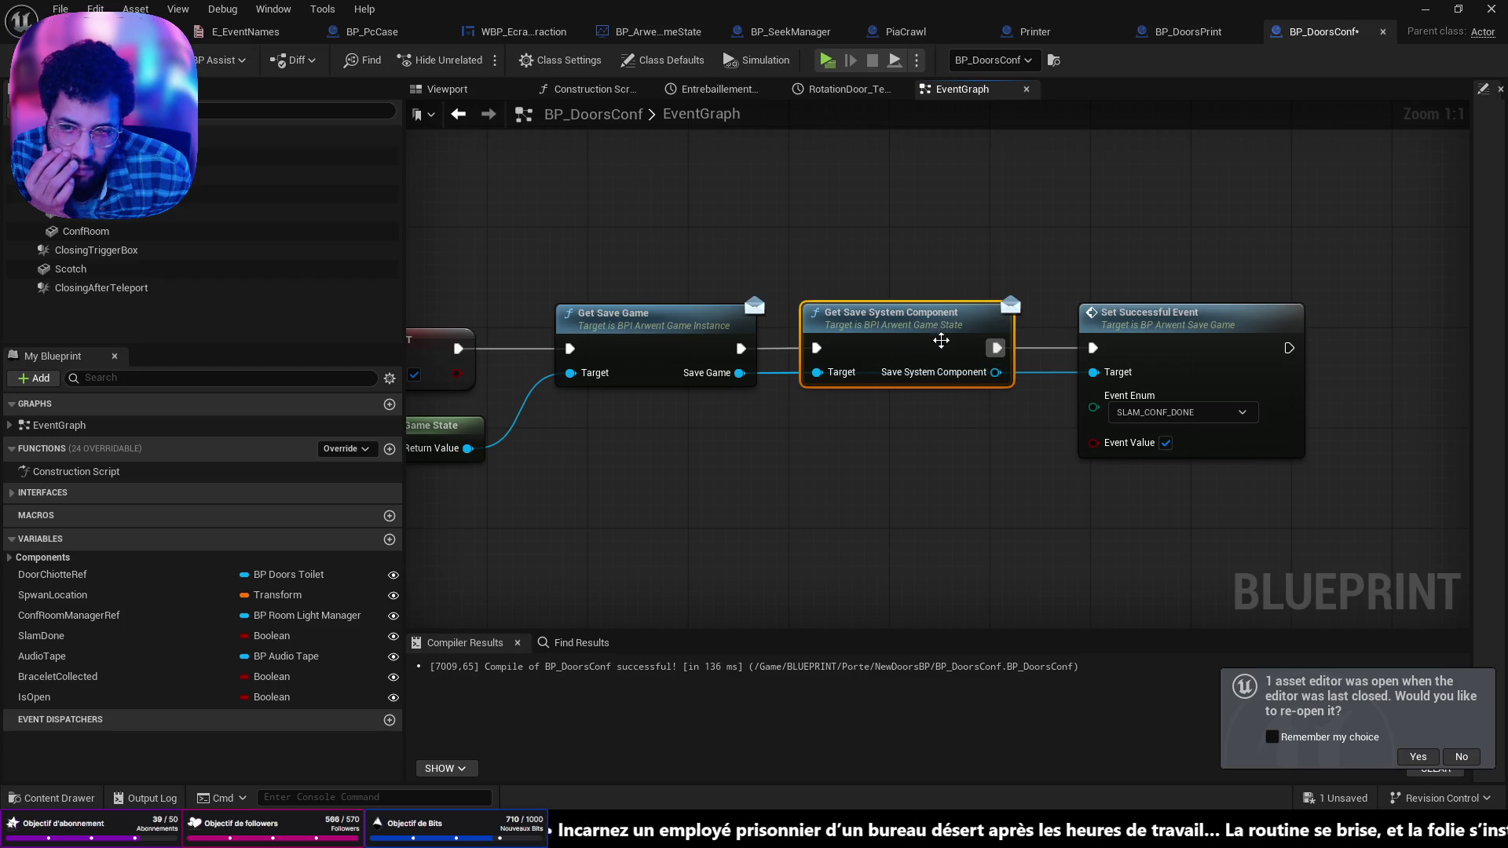
Step: Add a Save Player Transform node driven by the Get Save System Component output
mouse_move(941, 340)
left_mouse_down()
mouse_move(923, 262)
mouse_move(922, 282)
left_mouse_up()
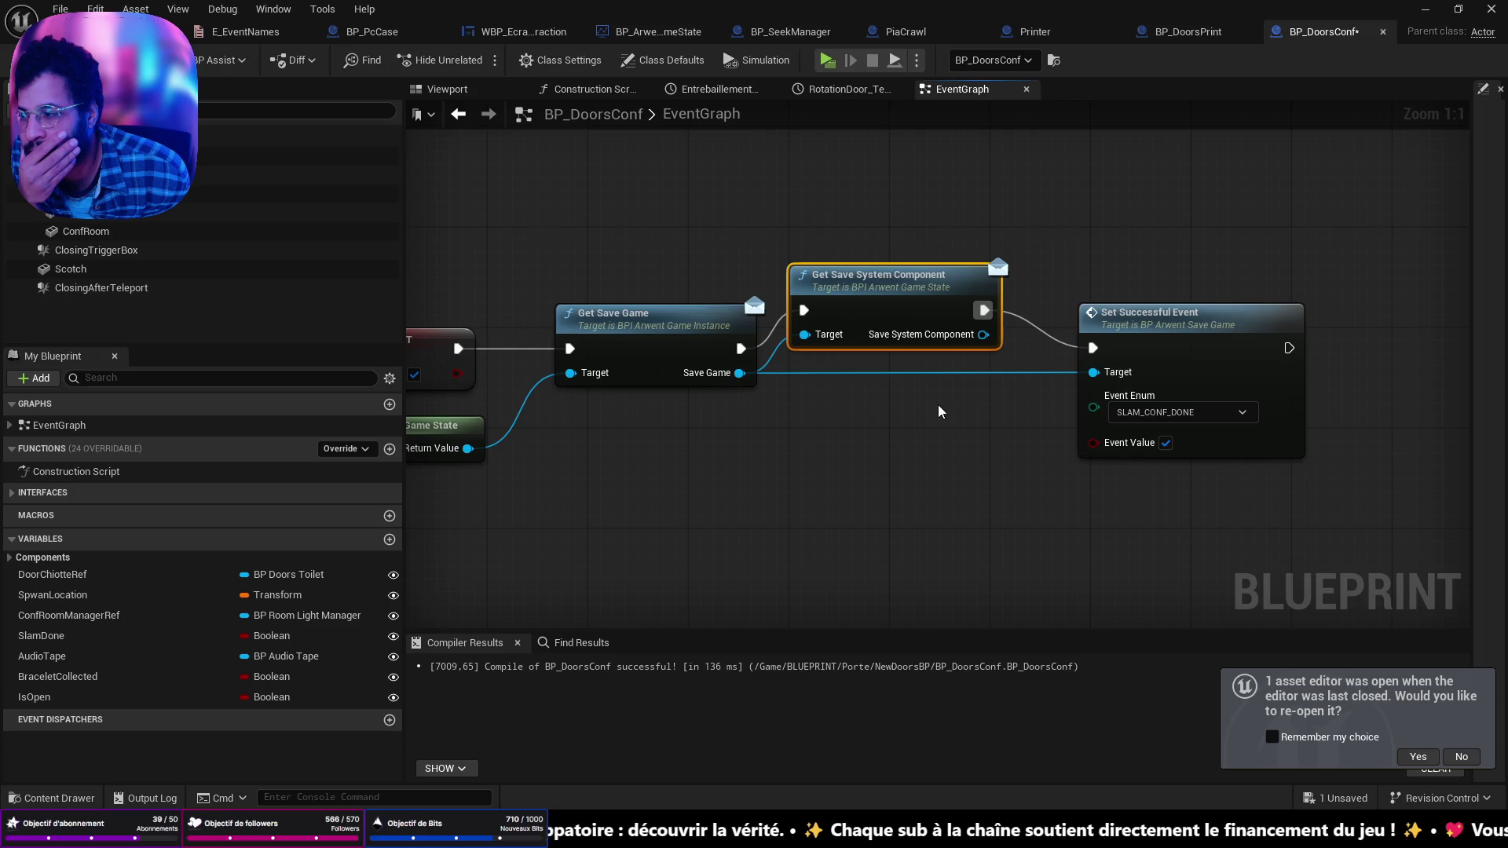
mouse_move(983, 334)
left_mouse_down()
mouse_move(1024, 361)
mouse_move(1087, 367)
mouse_move(966, 519)
left_mouse_up()
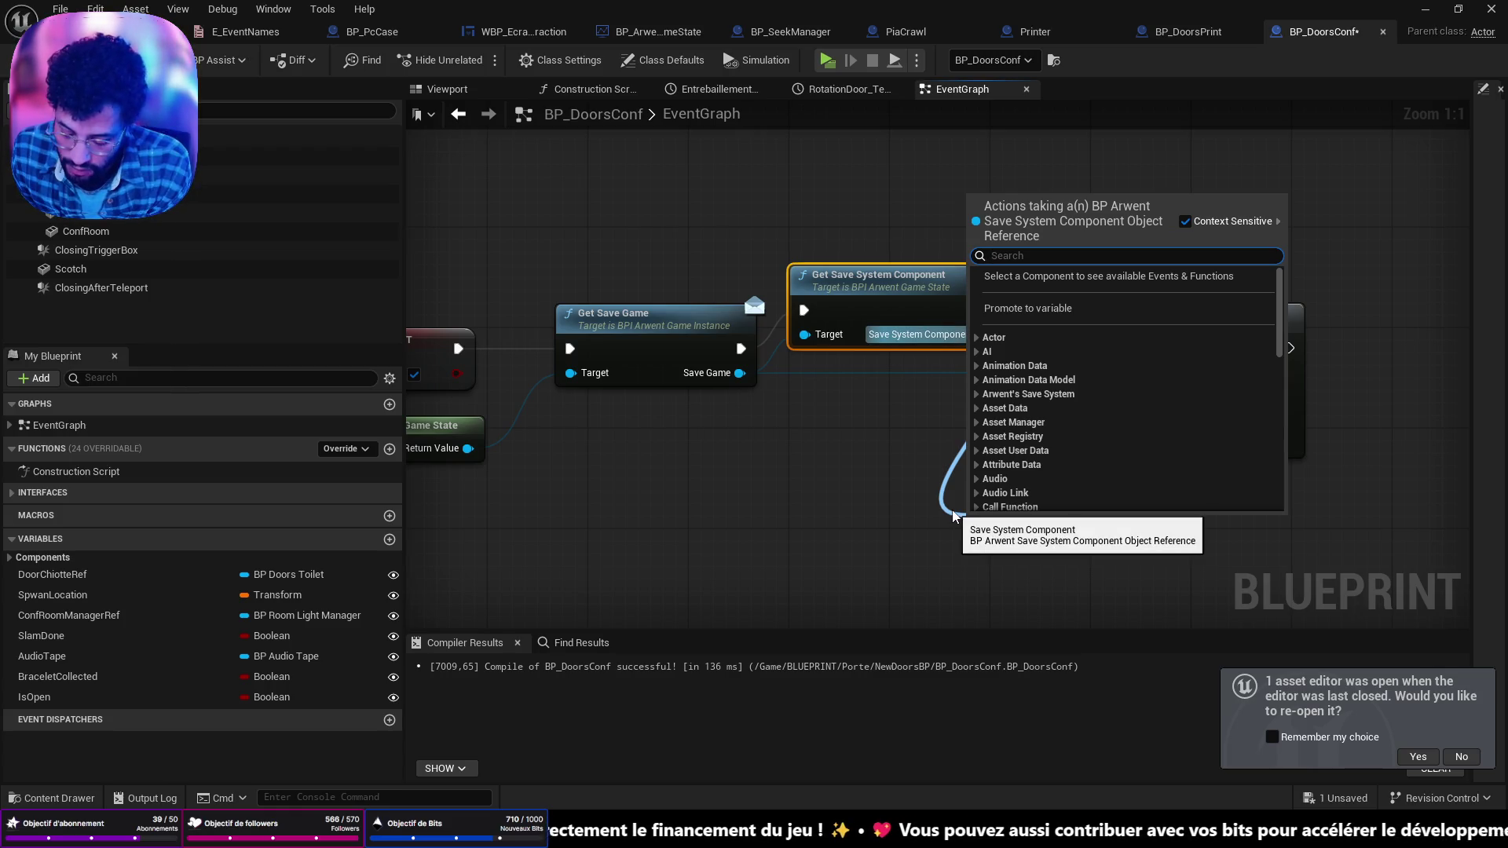
type("save")
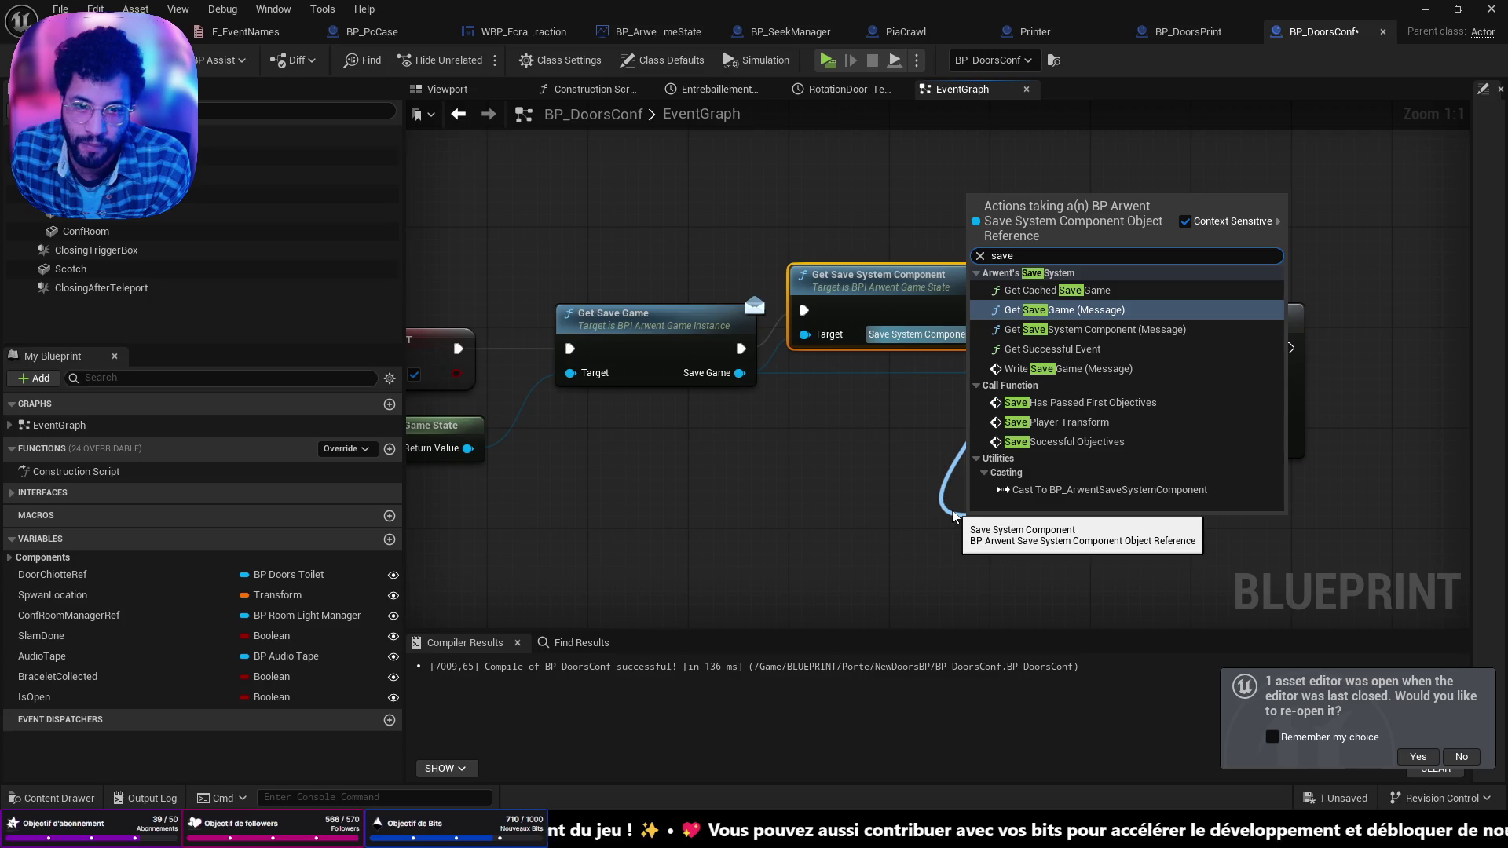
left_click(1056, 421)
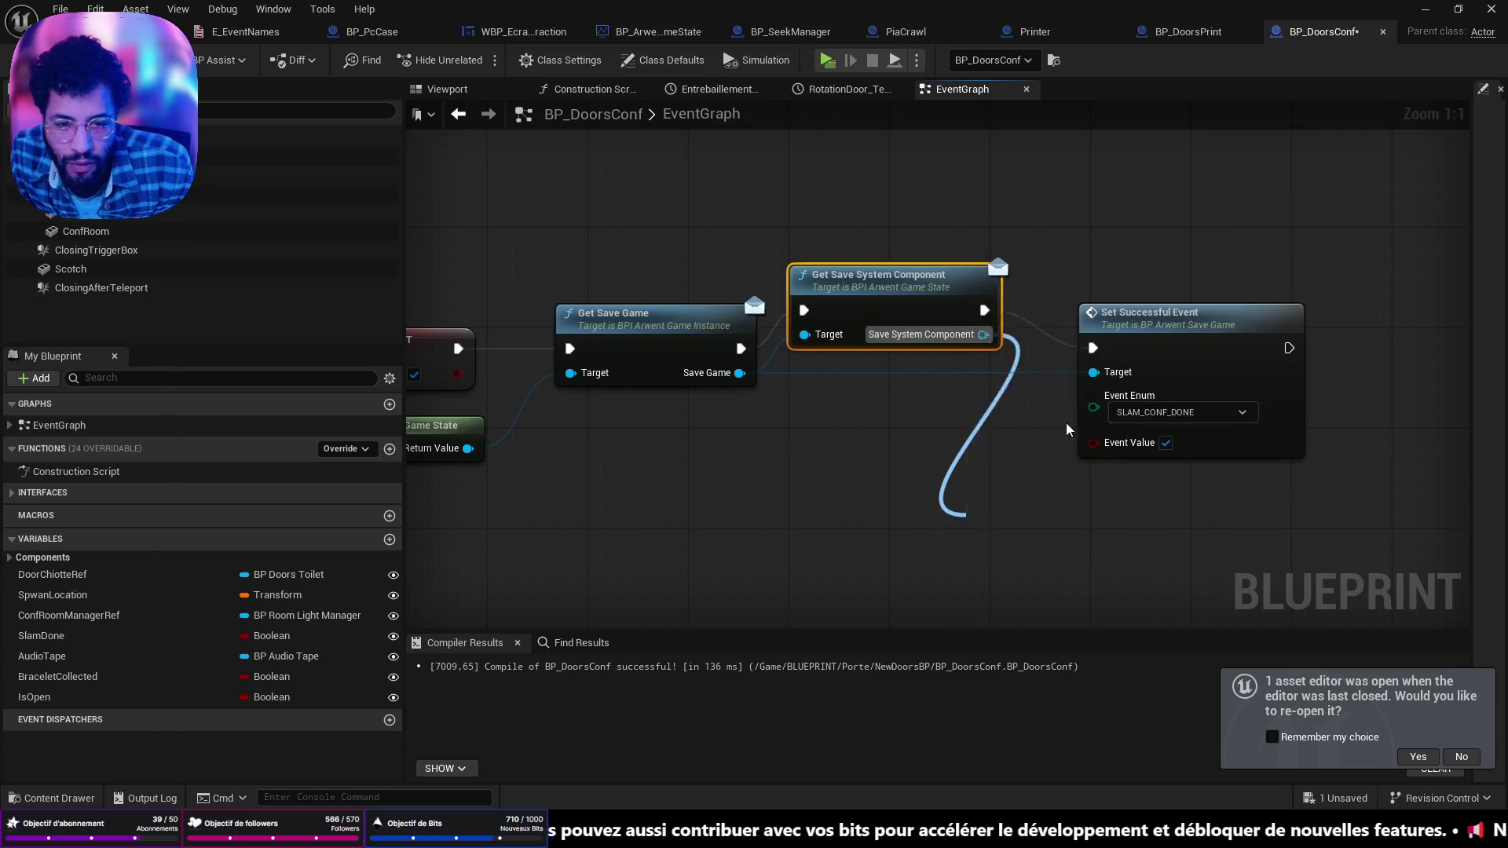
Step: Delete the Get Save Game node and place Save Player Transform beside Get Save System Component
left_click_drag(772, 302, 772, 328)
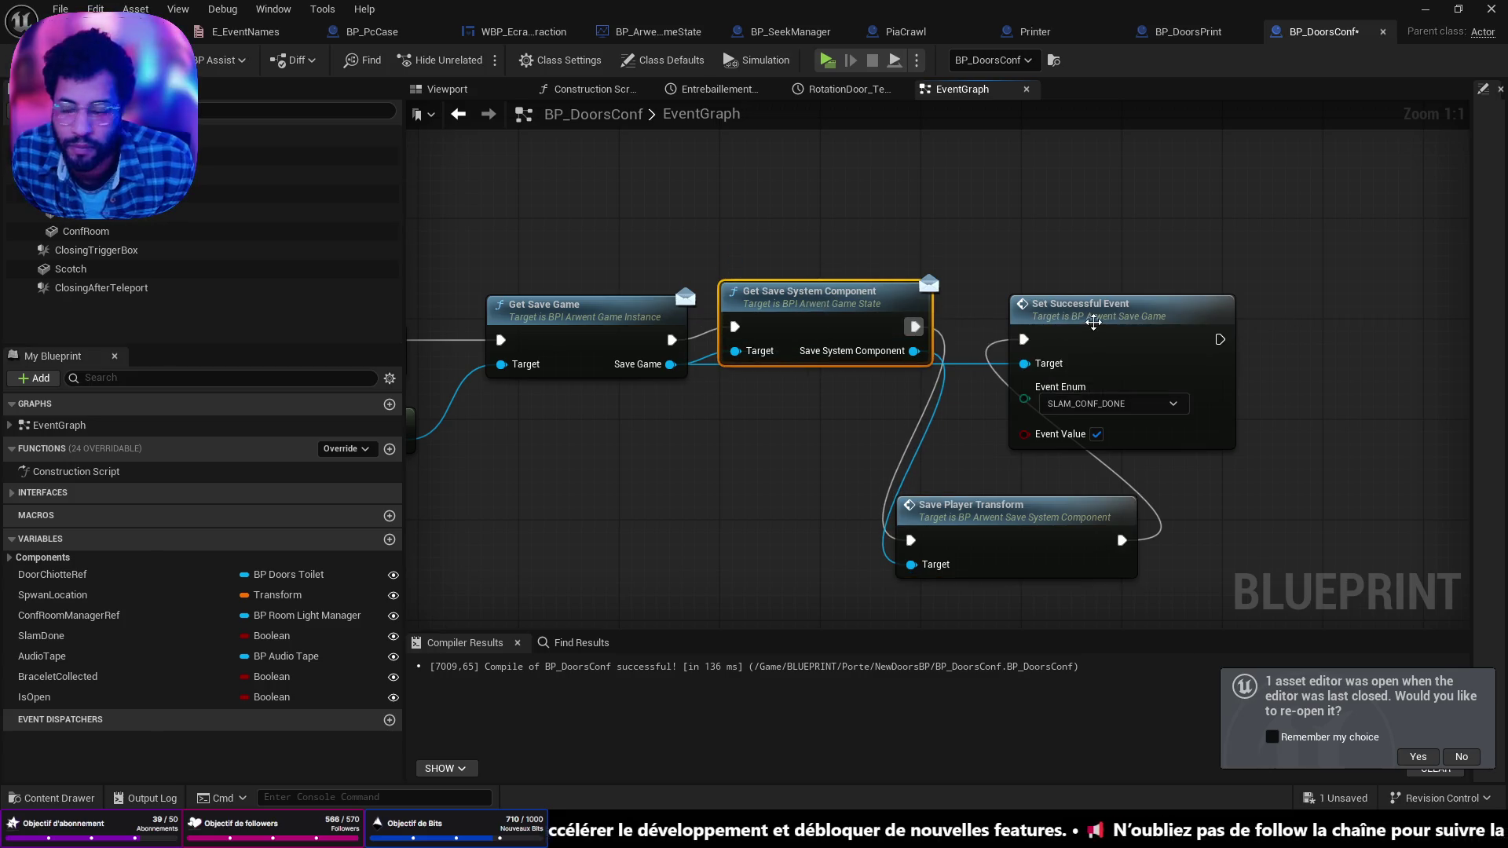
left_click_drag(1093, 321, 1142, 305)
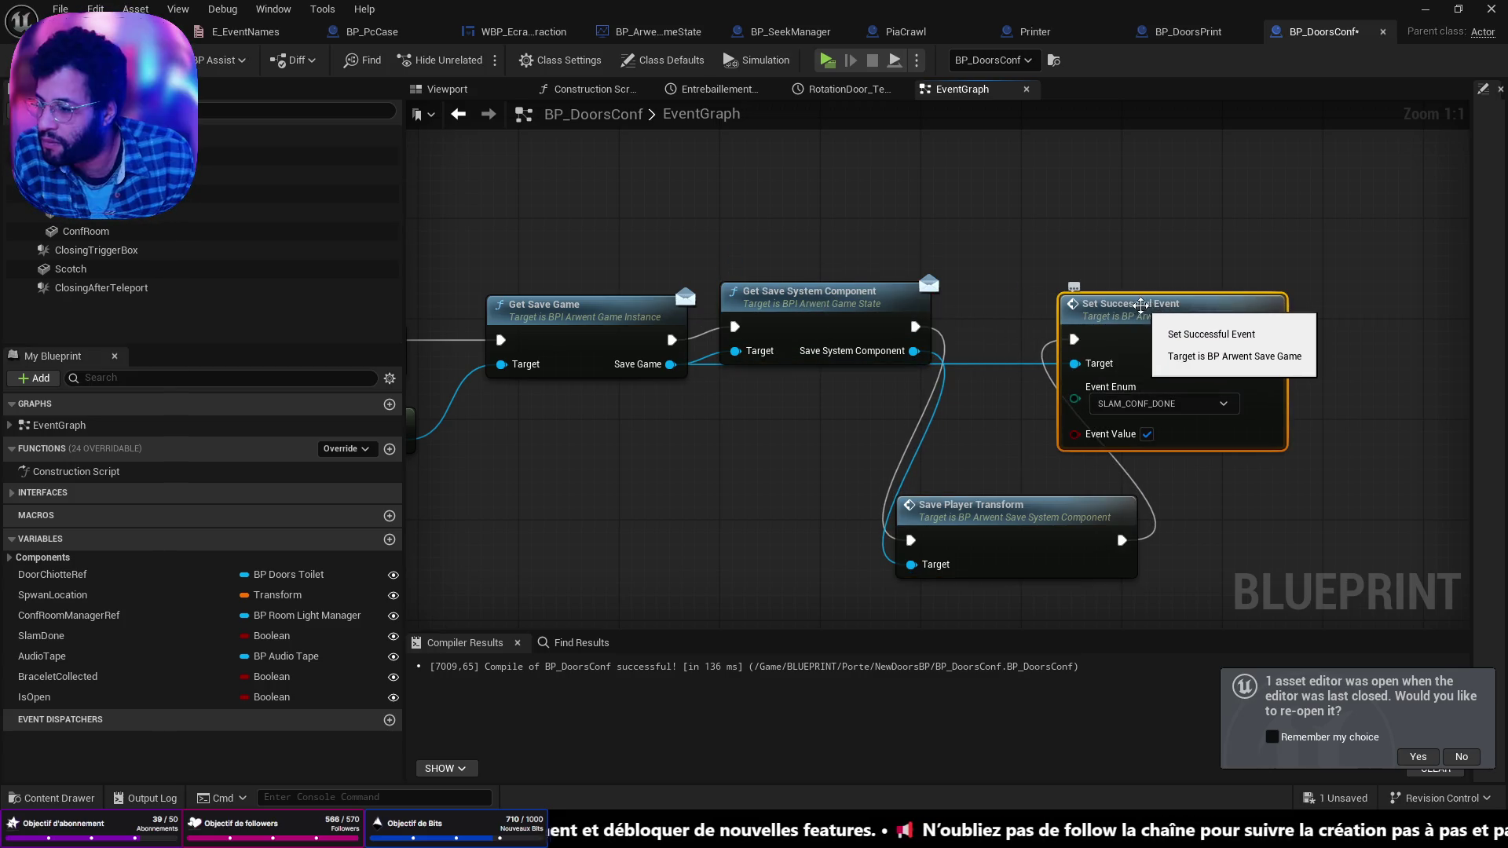
left_click_drag(661, 361, 1021, 362)
left_click(934, 309)
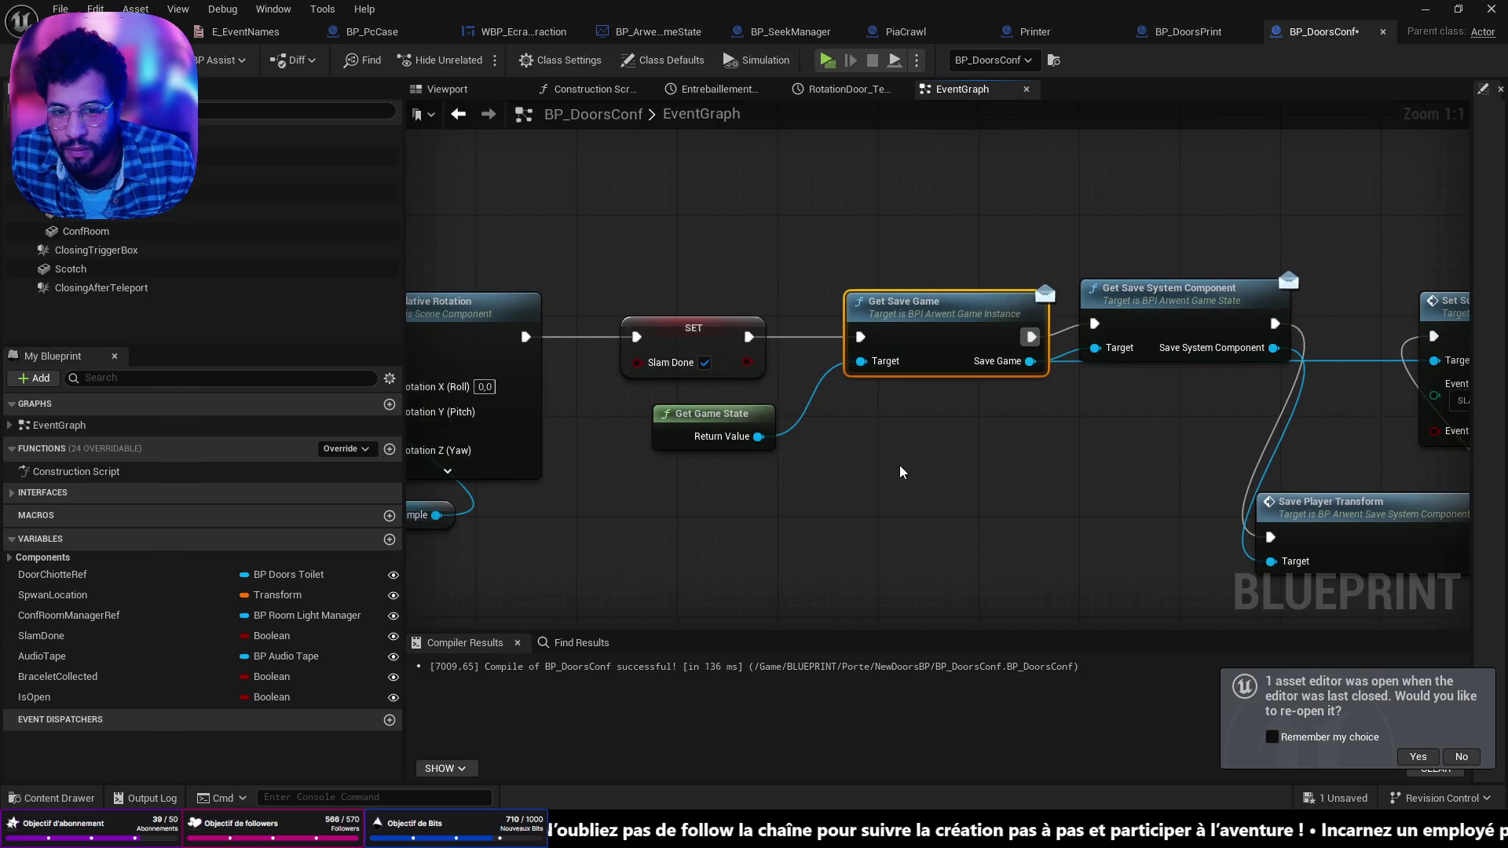
key("Delete")
mouse_move(1107, 279)
left_mouse_down()
mouse_move(856, 330)
mouse_move(839, 291)
left_mouse_up()
left_click_drag(1367, 358, 1066, 348)
left_click_drag(1096, 514, 960, 328)
left_click_drag(892, 421, 1160, 405)
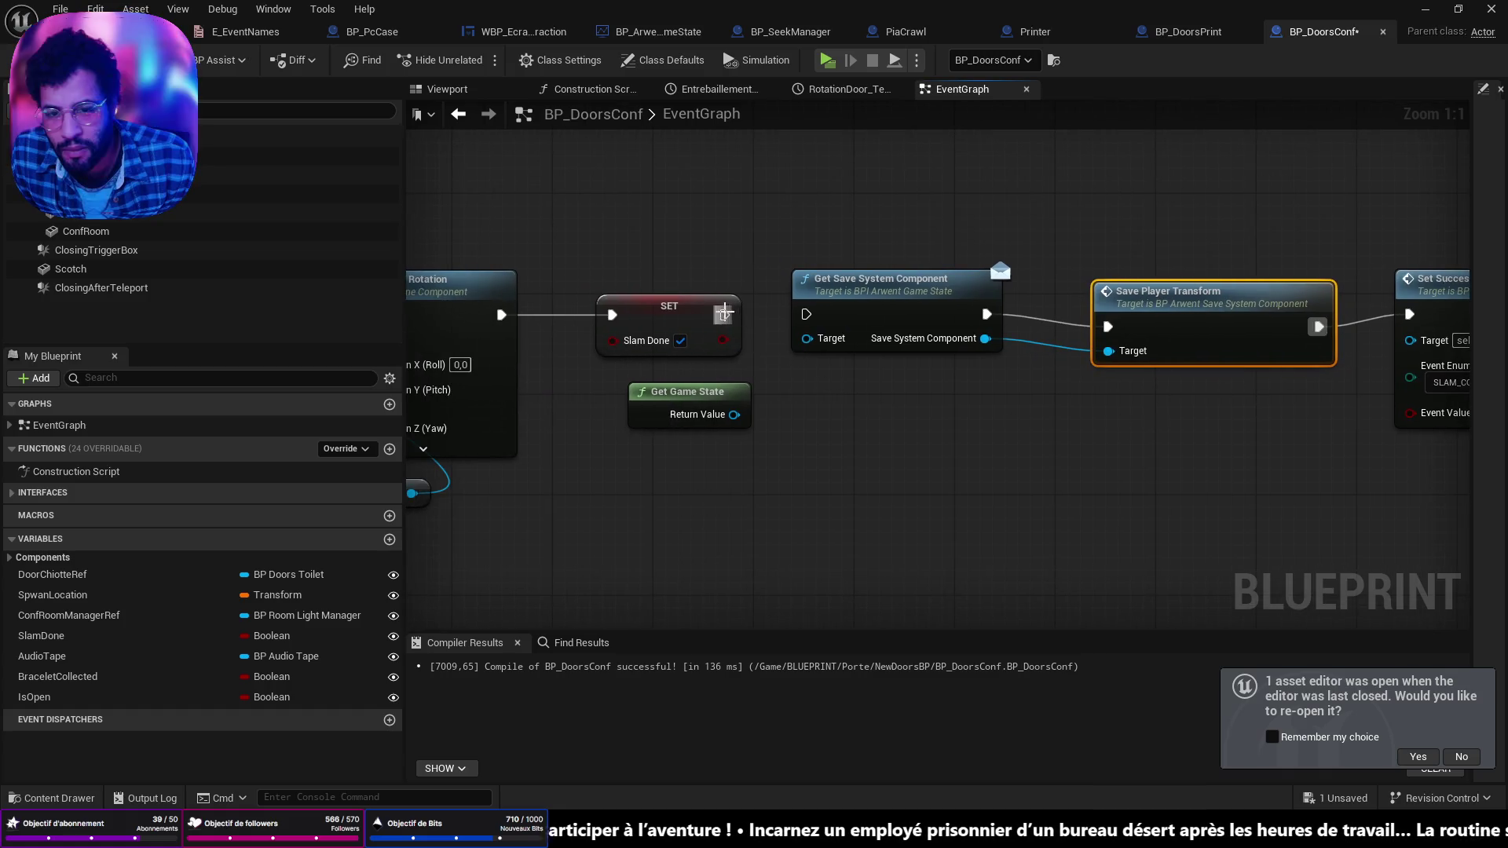
Step: Wire Get Game State's return value into the save system component lookup
left_click(722, 312)
left_click_drag(733, 414, 806, 338)
left_click_drag(1093, 401, 861, 431)
Step: Try reordering the two save nodes, undo it, and return to the level view
left_click_drag(911, 299, 1143, 370)
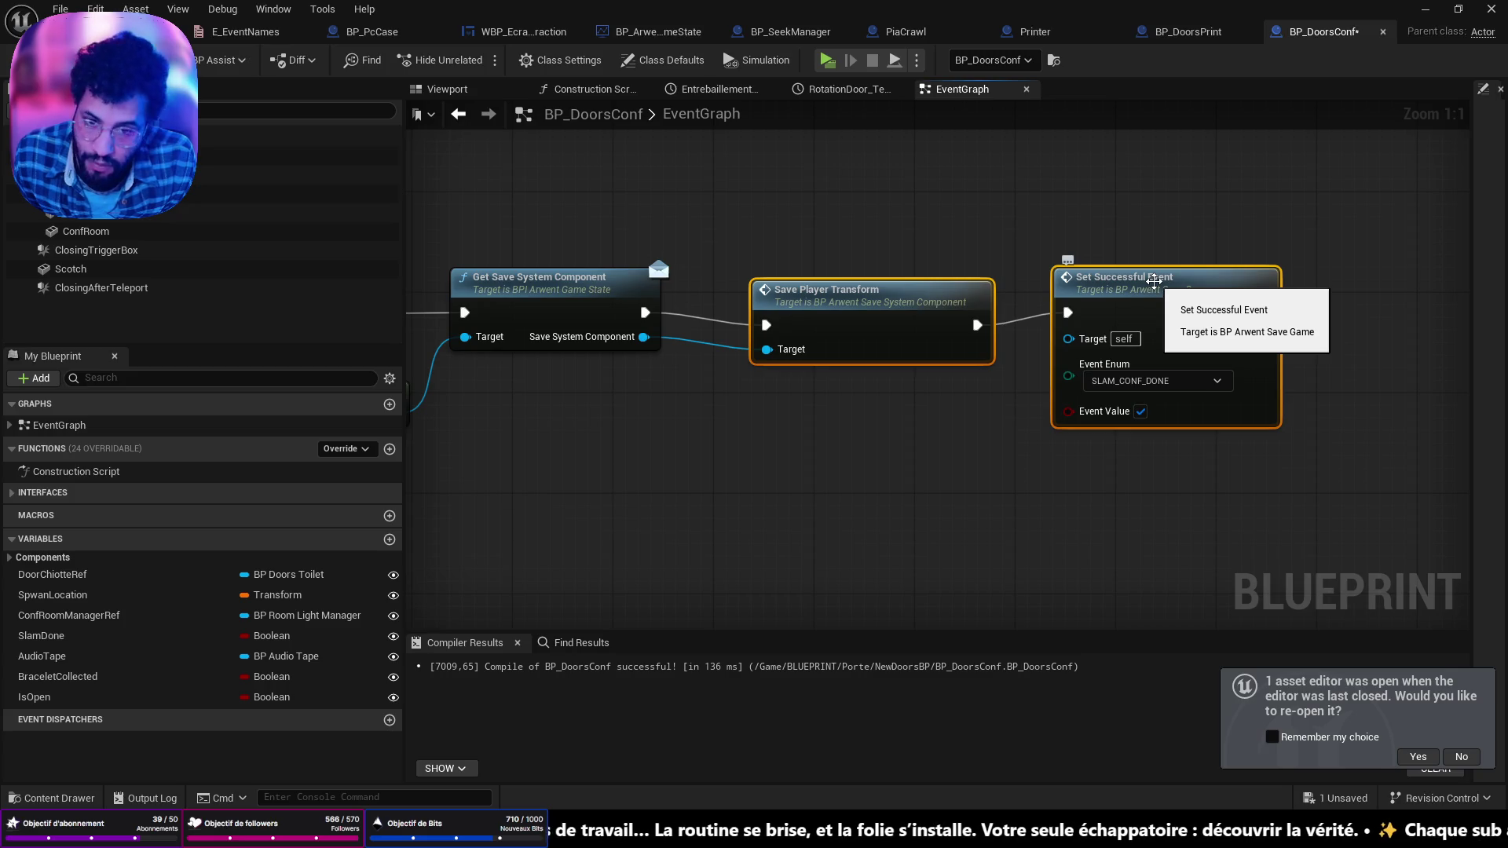
left_click(945, 311)
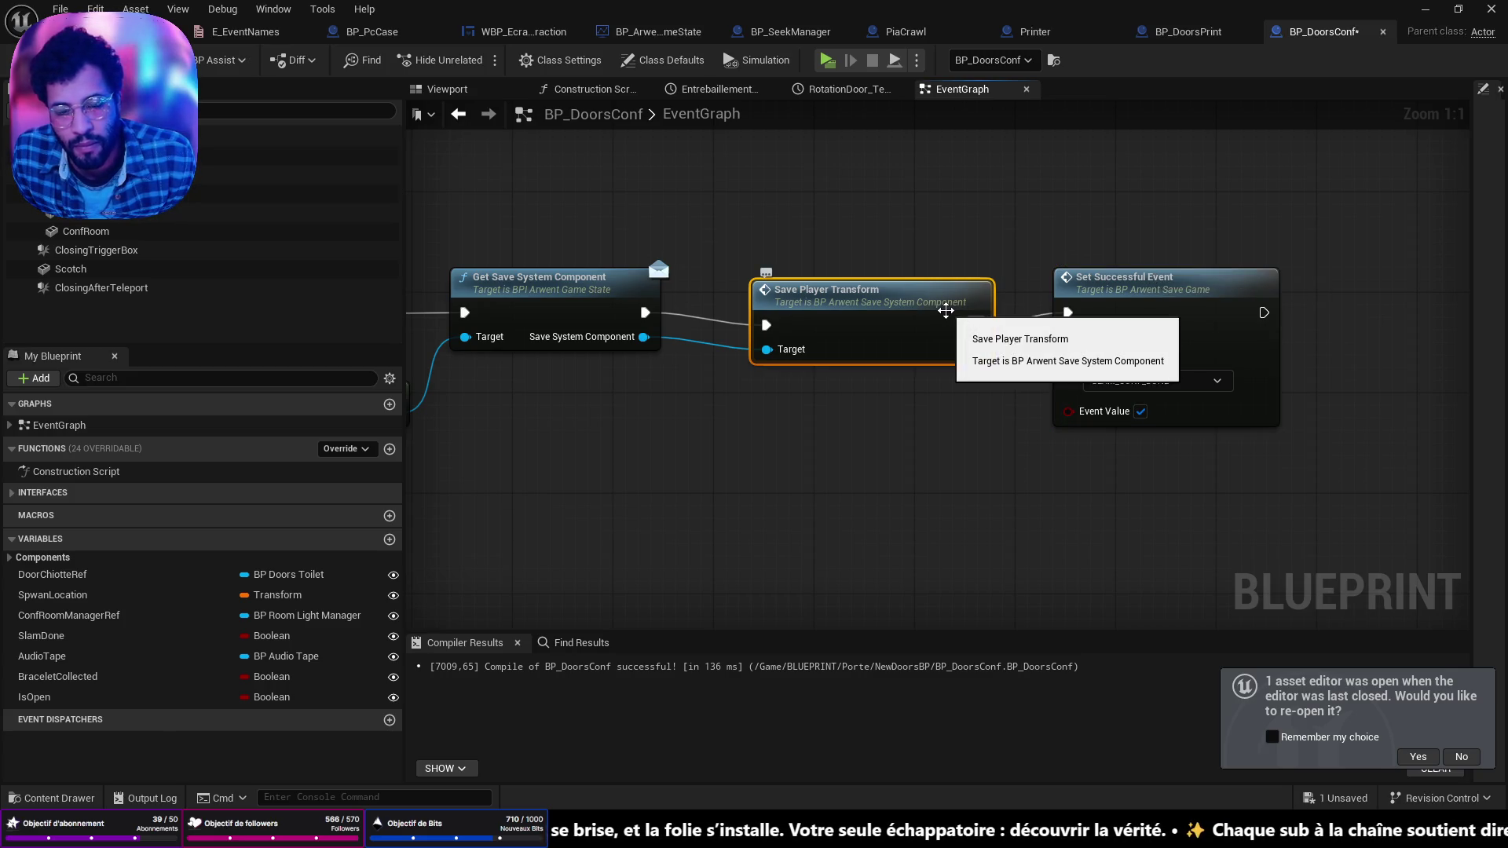
key("ctrl+z")
left_click(816, 290)
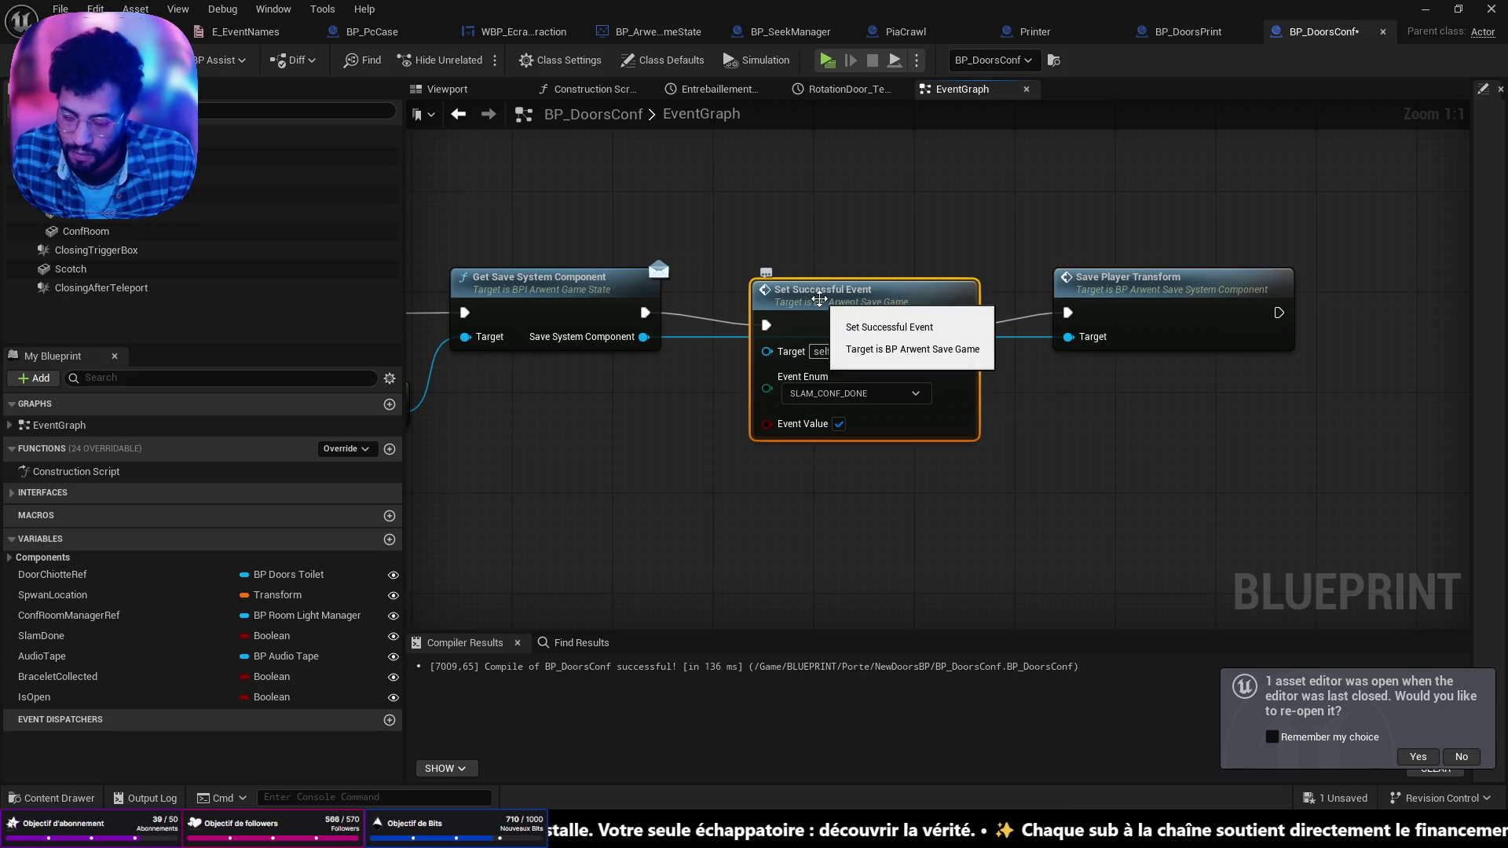
key("ctrl+z")
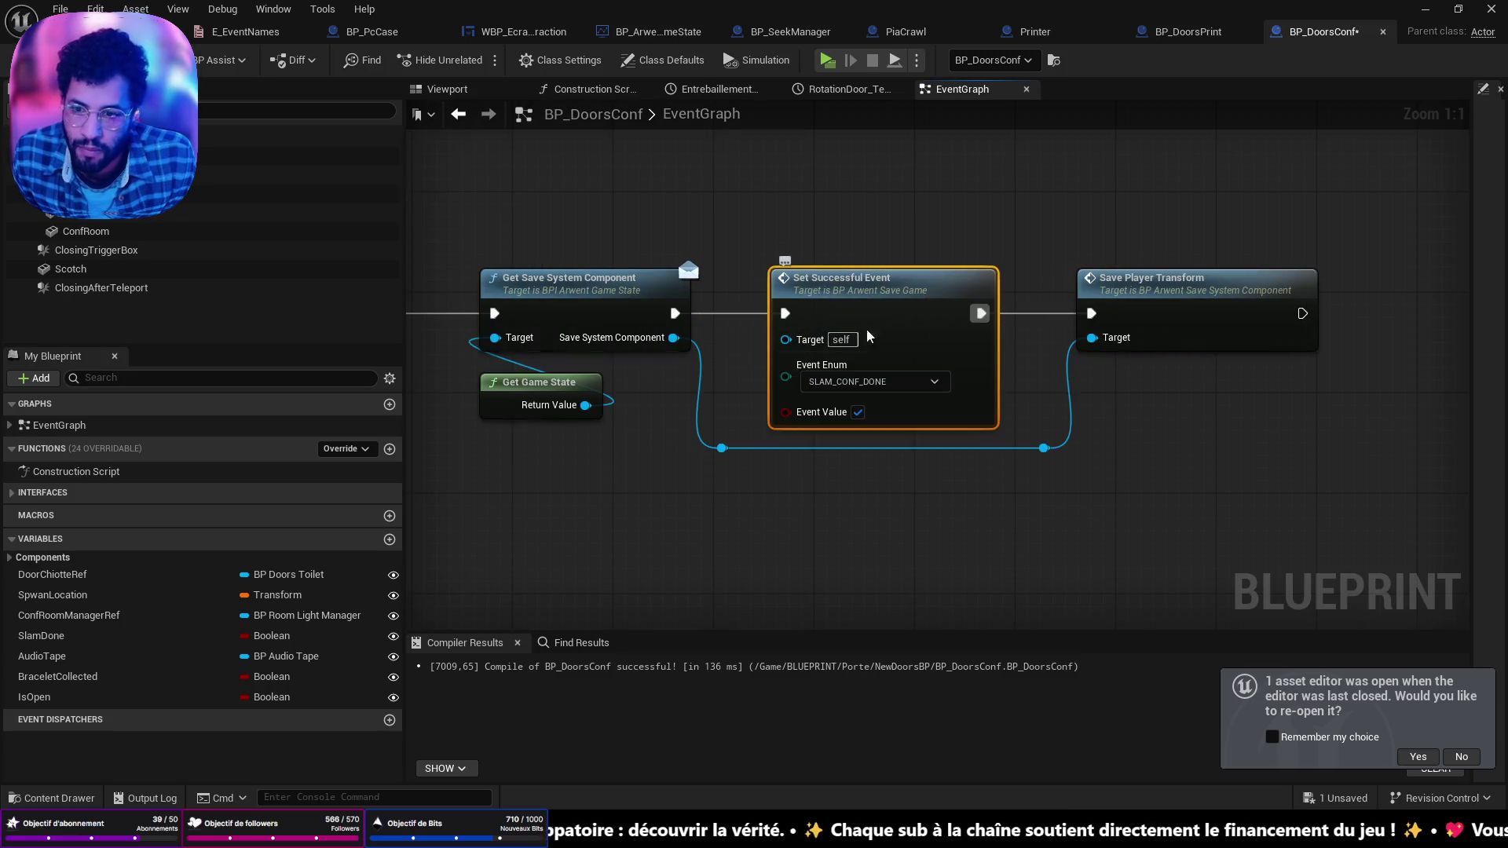
left_click(94, 31)
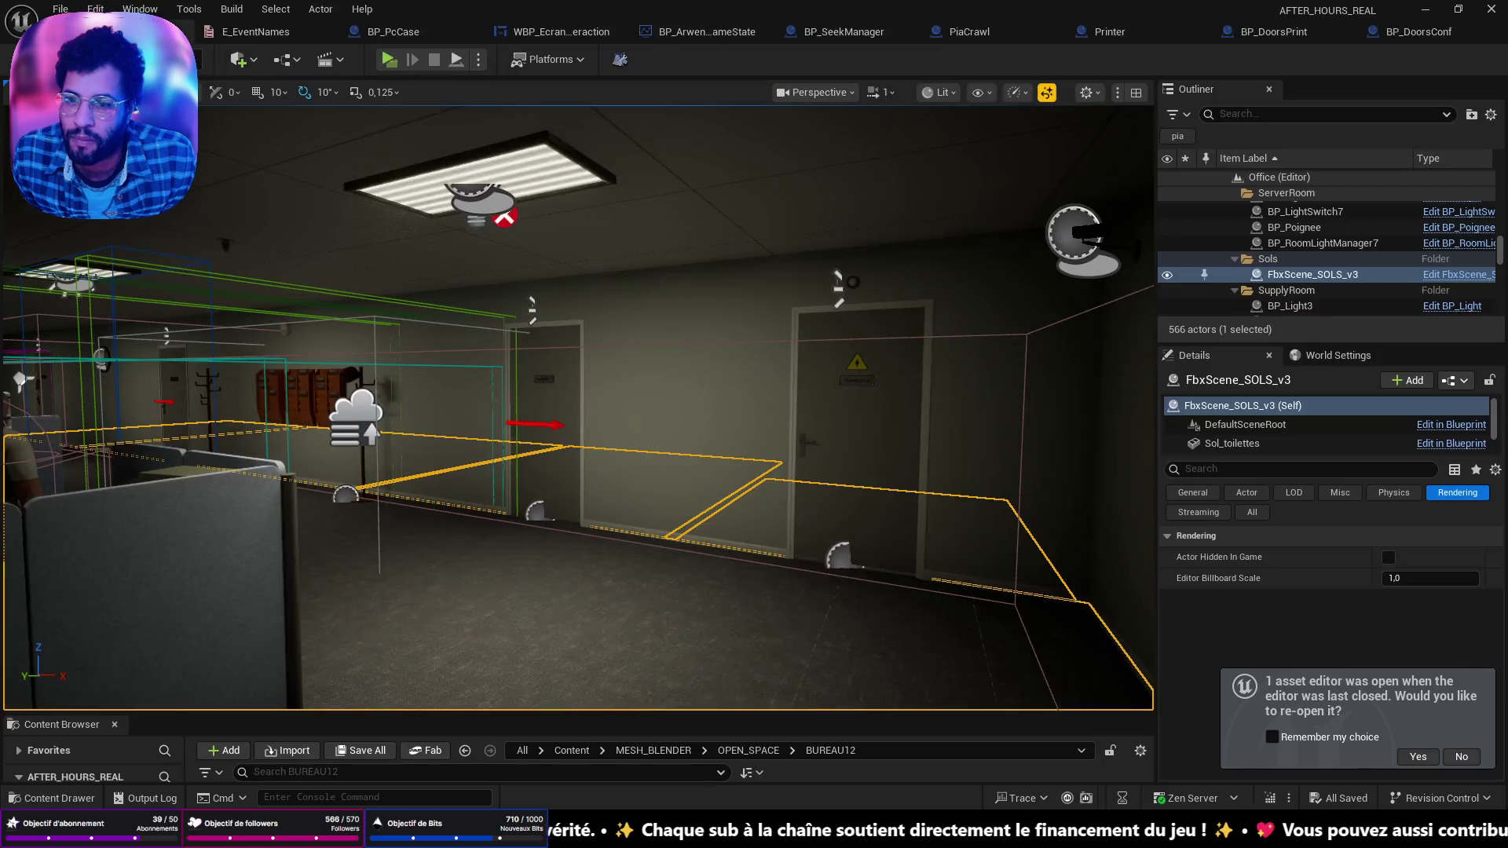
Step: In BP_DoorsConf, delete the broken Set Successful Event node and move Get Game State left
left_click(1413, 31)
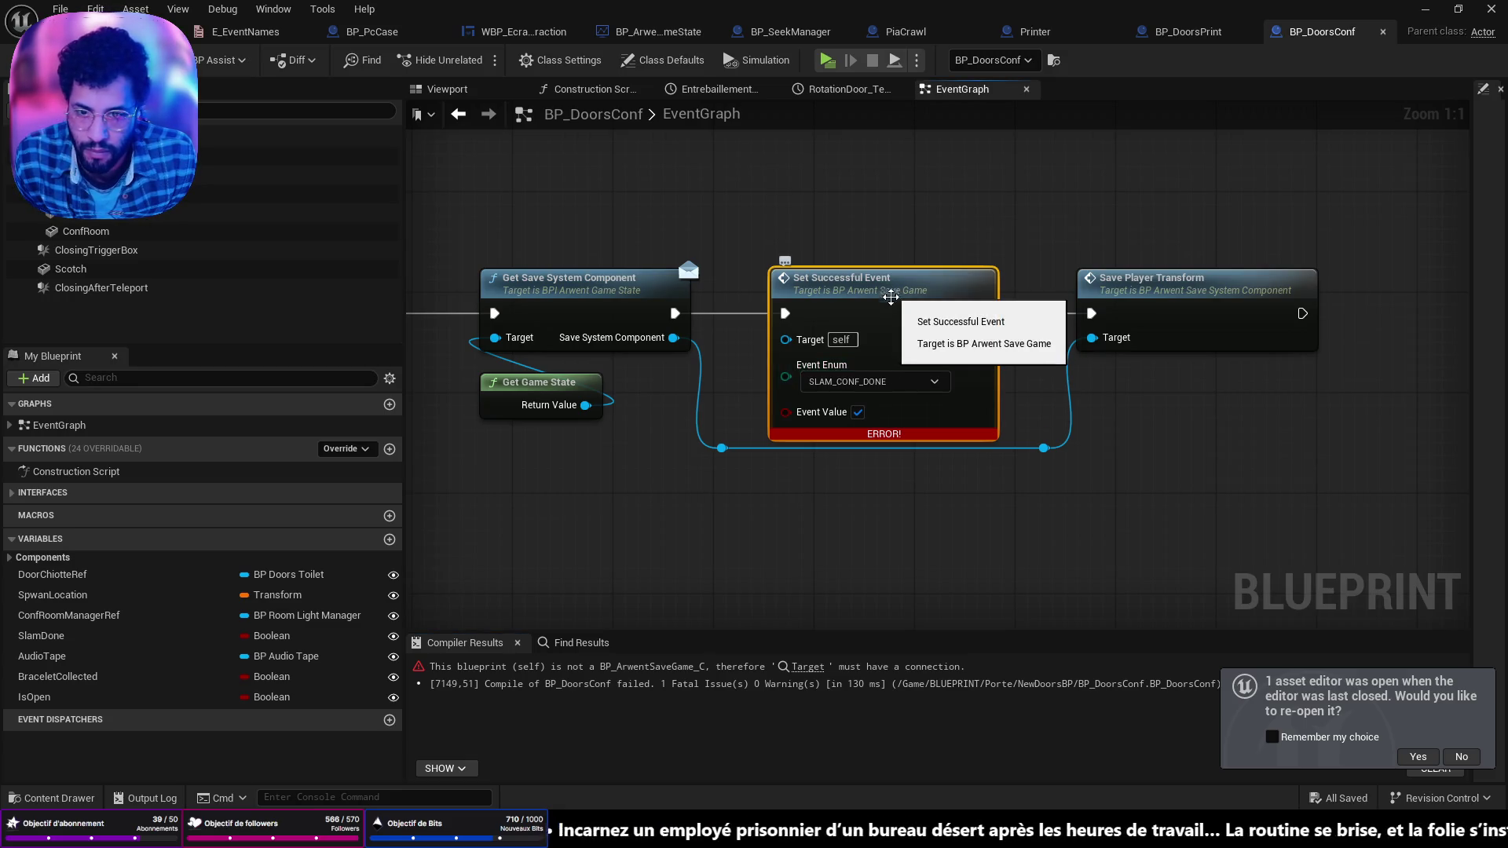
mouse_move(673, 337)
left_mouse_down()
mouse_move(1003, 304)
mouse_move(988, 300)
left_mouse_up()
left_click(782, 309)
key("Delete")
left_click_drag(785, 366, 640, 373)
Step: Add the save system component's Set Succesful Event node and chain it into Save Player Transform
left_click_drag(899, 329, 1006, 328)
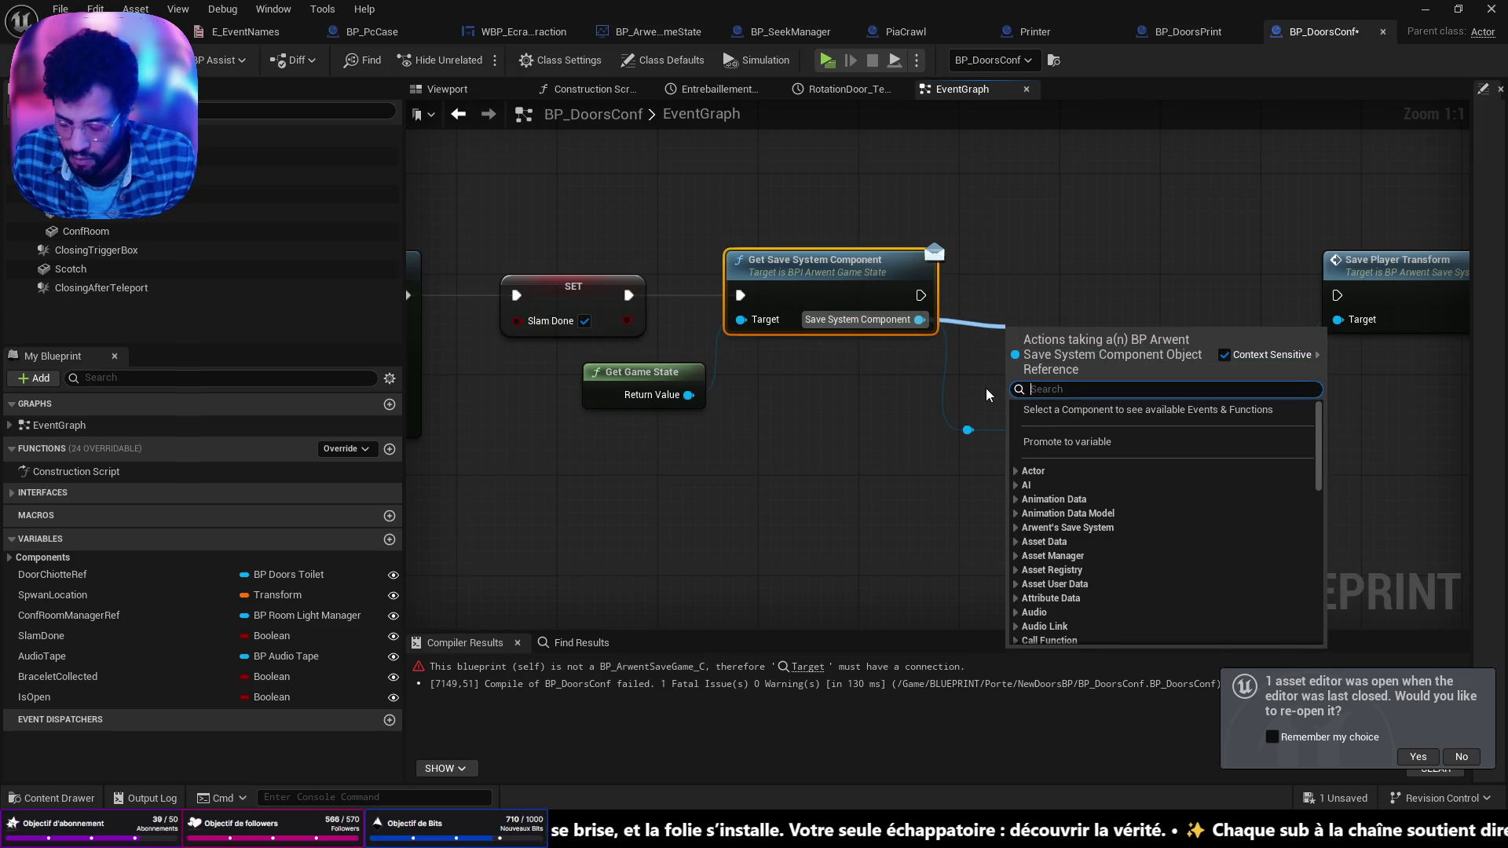
type("set eve")
left_click(1045, 425)
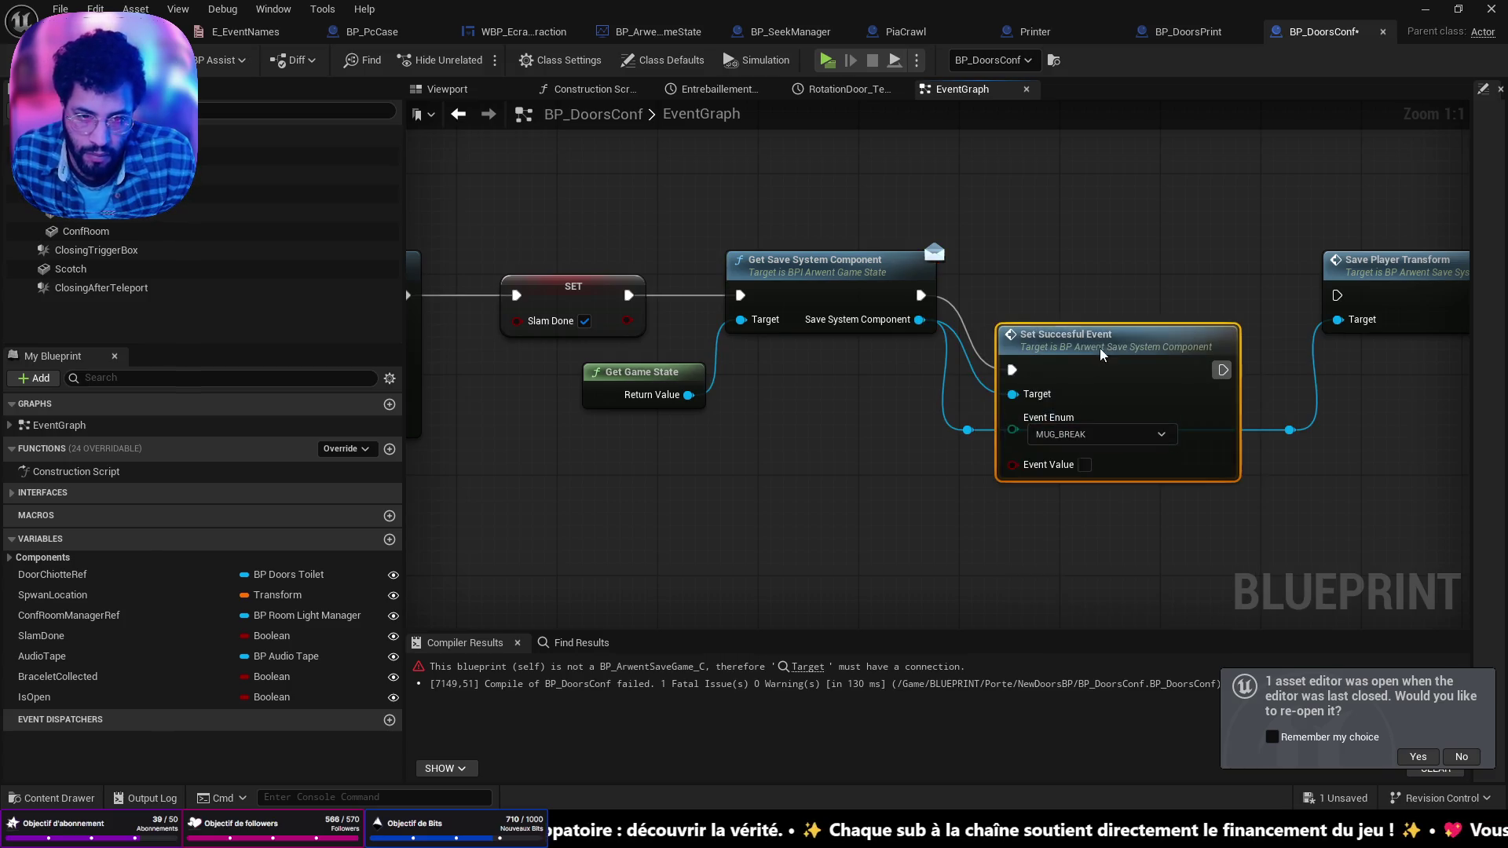
left_click_drag(1113, 362, 1125, 275)
mouse_move(1234, 295)
left_mouse_down()
mouse_move(1357, 307)
mouse_move(1337, 295)
left_mouse_up()
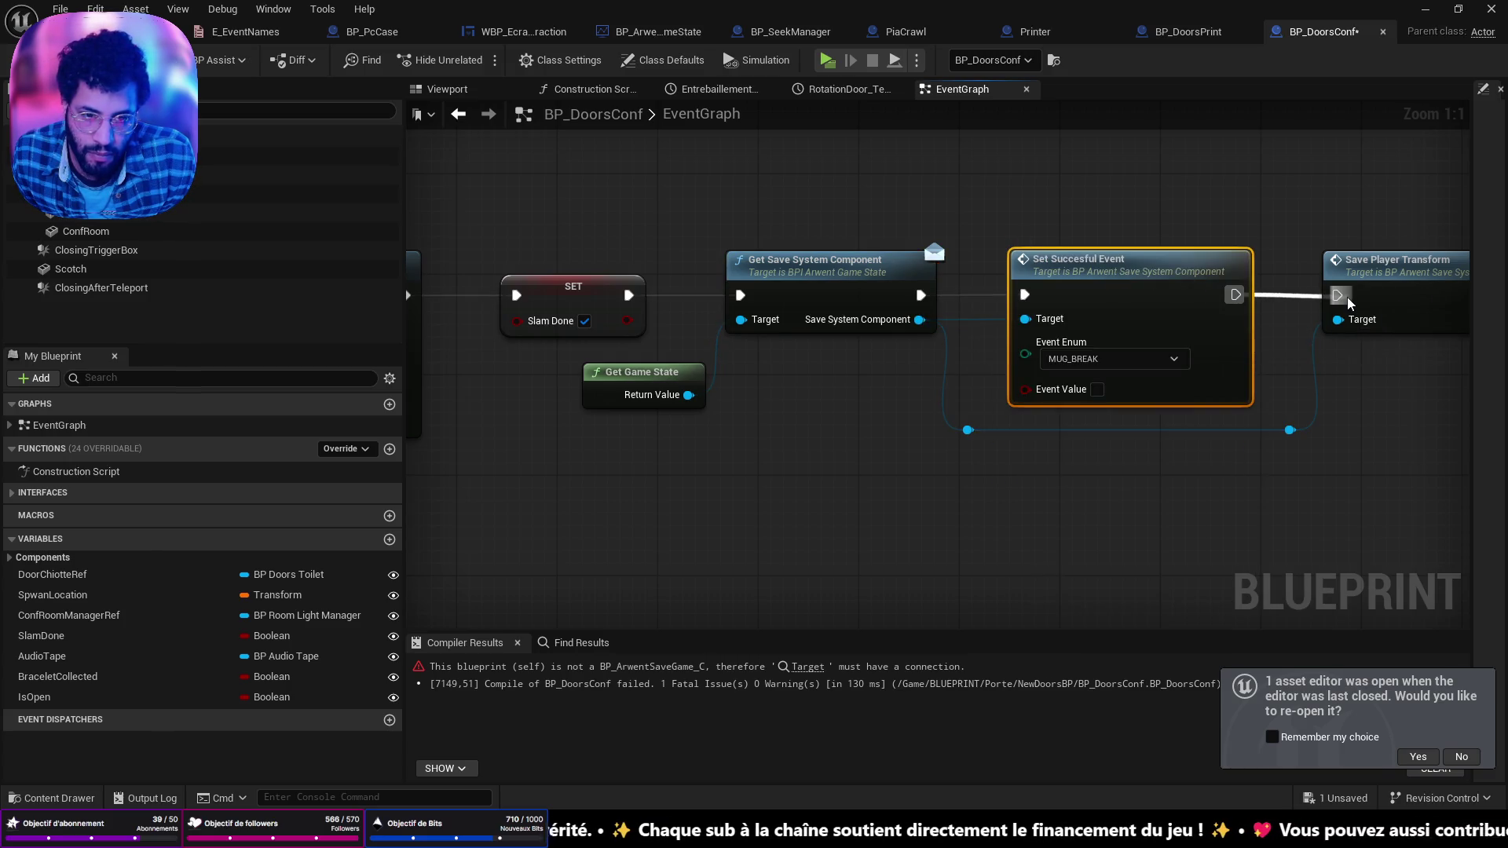
Step: Set the event to SLAM_CONF_DONE with Event Value true, save, and return to the level
left_click(1115, 359)
left_click(1075, 546)
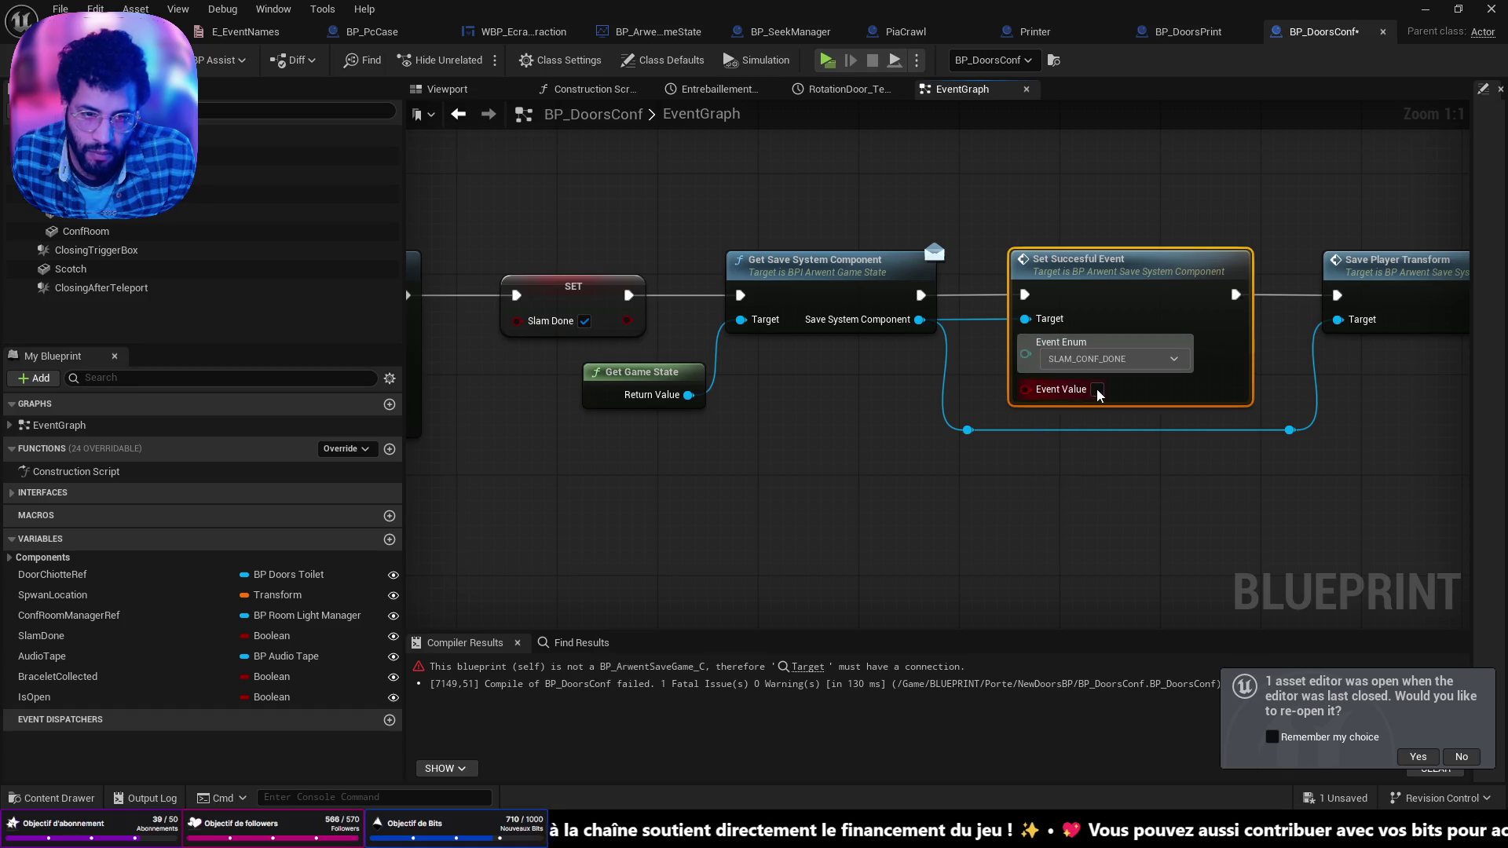
left_click(1097, 388)
key("ctrl+s")
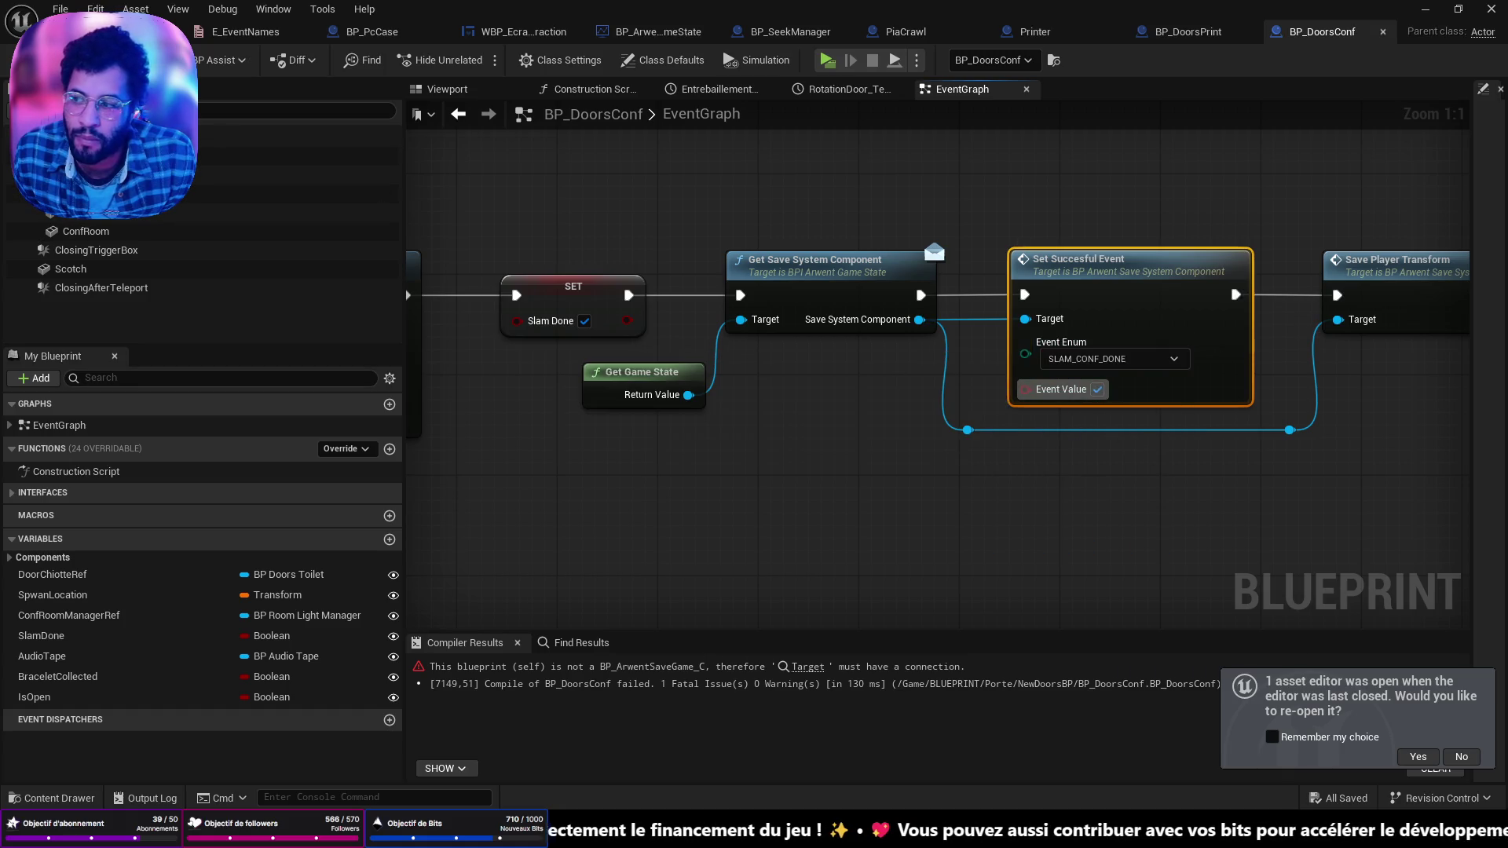
left_click(133, 31)
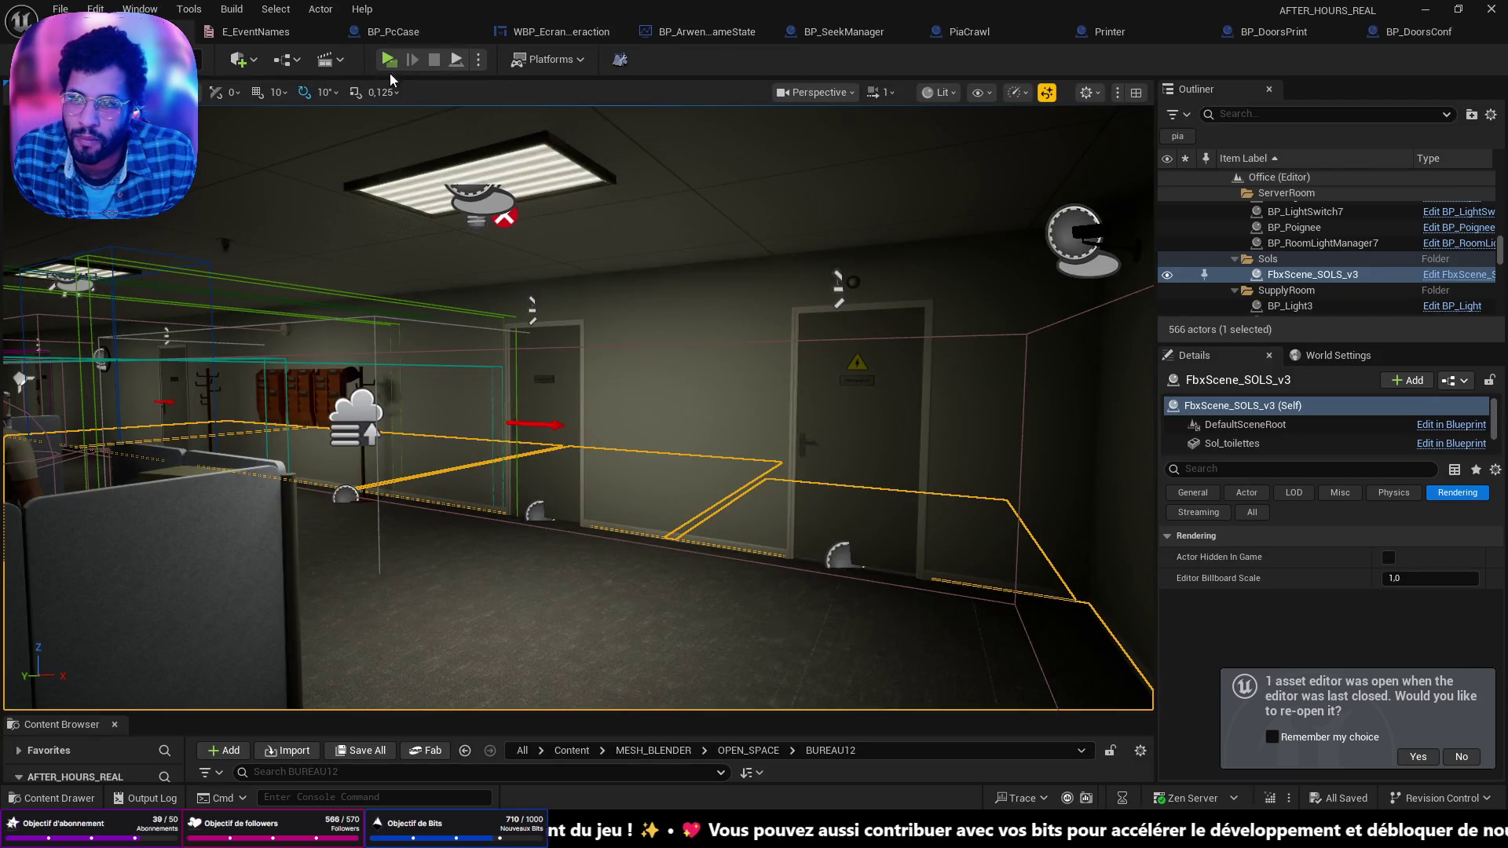
key("alt+p")
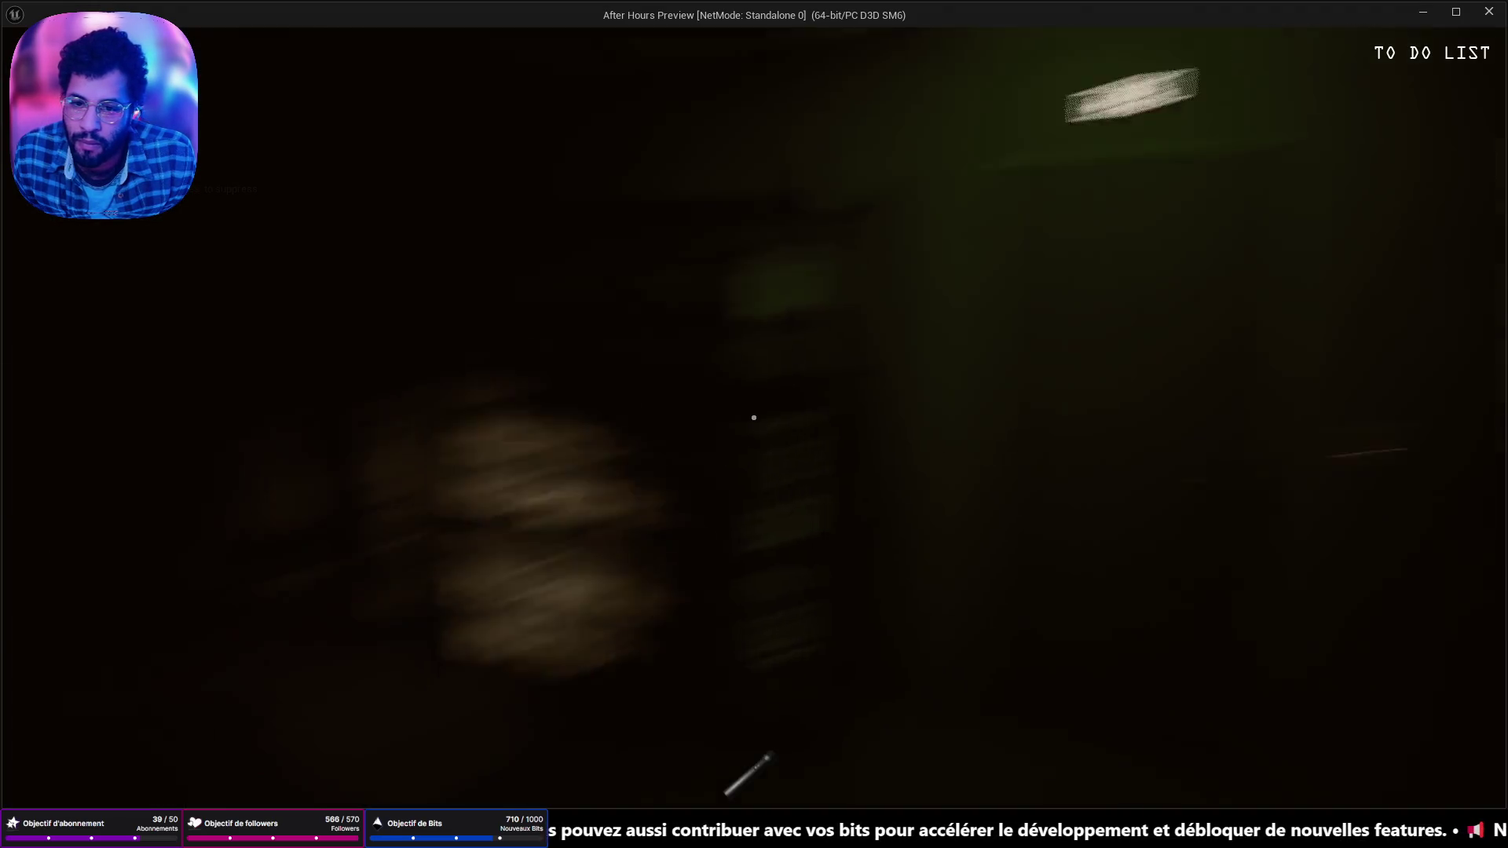
key("w")
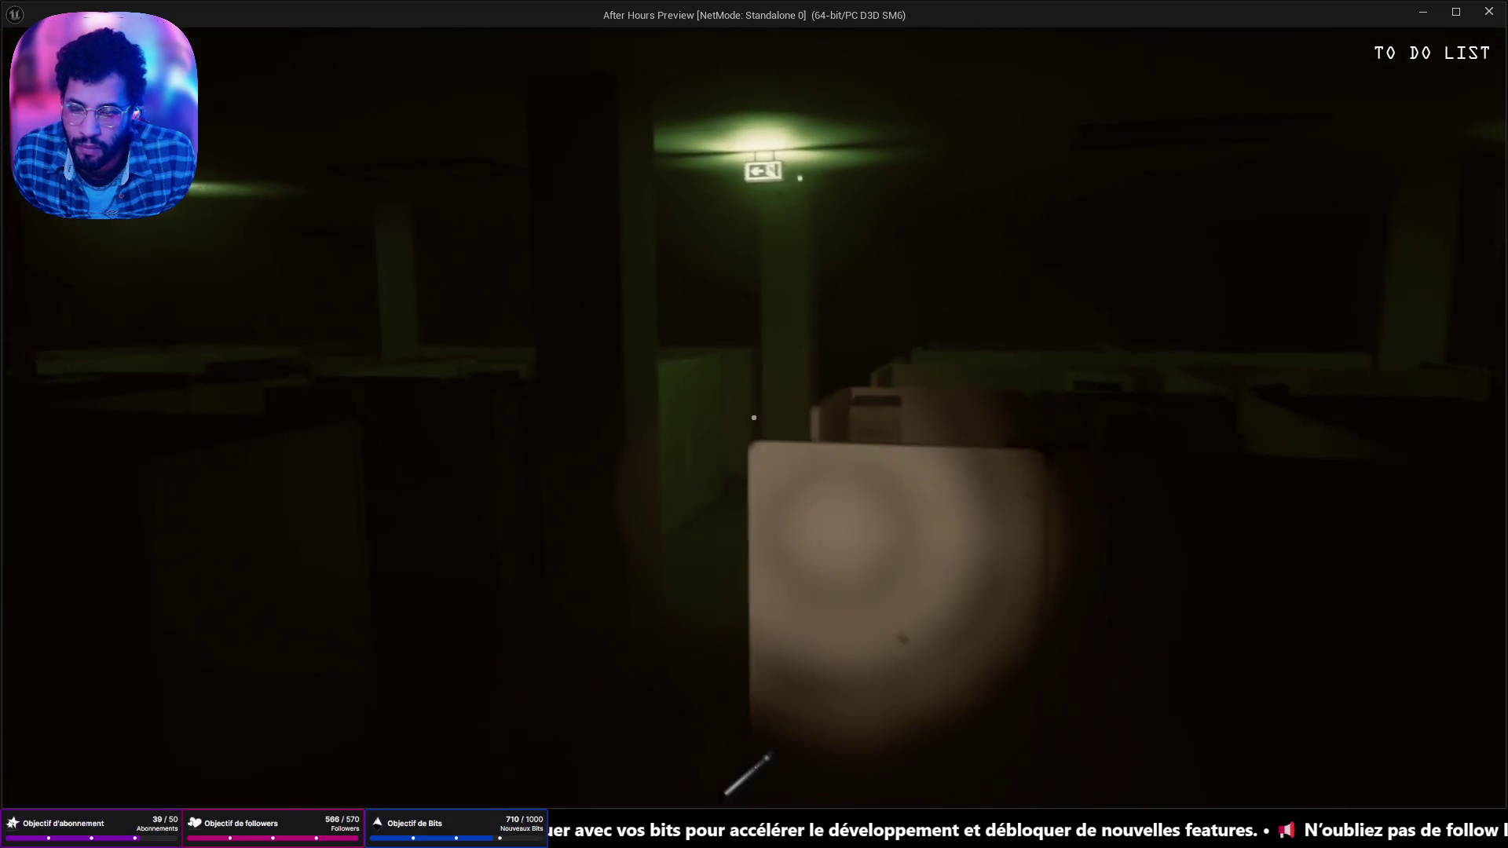
key("w")
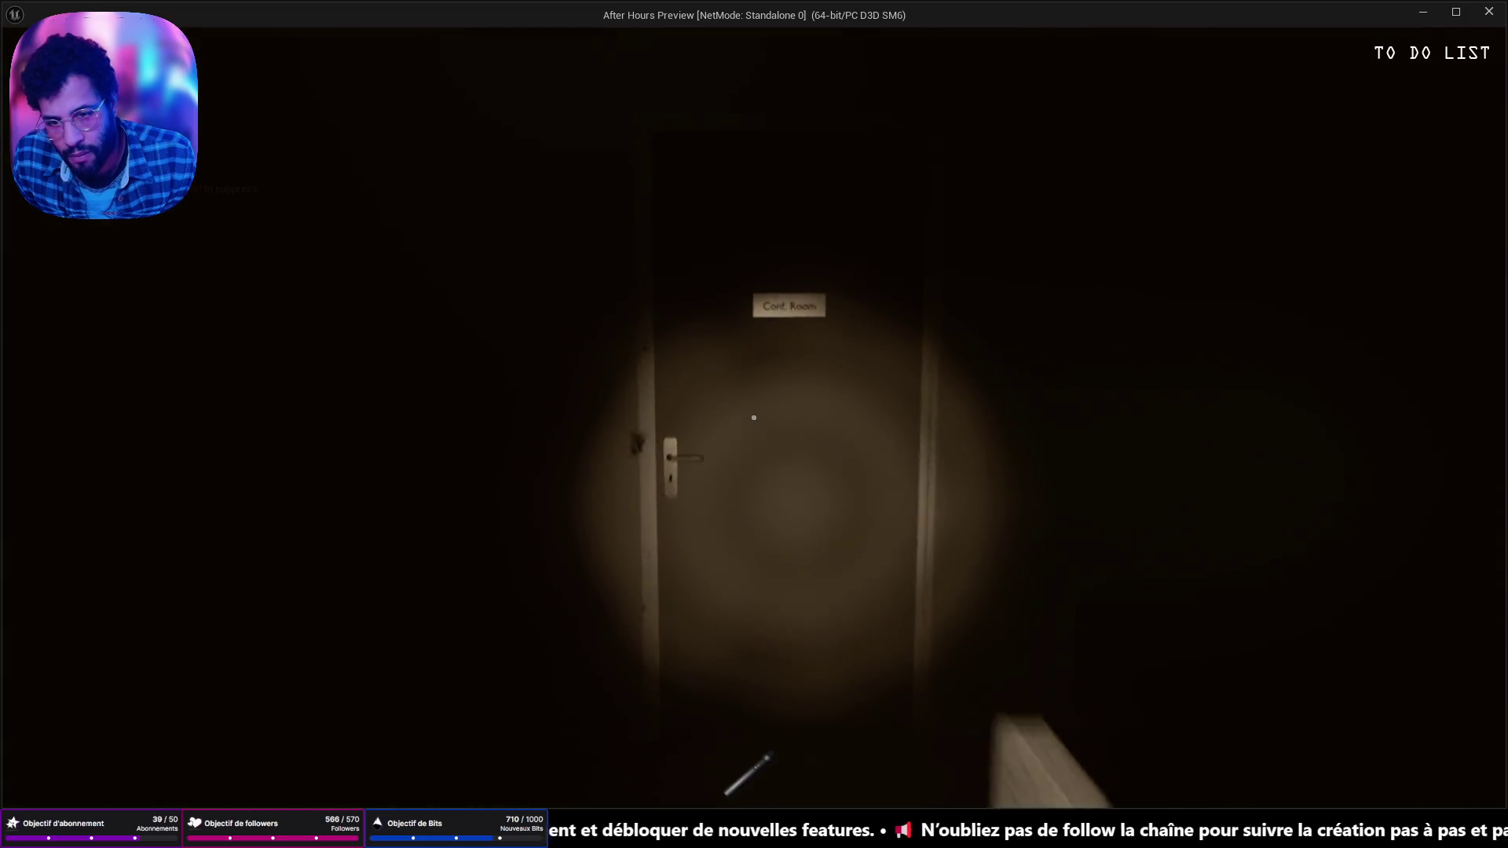
key("e")
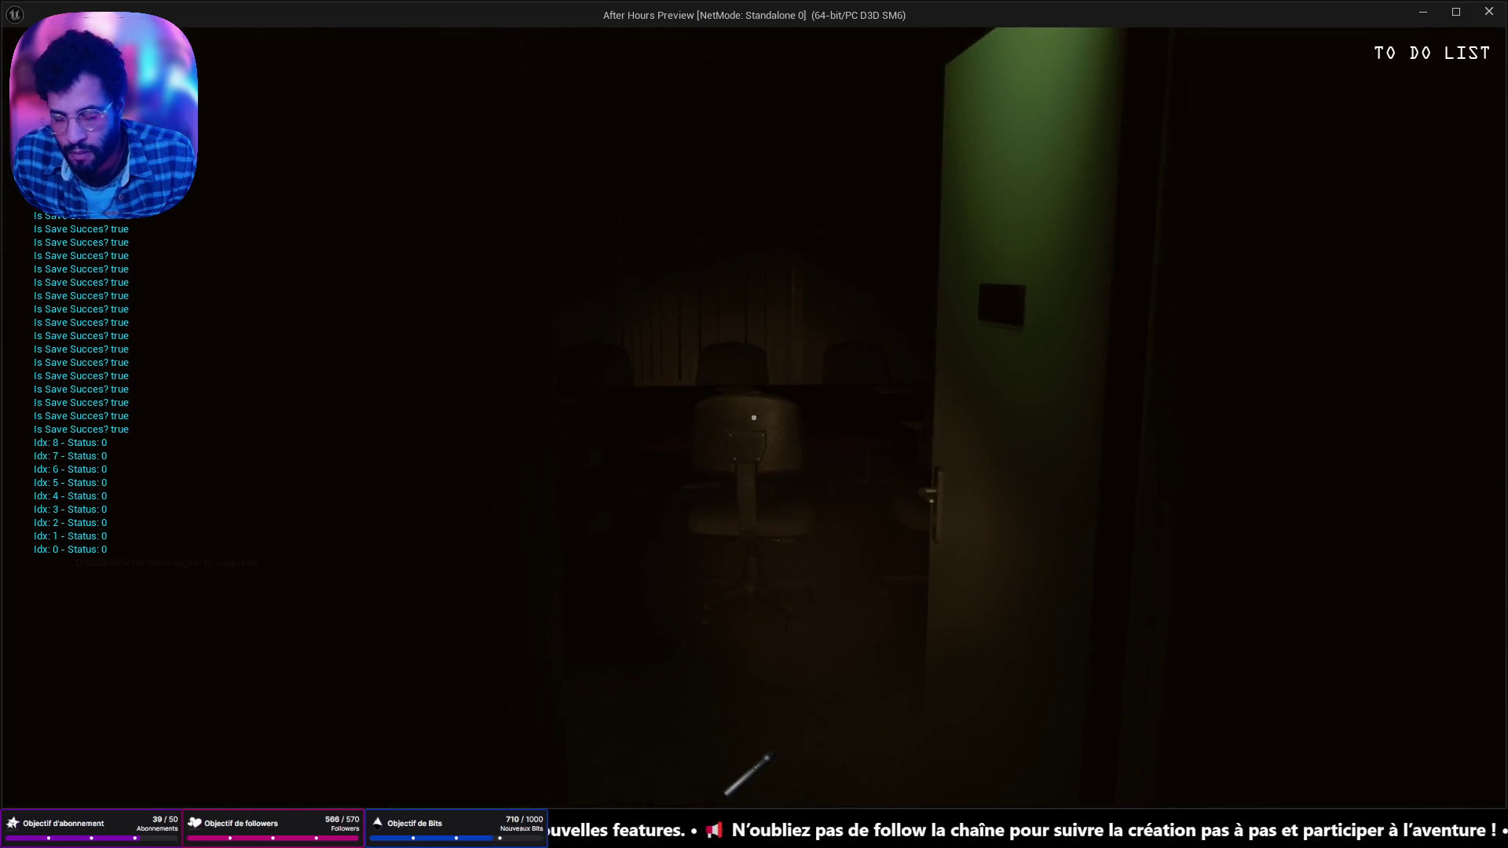
key("Escape")
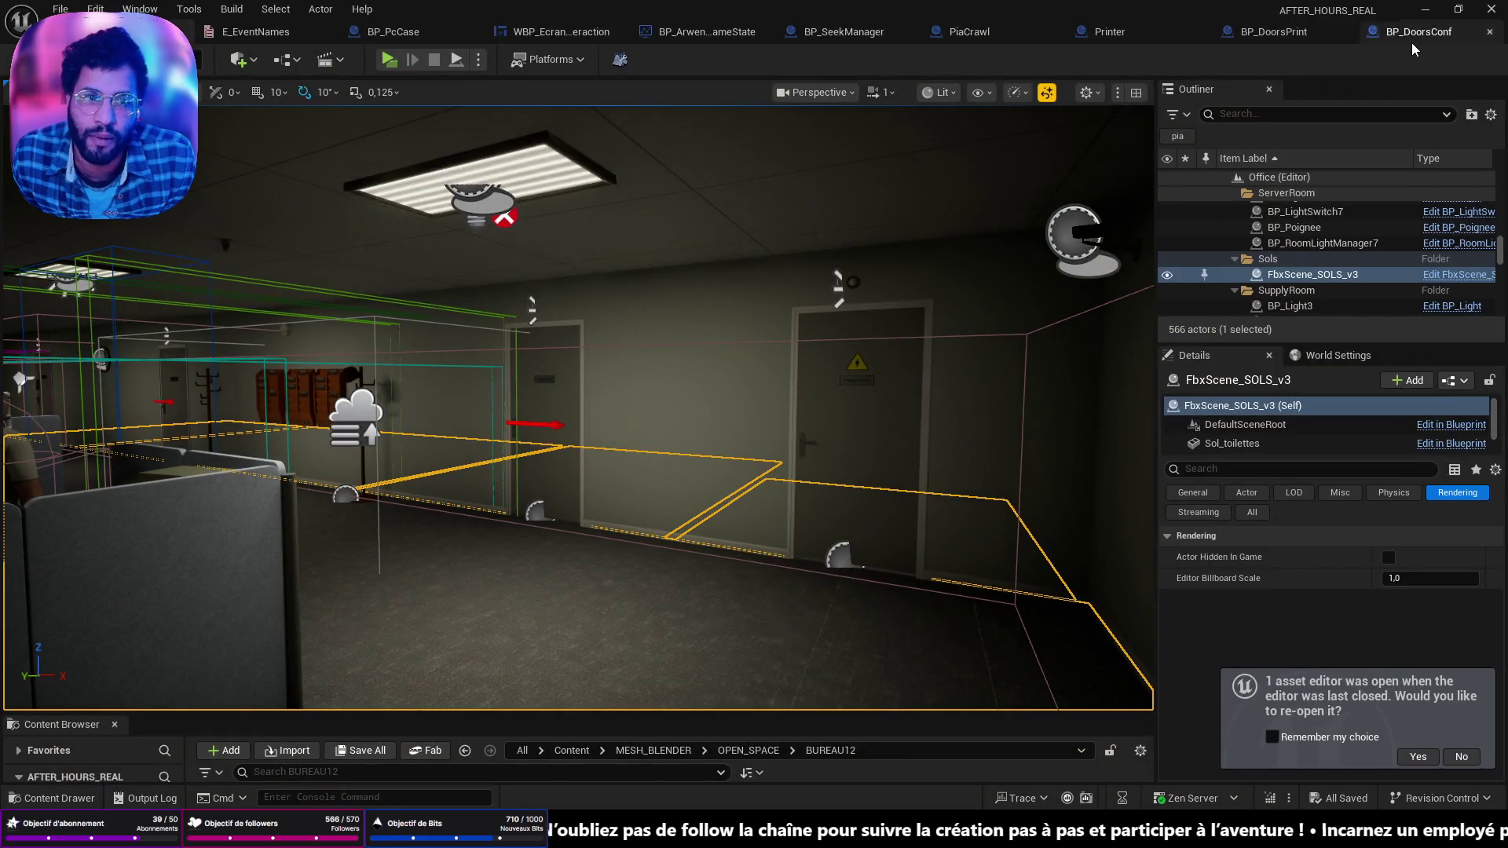
Step: Connect the EntrebaillementClosing timeline's Update to Set Relative Rotation, save, and return to the level
left_click(1410, 38)
mouse_move(681, 314)
left_mouse_down()
mouse_move(723, 328)
mouse_move(975, 297)
mouse_move(811, 363)
left_mouse_up()
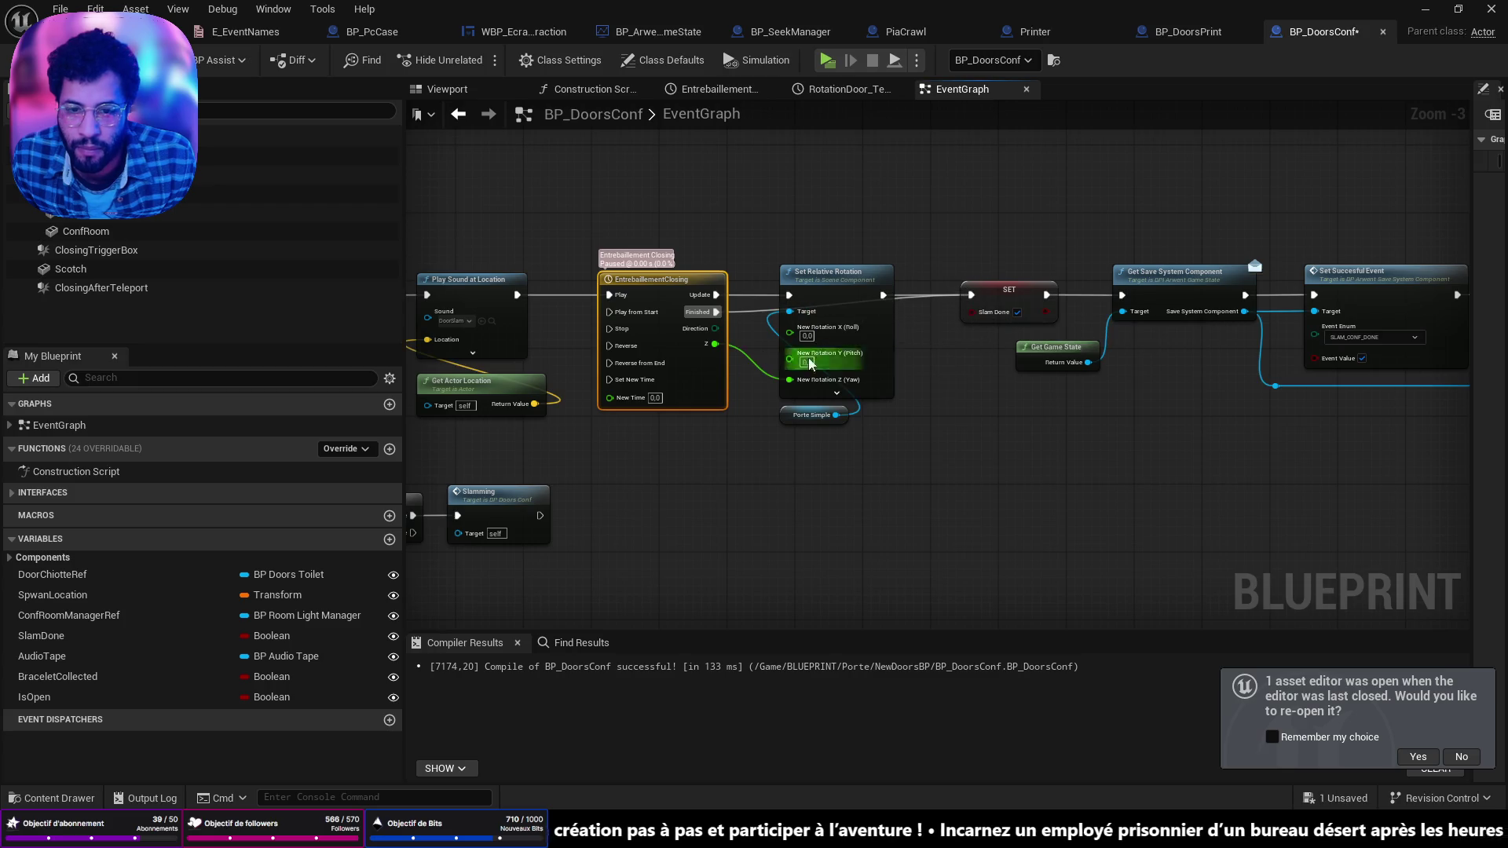
left_click_drag(724, 294, 834, 318)
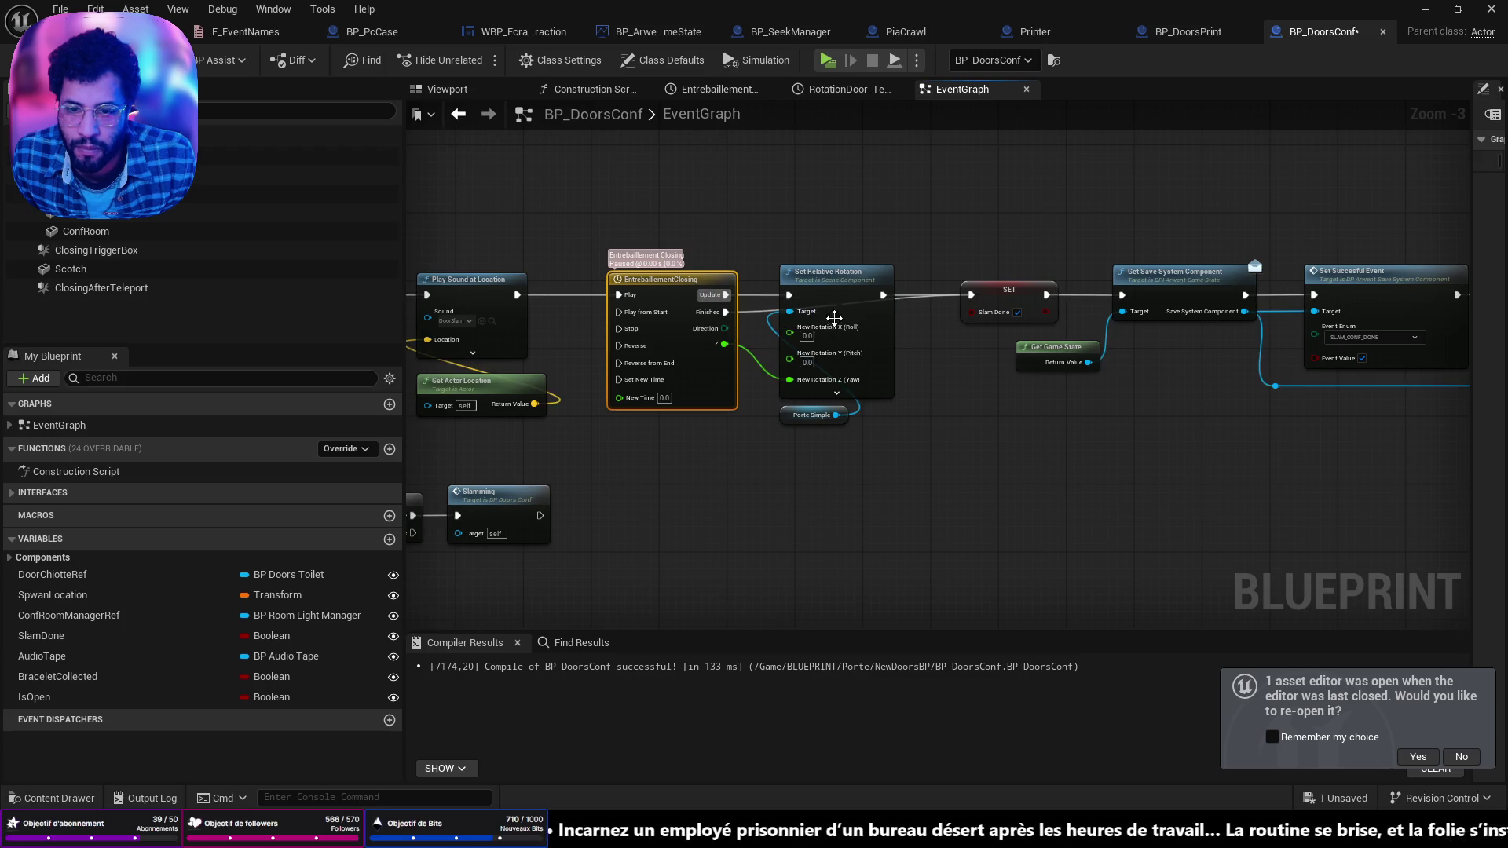
left_click(834, 318)
scroll(834, 318, "up", 3)
key("ctrl+s")
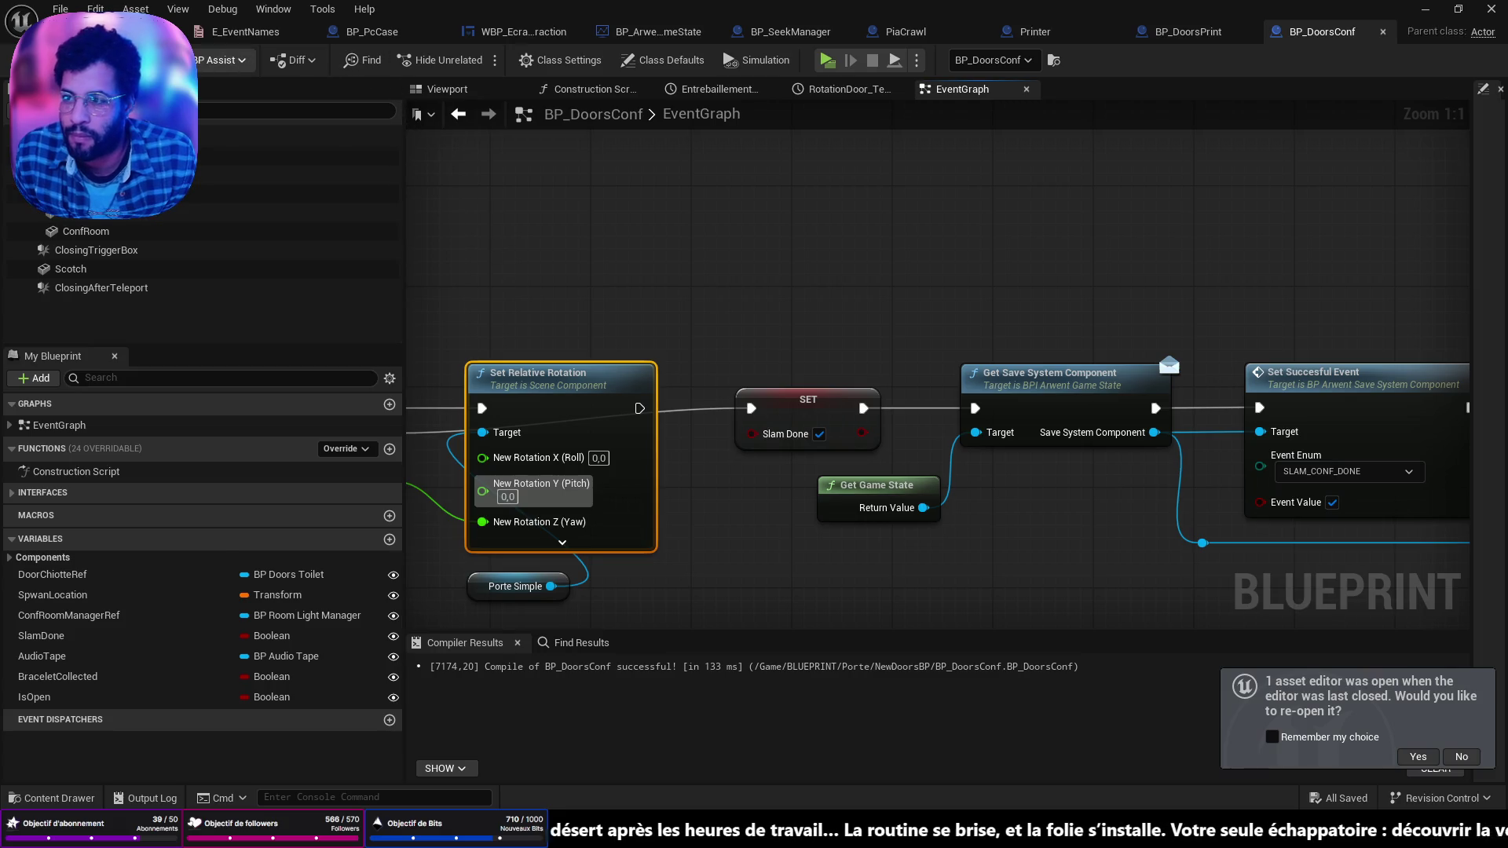
left_click(180, 31)
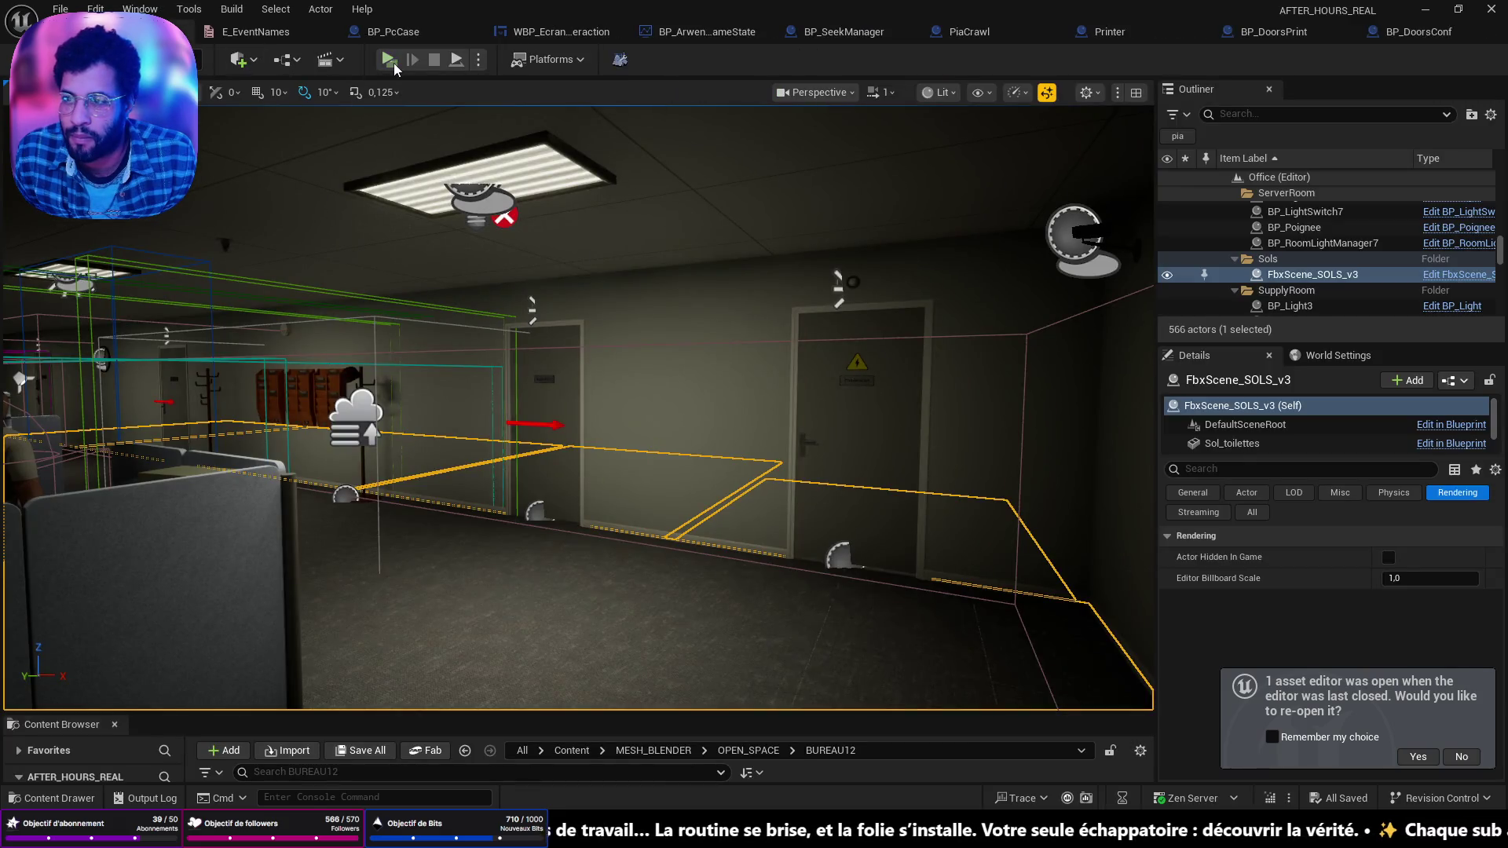
key("alt+p")
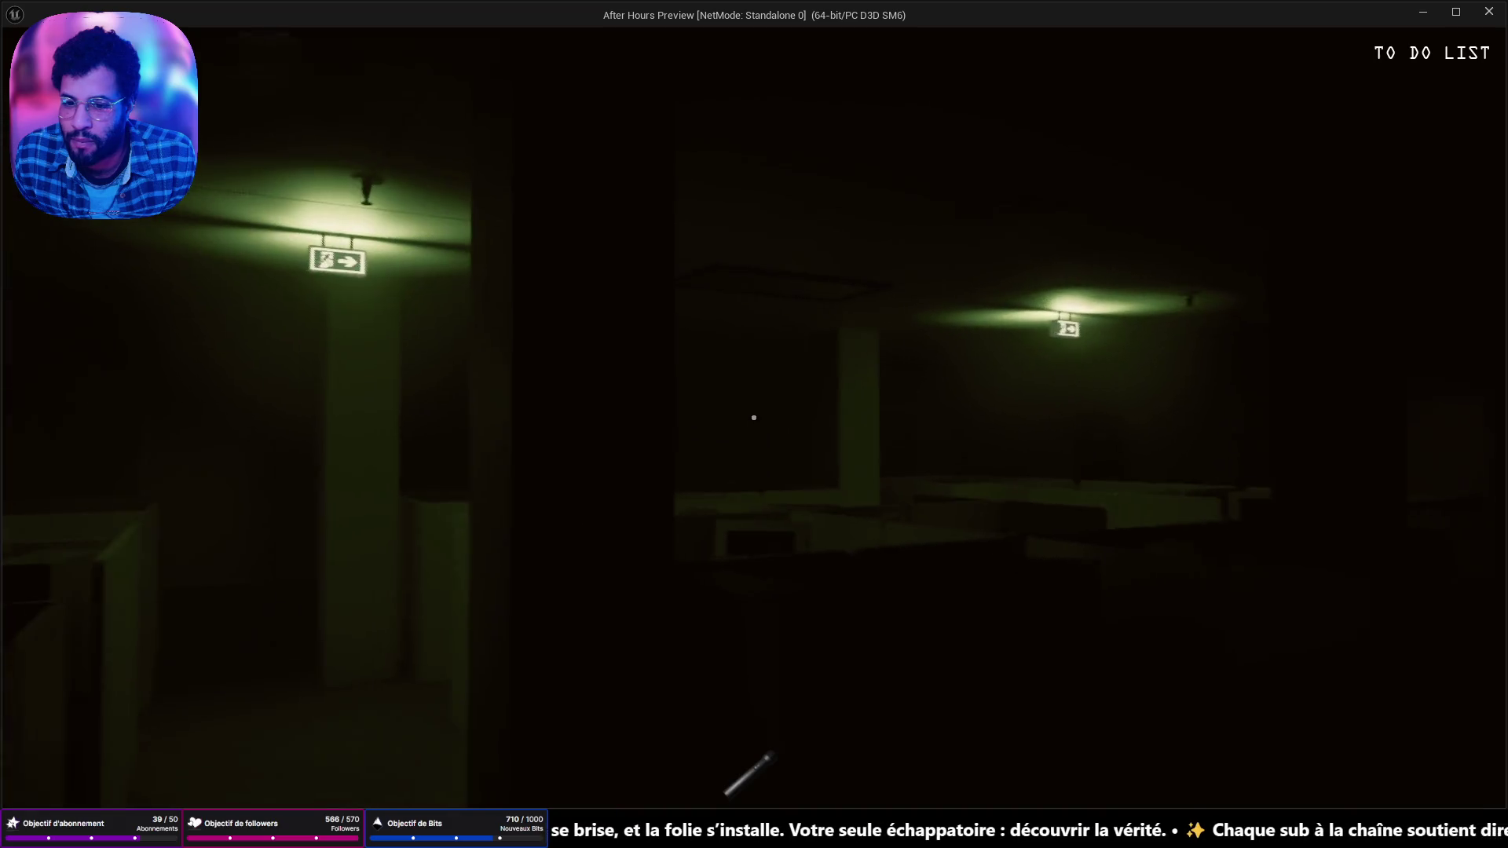
key("f")
left_click(754, 417)
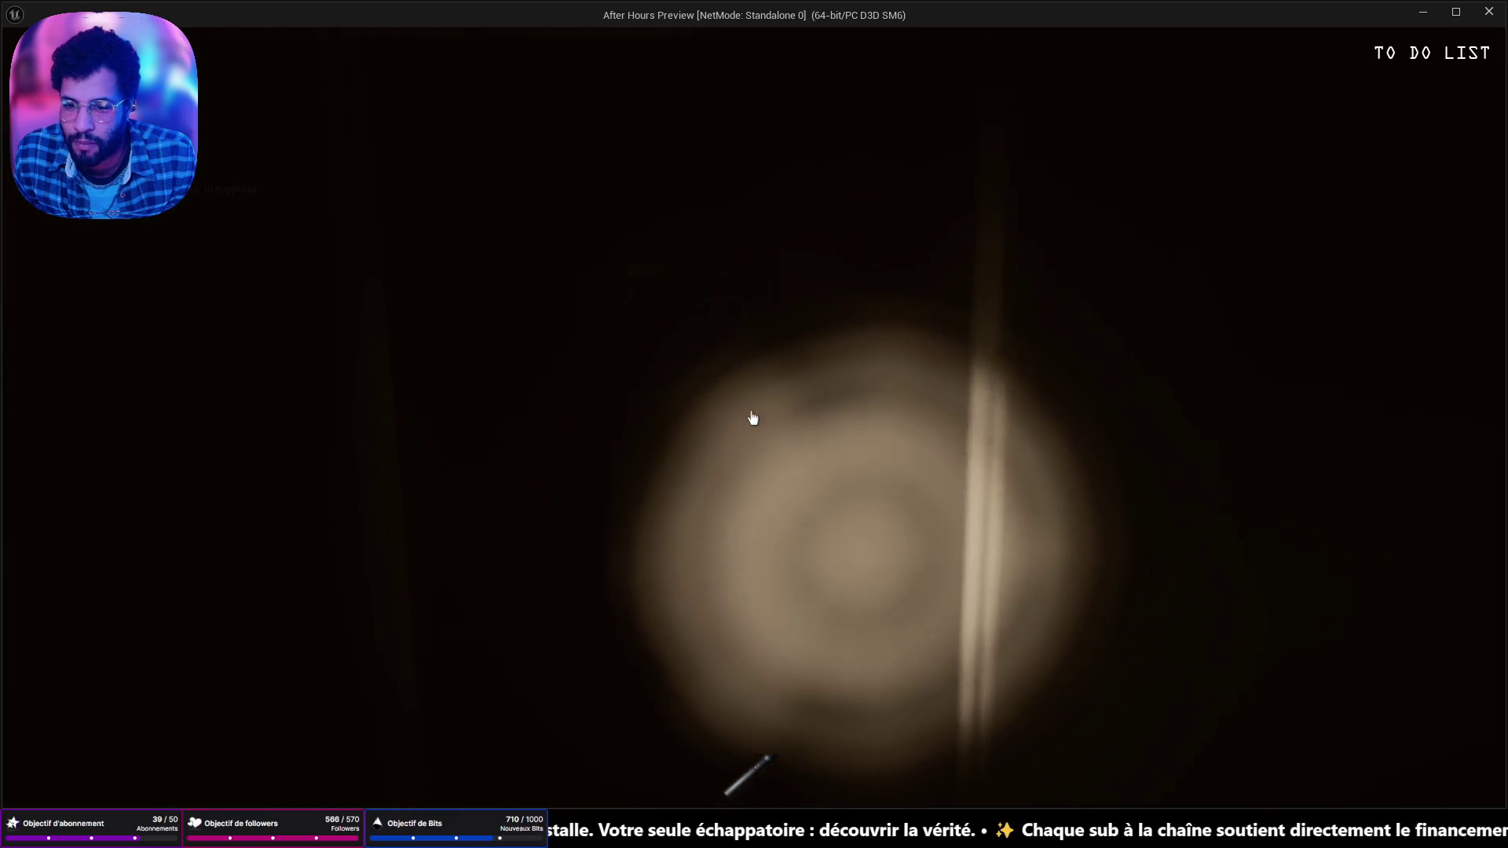
key("w")
key("w")
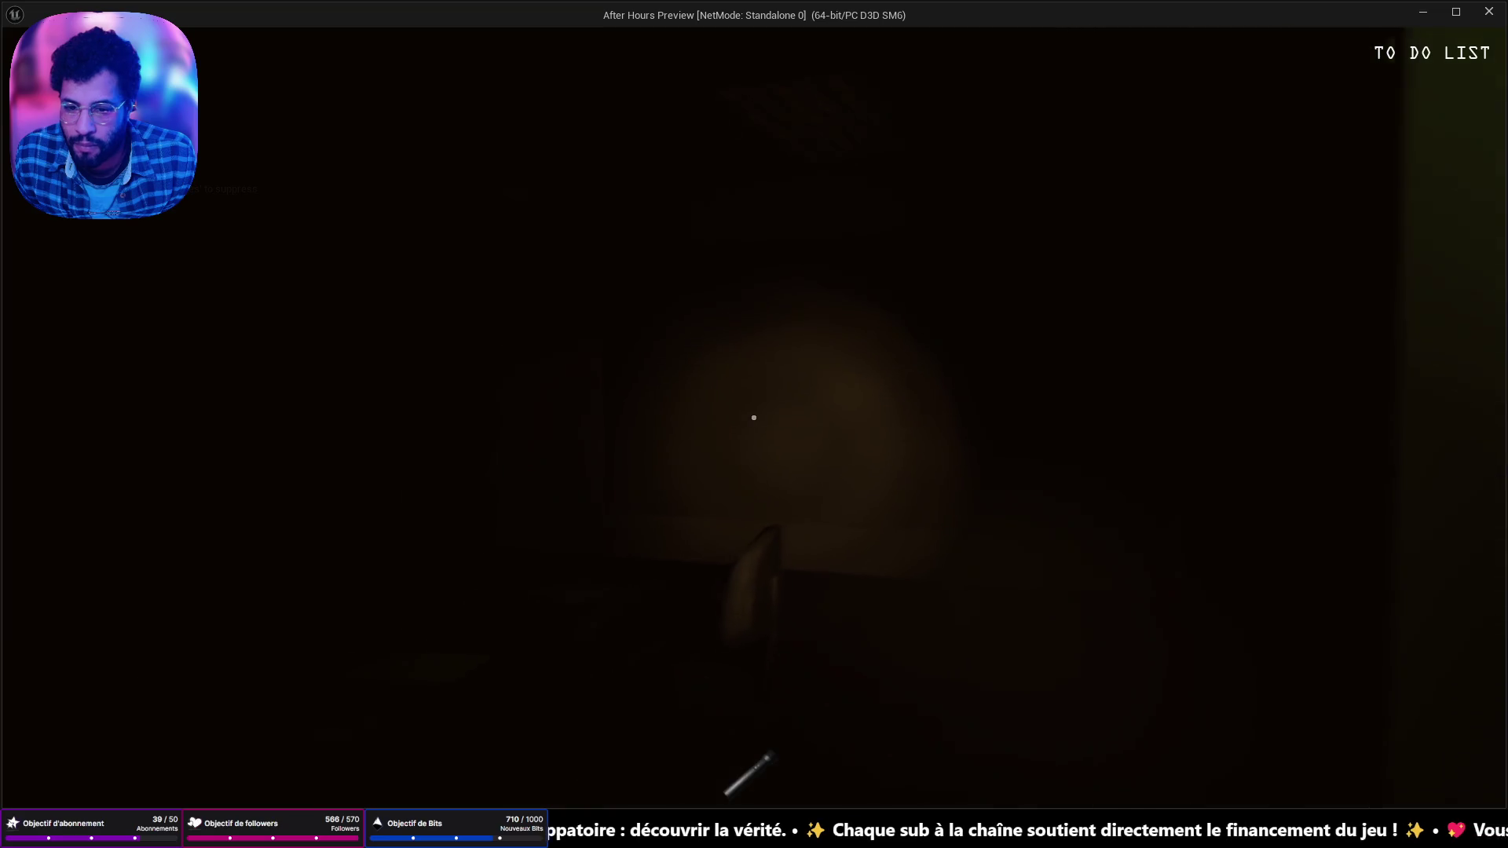
key("Escape")
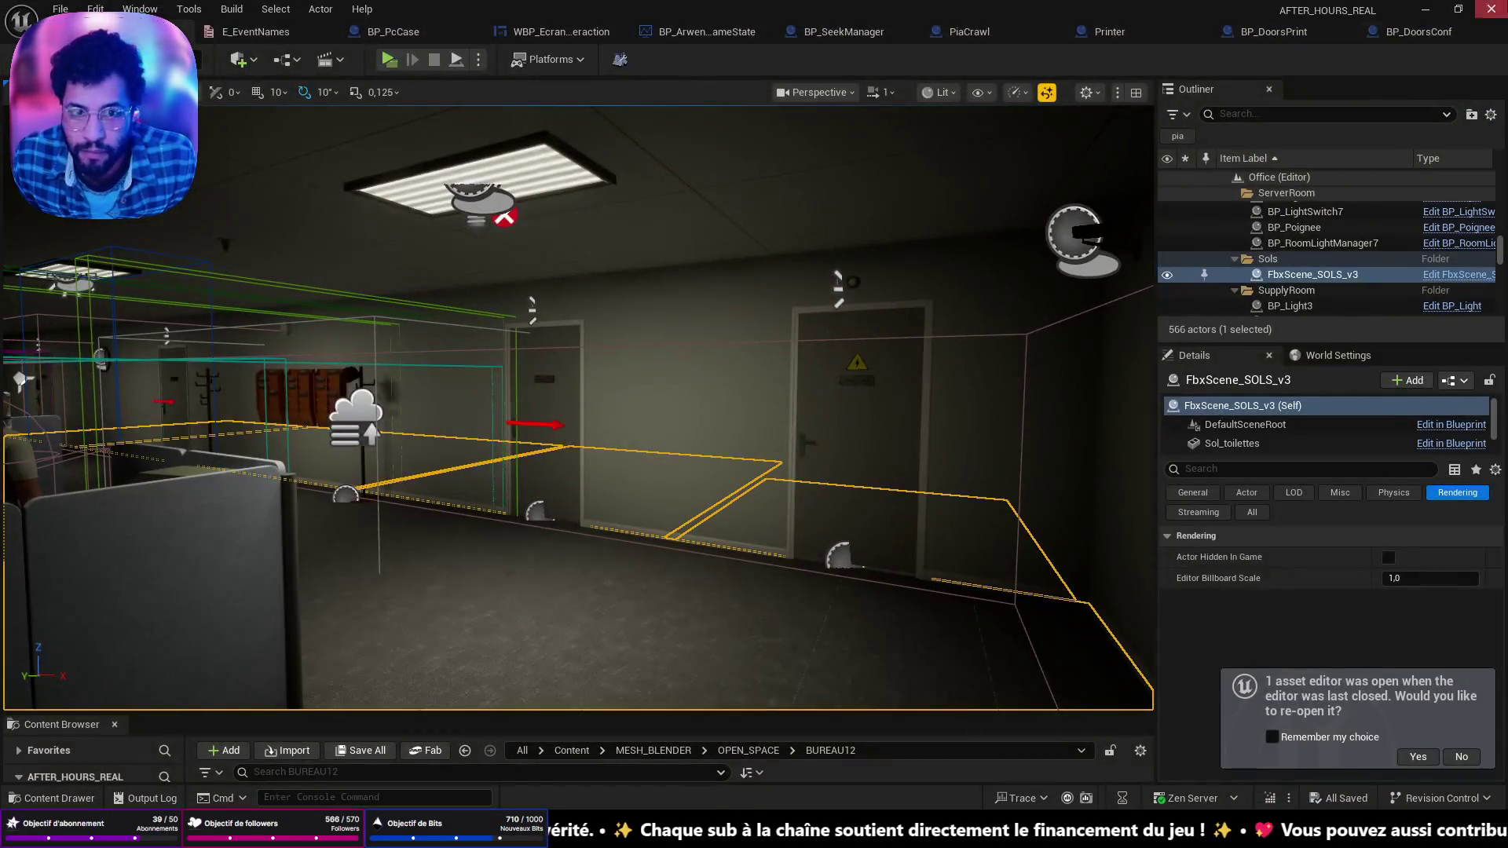
left_click(1414, 35)
Step: Bring the Event BeginPlay chain into view and clear space after Set Actor Enable Collision
scroll(953, 295, "down", 6)
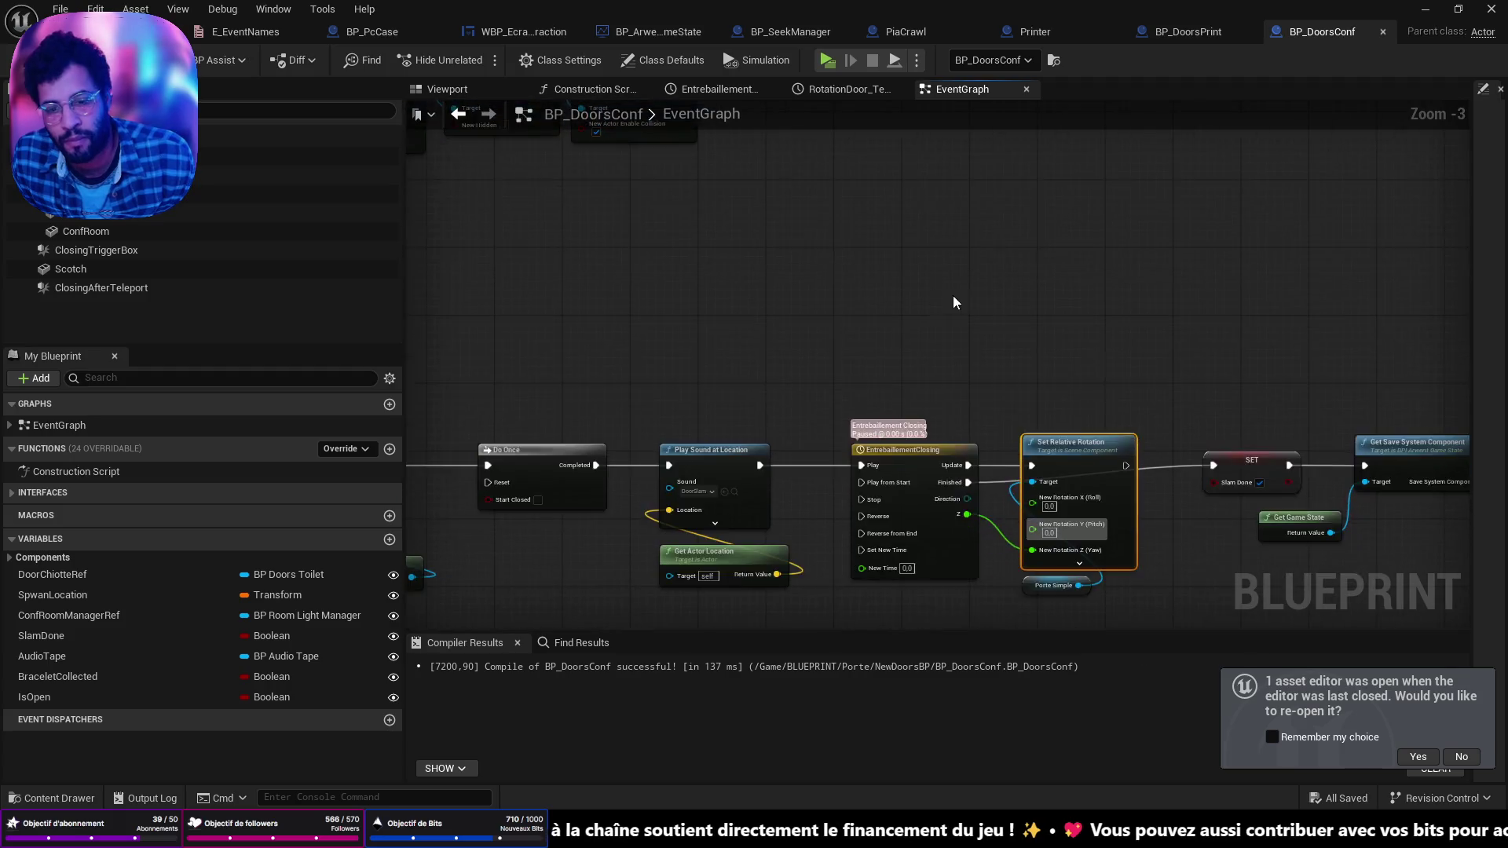
left_click_drag(1073, 501, 1096, 525)
scroll(725, 306, "up", 5)
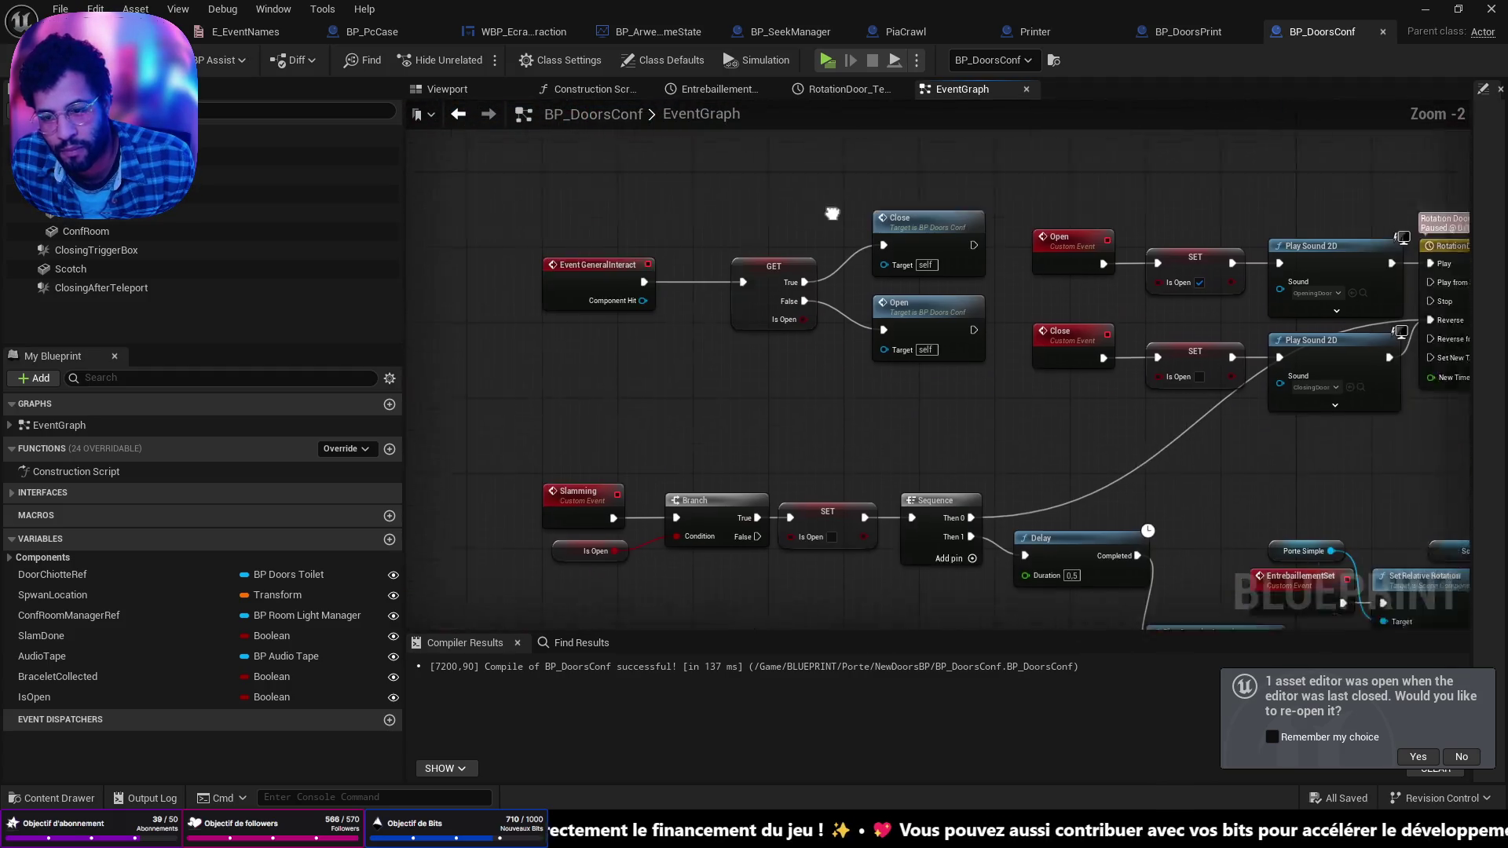
left_click_drag(574, 624, 714, 463)
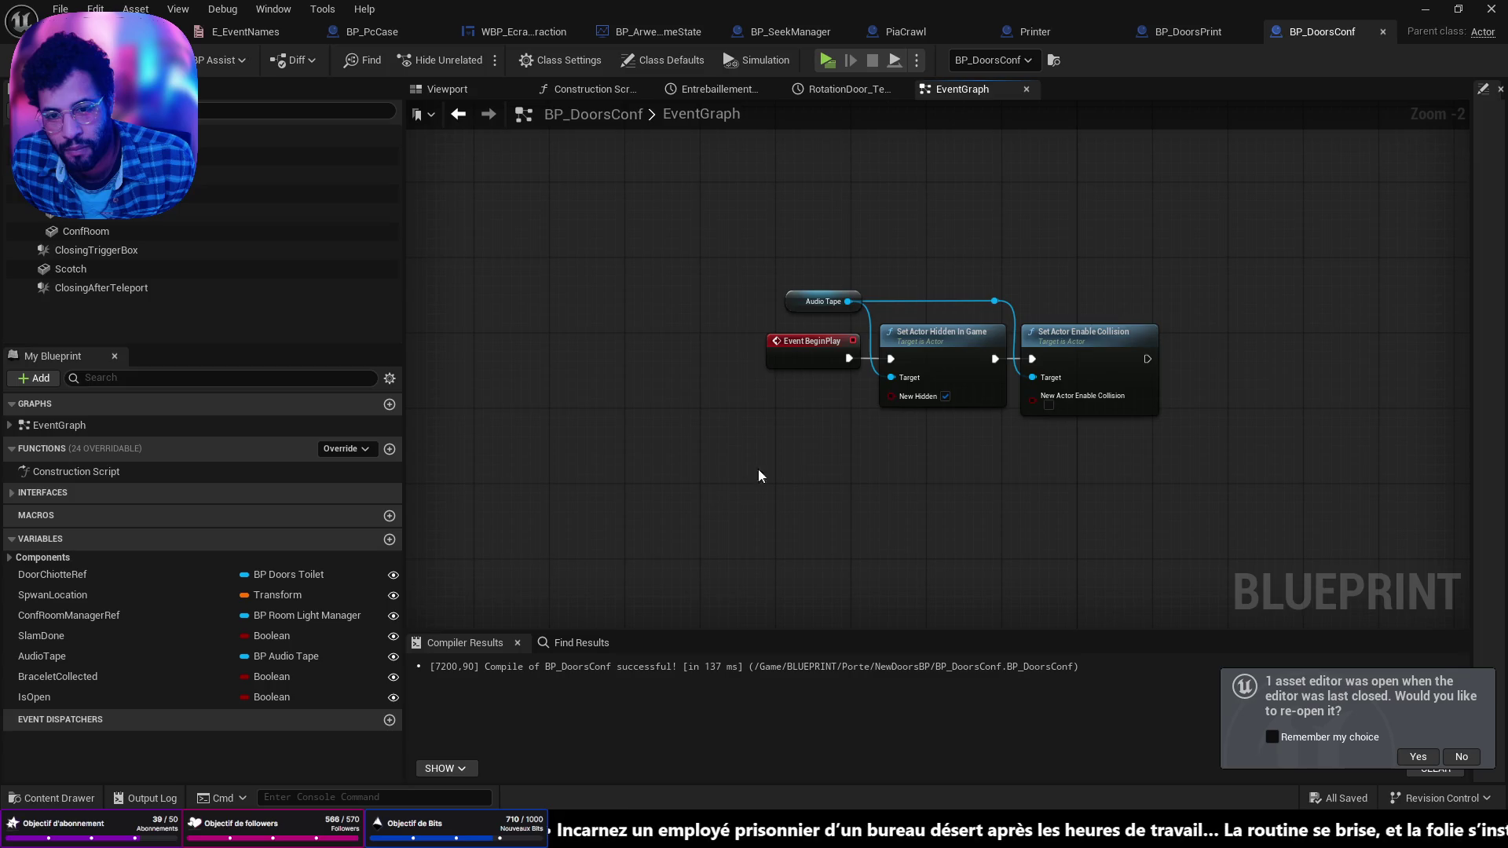
scroll(757, 468, "up", 3)
left_click(526, 396)
left_click_drag(526, 397, 754, 398)
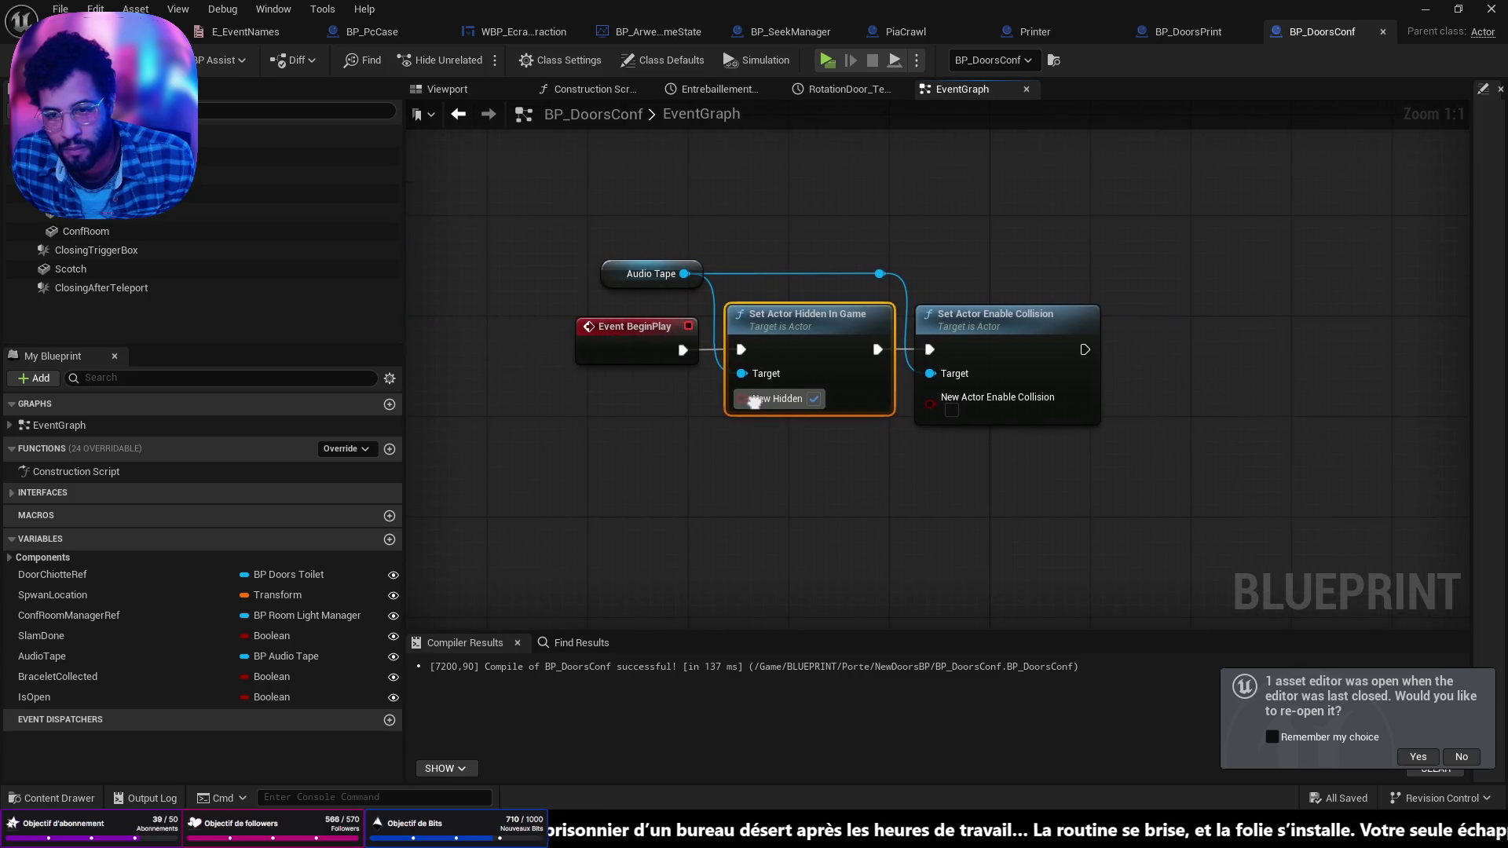
mouse_move(539, 385)
left_mouse_down()
mouse_move(859, 397)
mouse_move(614, 369)
left_mouse_up()
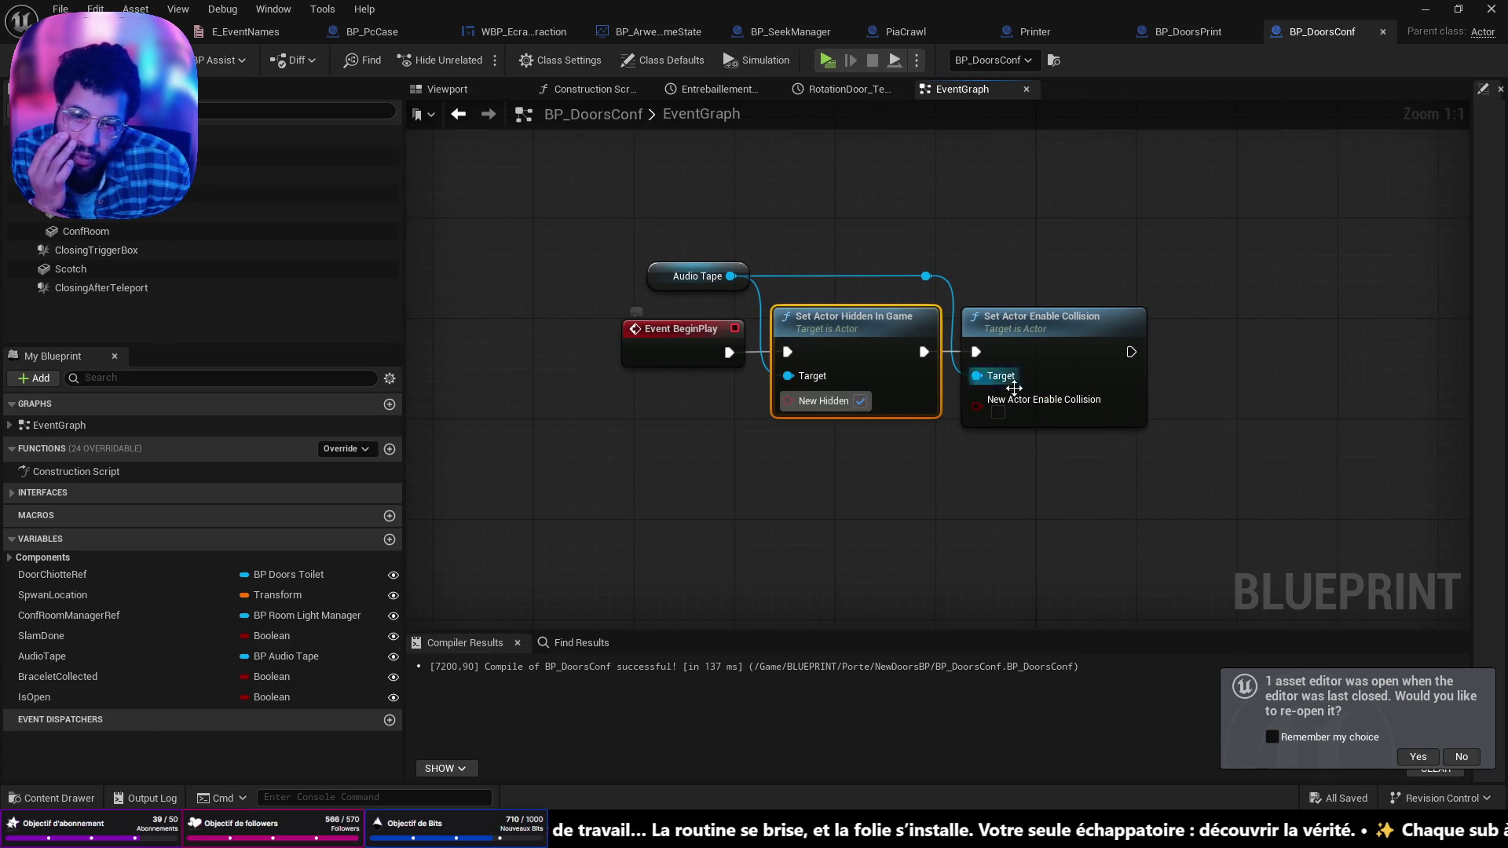
mouse_move(1272, 350)
left_mouse_down()
mouse_move(1303, 381)
mouse_move(966, 374)
mouse_move(815, 395)
mouse_move(799, 422)
left_mouse_up()
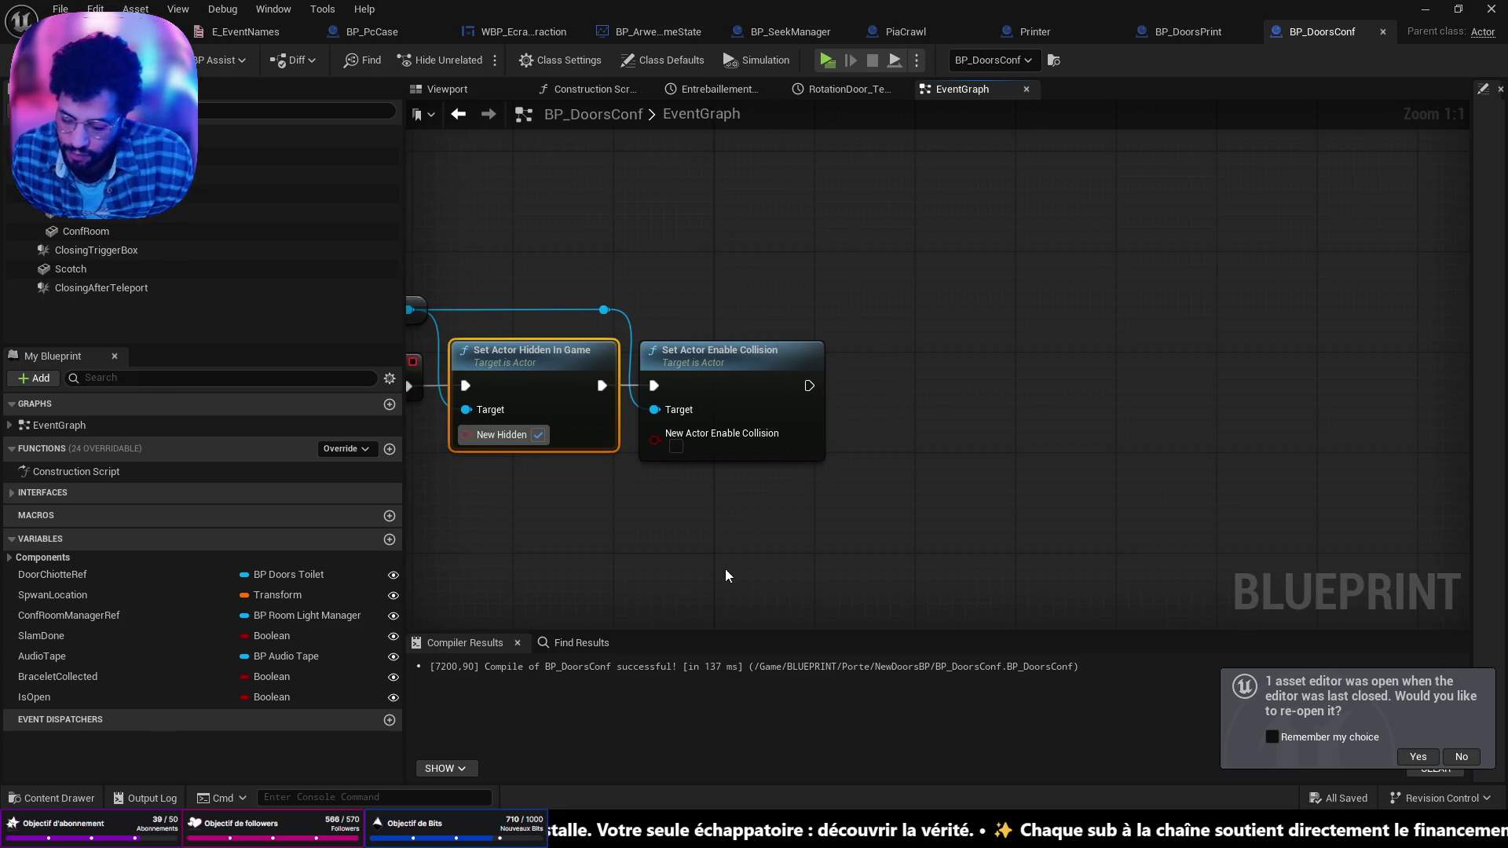
Step: Add Get Game State feeding a Get Save System Component node under Set Actor Enable Collision
right_click(725, 569)
type("get")
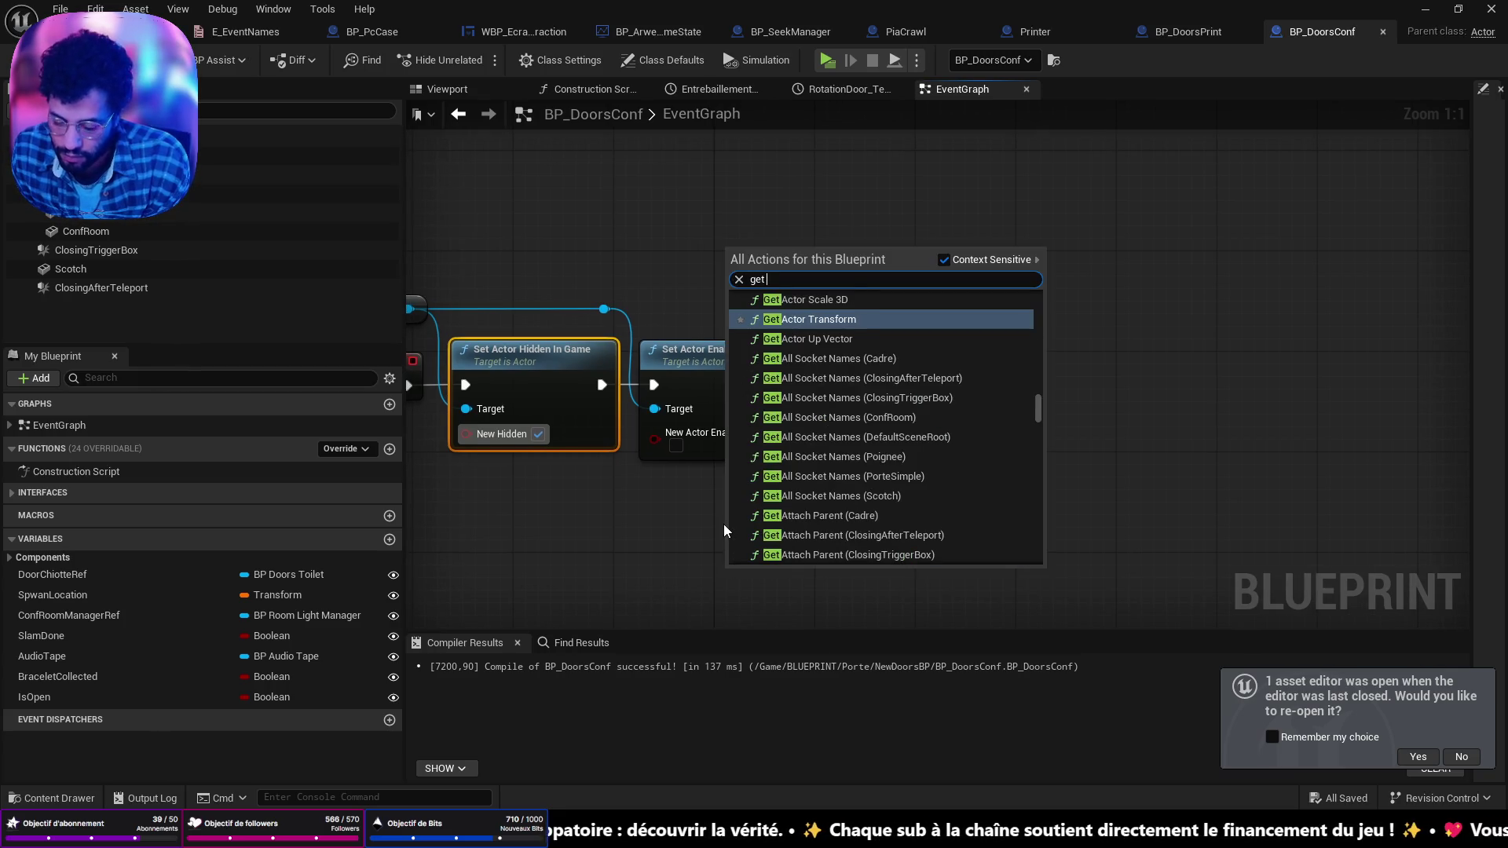
type(" game")
key("Down")
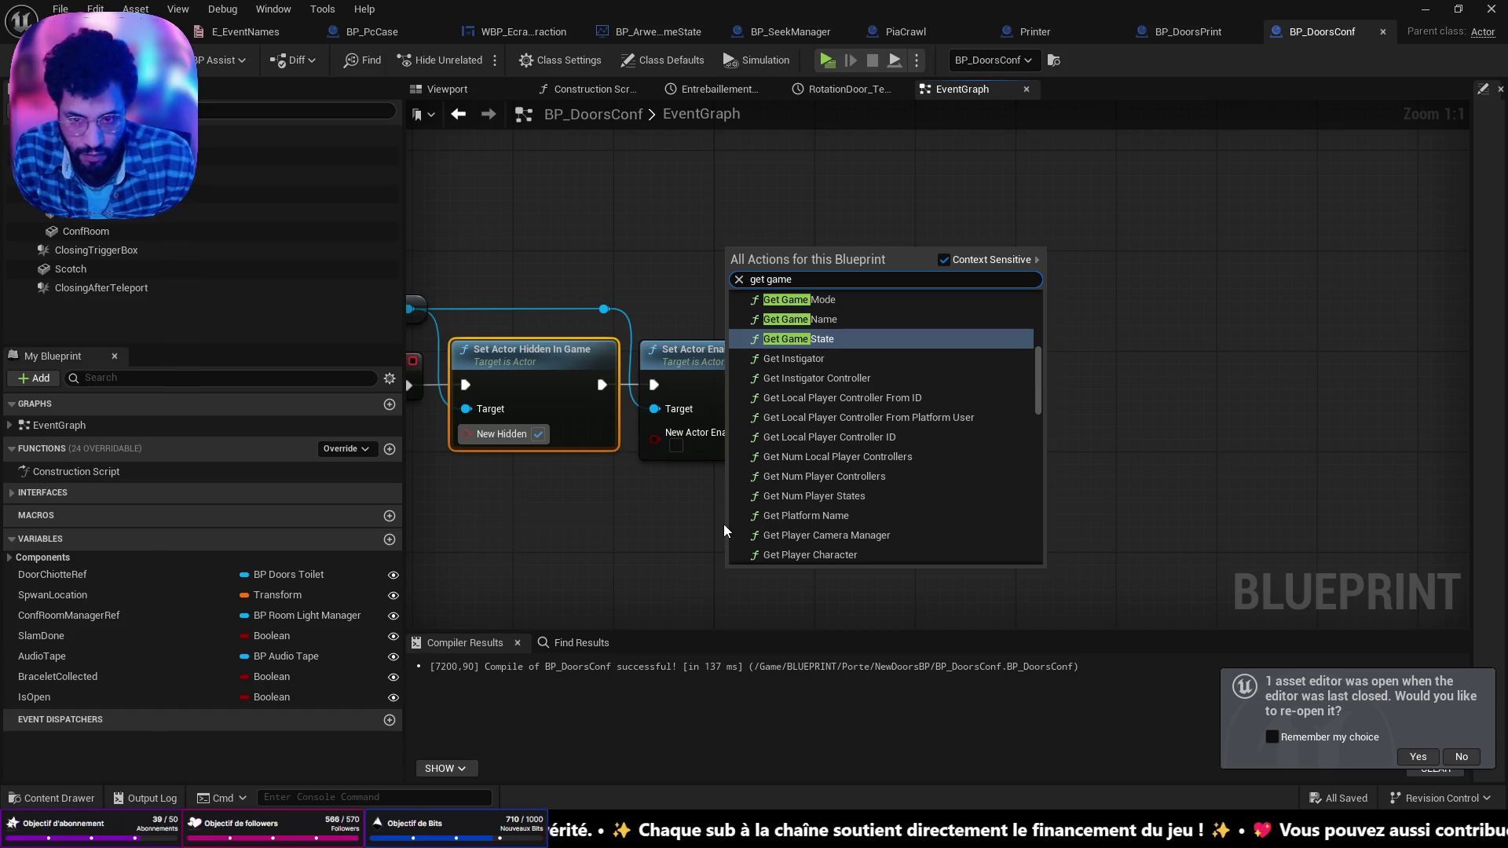
key("Return")
mouse_move(747, 572)
left_mouse_down()
mouse_move(736, 467)
mouse_move(878, 493)
left_mouse_up()
type("save")
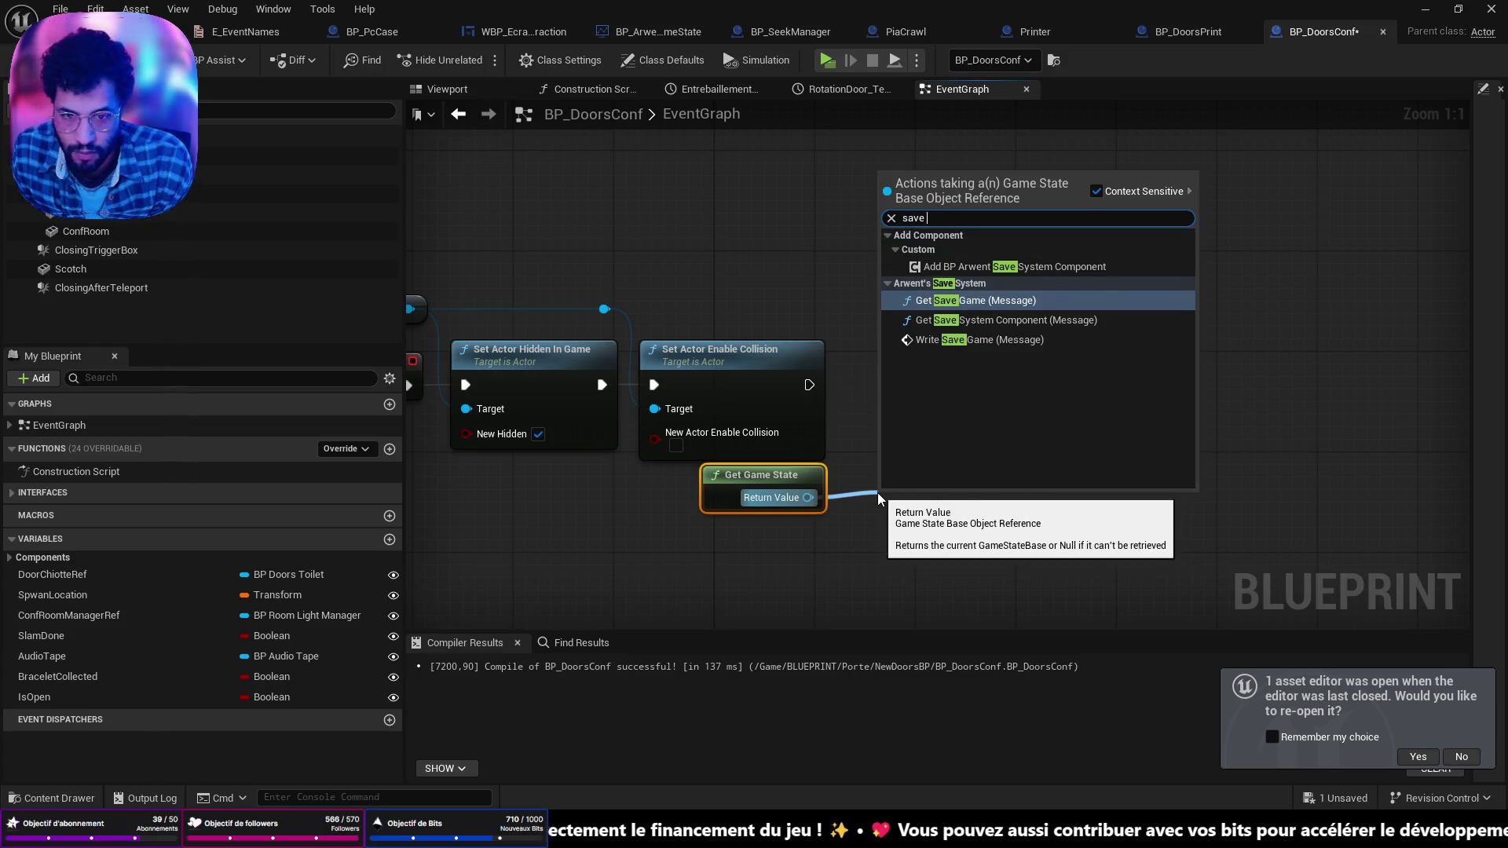
left_click(1019, 328)
mouse_move(943, 520)
left_mouse_down()
mouse_move(950, 410)
mouse_move(876, 405)
mouse_move(935, 416)
left_mouse_up()
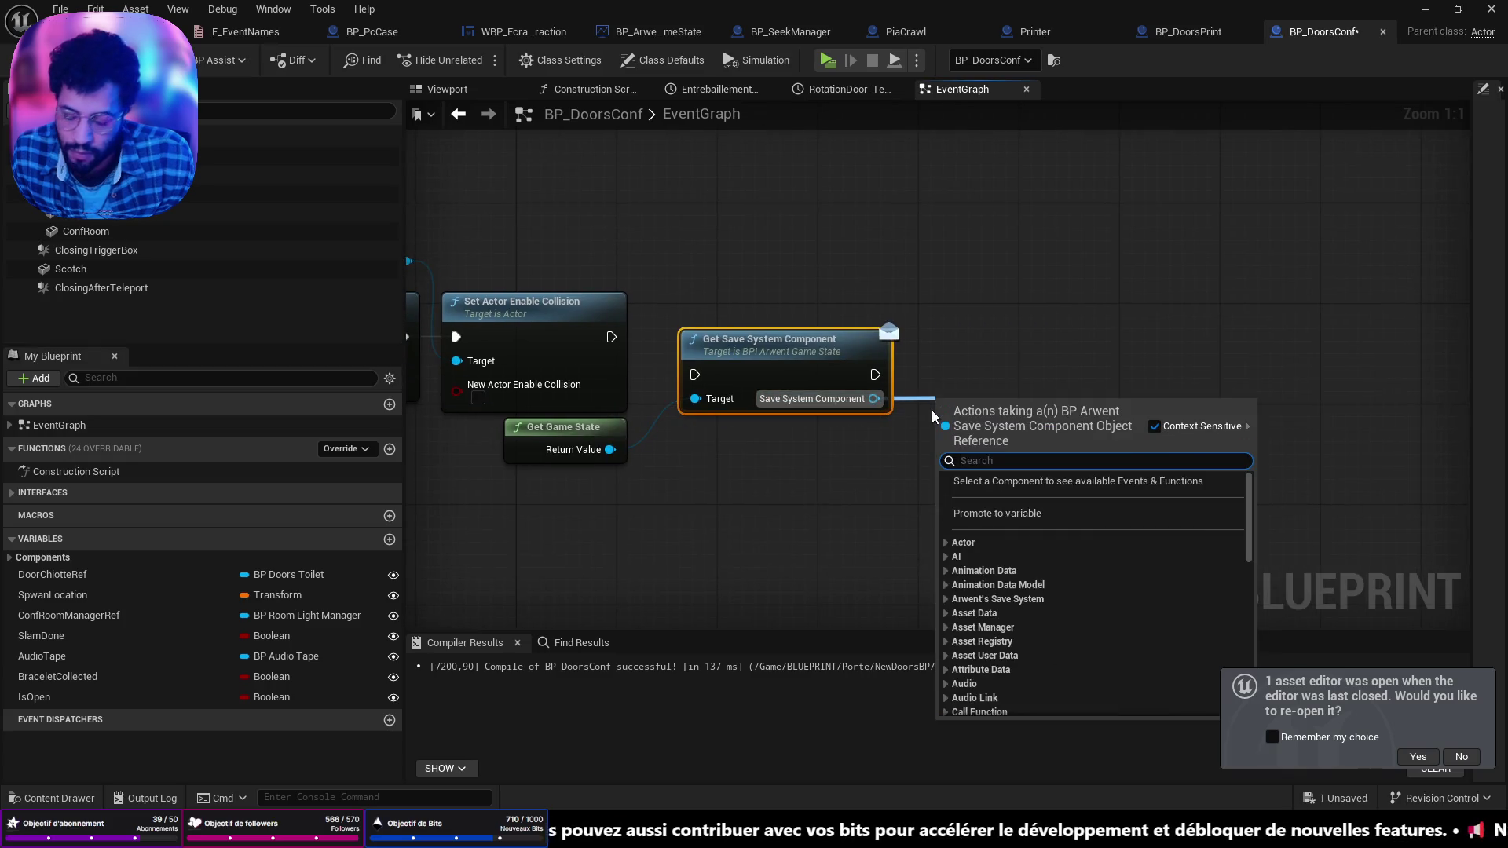
Step: Add Get Cached Save Game with an Is Valid check, chained after Set Actor Enable Collision
type("get ca")
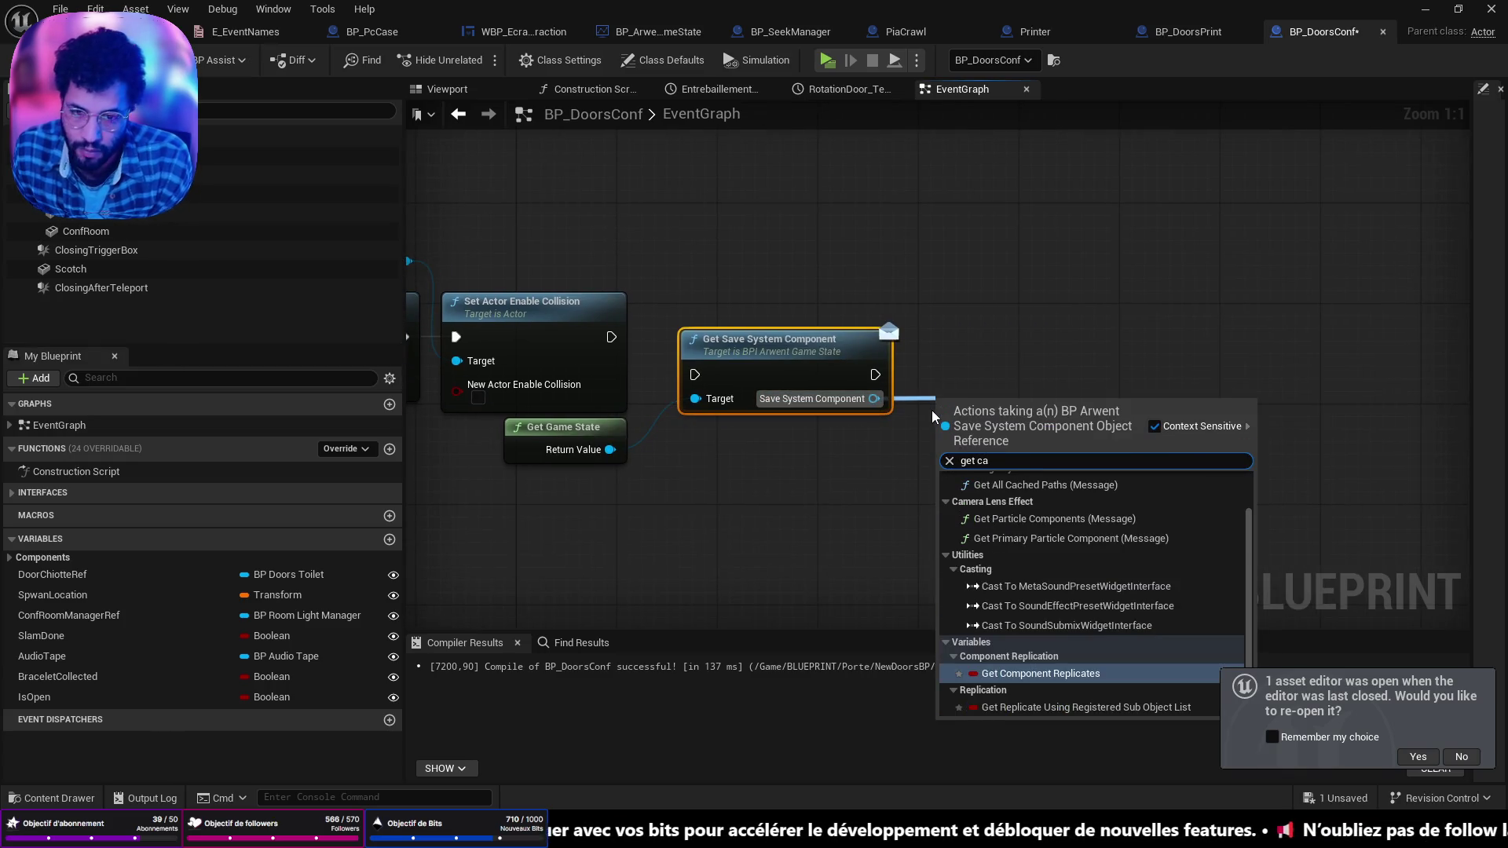
type("ch")
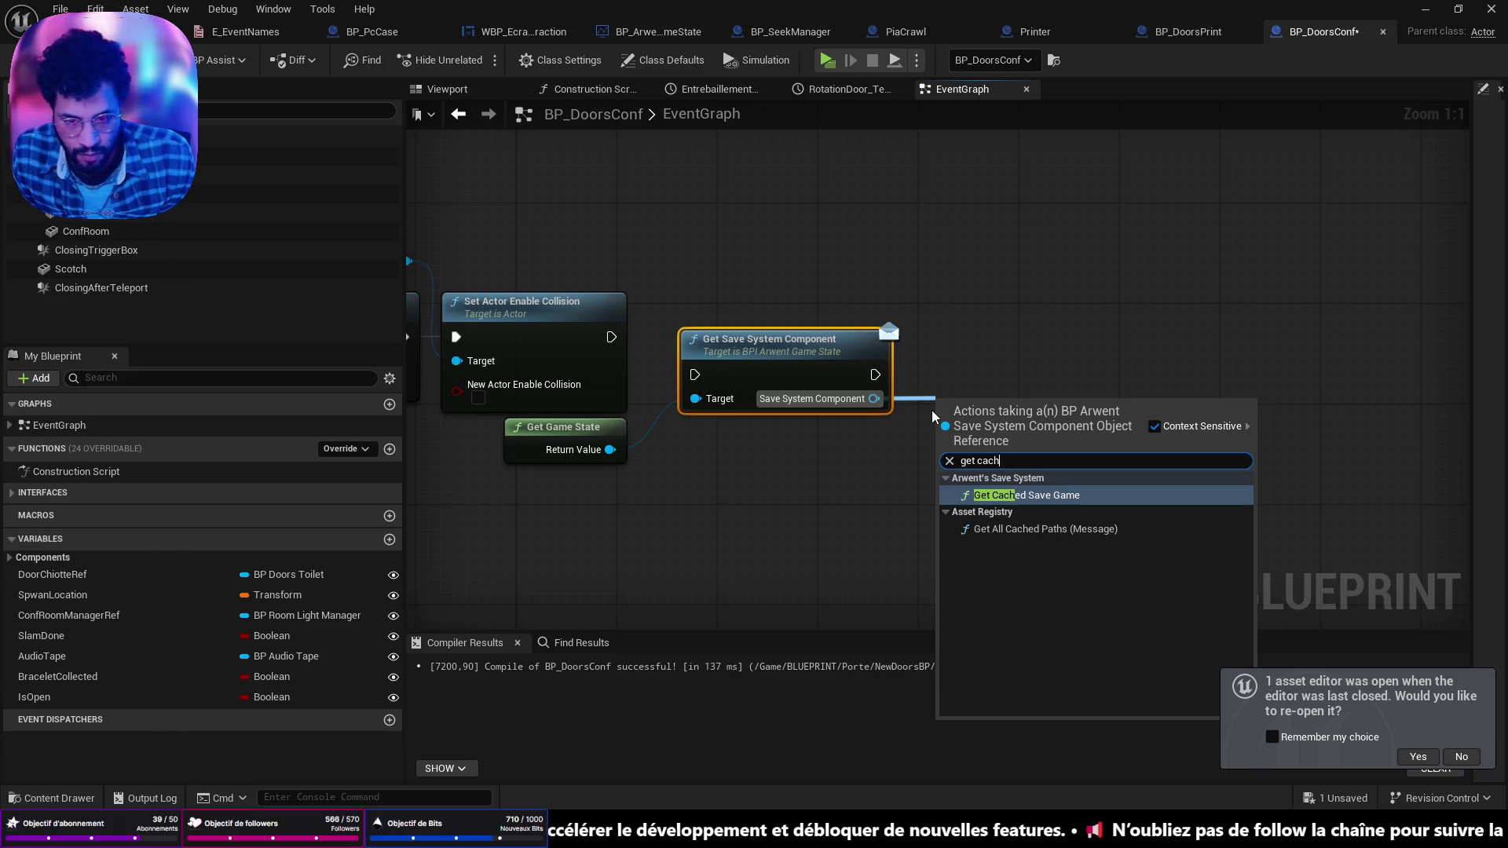
left_click(1045, 495)
left_click_drag(1155, 437, 1202, 405)
type("is vali")
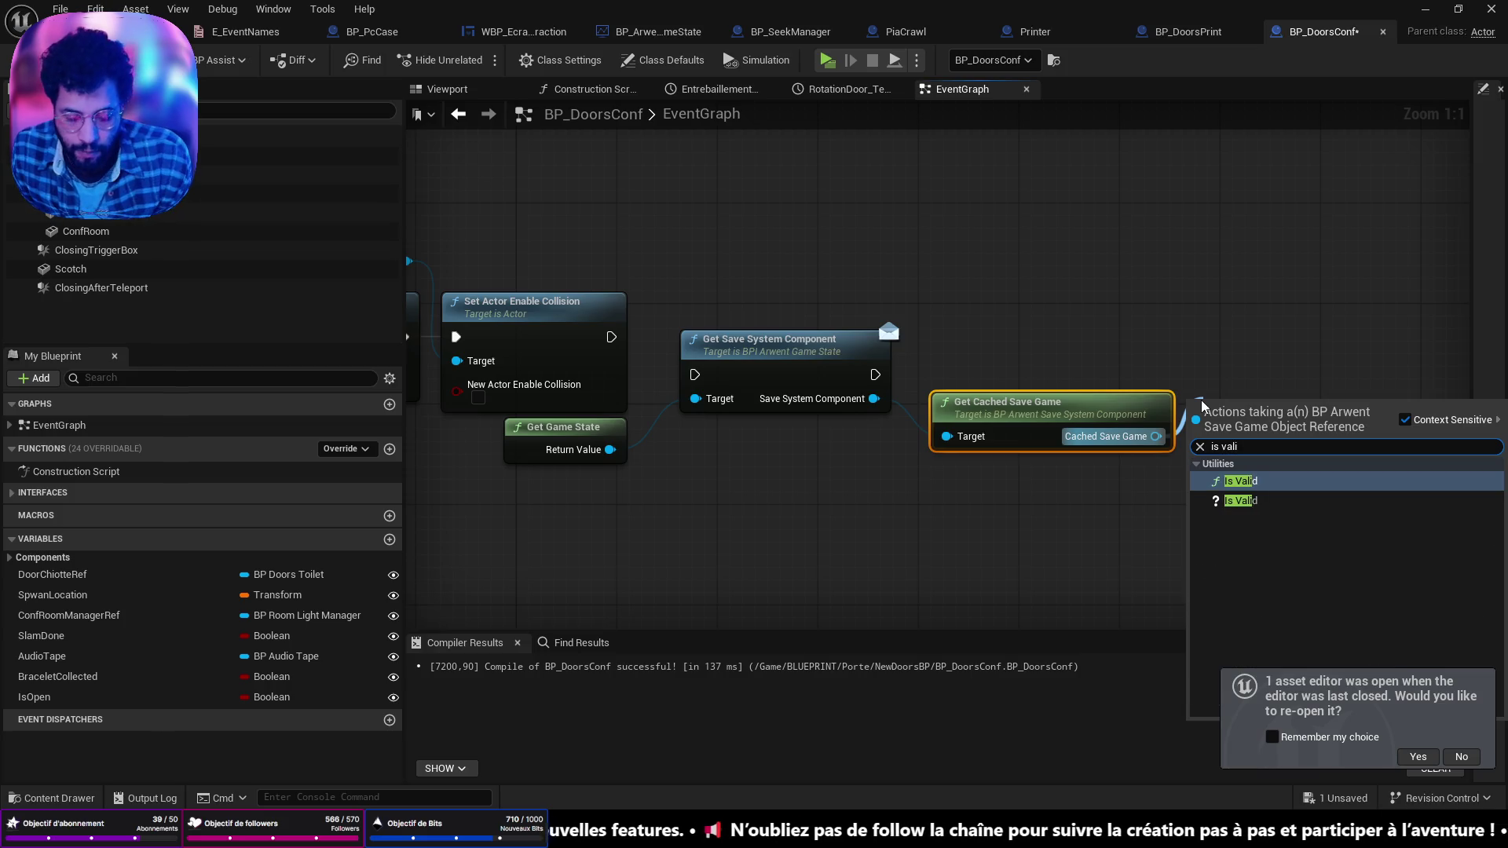
left_click(1241, 500)
left_click_drag(1202, 420, 1201, 353)
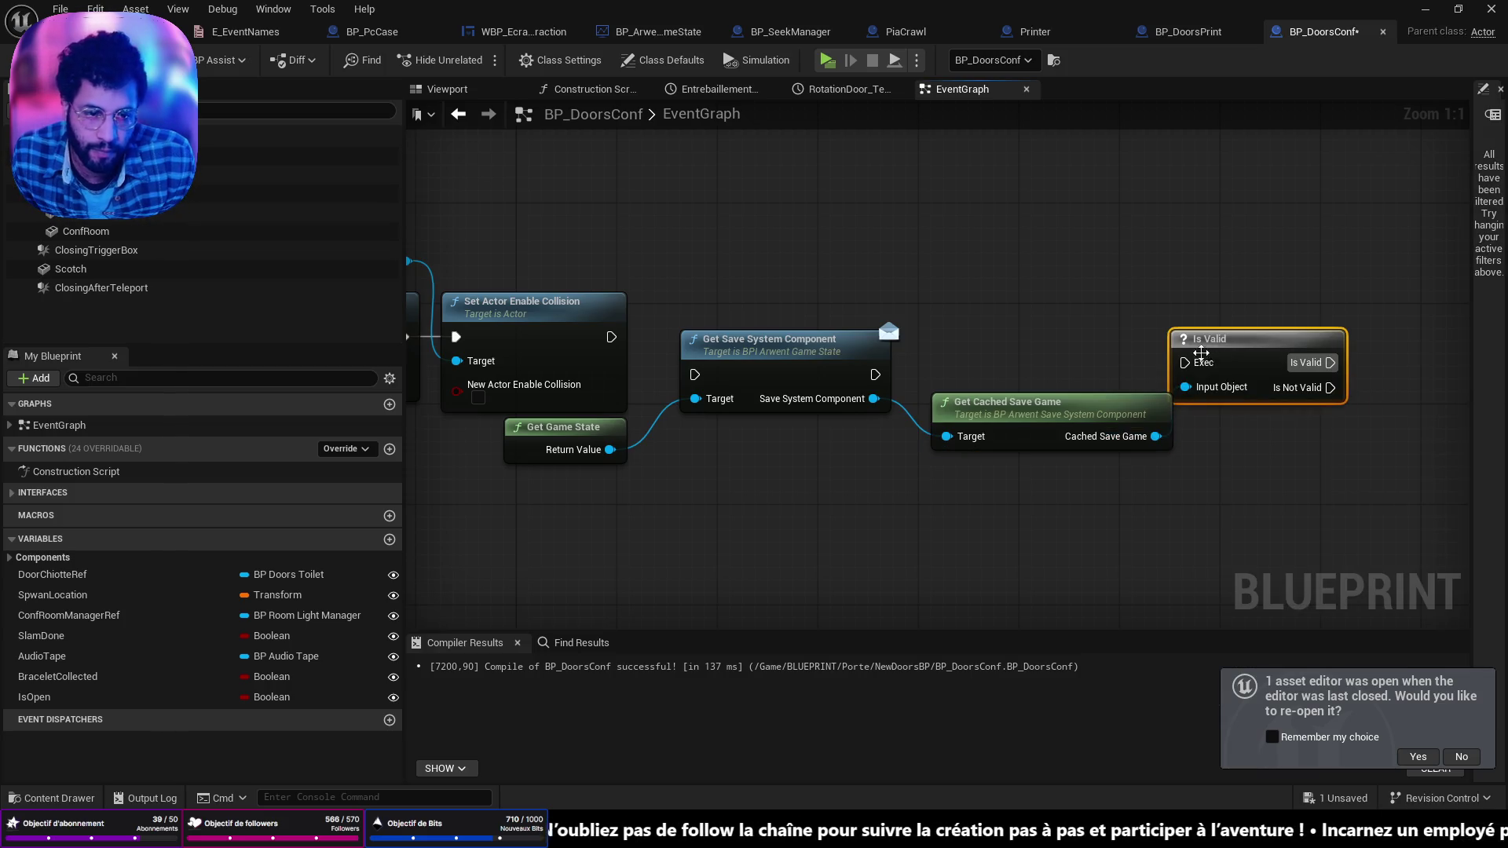
mouse_move(611, 337)
left_mouse_down()
mouse_move(674, 379)
mouse_move(695, 374)
left_mouse_up()
left_click_drag(875, 375, 1184, 362)
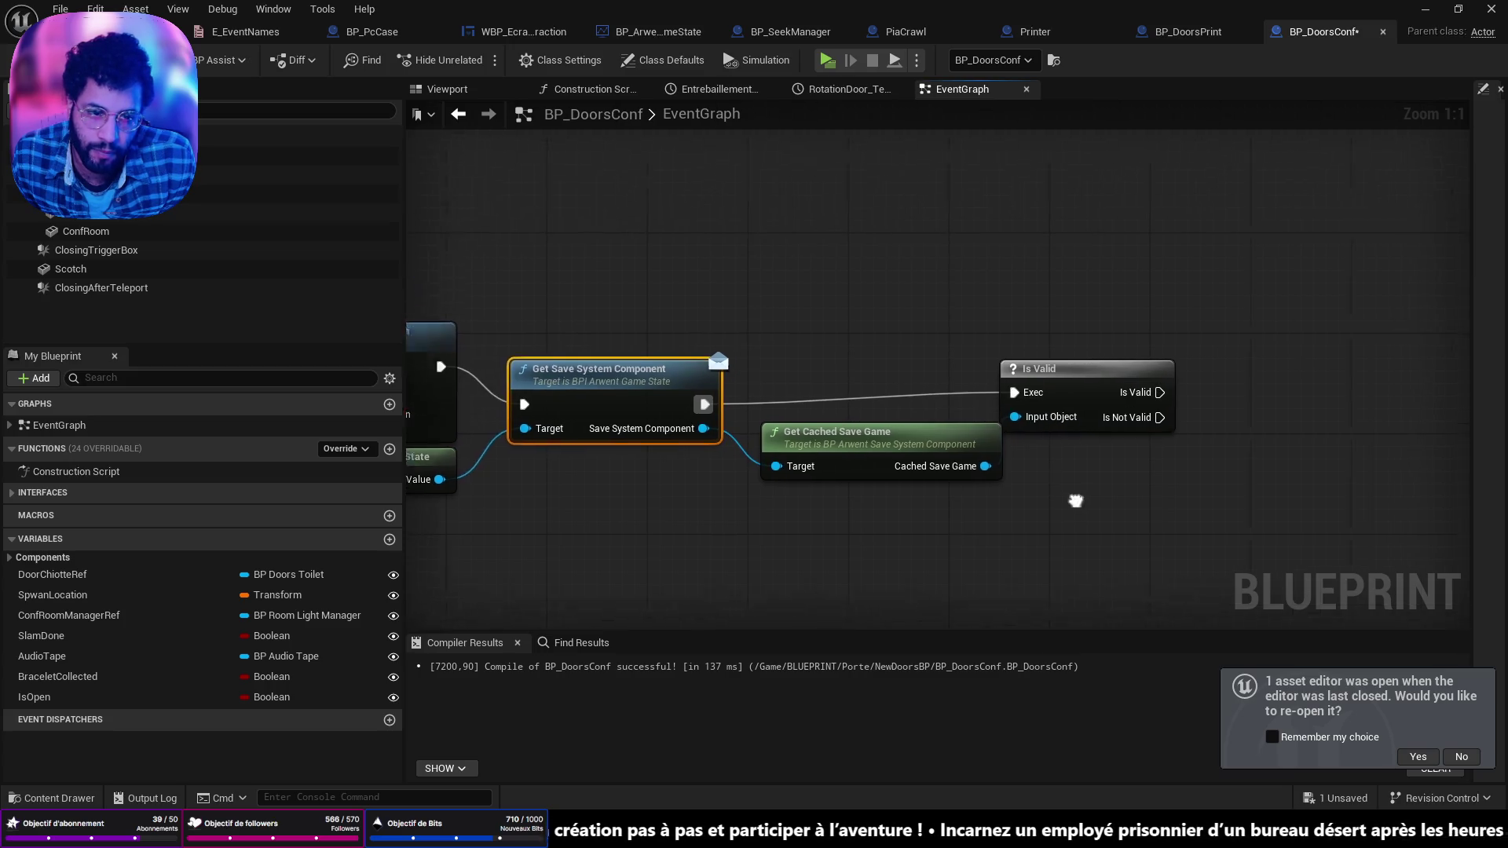
left_click_drag(1076, 500, 870, 505)
Step: On Is Not Valid, add Delay Until Next Tick looping back to Get Save System Component
left_click_drag(954, 421, 1013, 459)
type("delay")
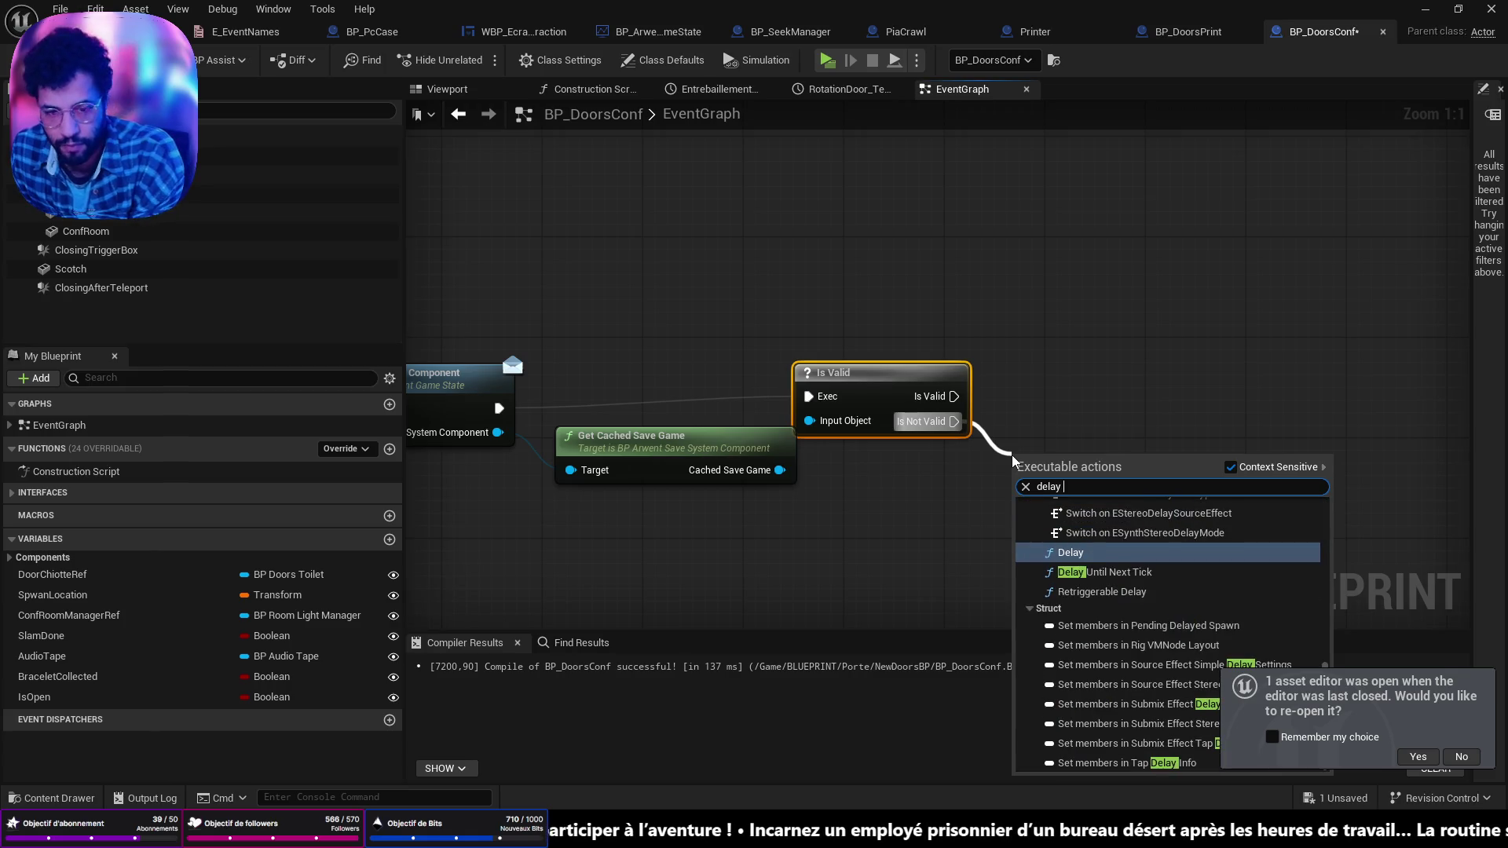
key("Down")
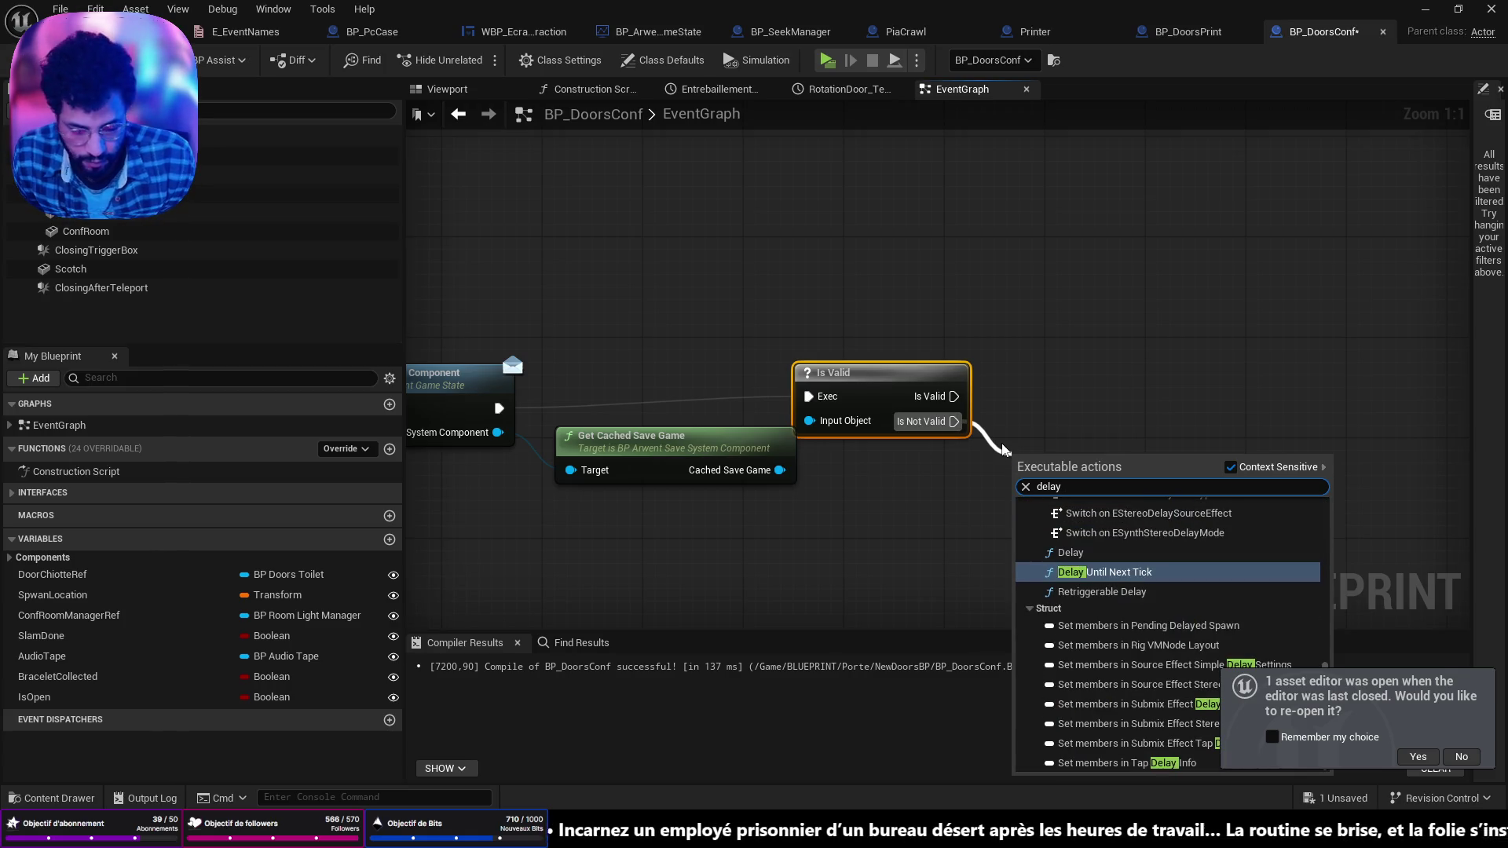
key("Return")
mouse_move(1089, 496)
left_mouse_down()
mouse_move(413, 284)
mouse_move(1020, 407)
left_mouse_up()
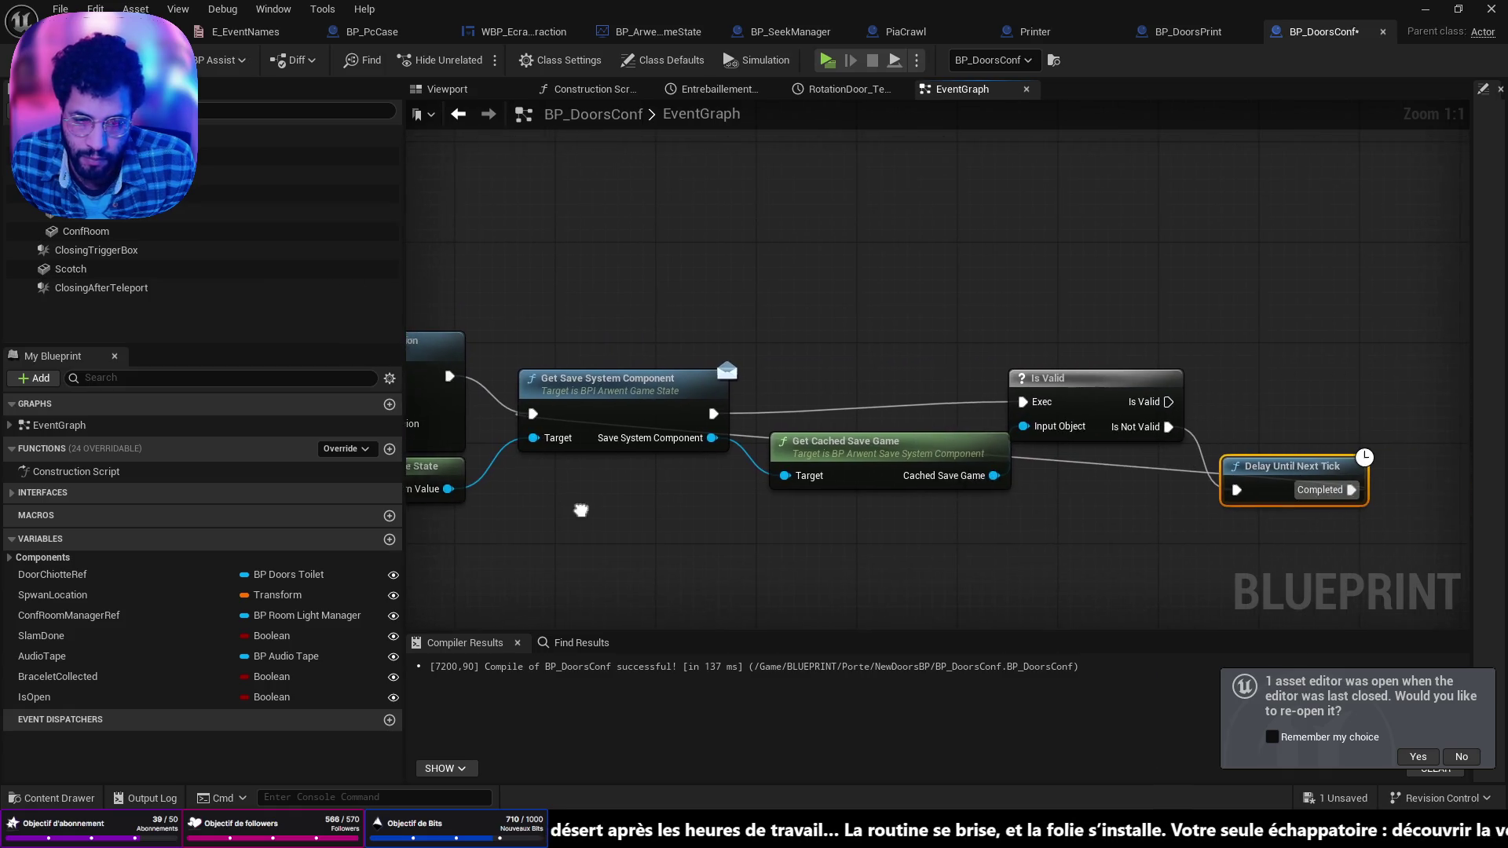
left_click_drag(788, 419, 993, 407)
key("Escape")
mouse_move(592, 595)
left_mouse_down()
mouse_move(681, 489)
mouse_move(686, 430)
left_mouse_up()
Step: Add Get Successful Event for SLAM_CONF_DONE on the cached save, run when valid
mouse_move(716, 330)
left_mouse_down()
mouse_move(716, 355)
mouse_move(828, 453)
left_mouse_up()
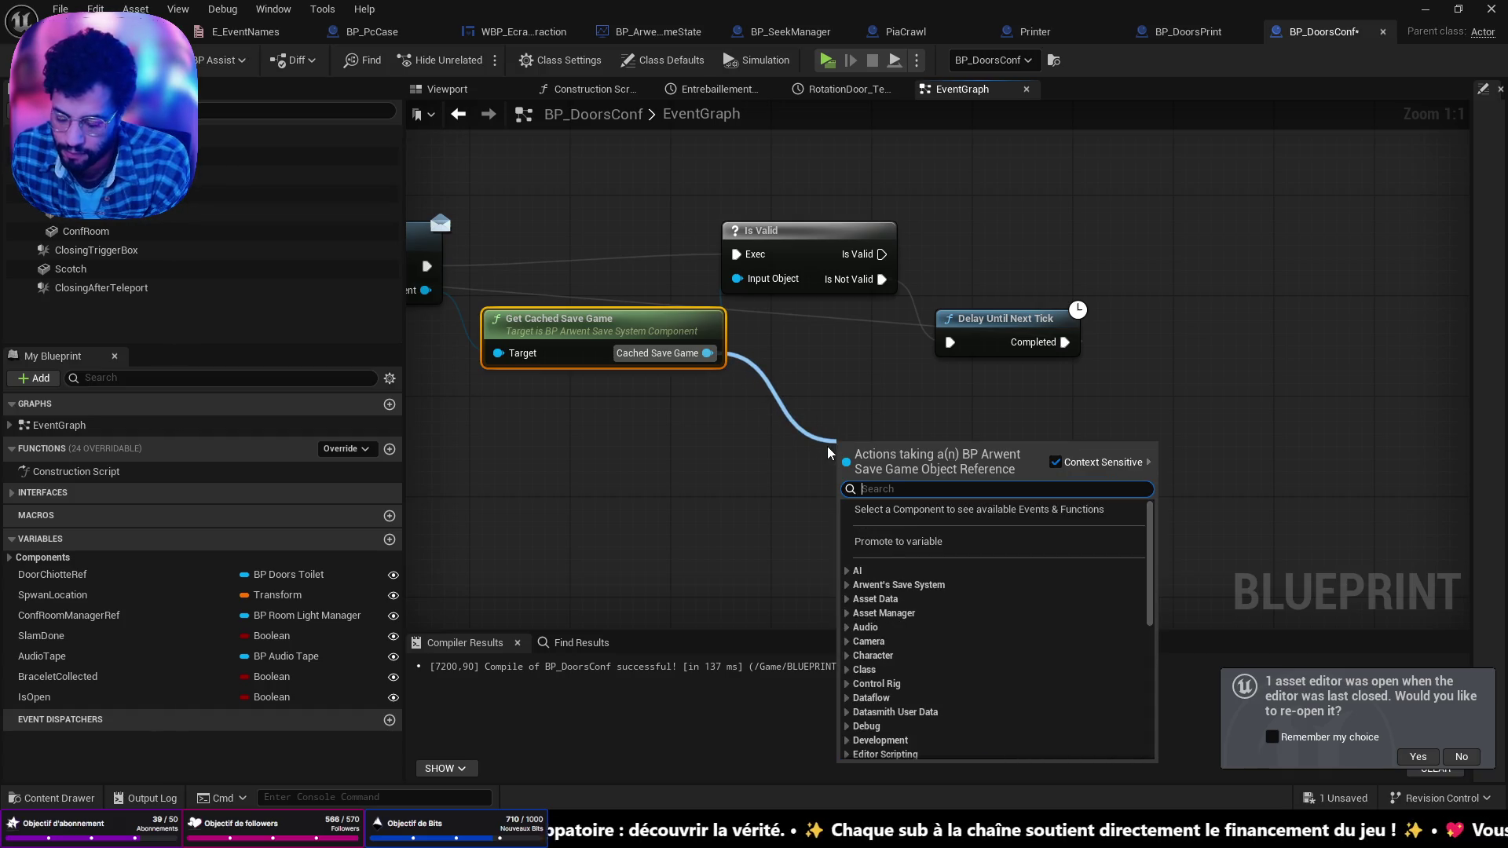
type("get eve")
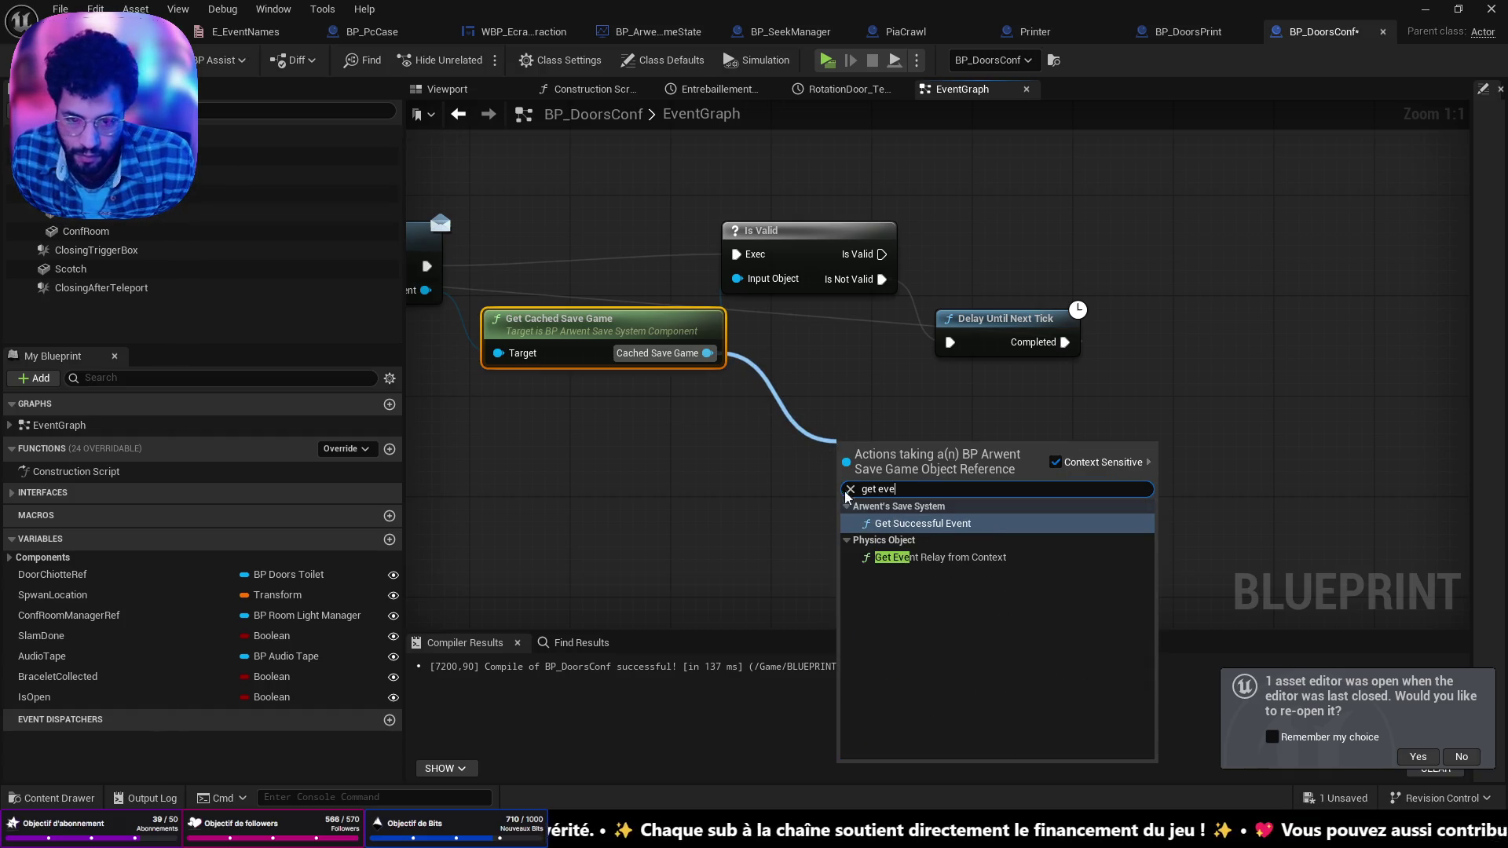
left_click(903, 523)
mouse_move(966, 463)
left_mouse_down()
mouse_move(1126, 370)
mouse_move(1027, 442)
left_mouse_up()
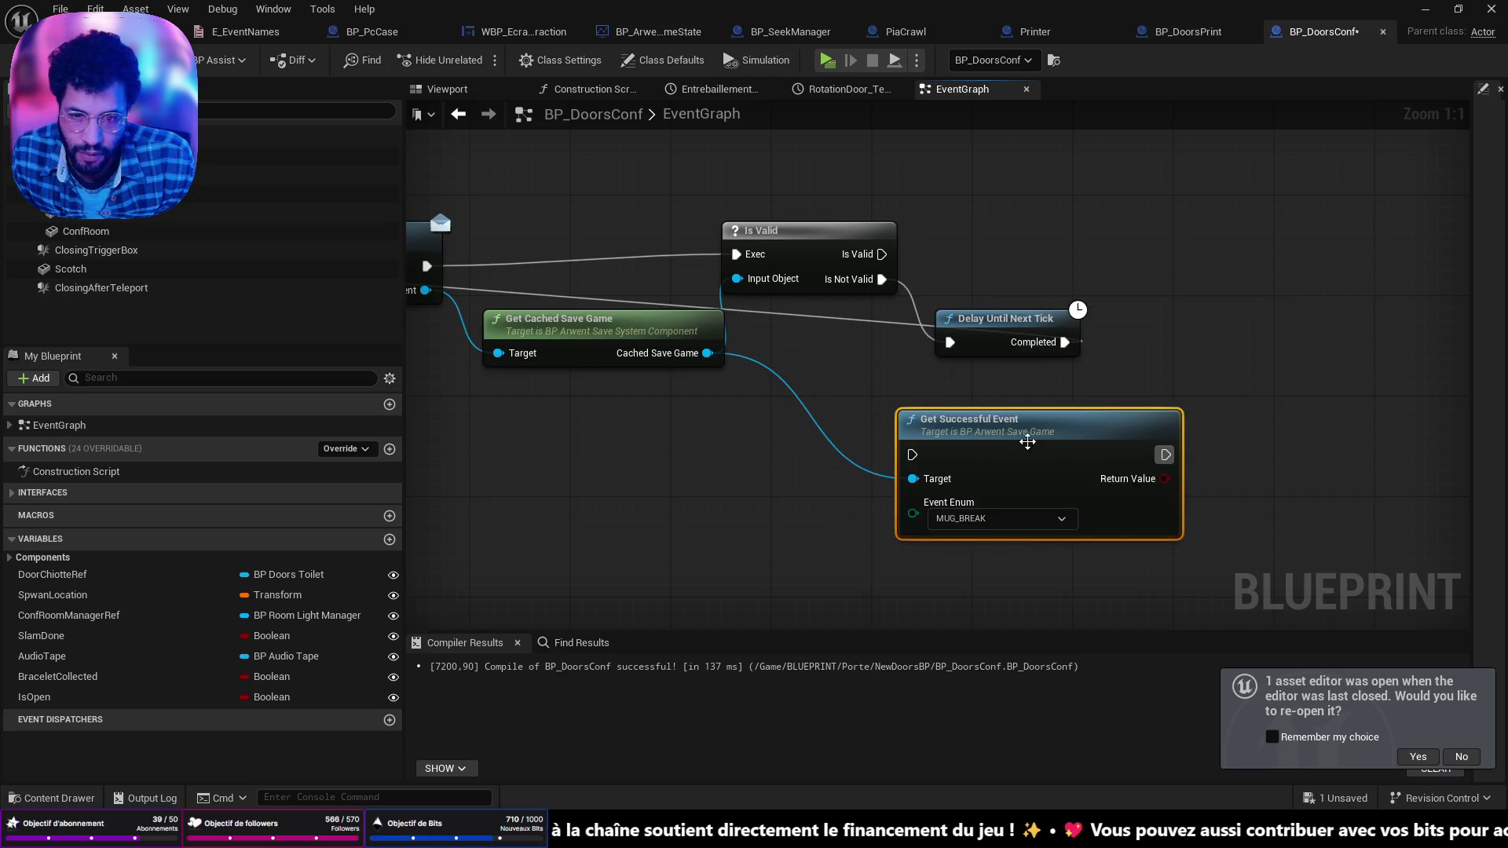
left_click(997, 518)
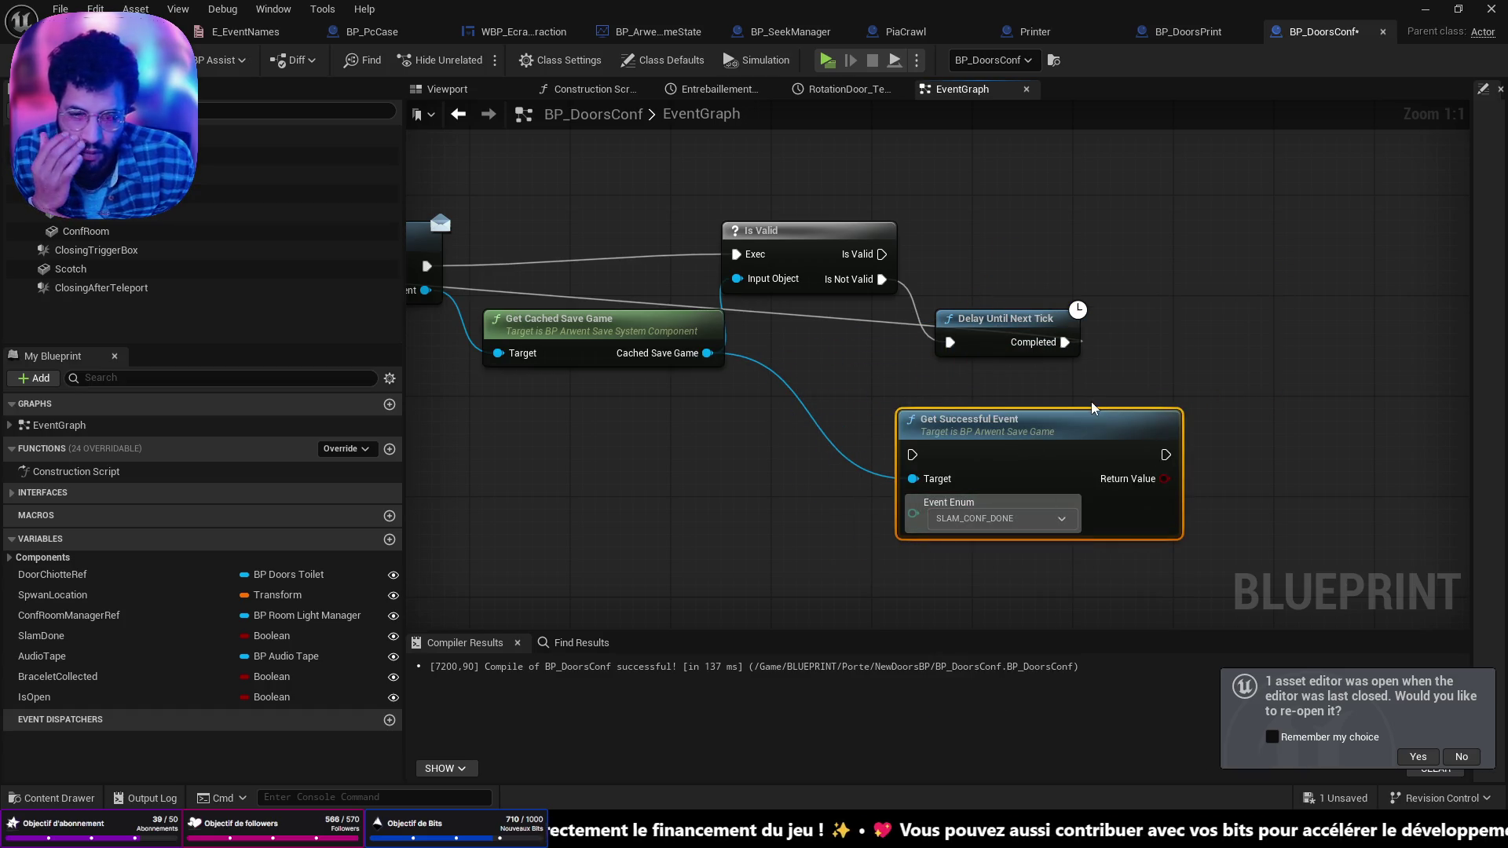
left_click_drag(1037, 371, 1053, 391)
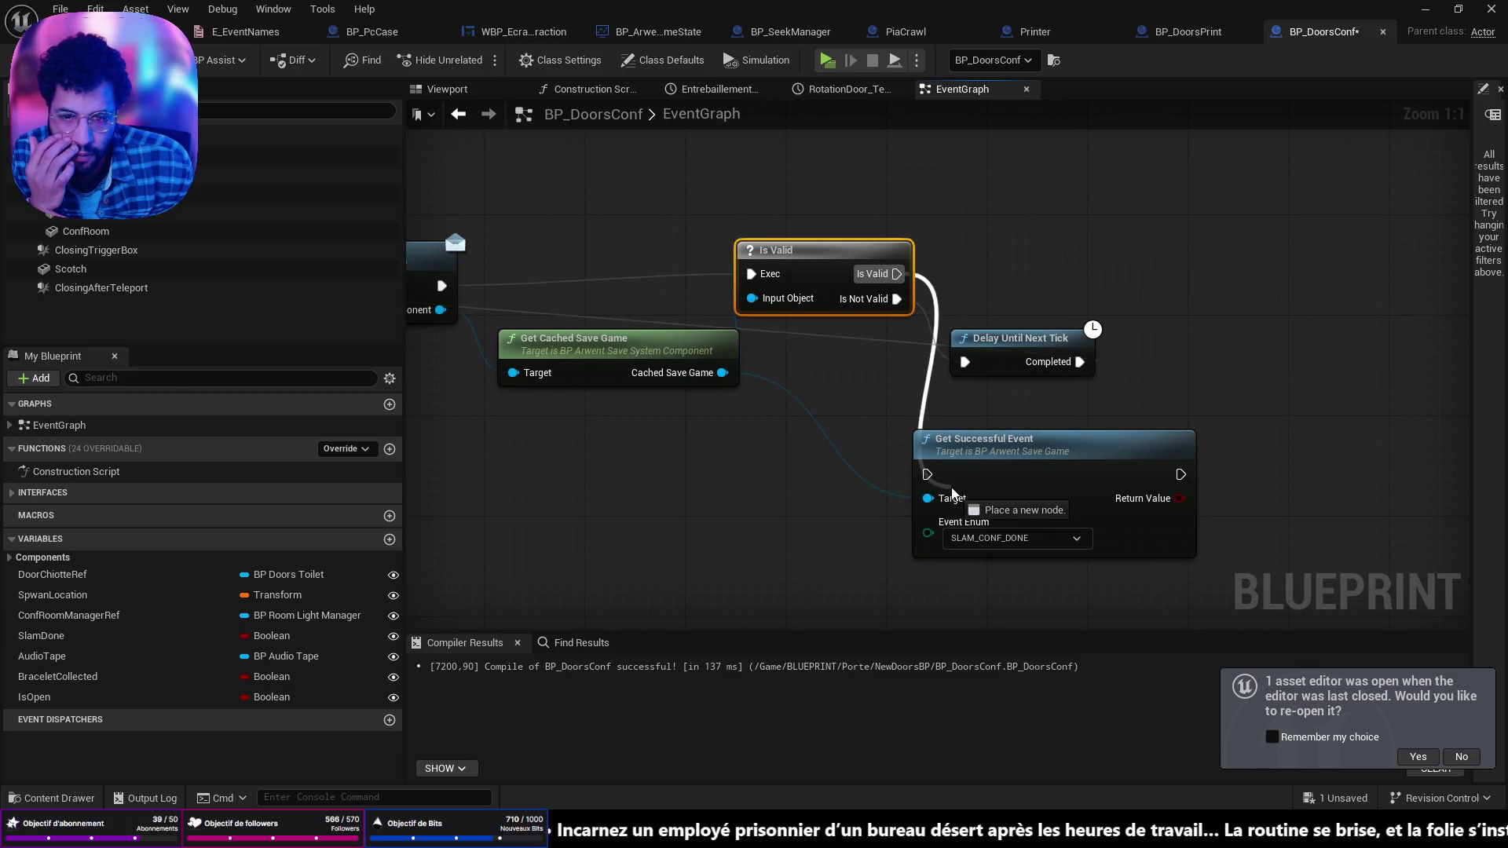
Step: Add a Branch on Get Successful Event's boolean return value and straighten the connected nodes
left_click_drag(1179, 498, 1290, 437)
type("branch")
key("Return")
left_click(1145, 459)
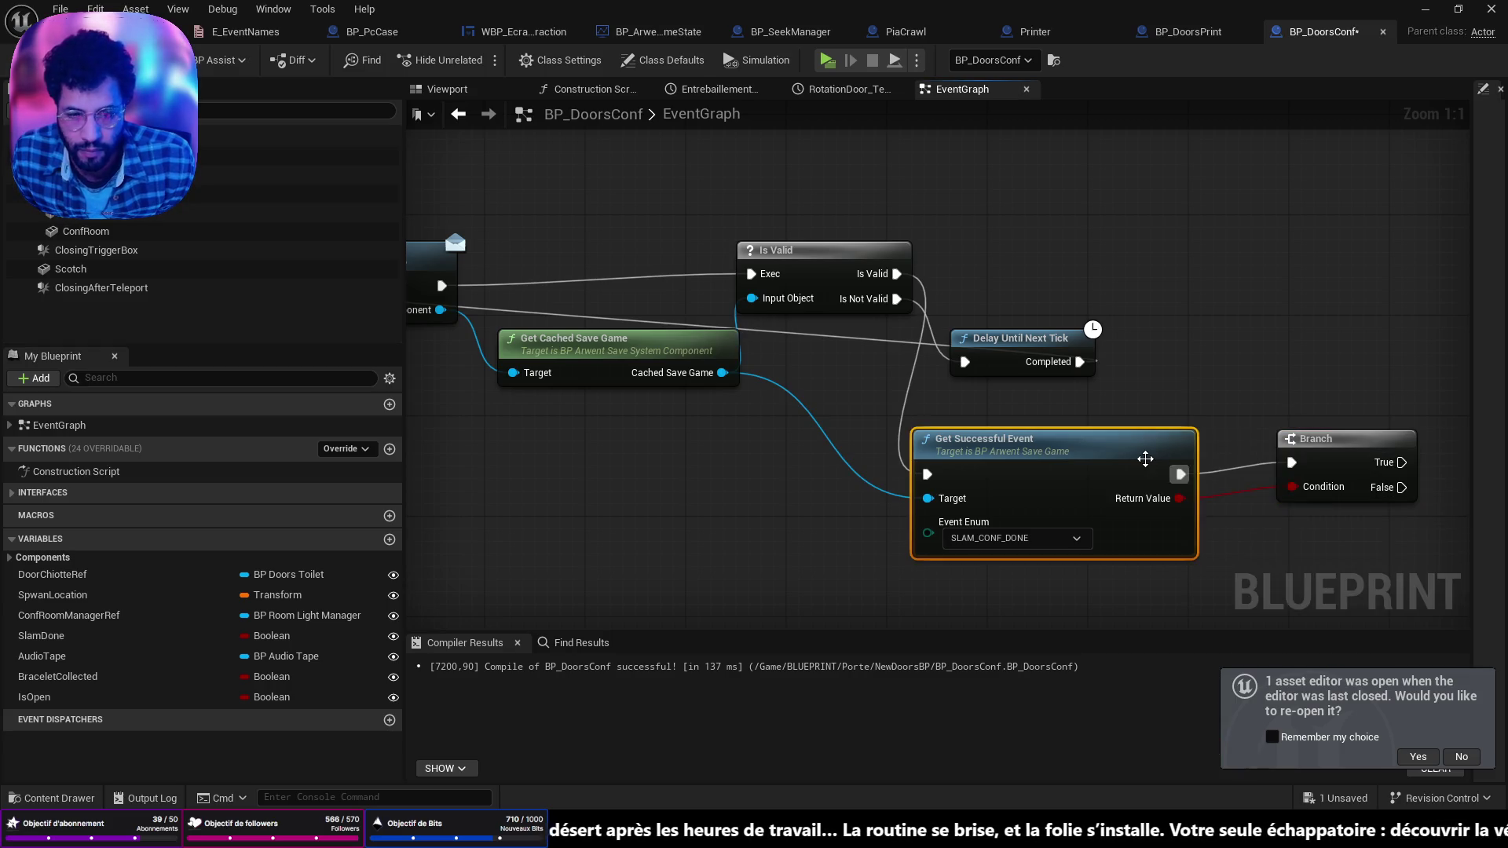
key("f")
left_click_drag(1163, 402, 1000, 407)
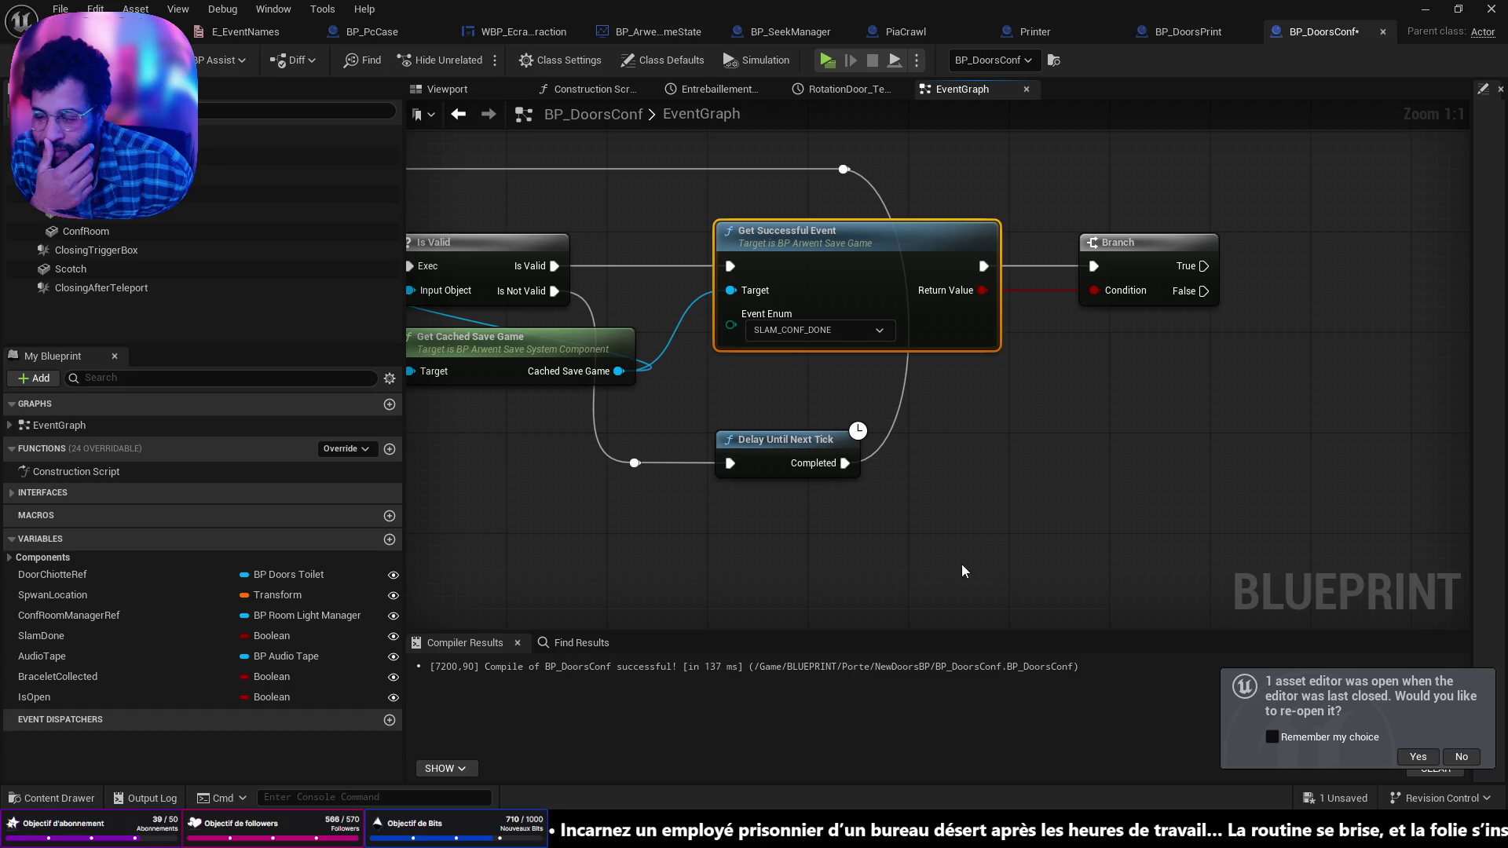
Step: Move Event GeneralInteract closer to its GET node and reposition the Close and Open calls
mouse_move(1017, 493)
left_mouse_down()
mouse_move(691, 528)
mouse_move(519, 514)
mouse_move(750, 506)
left_mouse_up()
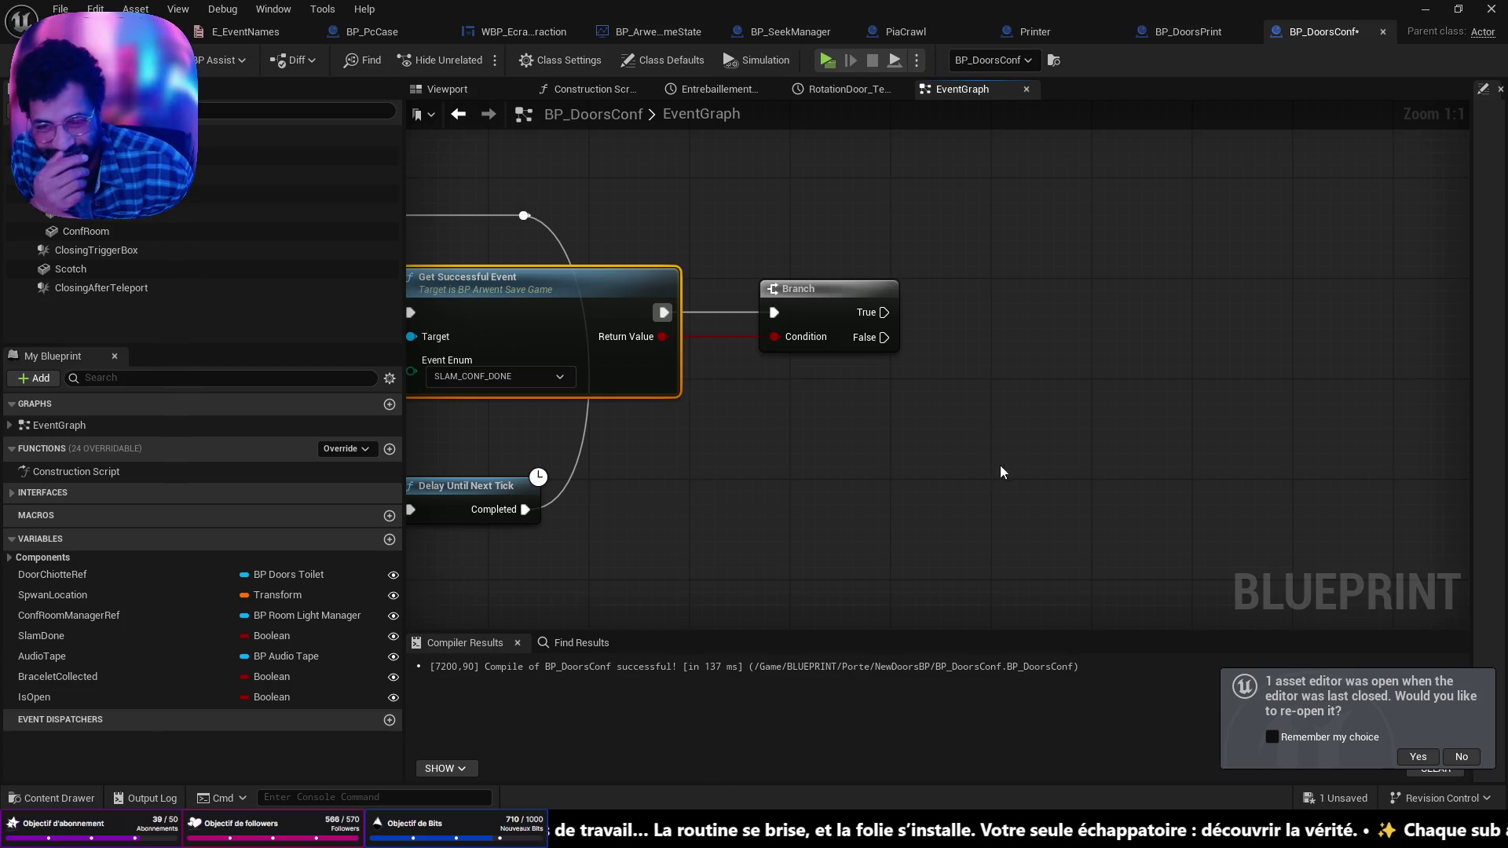
scroll(1000, 465, "down", 2)
left_click_drag(1001, 465, 922, 331)
mouse_move(743, 518)
left_mouse_down()
mouse_move(901, 394)
mouse_move(907, 349)
mouse_move(1400, 515)
left_mouse_up()
scroll(901, 394, "down", 2)
scroll(906, 348, "up", 2)
scroll(946, 357, "down", 3)
scroll(945, 356, "up", 2)
scroll(801, 404, "up", 3)
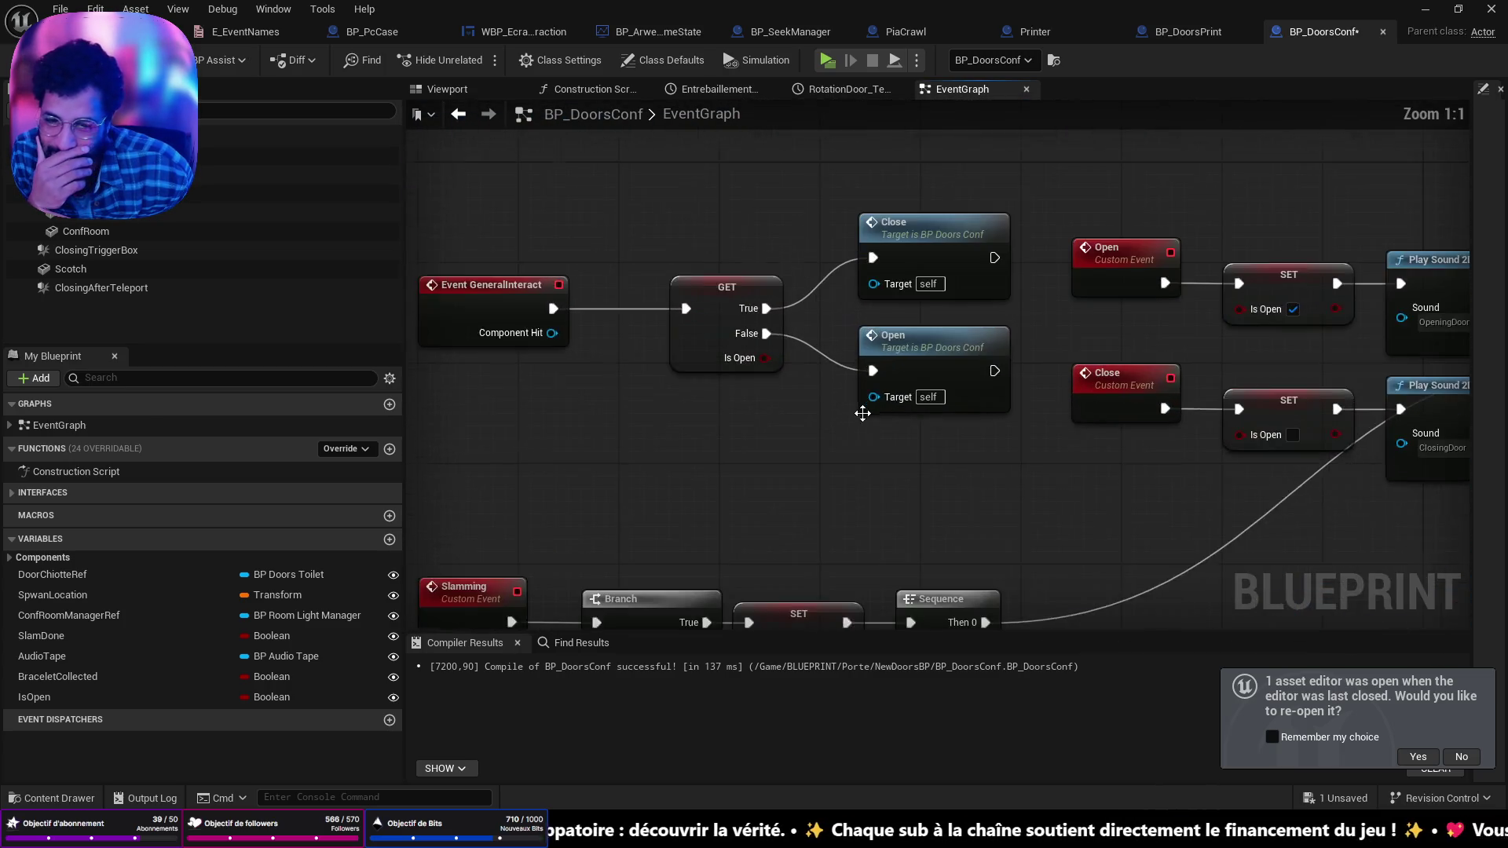
left_click_drag(800, 404, 999, 429)
left_click_drag(724, 322, 812, 324)
mouse_move(1047, 195)
left_mouse_down()
mouse_move(1170, 346)
mouse_move(1126, 354)
left_mouse_up()
Step: Look over the SET, Play Sound 2D and RotationDoor nodes, then nudge the Branch slightly left
mouse_move(1118, 539)
left_mouse_down()
mouse_move(759, 507)
mouse_move(805, 338)
mouse_move(951, 289)
left_mouse_up()
scroll(747, 503, "down", 2)
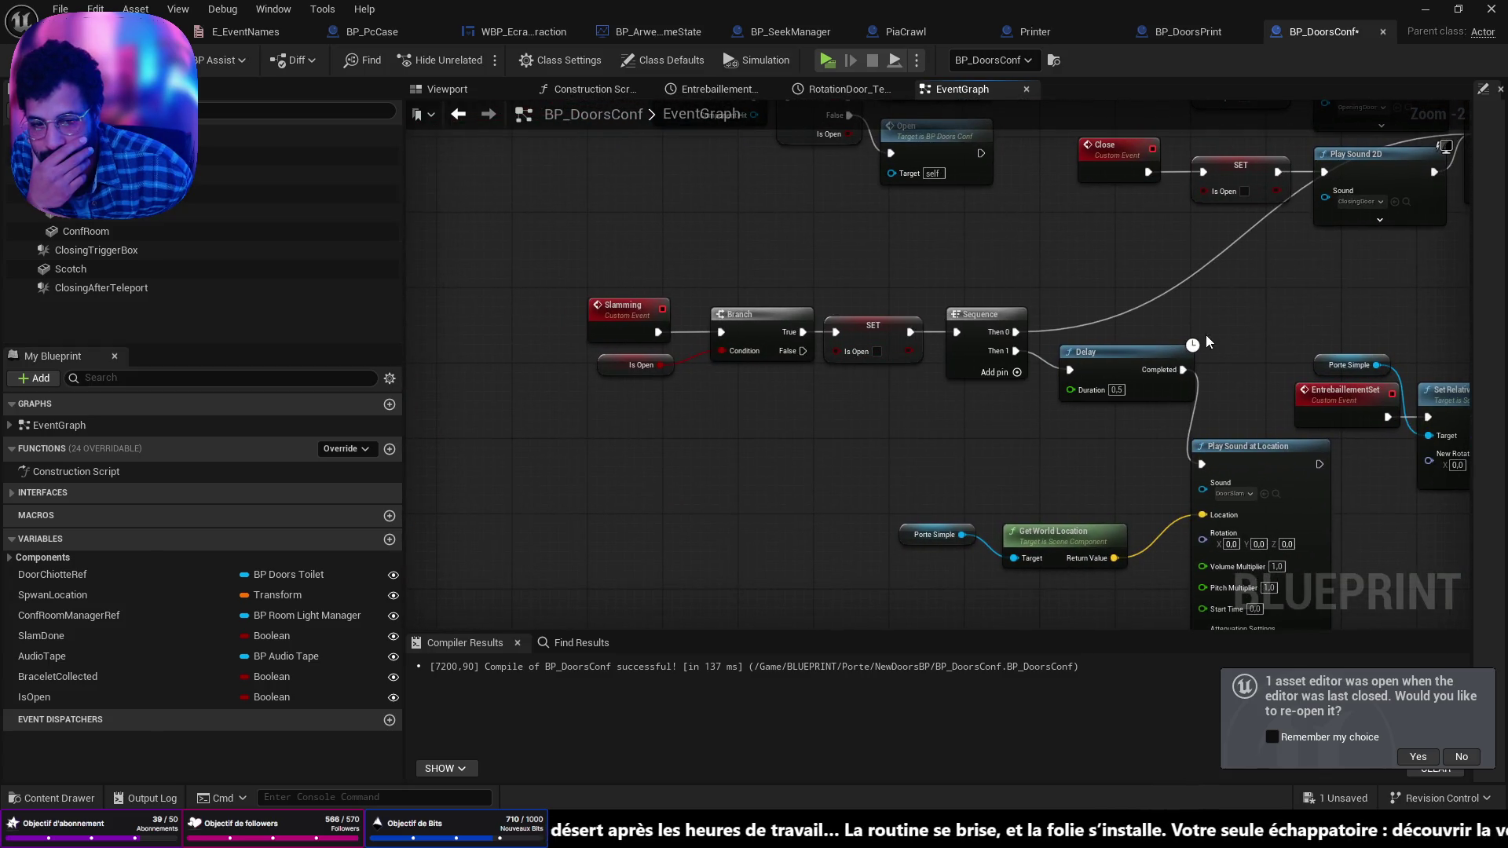
mouse_move(1298, 359)
left_mouse_down()
mouse_move(629, 361)
mouse_move(876, 491)
mouse_move(886, 550)
mouse_move(819, 518)
mouse_move(785, 440)
mouse_move(691, 346)
mouse_move(816, 475)
left_mouse_up()
scroll(1122, 243, "down", 5)
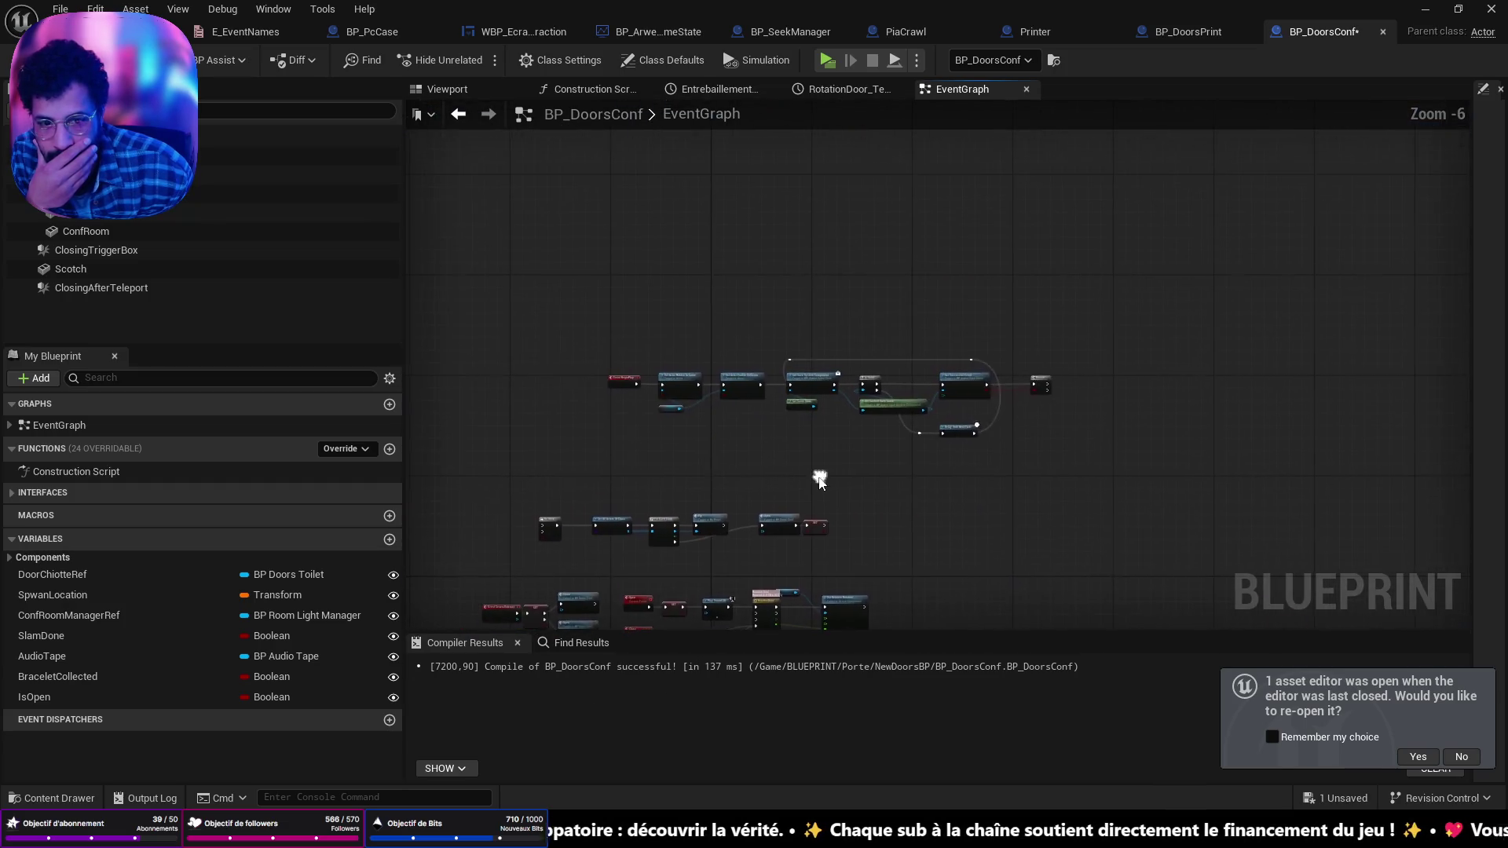
scroll(785, 361, "up", 4)
left_click_drag(773, 336, 733, 336)
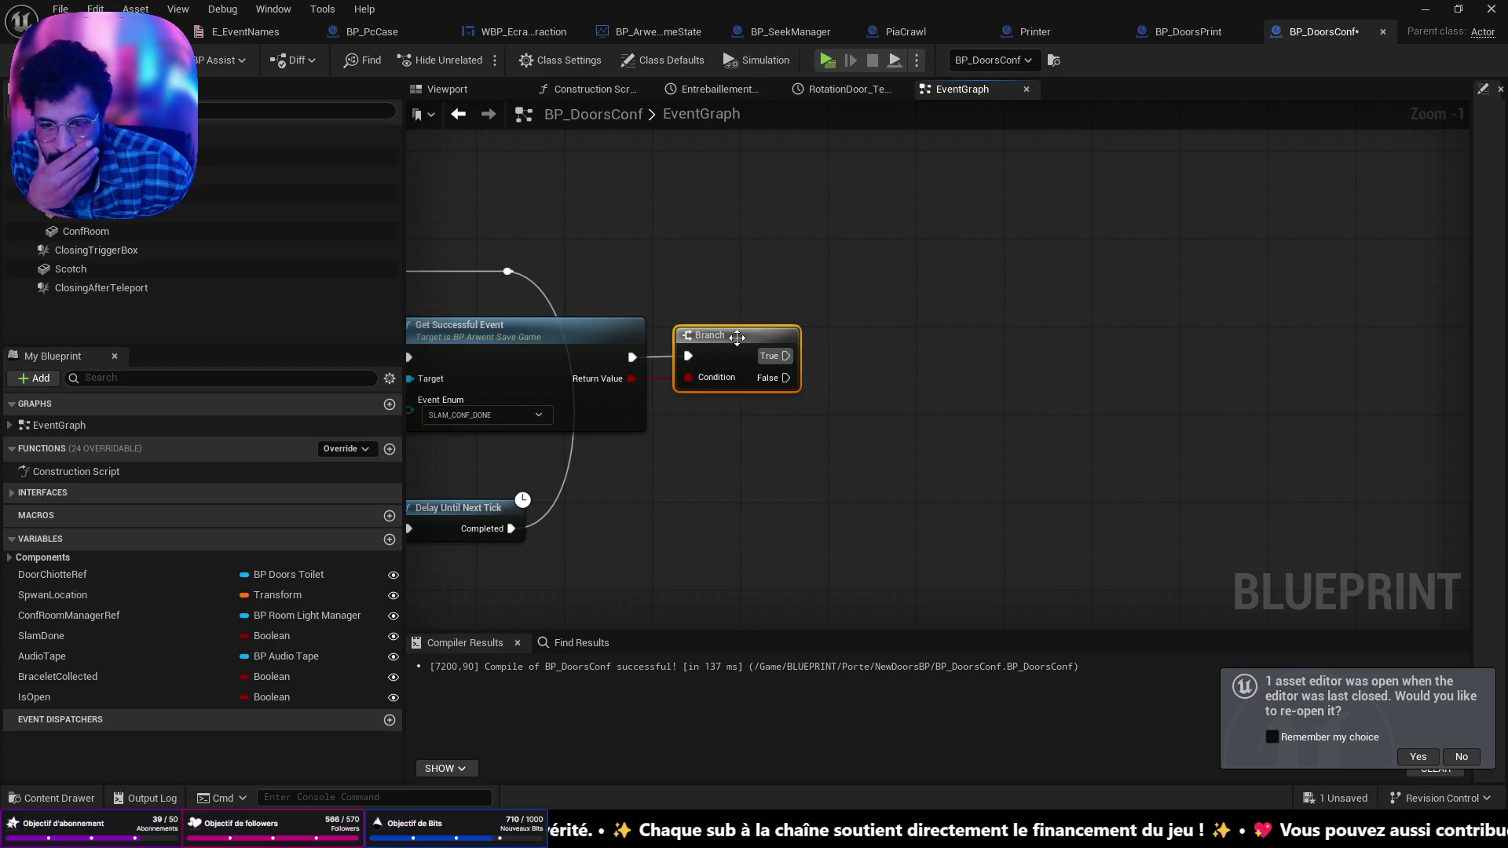
Step: Add a SET SlamDone node on the Branch's True output and save the blueprint
left_click(50, 636)
mouse_move(50, 636)
left_mouse_down()
mouse_move(789, 376)
mouse_move(786, 356)
left_mouse_up()
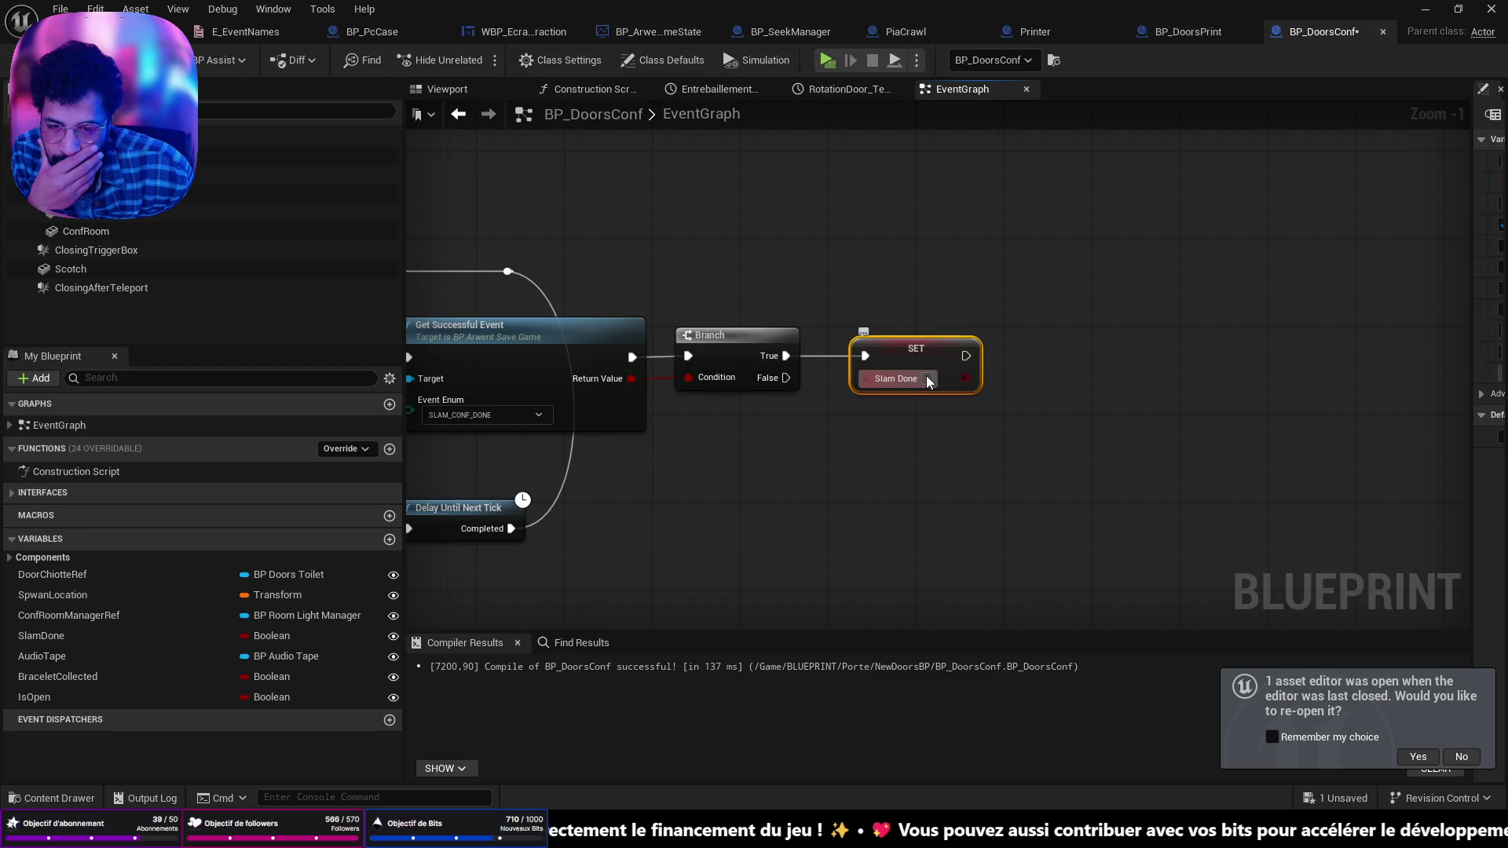
left_click_drag(922, 348, 900, 349)
key("ctrl+s")
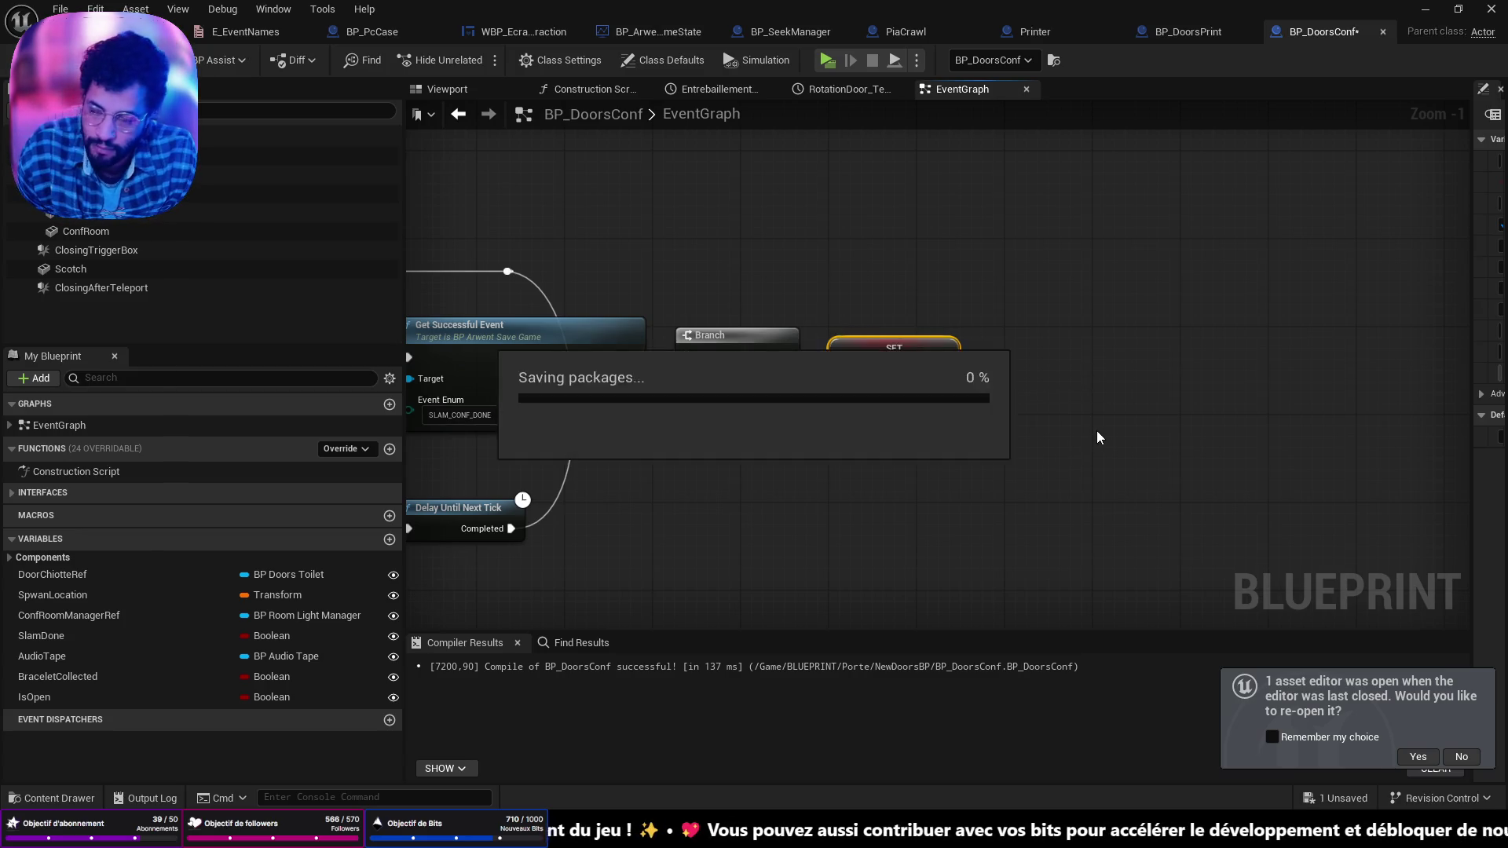
Step: In the play-test, move forward into the open-plan office
scroll(589, 334, "down", 5)
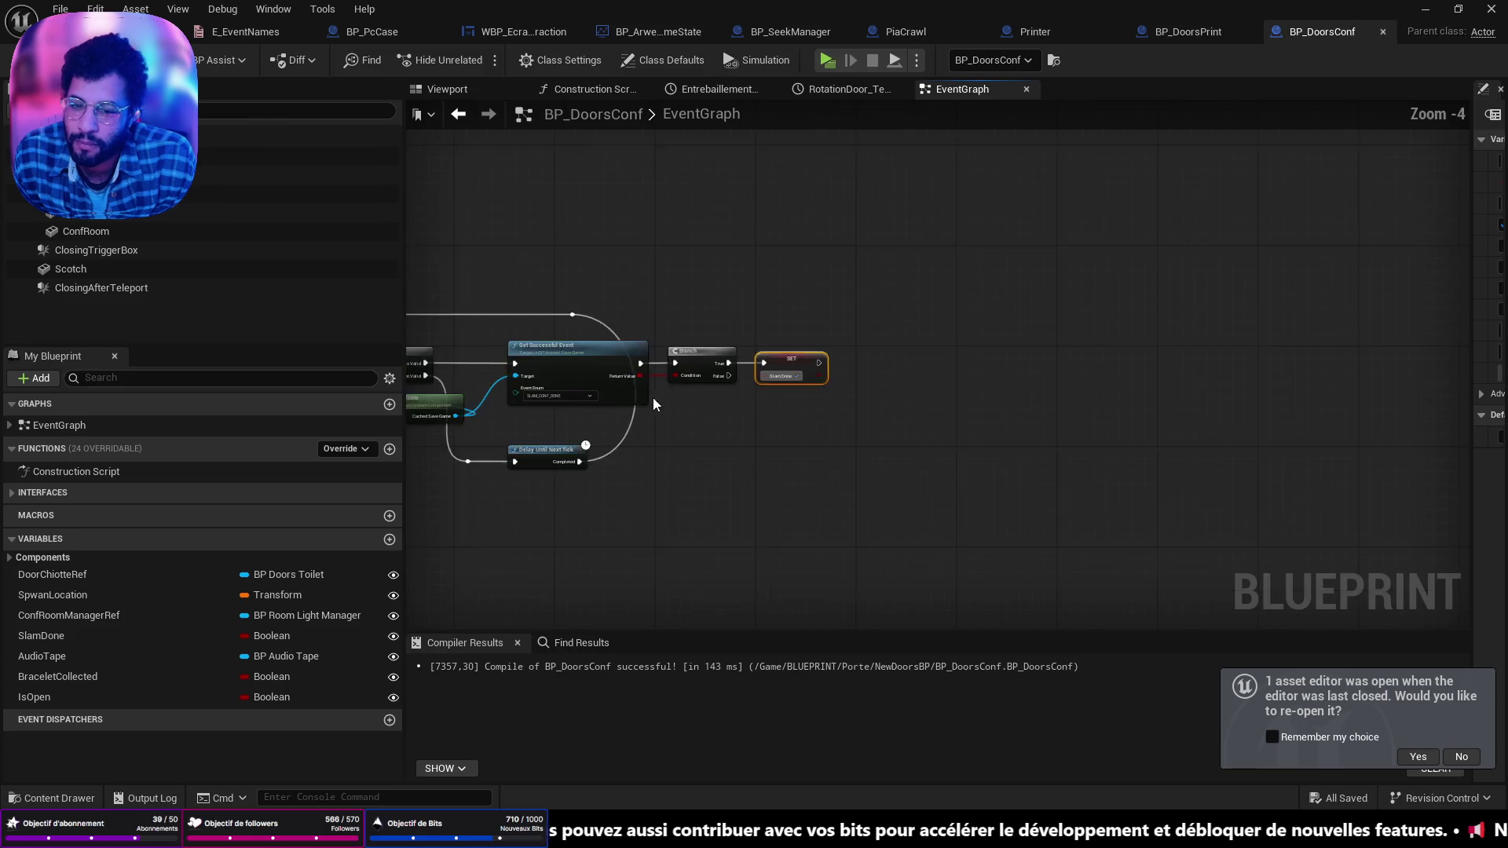
left_click_drag(1286, 490, 1286, 484)
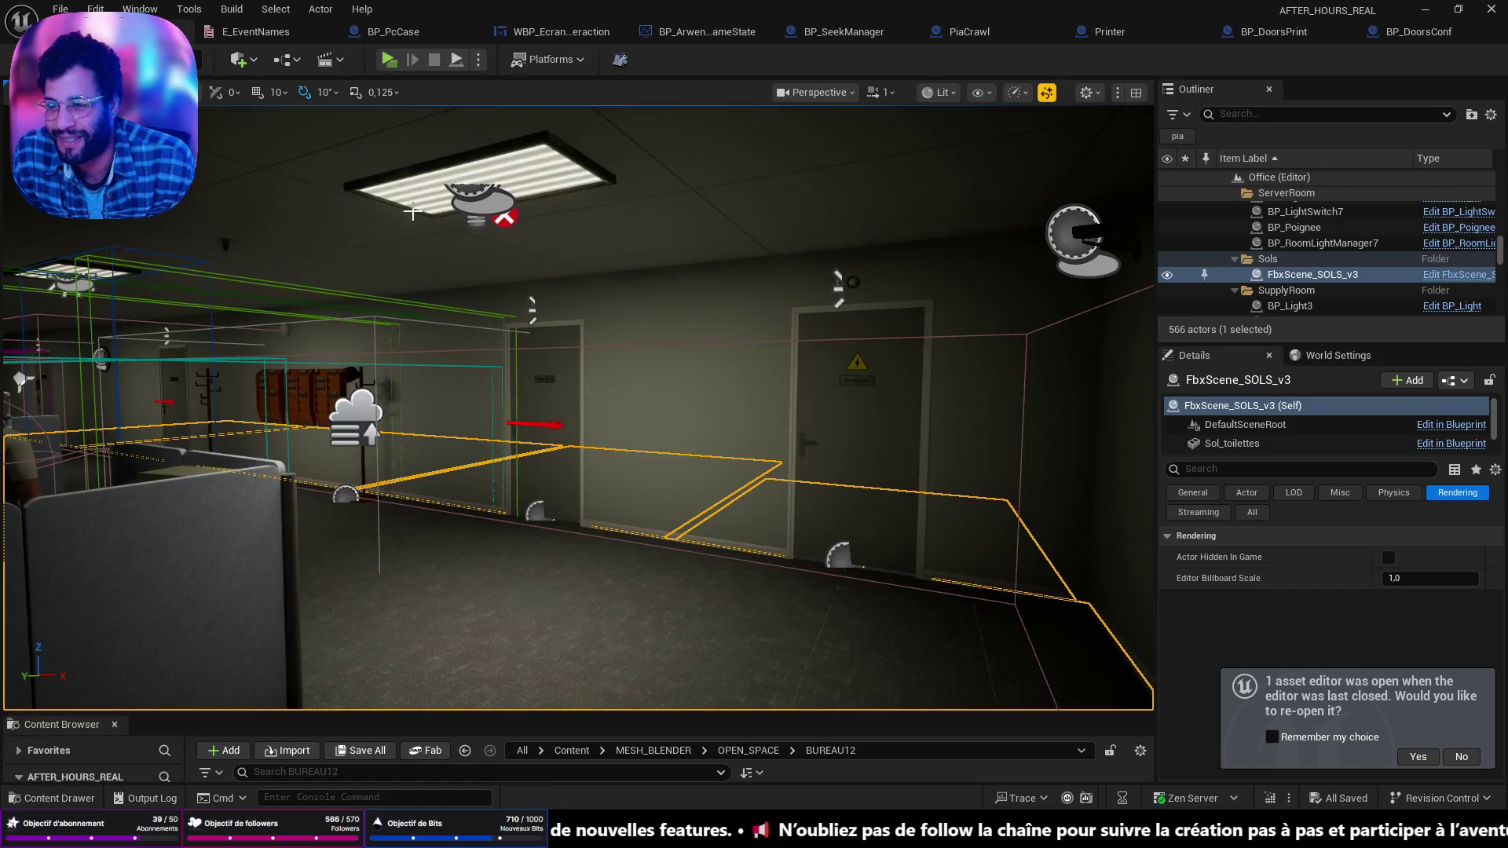
mouse_move(412, 212)
left_mouse_down()
mouse_move(404, 133)
mouse_move(605, 133)
left_mouse_up()
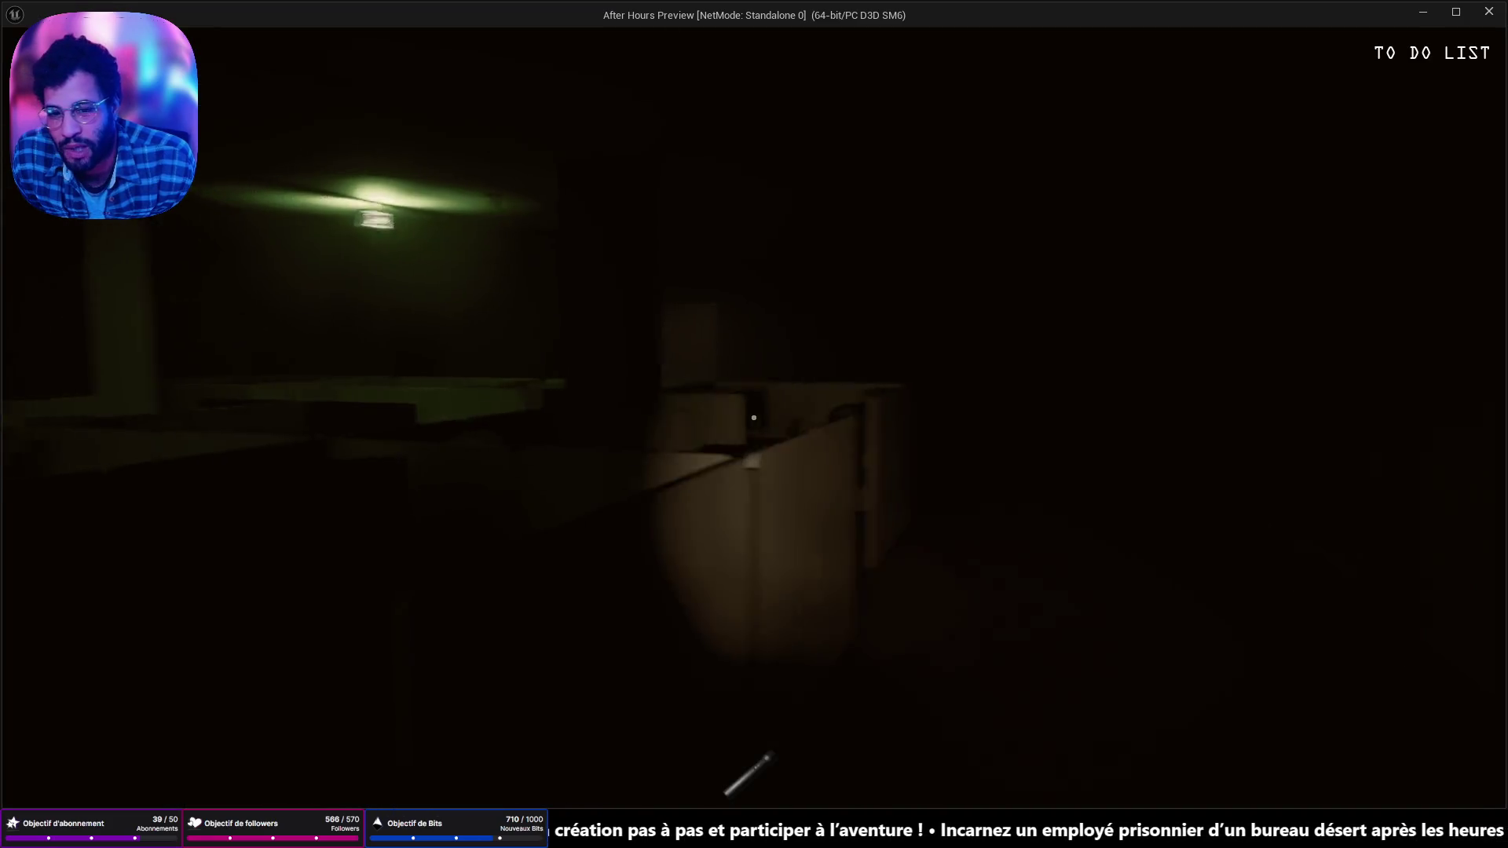
Step: Open the Conf. Room door with E and walk up to the static-filled TV
key("e")
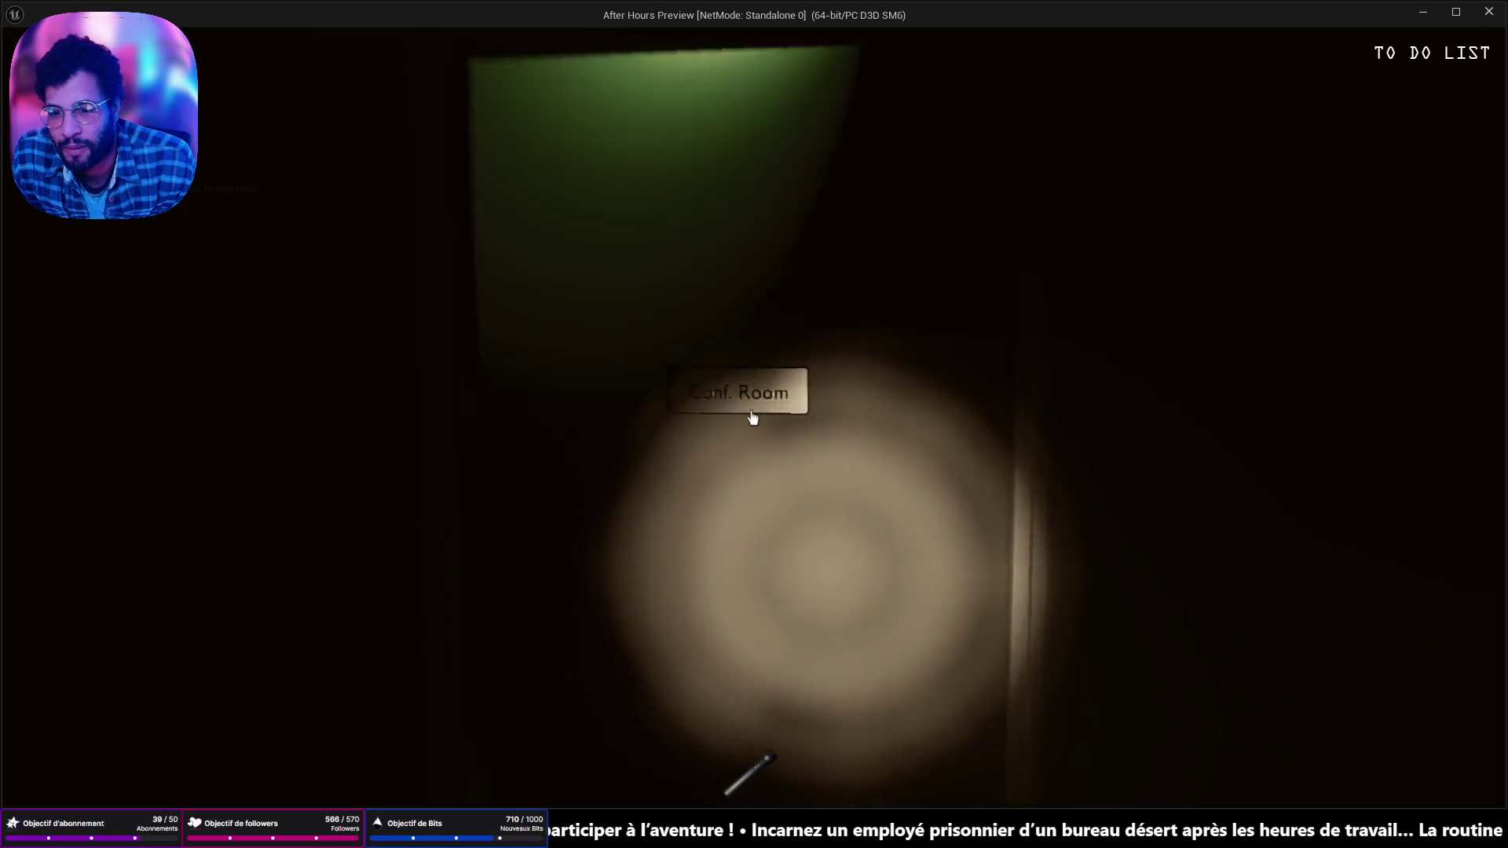
key("w")
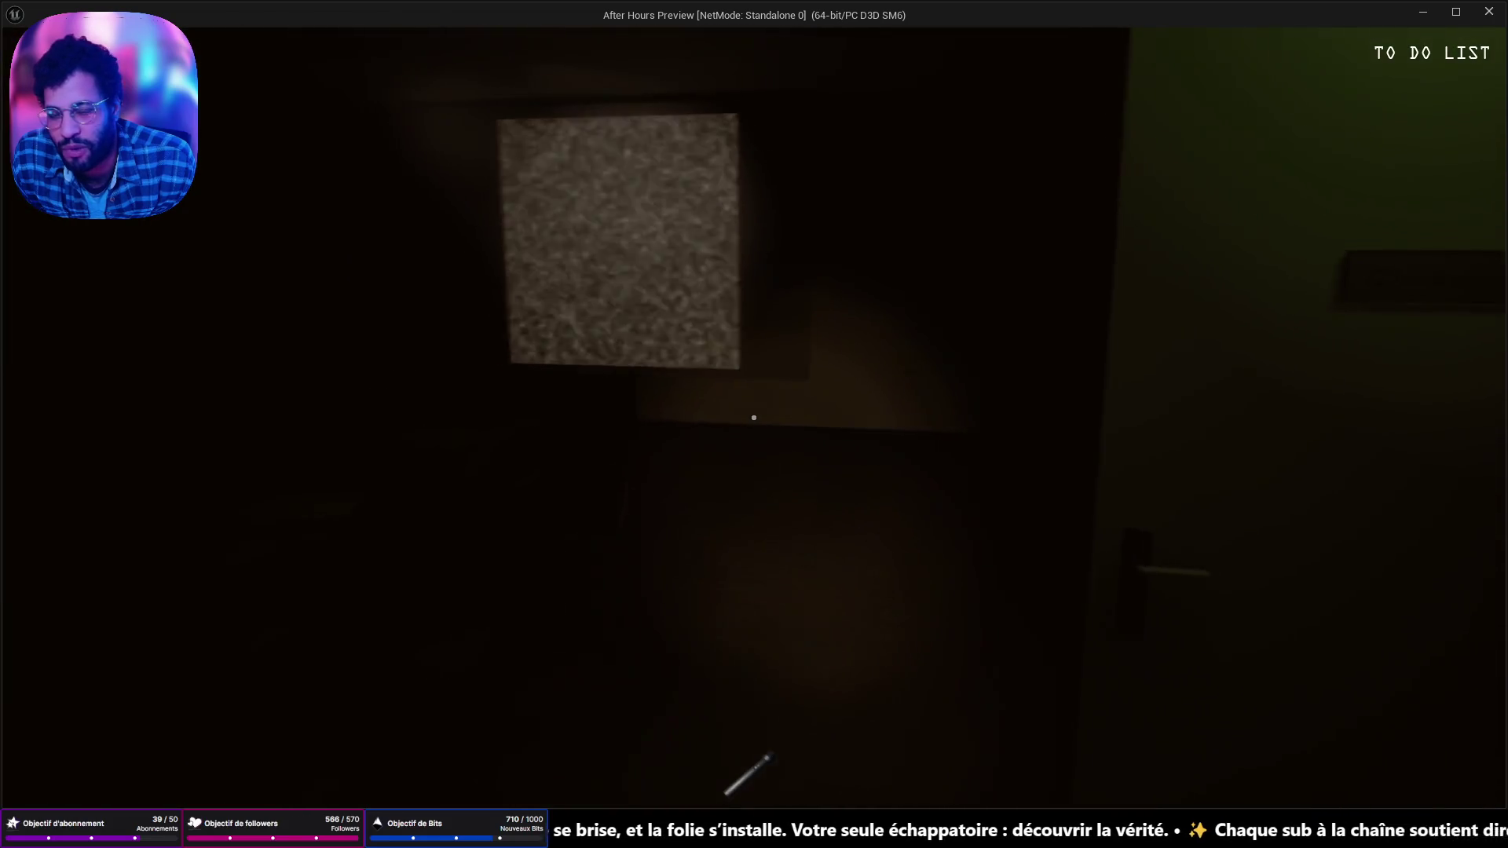
key("w")
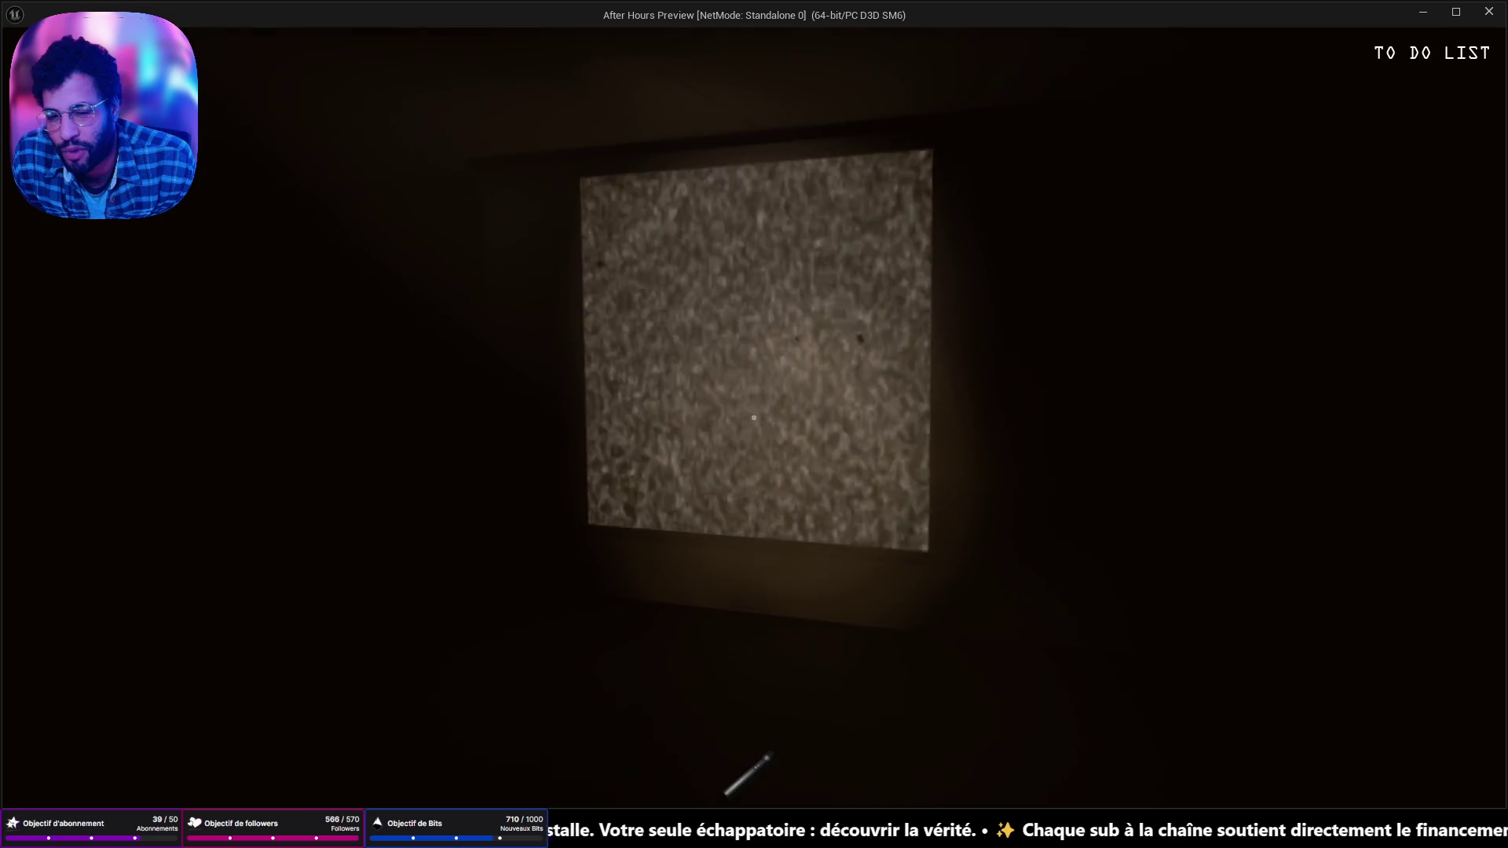
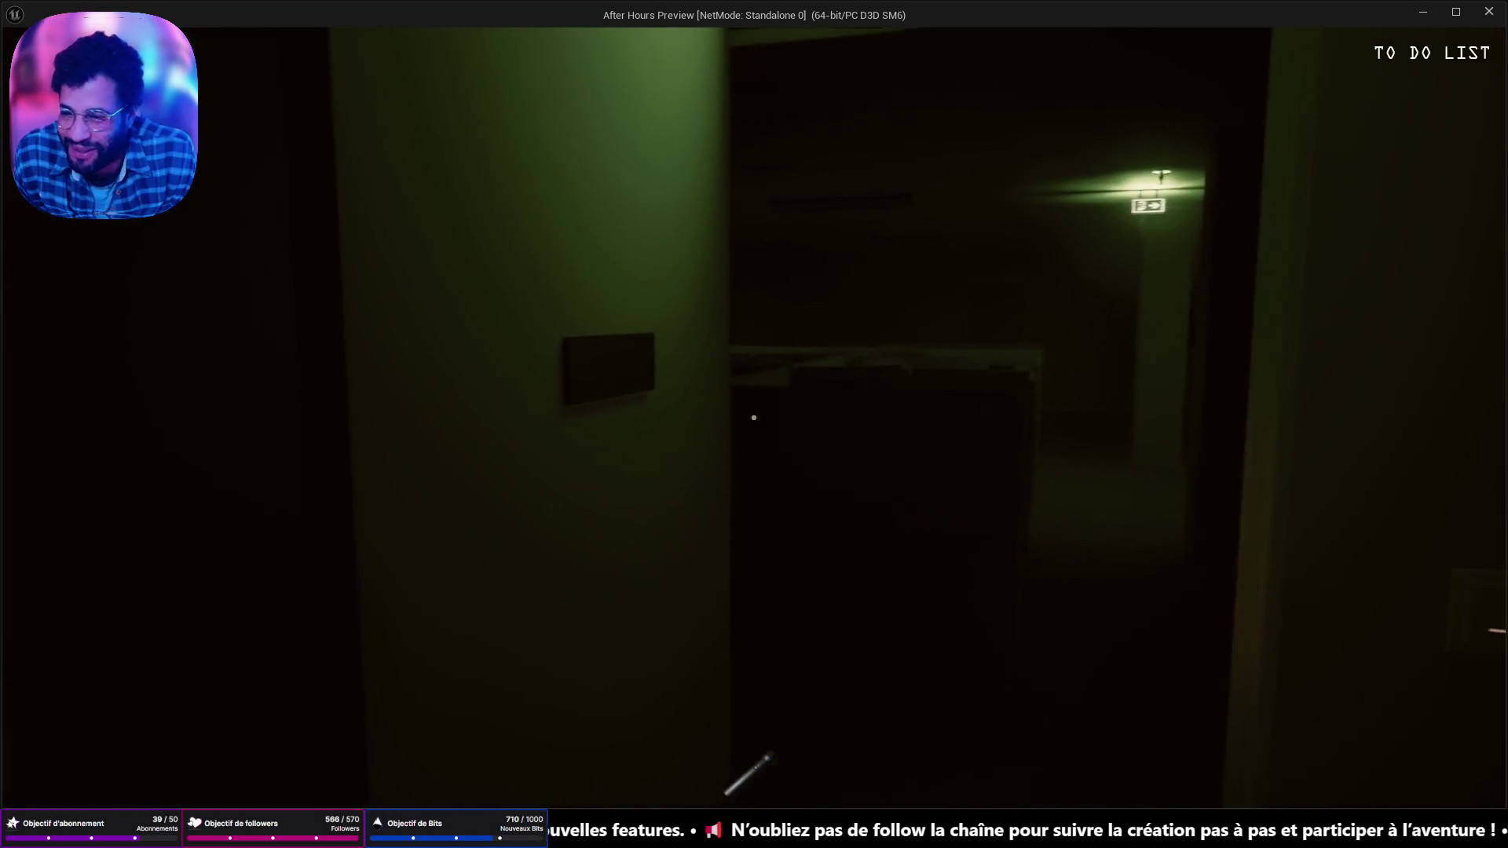
Step: Stop the game preview, frame BP_AudioTape in the level and open its ItemLogicOnly graph
key("Escape")
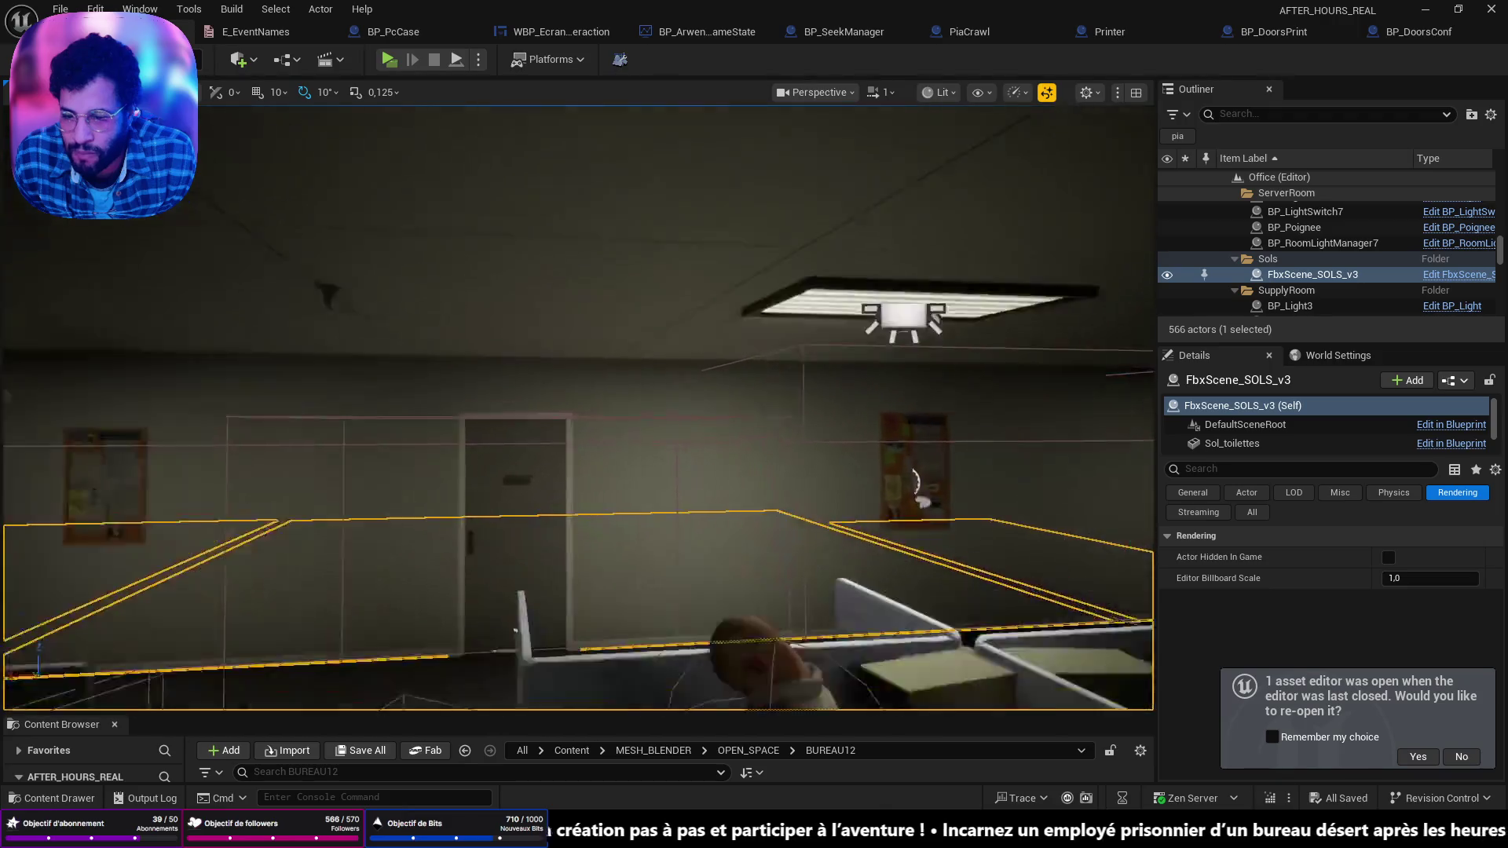
left_click(691, 385)
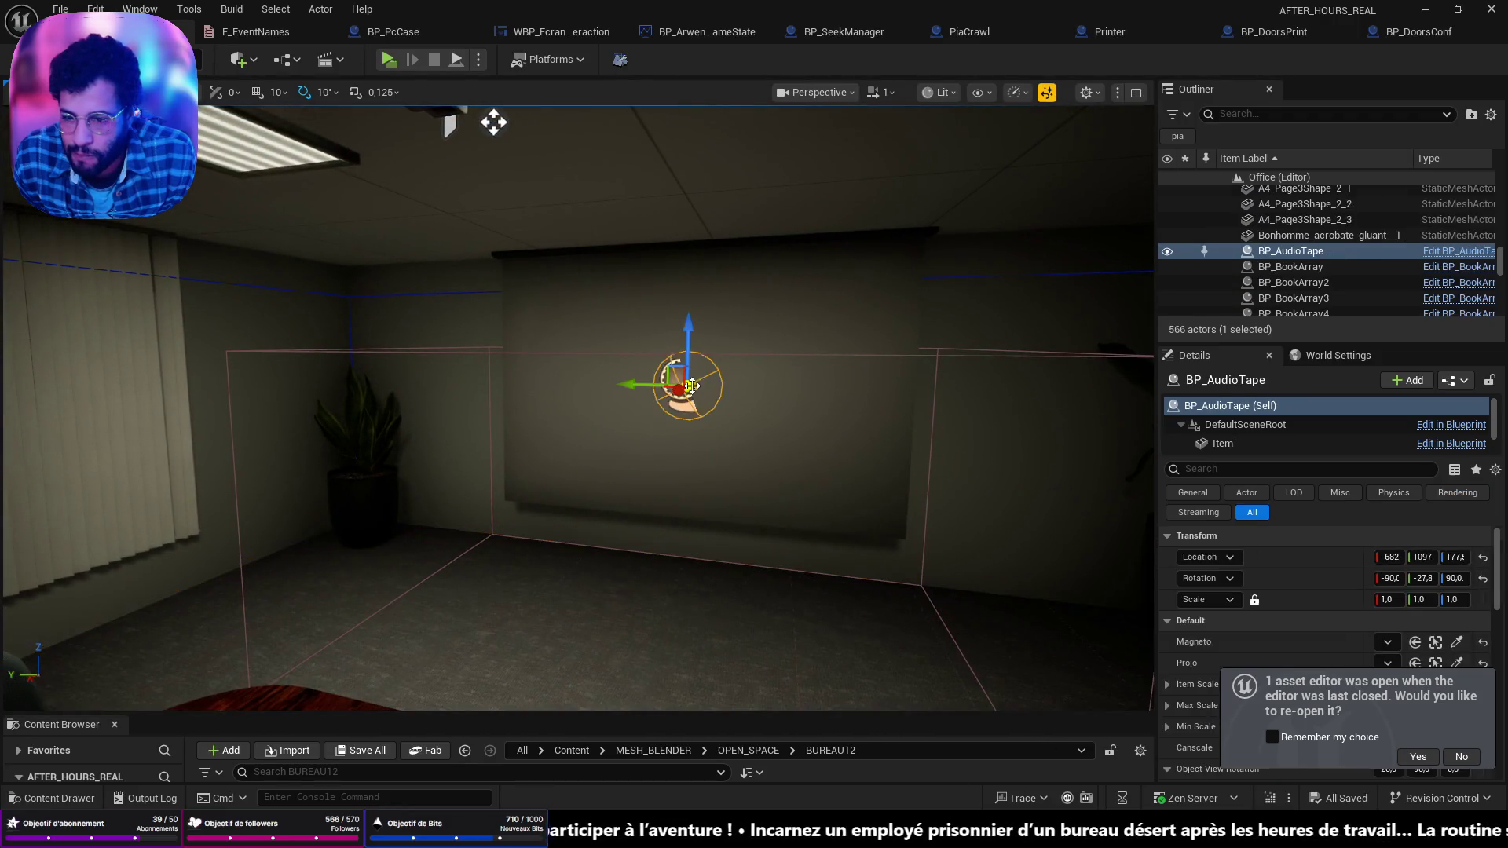
left_click_drag(854, 449, 854, 449)
key("f")
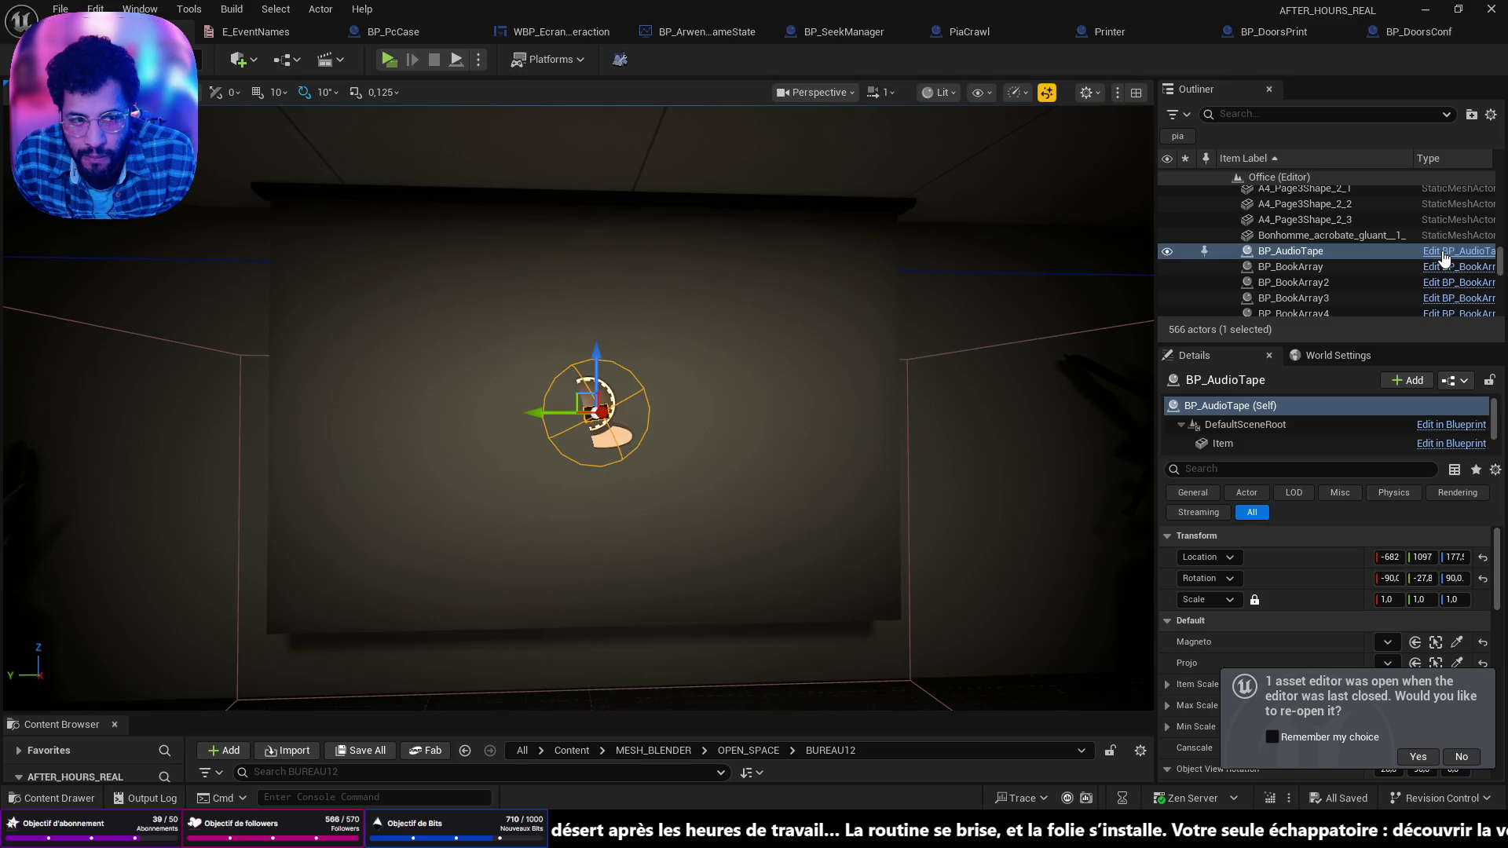
key("ctrl+e")
scroll(794, 413, "down", 3)
scroll(954, 462, "up", 5)
left_click_drag(674, 499, 602, 581)
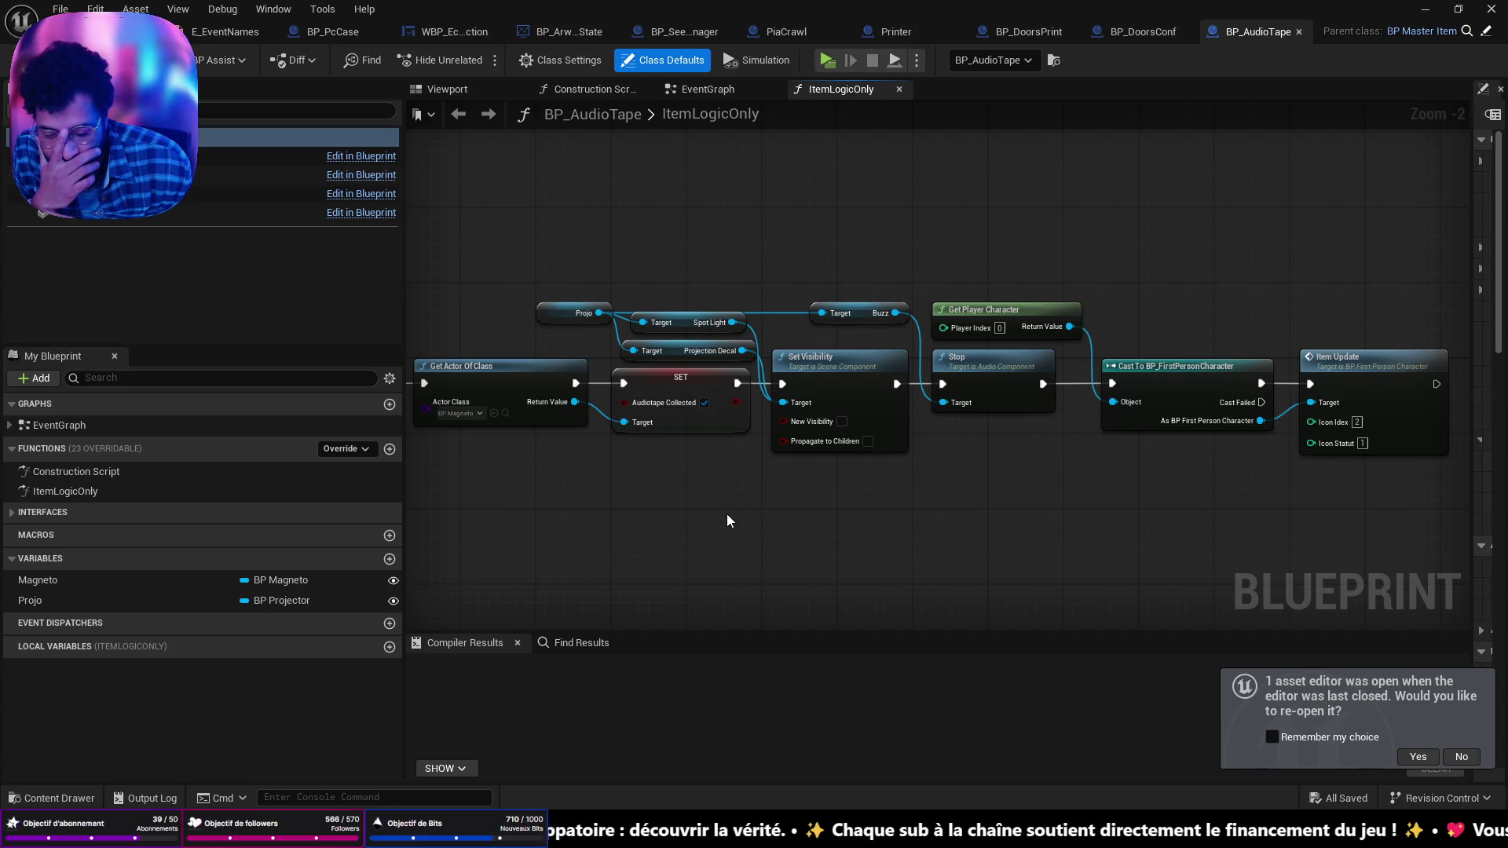
Step: Pan the ItemLogicOnly graph from its entry node to the Item Update end
scroll(724, 516, "down", 1)
mouse_move(724, 516)
left_mouse_down()
mouse_move(824, 497)
mouse_move(795, 493)
left_mouse_up()
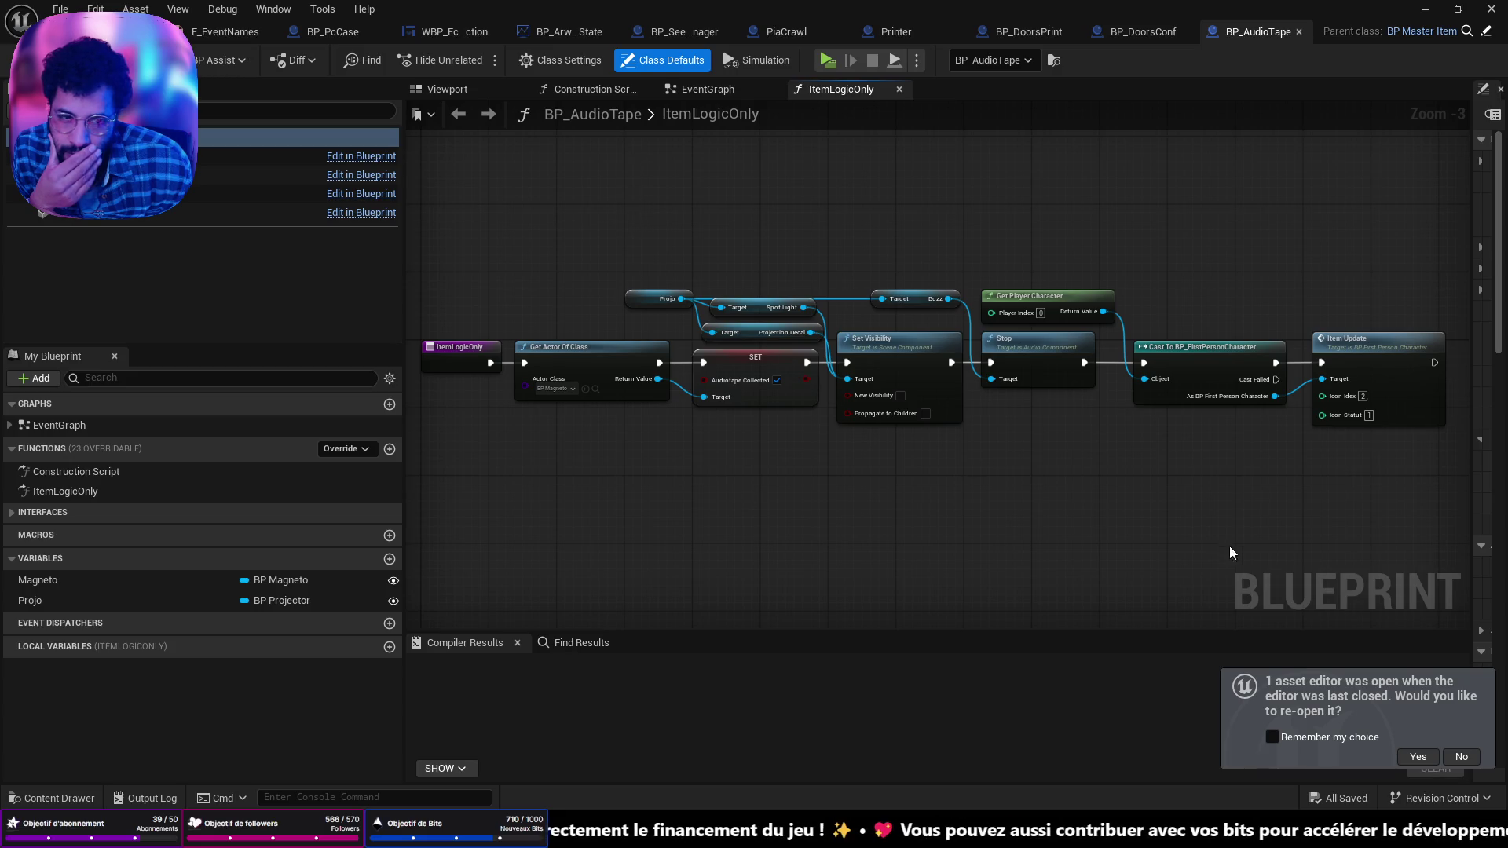
left_click_drag(1230, 552, 884, 541)
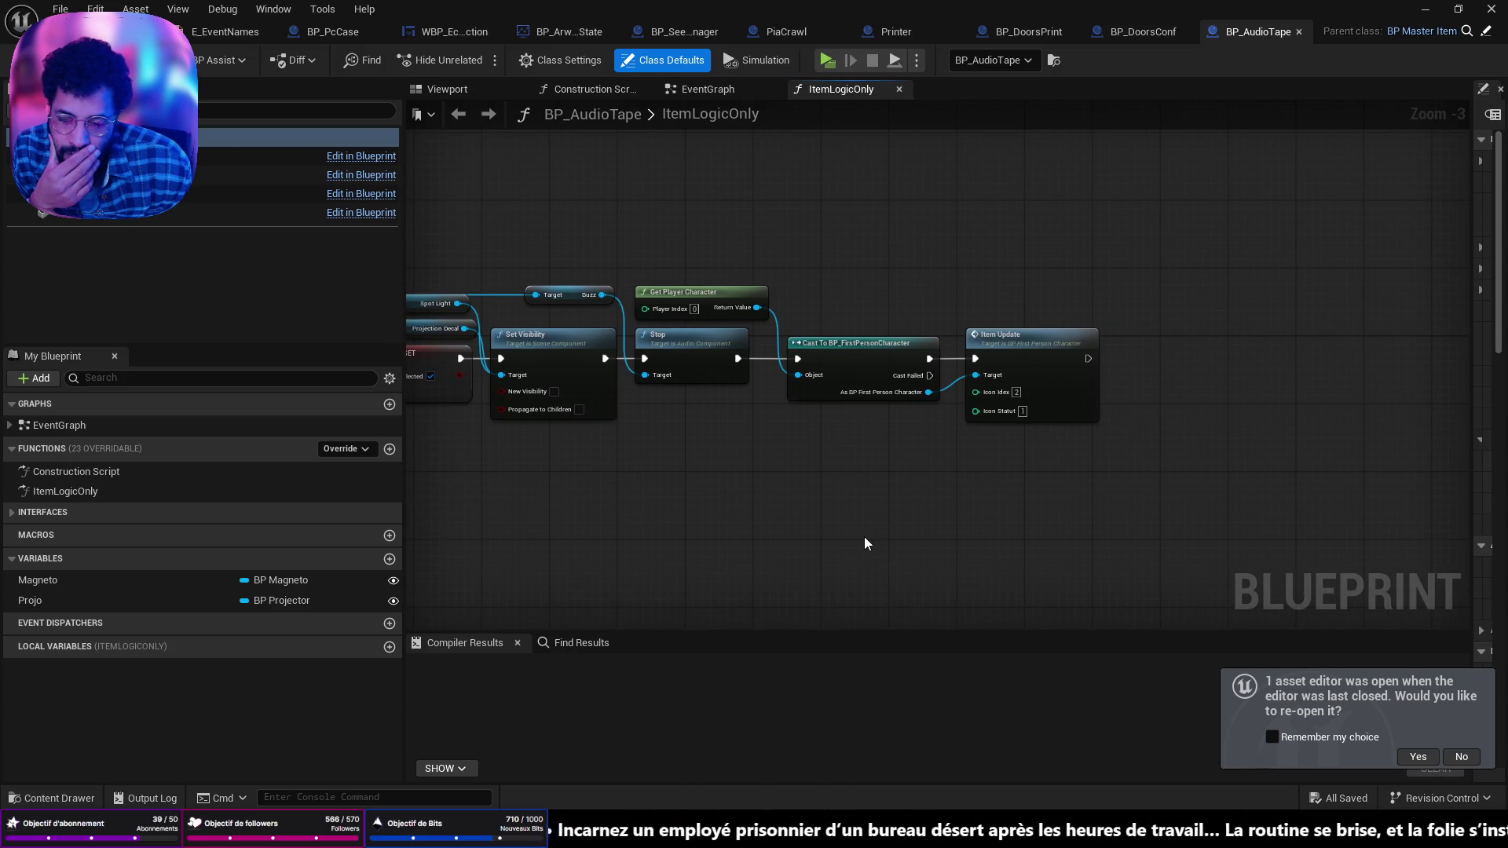
Step: Close all tabs left of BP_DoorsConf and bring up the Content Drawer
left_click(1154, 35)
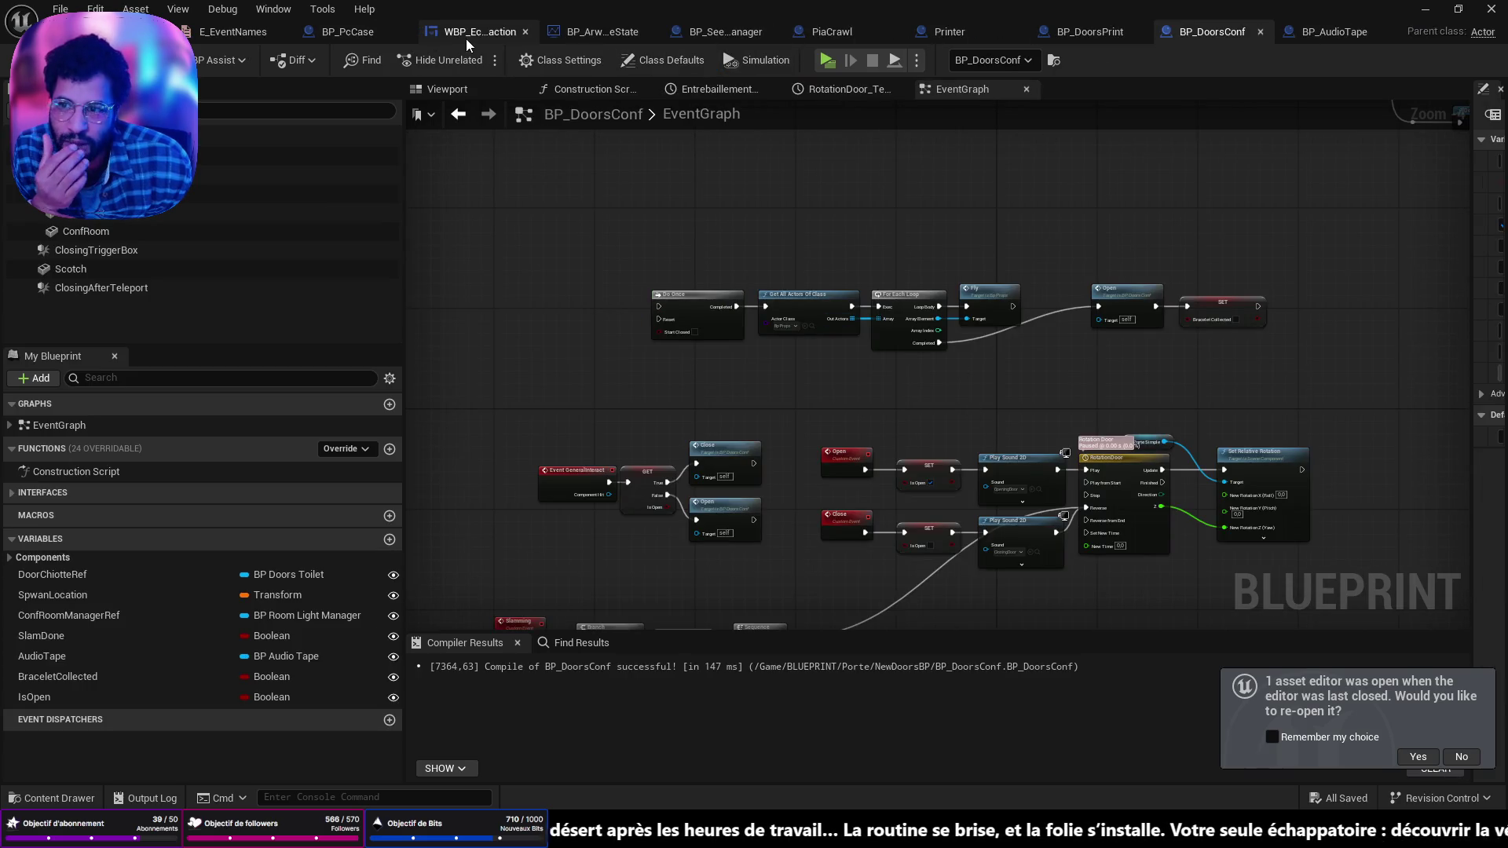
right_click(1190, 36)
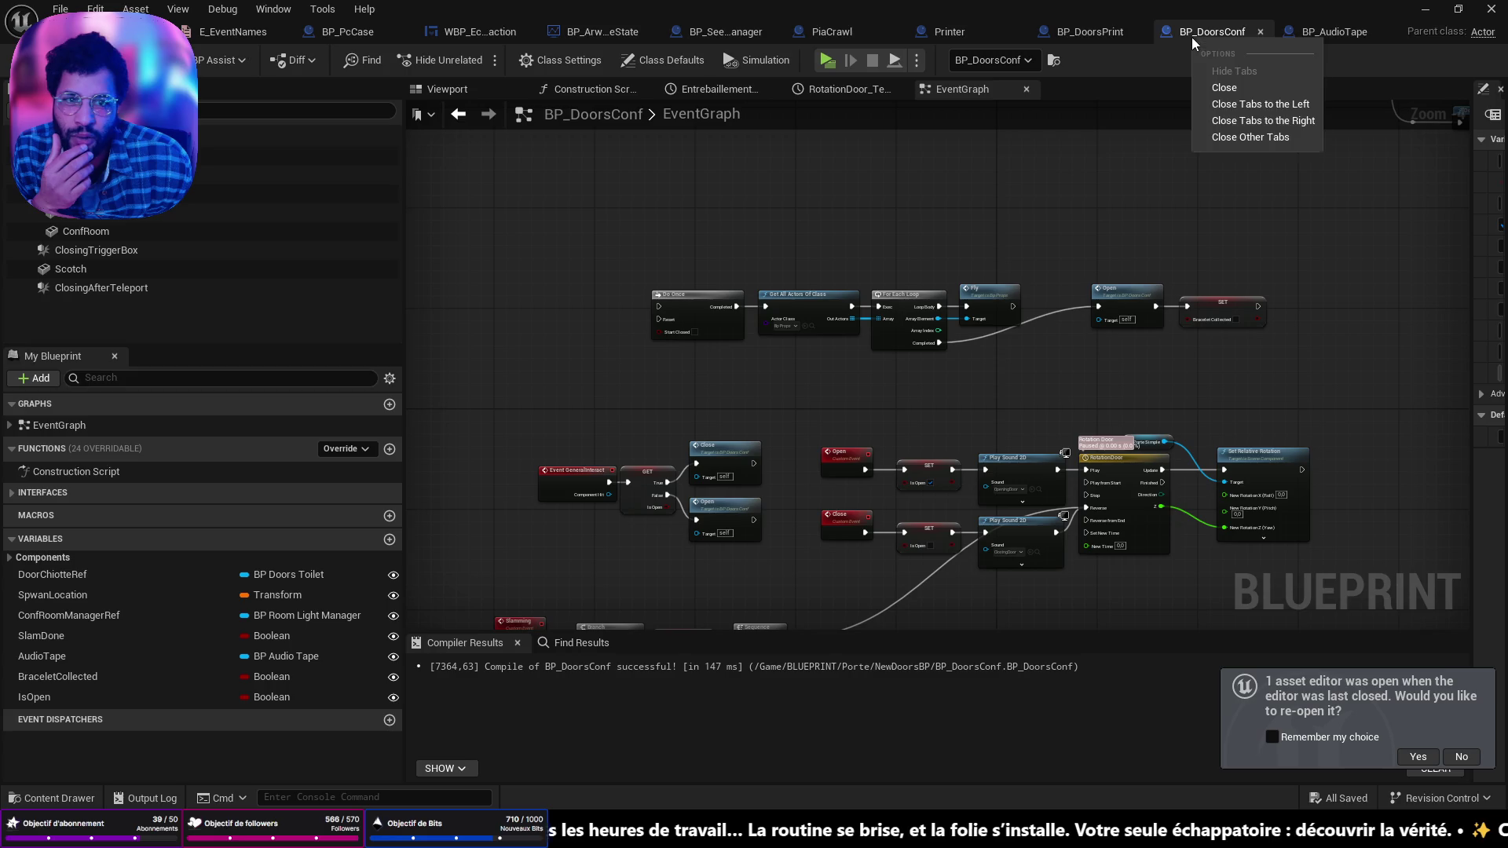
left_click(1235, 116)
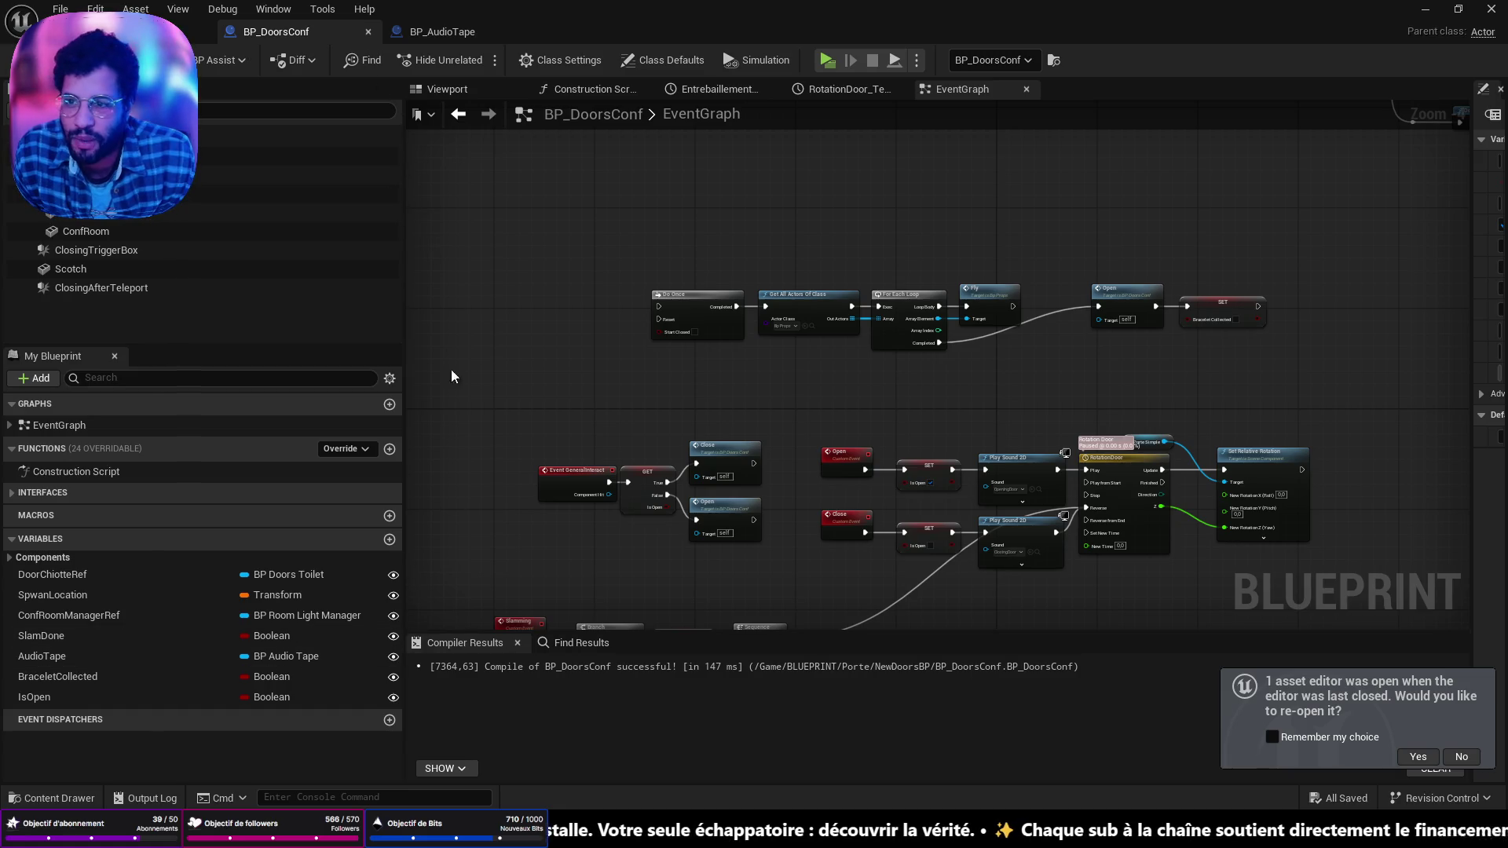
key("ctrl+space")
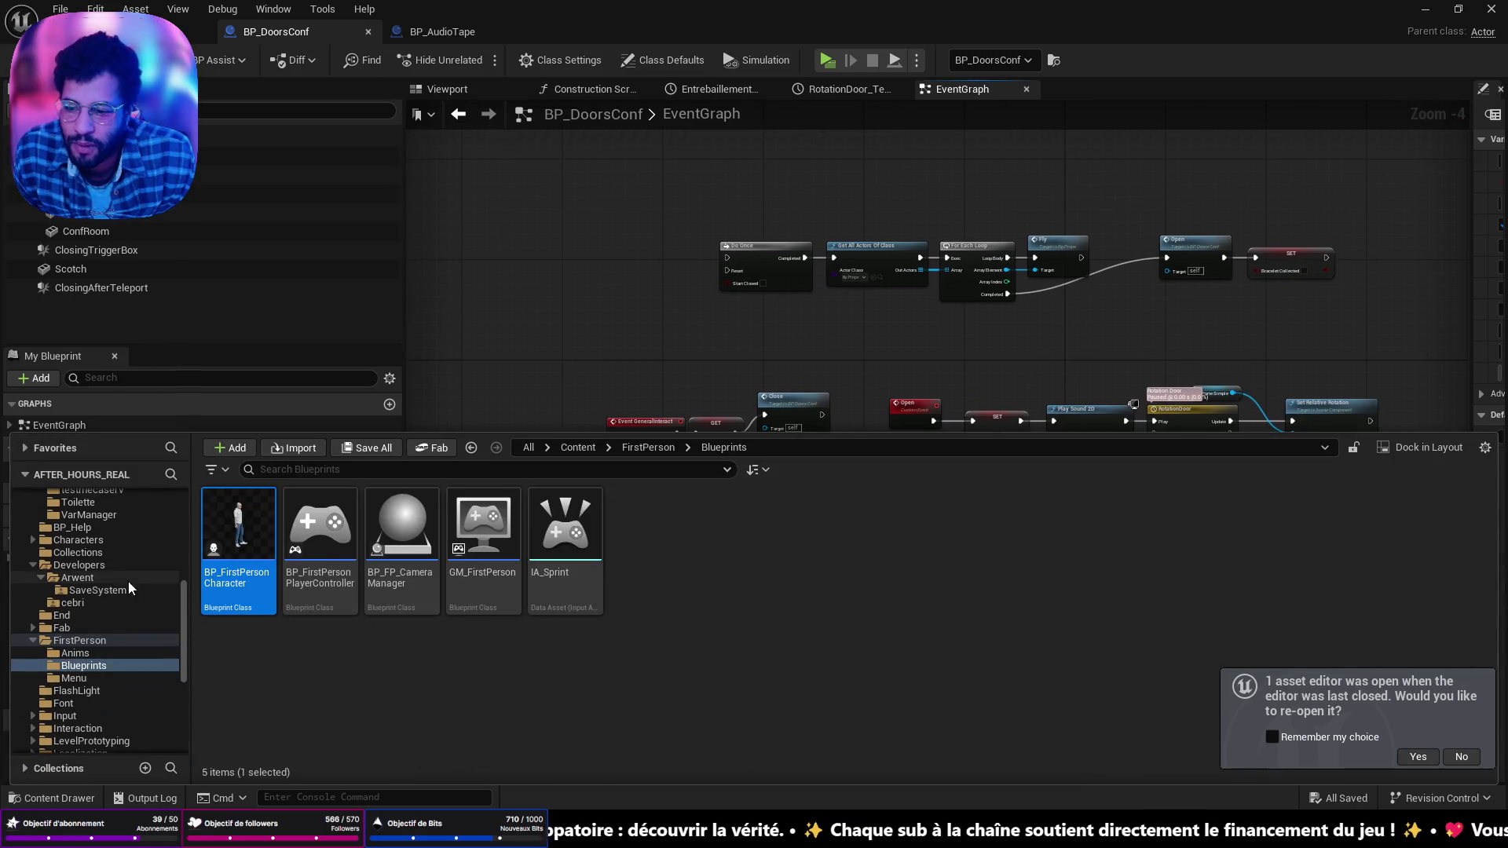
Step: Open E_EventNames from Content/Developers/Arwent/SaveSystem, then select BP_Projector in the level
scroll(129, 583, "up", 10)
left_click(85, 508)
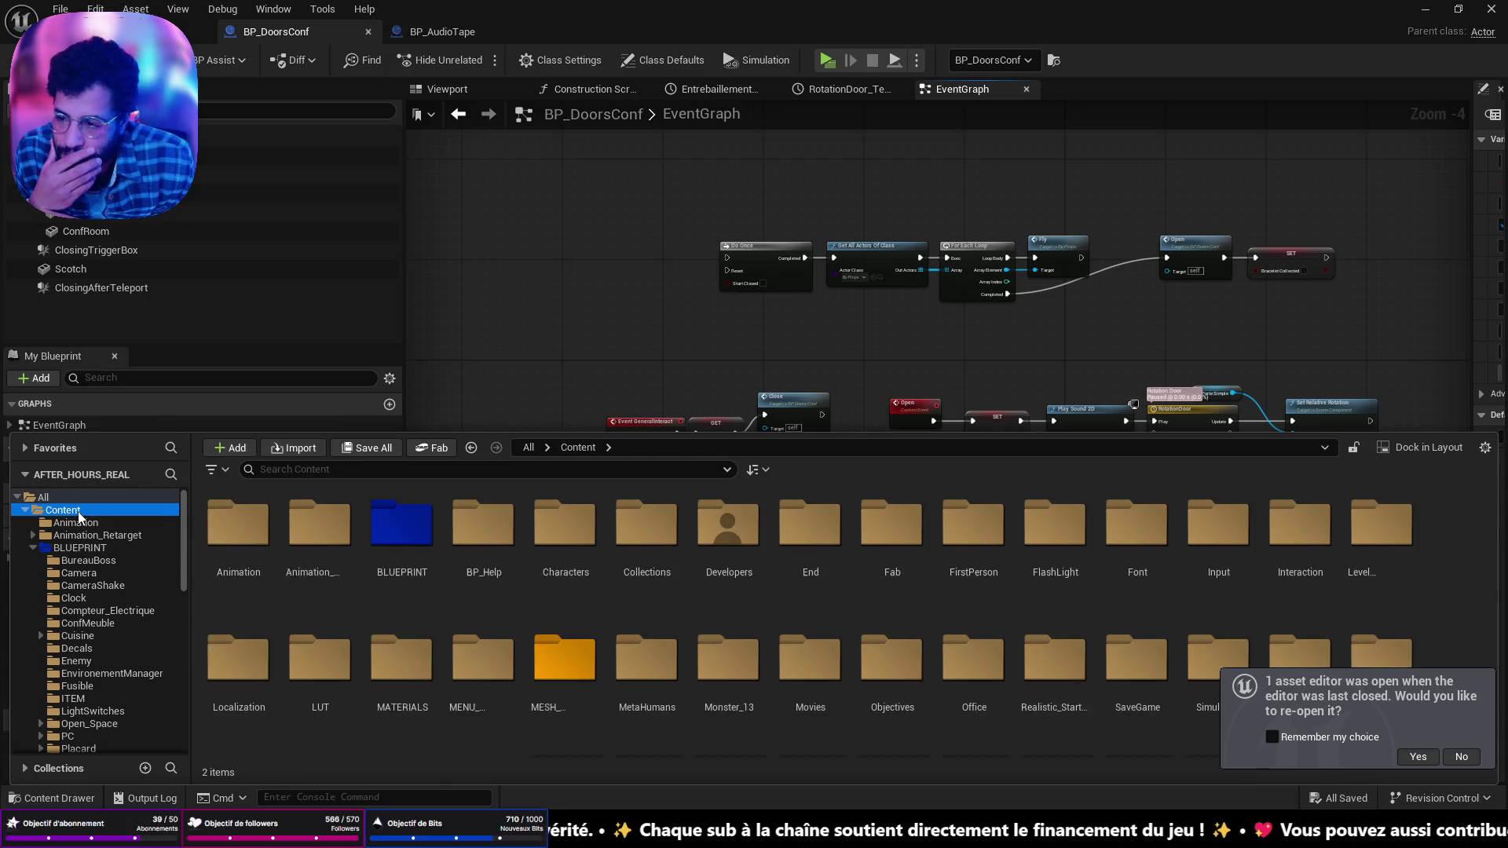
double_click(723, 549)
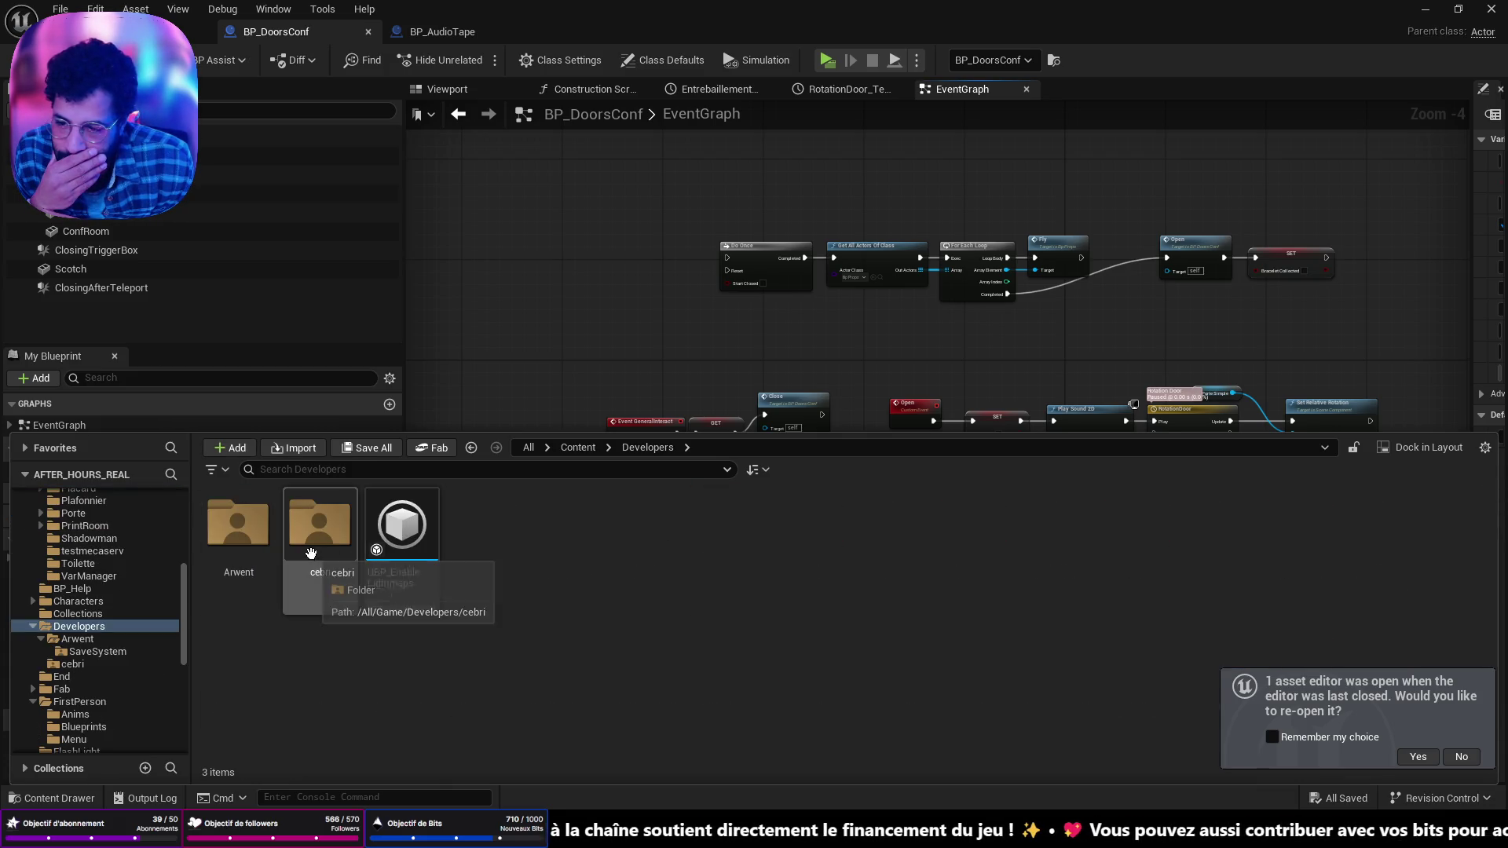
double_click(260, 554)
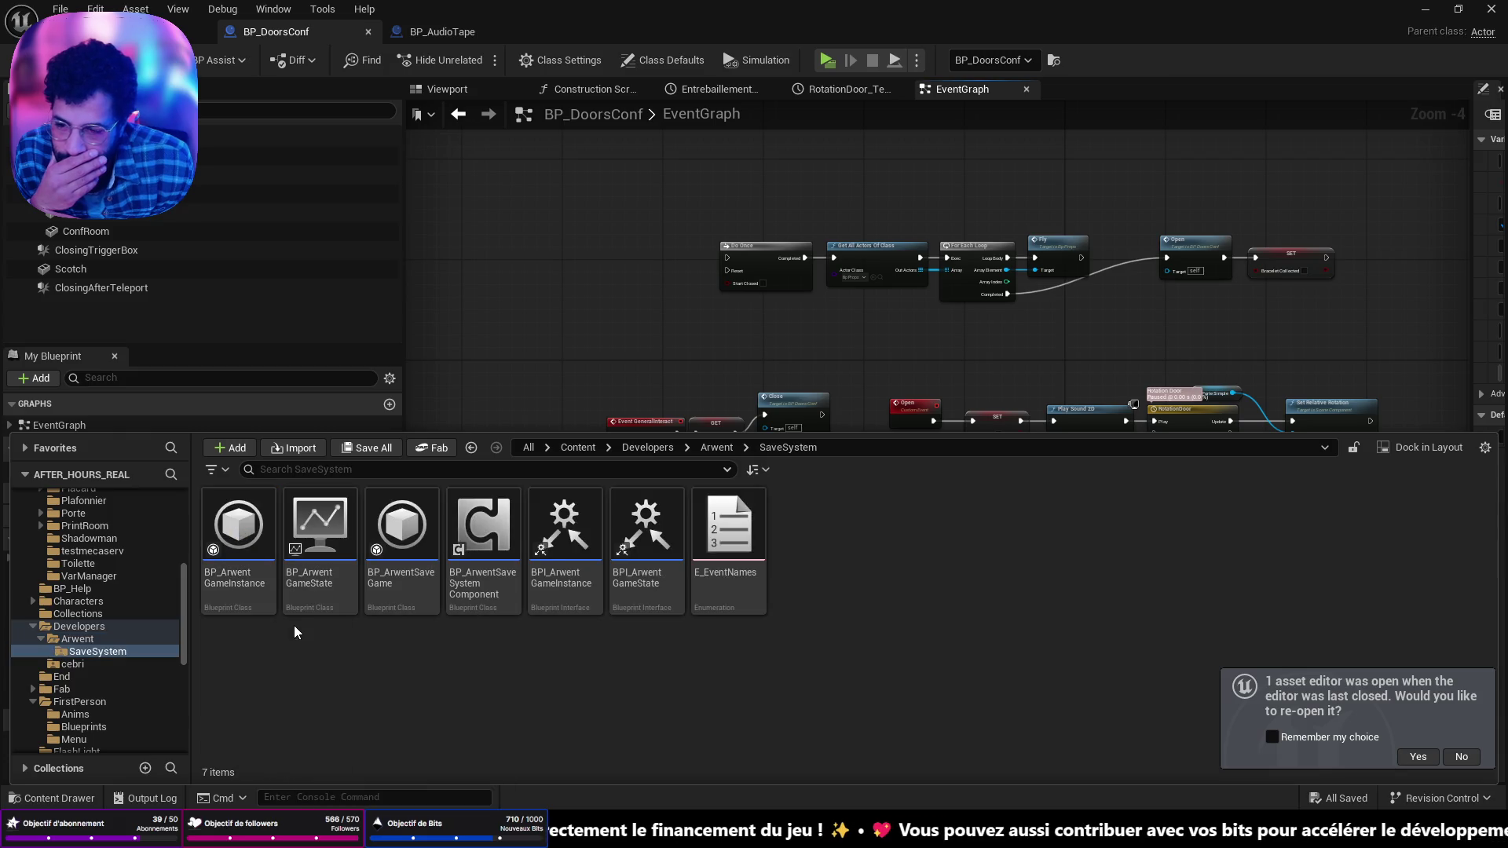
left_click(714, 519)
double_click(713, 519)
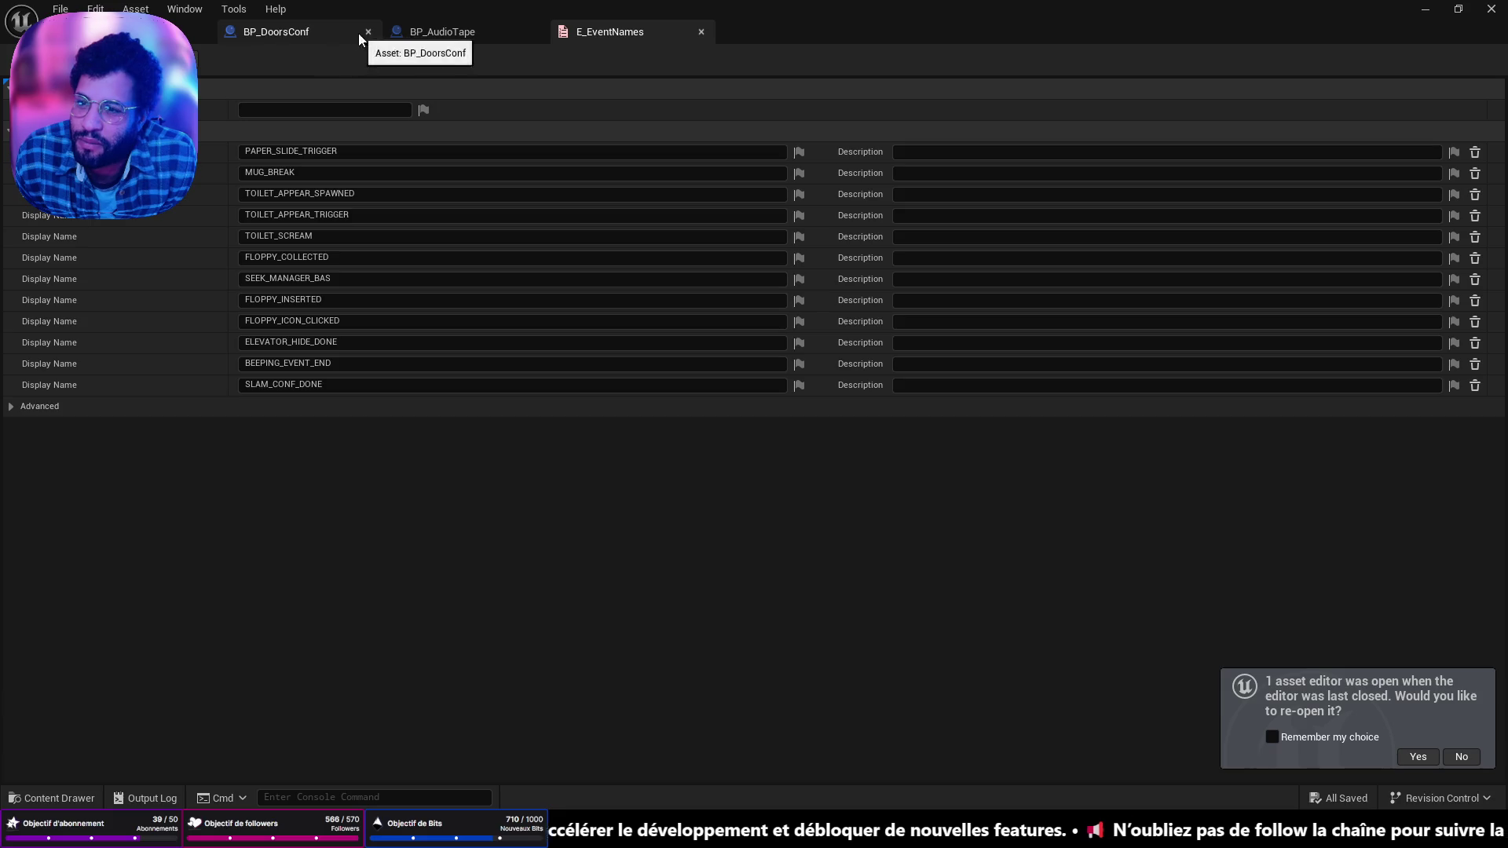
left_click(118, 32)
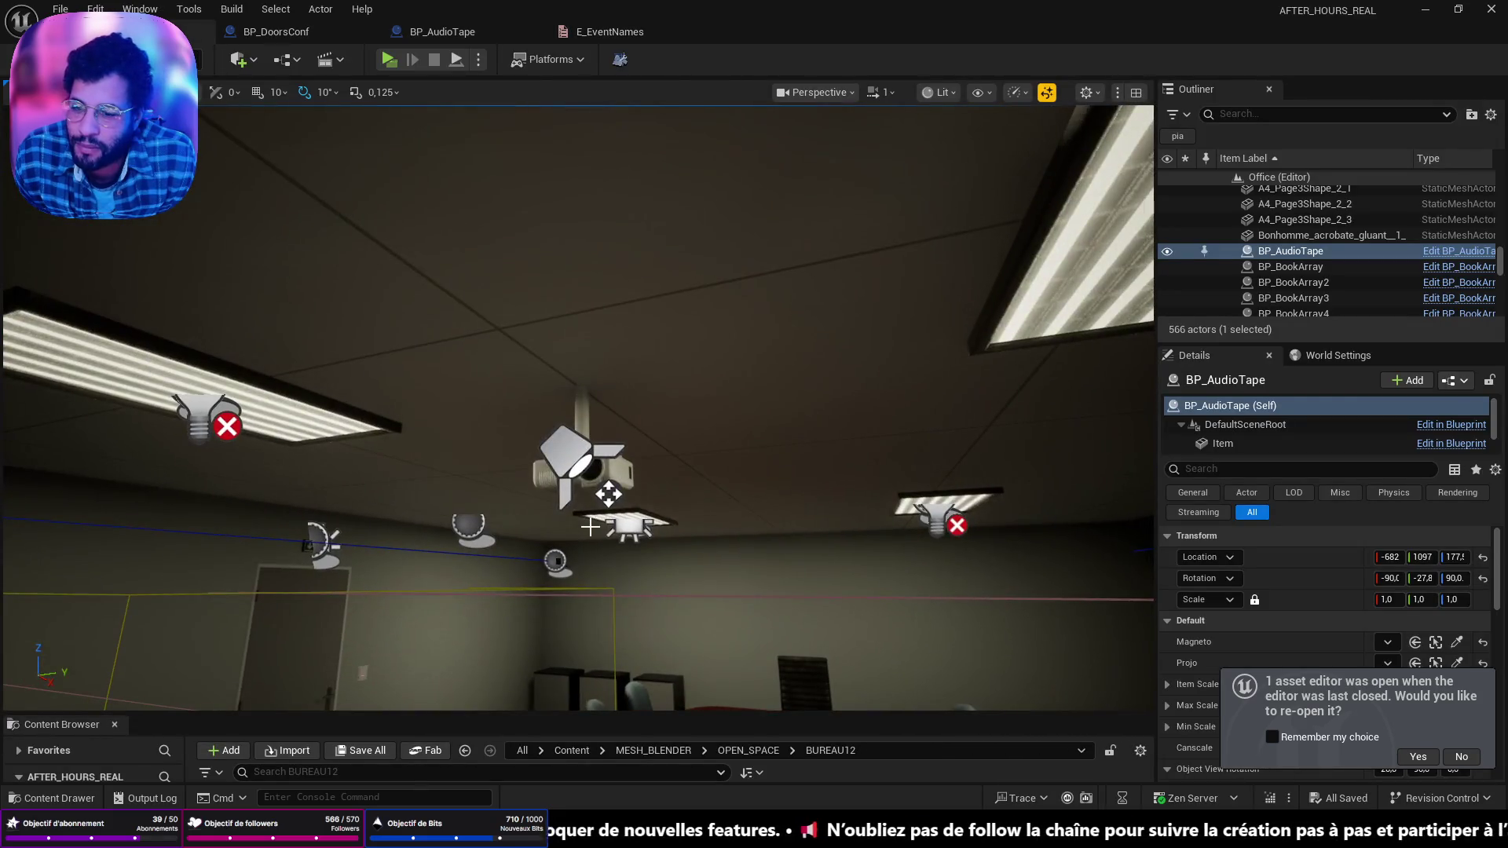
left_click(585, 467)
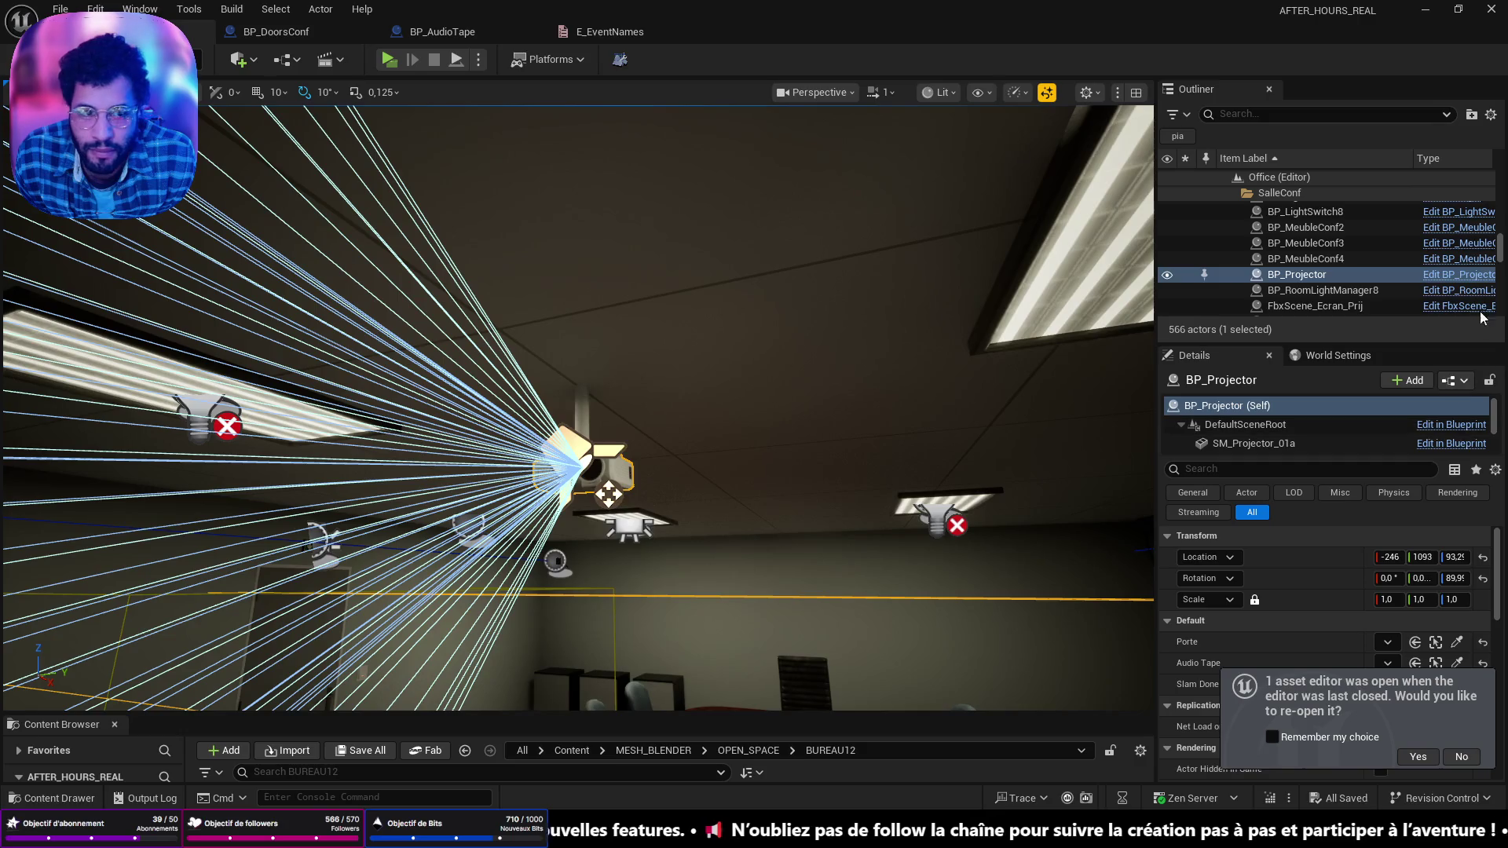
Step: Open BP_Projector's EventGraph and zoom around to the Get Player Character node
key("ctrl+e")
scroll(842, 464, "down", 5)
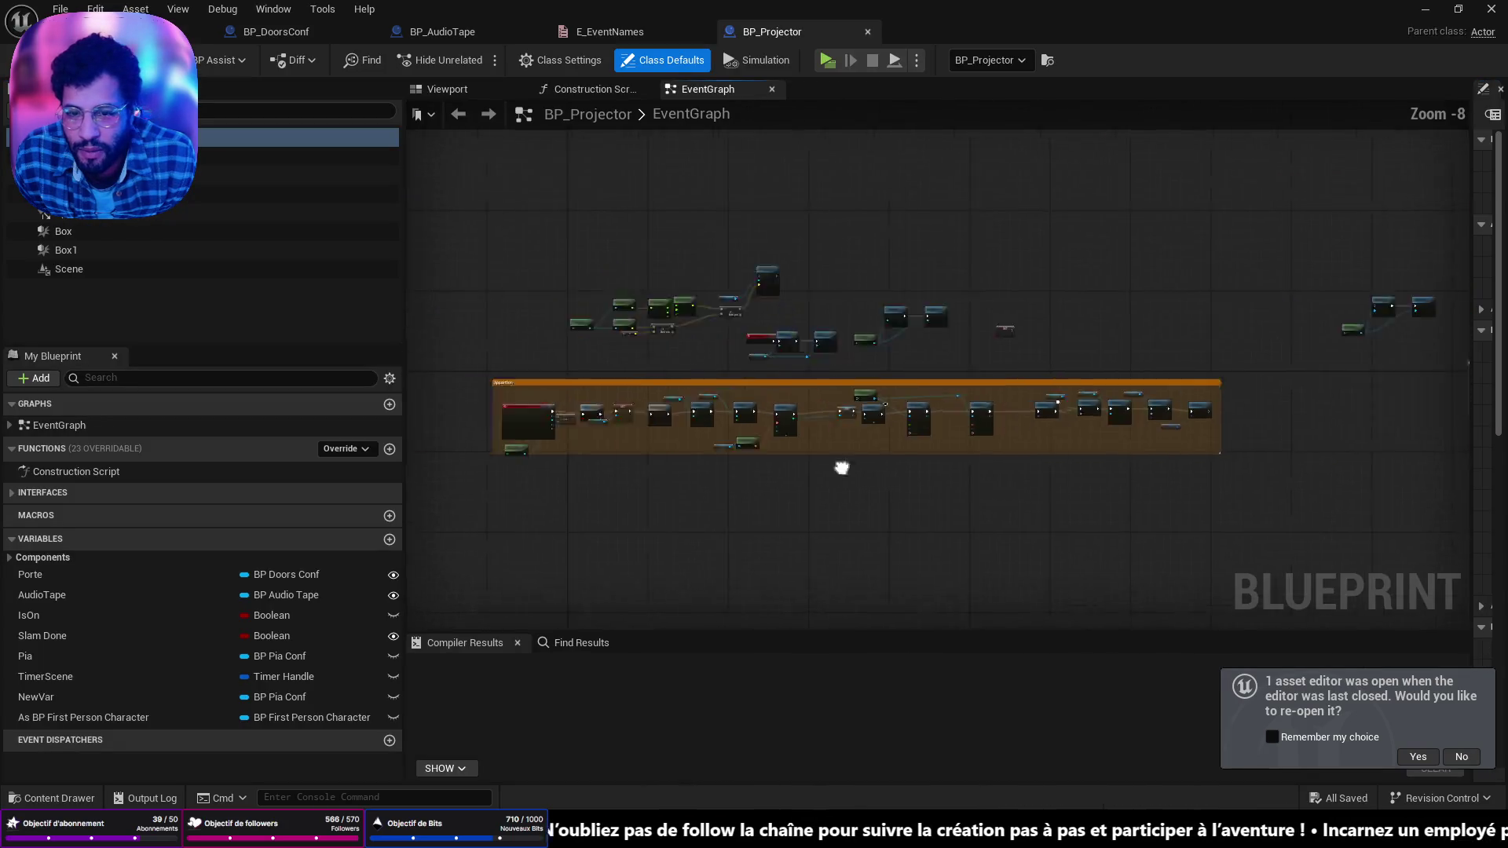
scroll(865, 441, "up", 4)
scroll(916, 391, "down", 2)
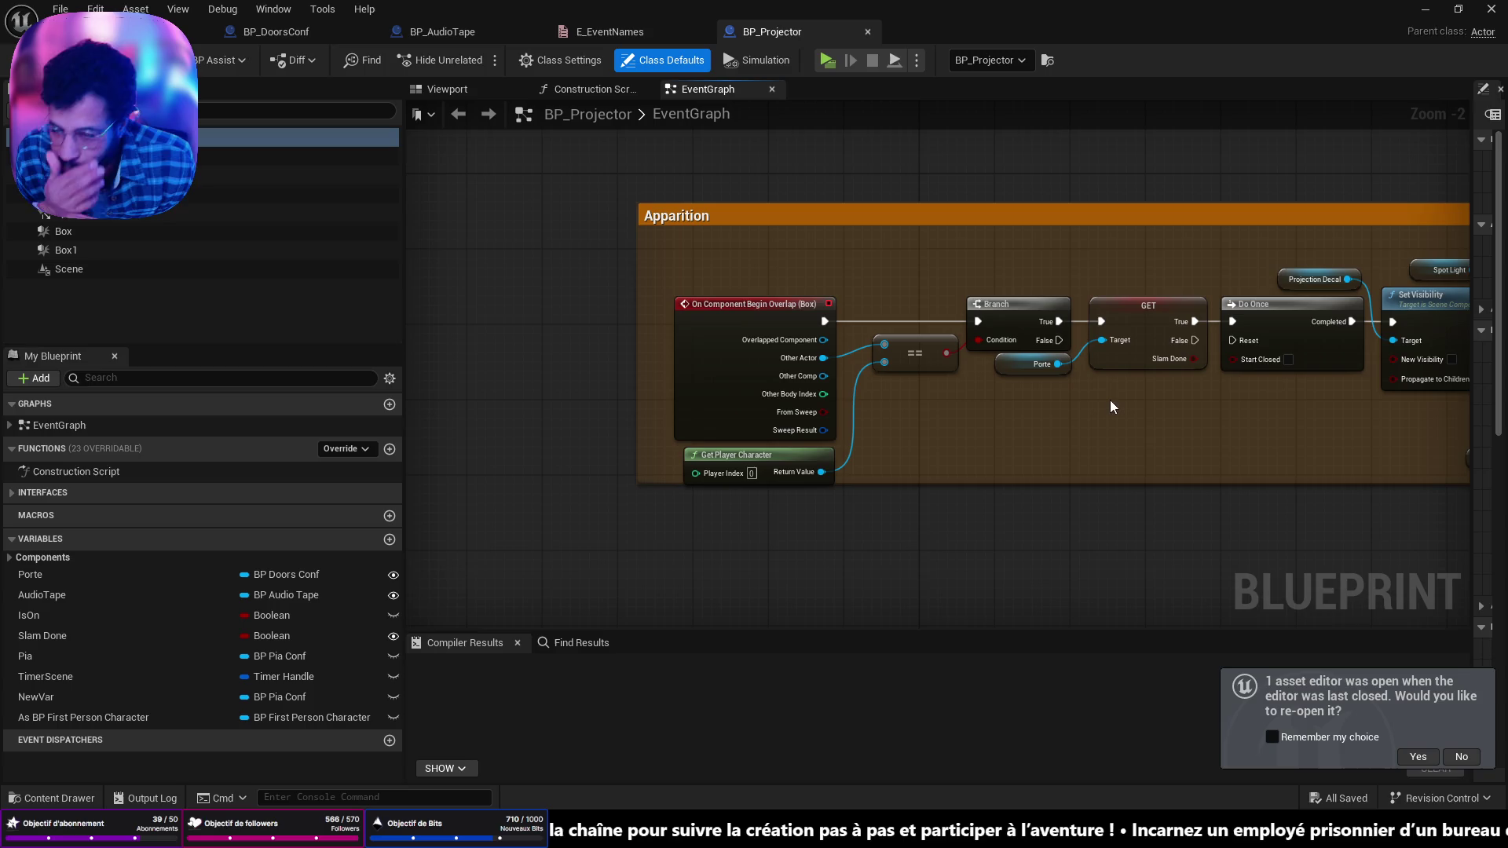
scroll(1081, 427, "down", 2)
scroll(1081, 428, "up", 7)
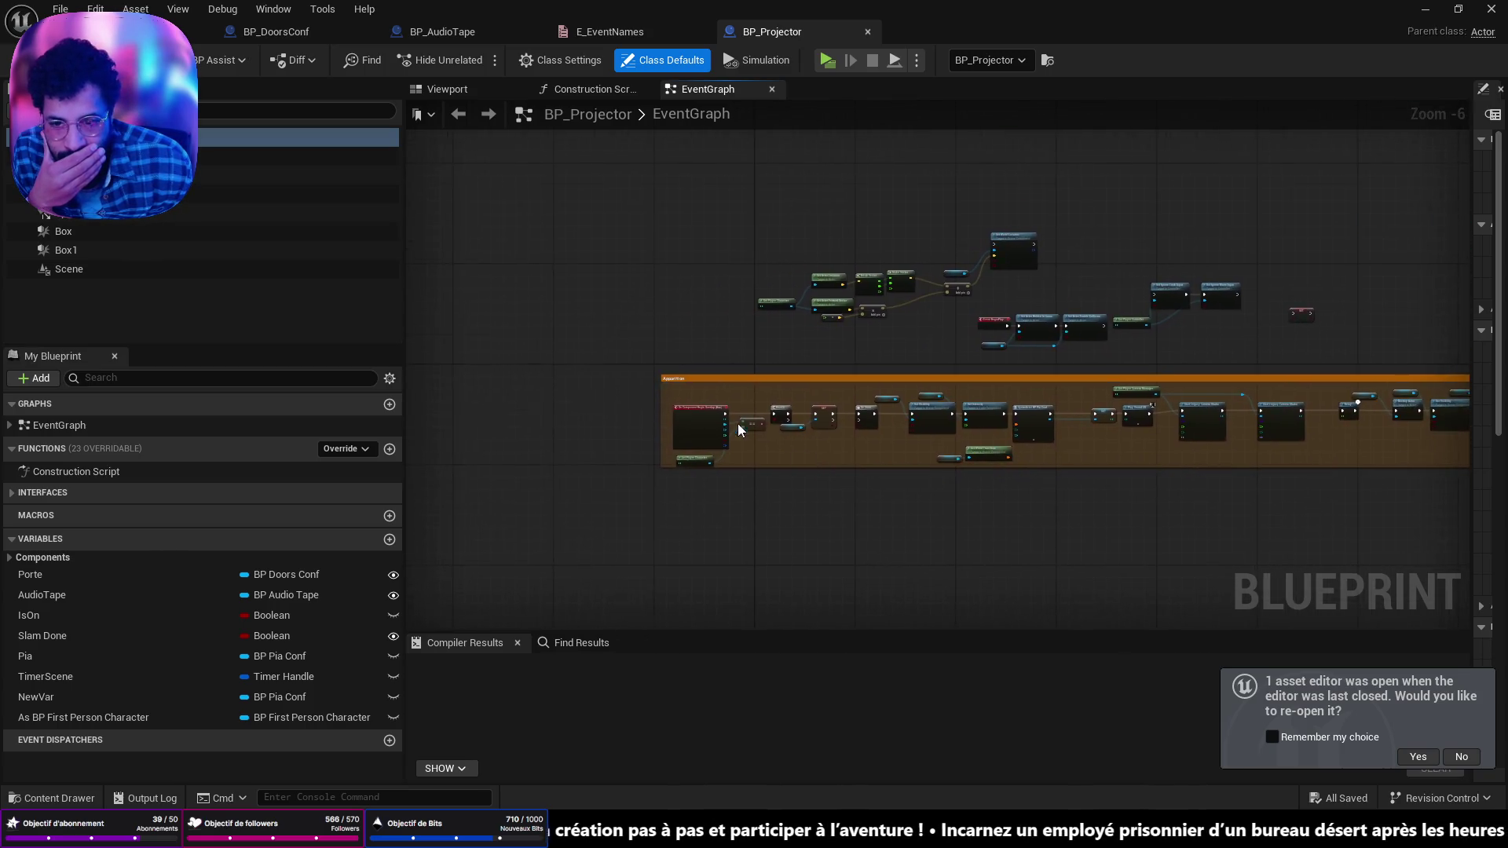
scroll(864, 408, "down", 6)
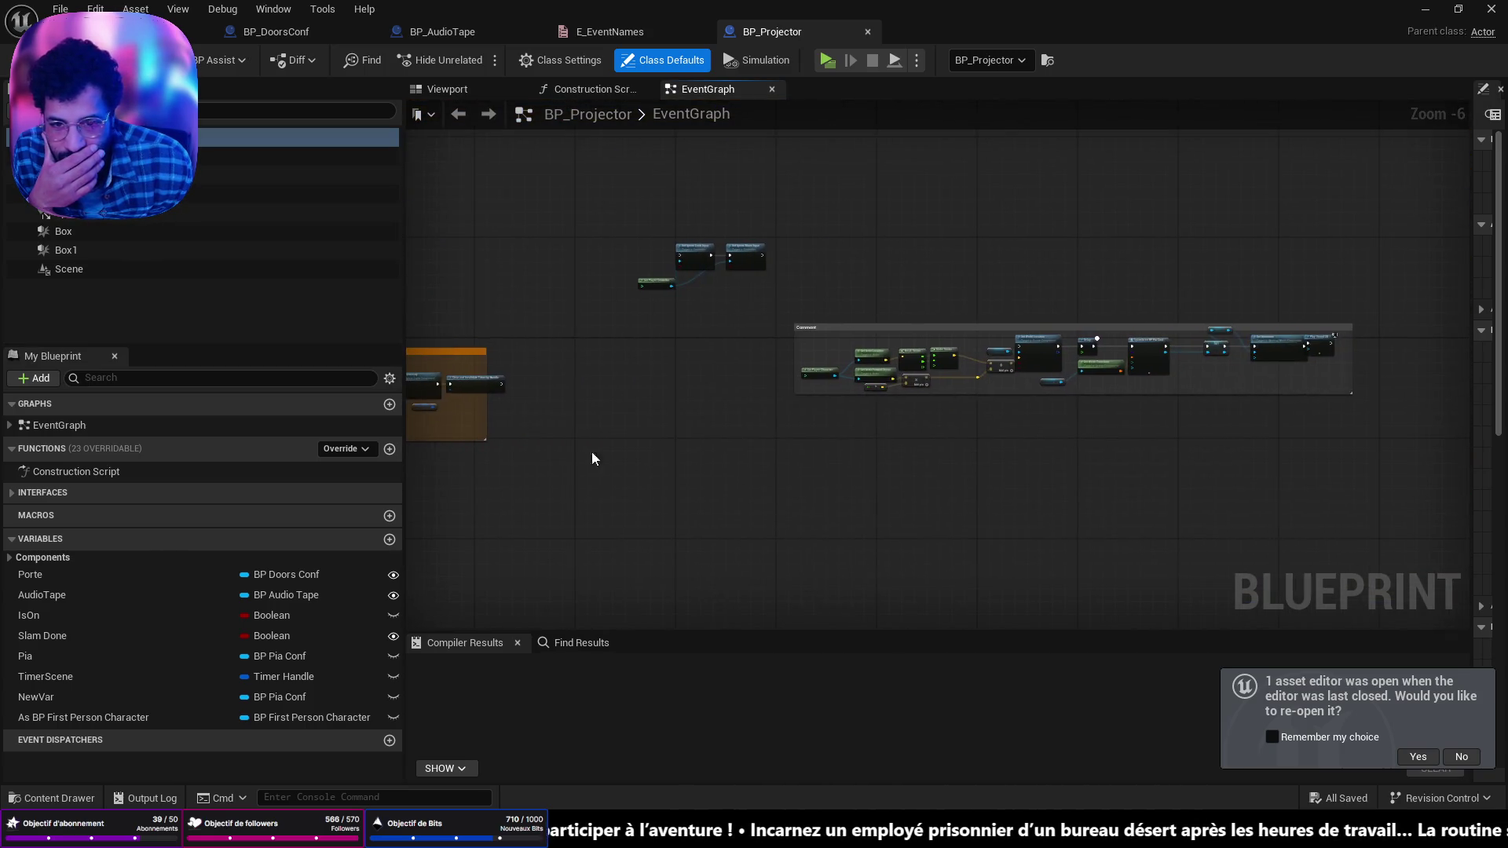
scroll(906, 413, "up", 5)
left_click_drag(1131, 455, 1318, 453)
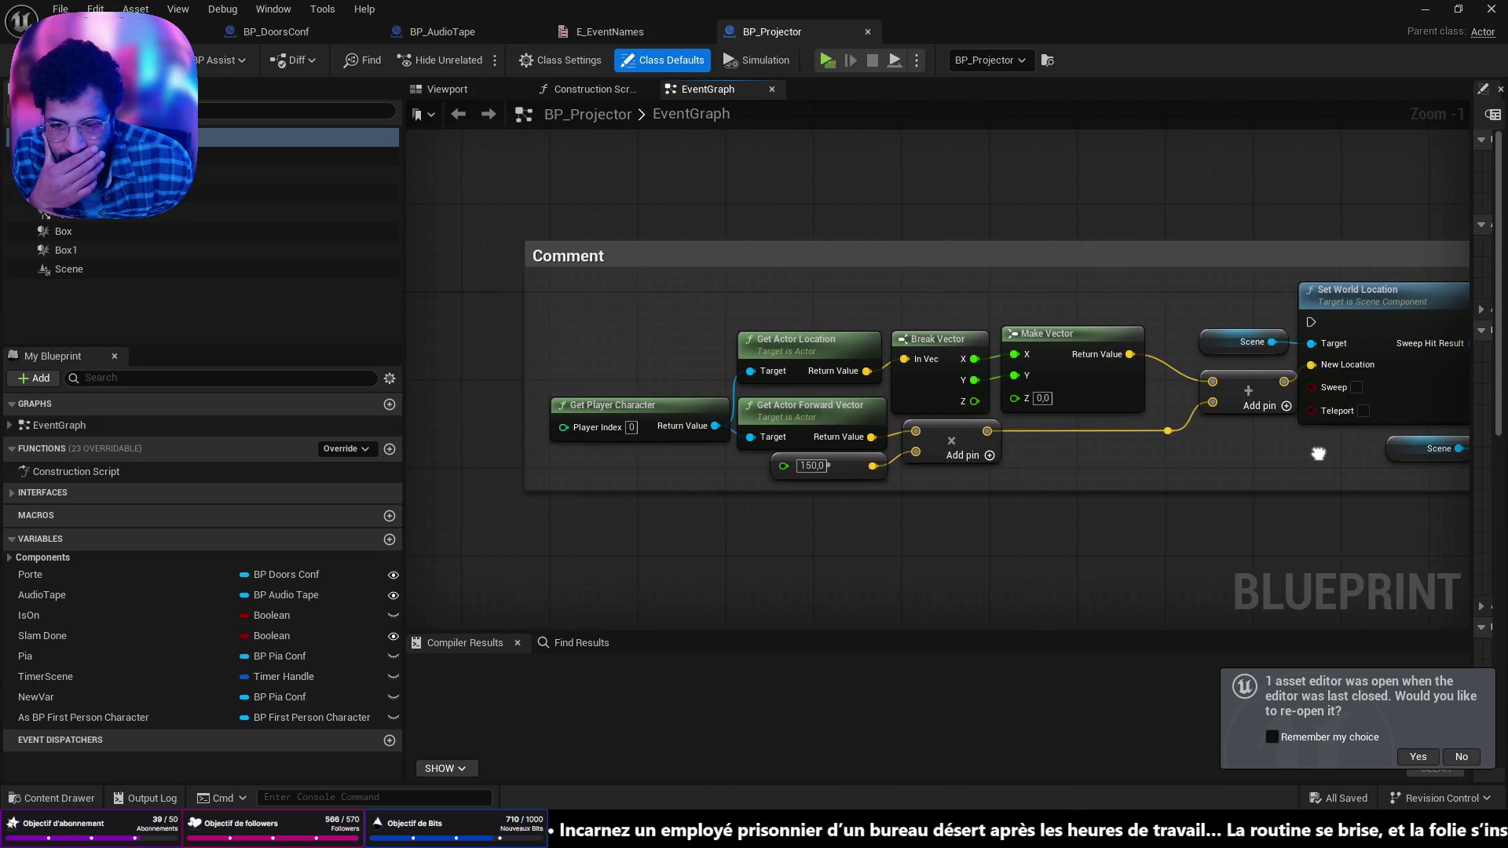
Step: Pan through the Apparition, OnAndBuzz and stop comment groups, then switch to the music player
scroll(983, 447, "down", 10)
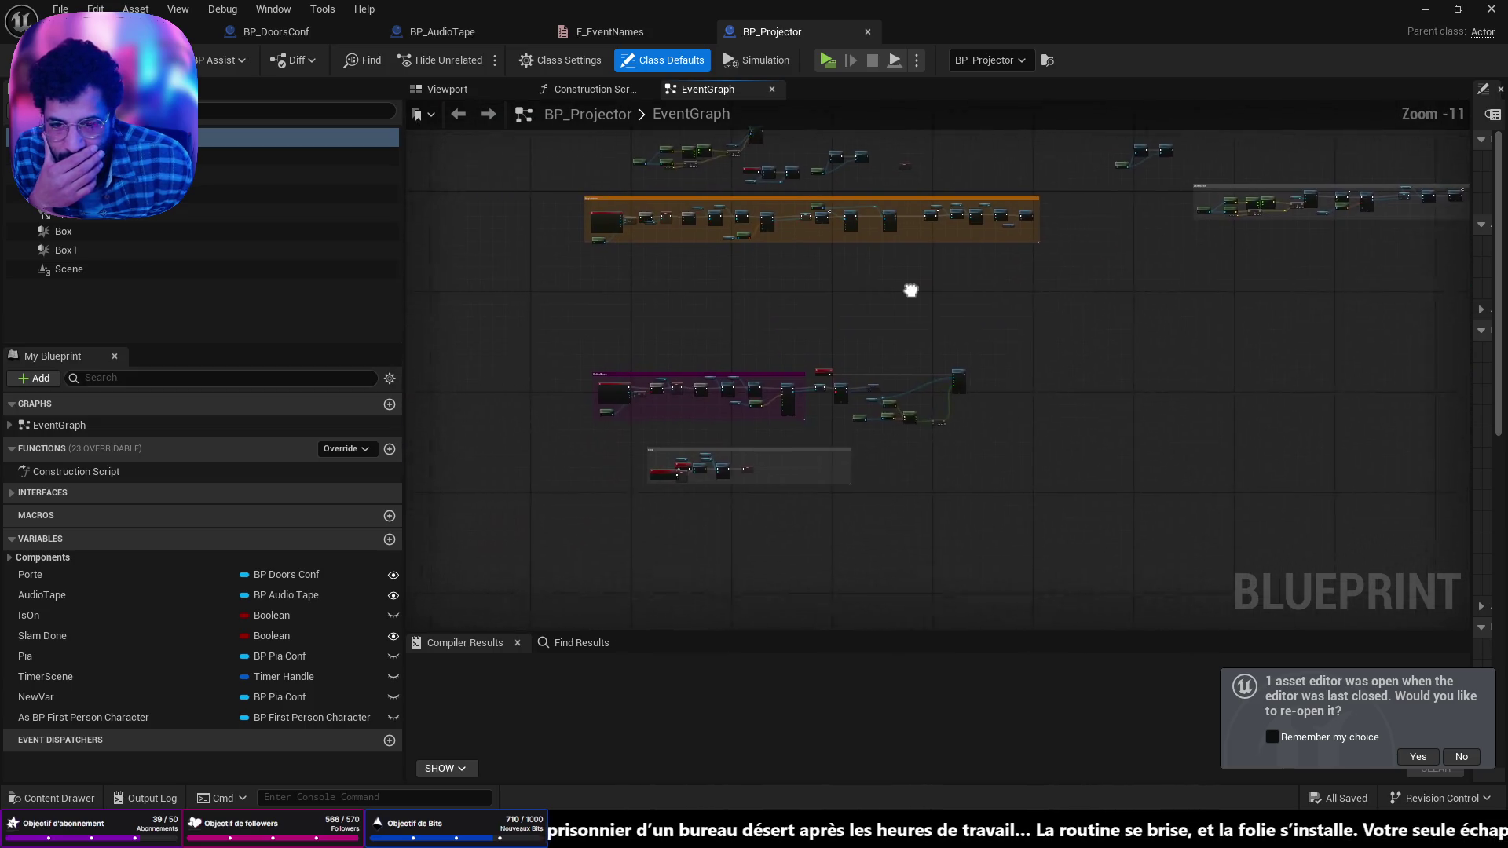
scroll(934, 417, "up", 8)
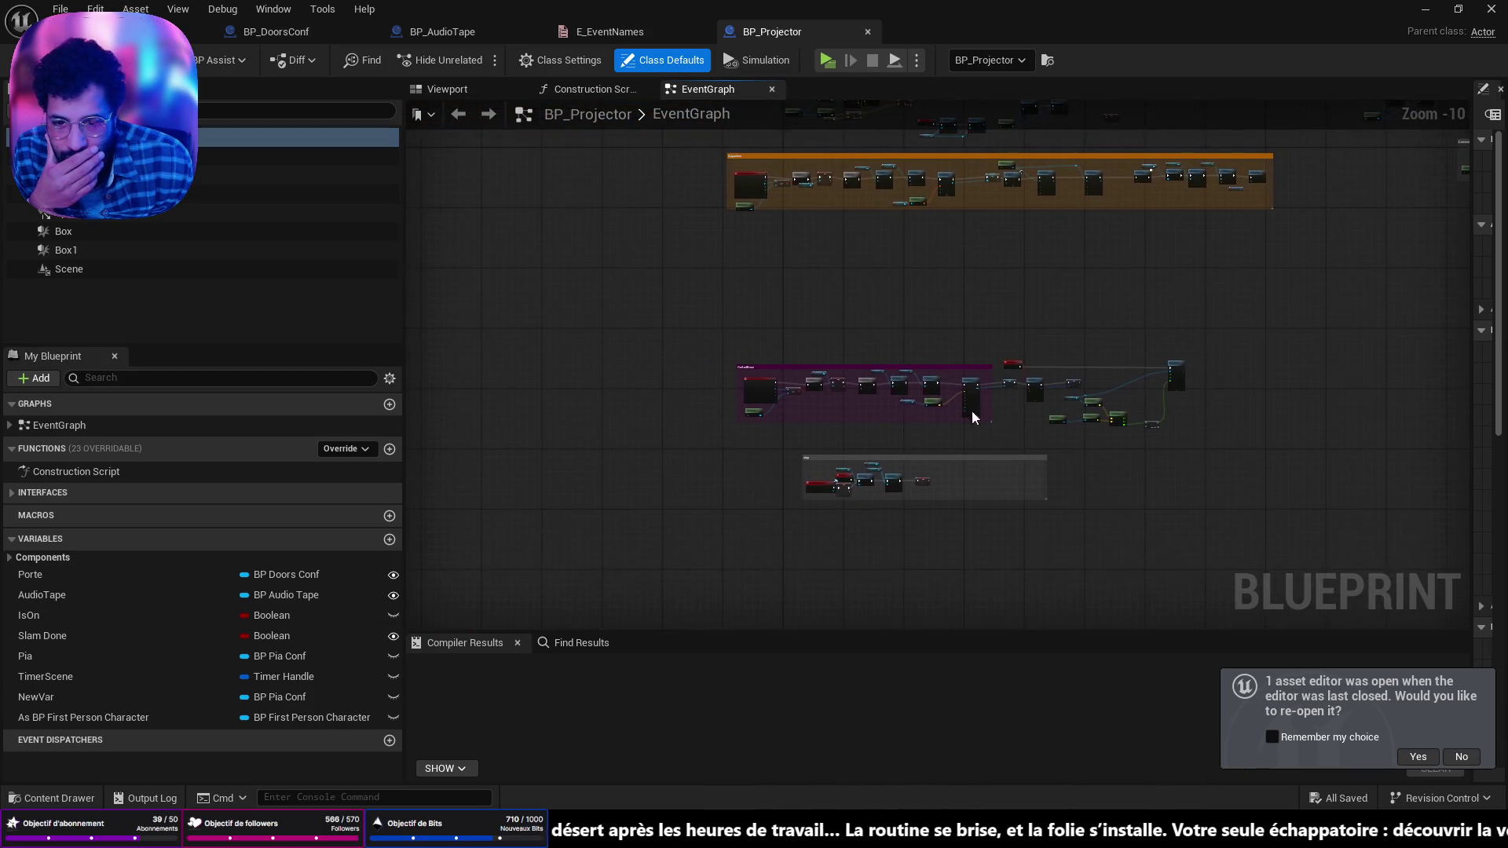
mouse_move(795, 454)
left_mouse_down()
mouse_move(715, 265)
mouse_move(866, 317)
mouse_move(719, 464)
mouse_move(785, 353)
mouse_move(916, 480)
mouse_move(559, 512)
mouse_move(932, 613)
mouse_move(1009, 337)
mouse_move(1013, 471)
left_mouse_up()
mouse_move(771, 378)
left_mouse_down()
mouse_move(959, 384)
mouse_move(1171, 347)
mouse_move(1038, 271)
mouse_move(720, 300)
mouse_move(471, 260)
mouse_move(440, 236)
mouse_move(1355, 375)
mouse_move(1449, 351)
mouse_move(1341, 366)
mouse_move(1089, 334)
mouse_move(950, 342)
mouse_move(716, 302)
left_mouse_up()
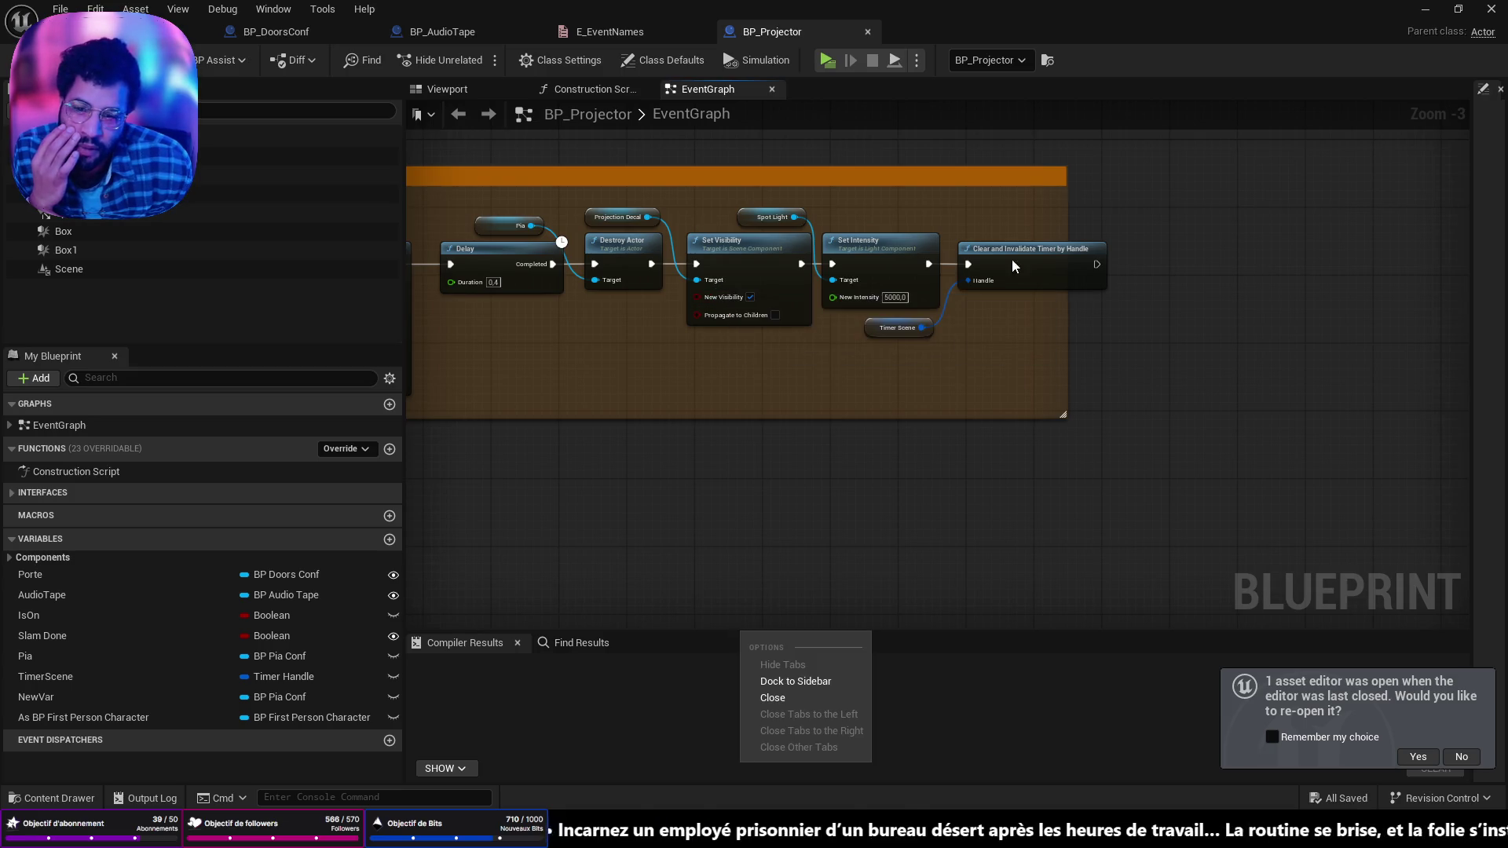
mouse_move(841, 477)
left_mouse_down()
mouse_move(828, 497)
mouse_move(909, 286)
mouse_move(1138, 310)
left_mouse_up()
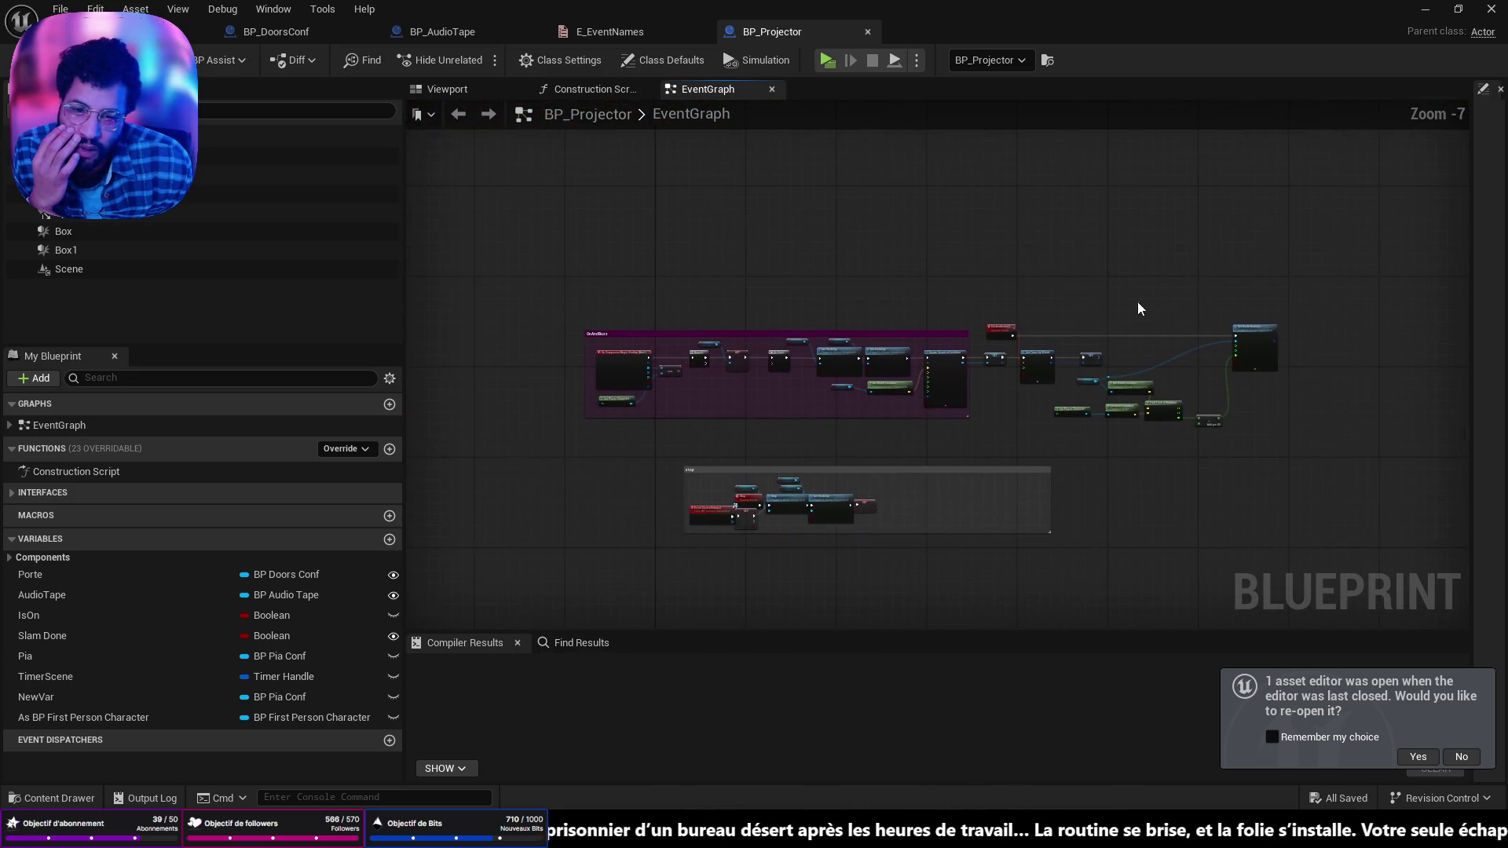
scroll(583, 324, "up", 1)
left_click_drag(582, 323, 444, 210)
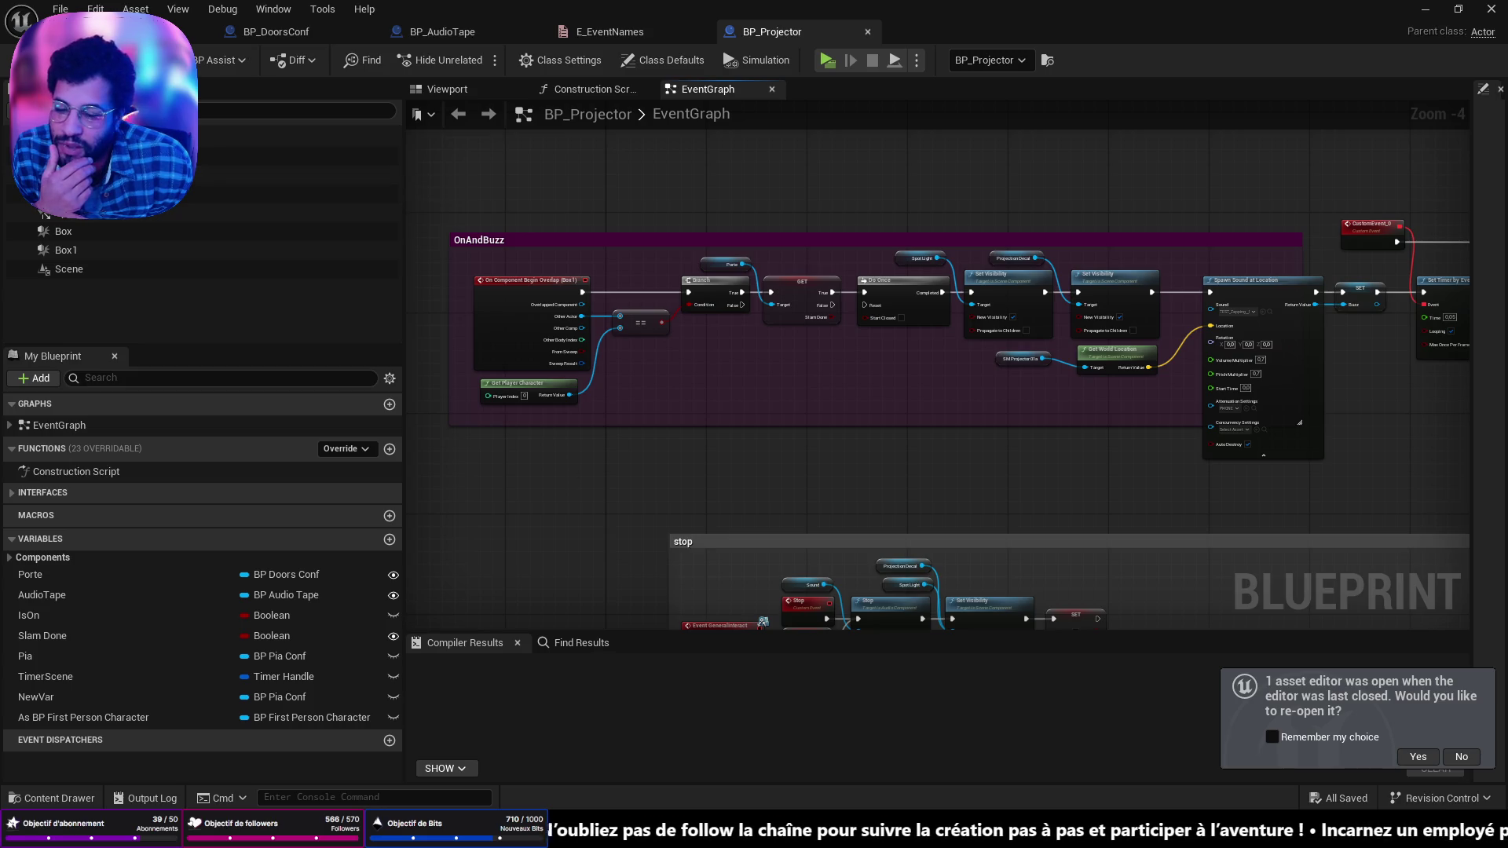
key("alt+Tab")
scroll(554, 506, "down", 15)
Step: Scroll the playlist to play SHYNESS BOY, then minimize Apple Music
scroll(694, 520, "down", 10)
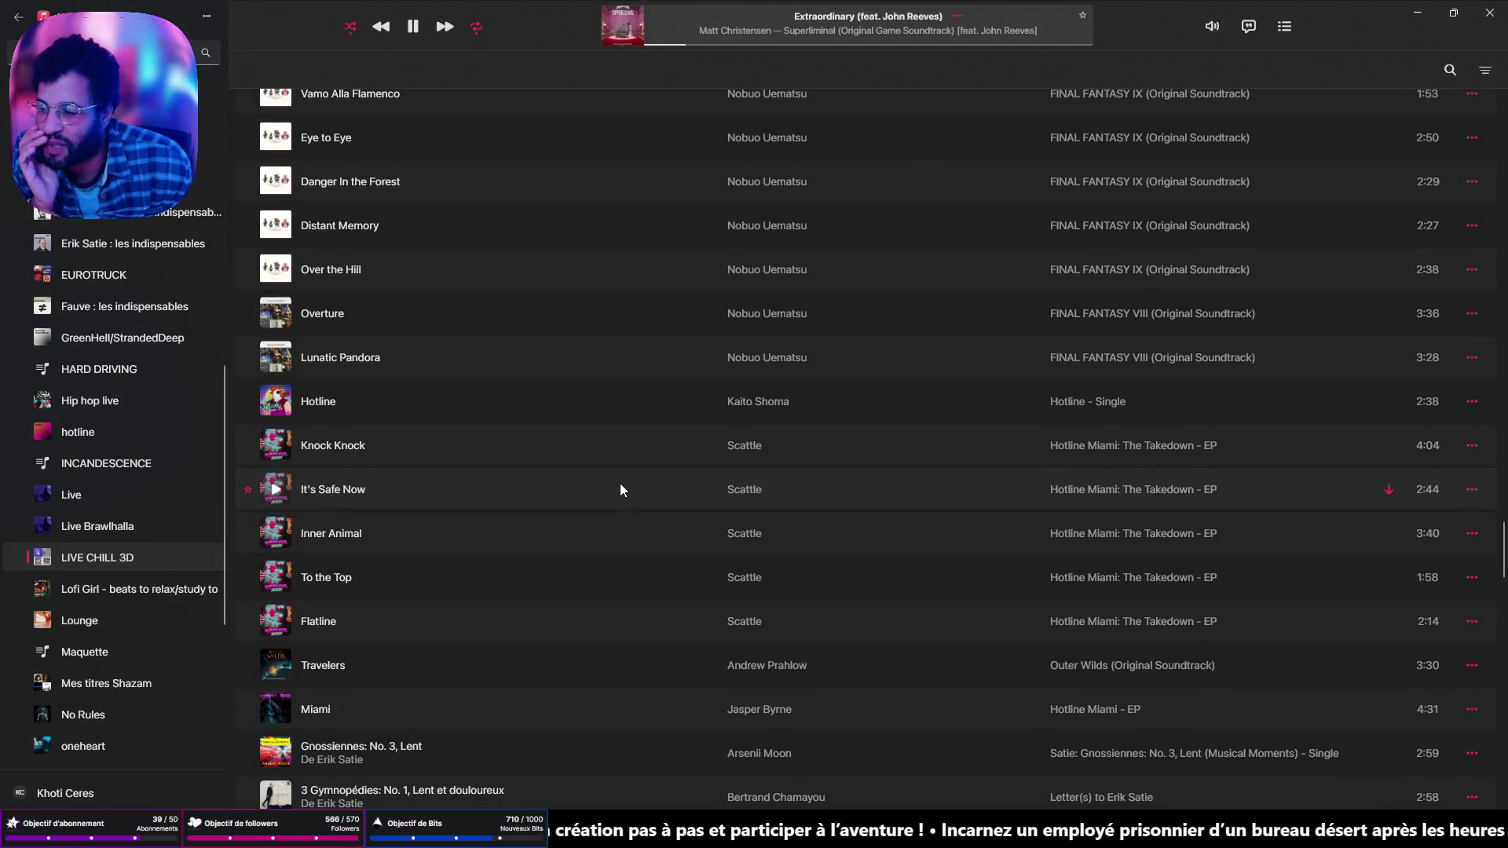
scroll(620, 487, "down", 8)
scroll(594, 495, "down", 8)
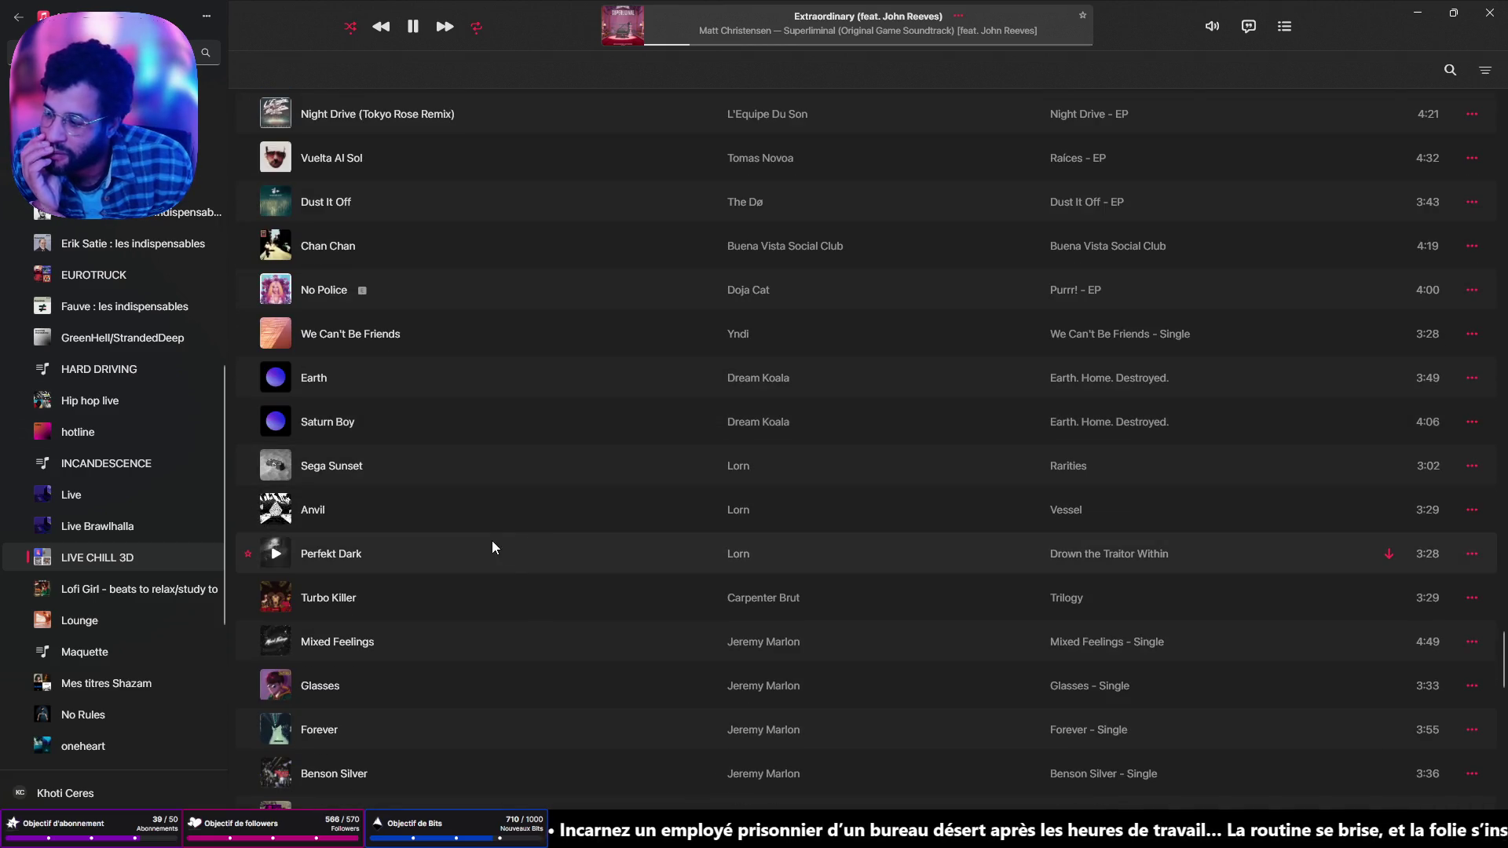
scroll(492, 540, "down", 8)
scroll(488, 549, "down", 20)
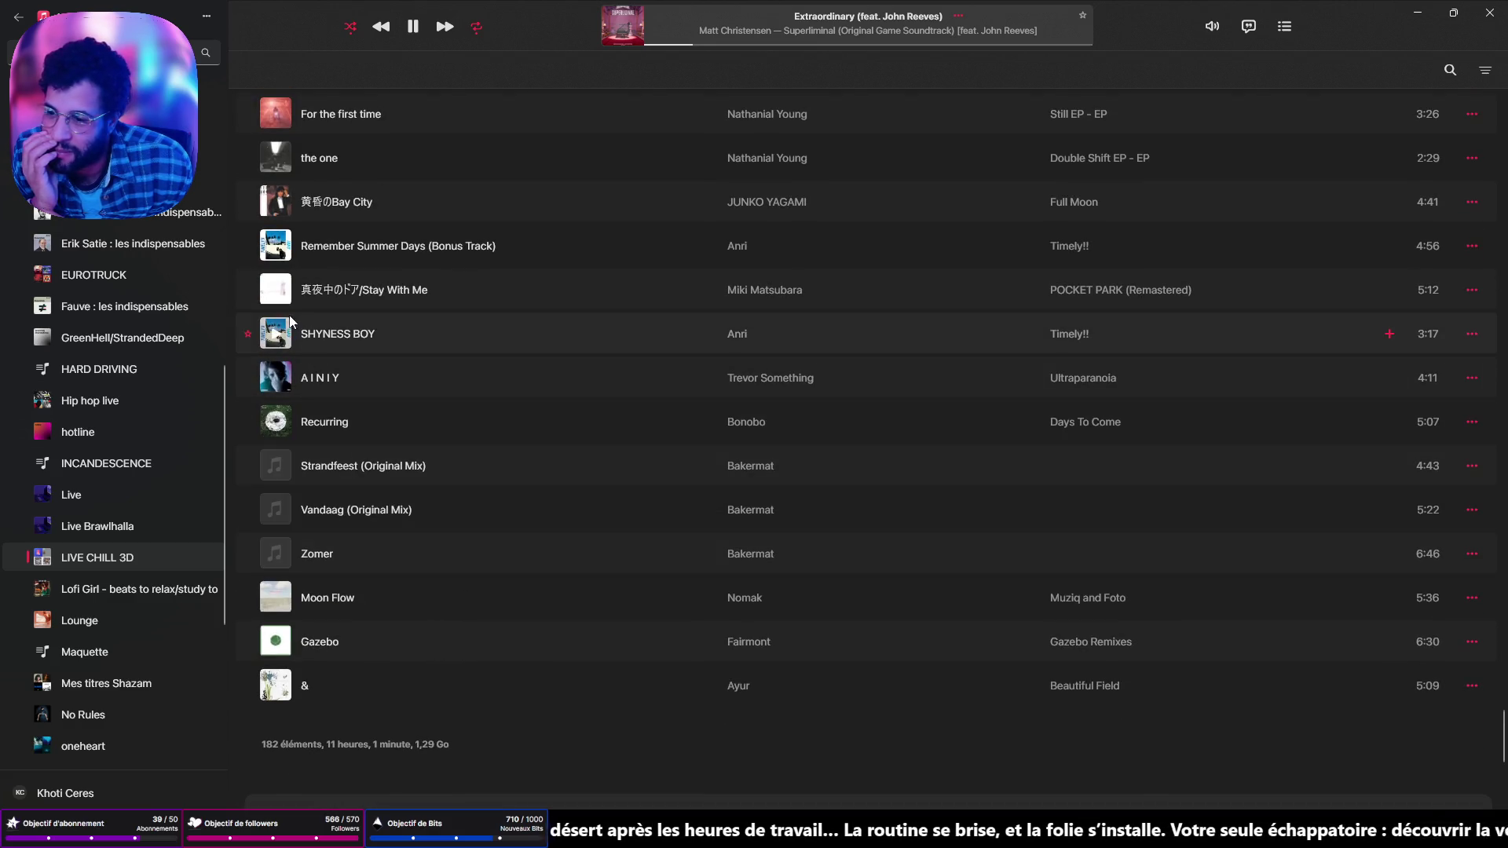
left_click(286, 347)
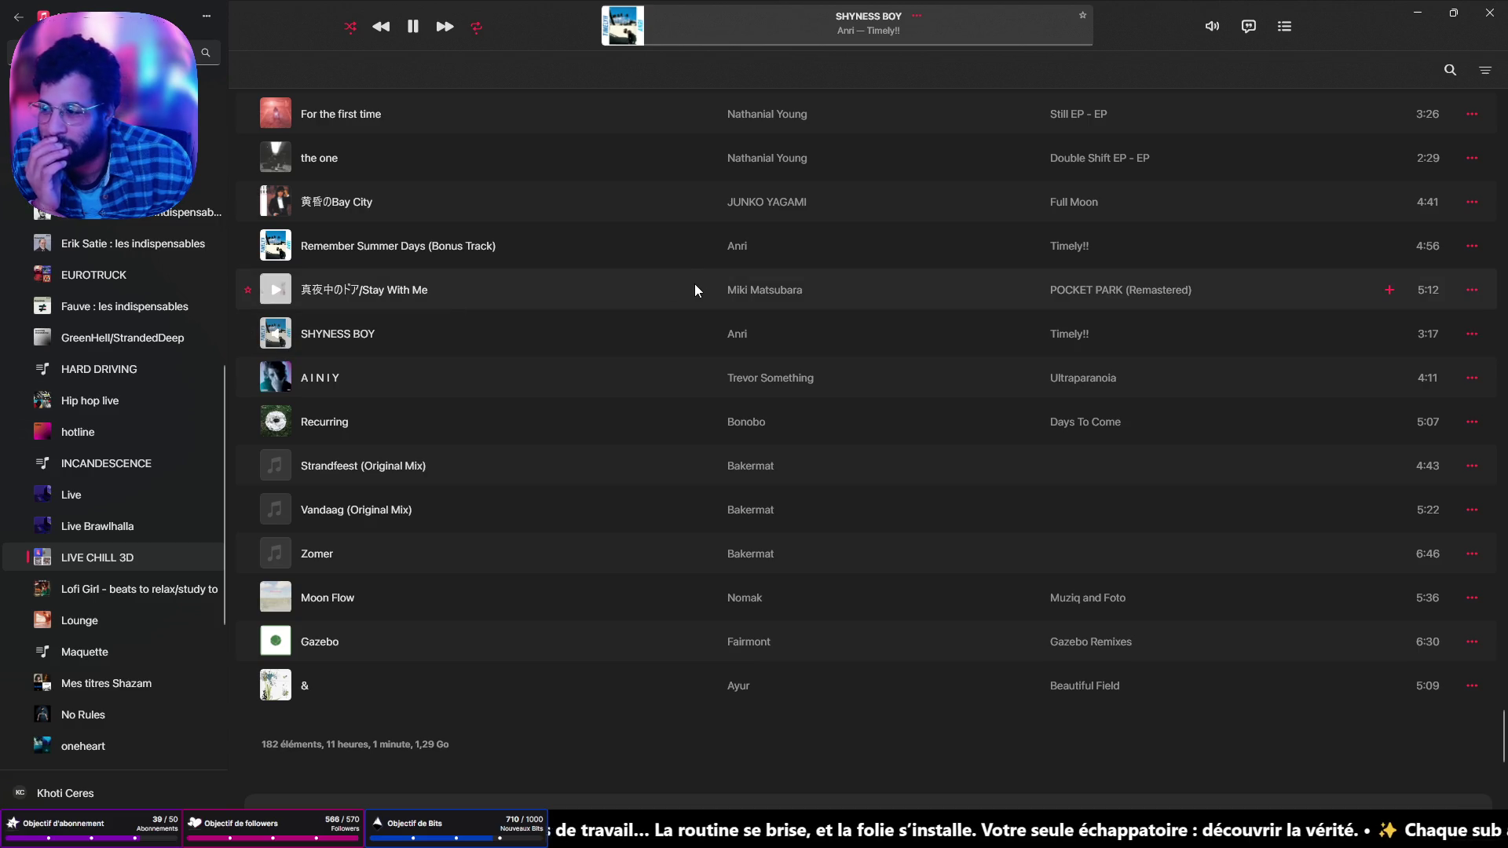
left_click(1454, 13)
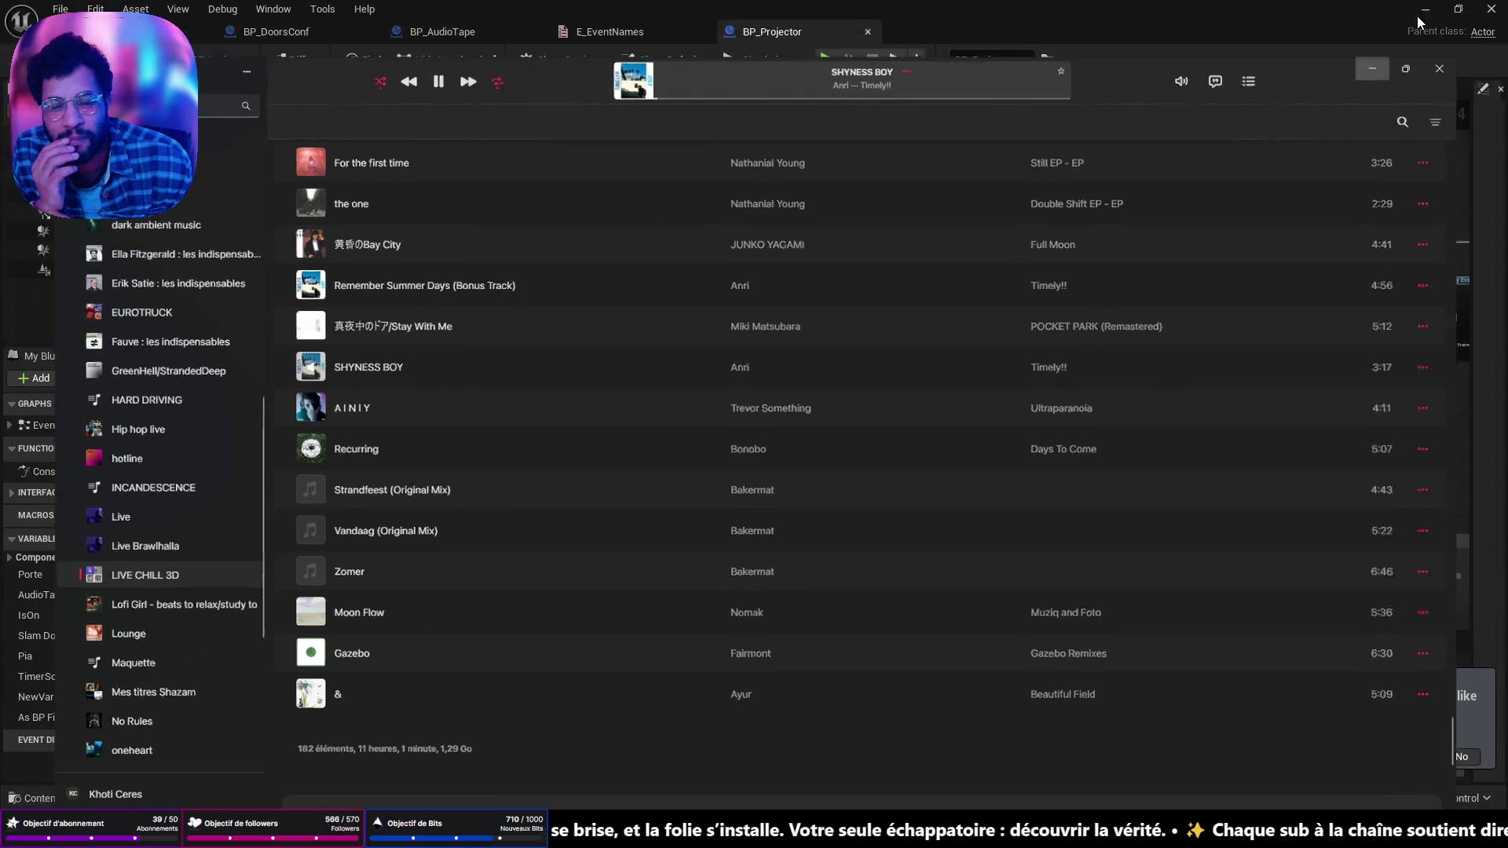
left_click(1418, 18)
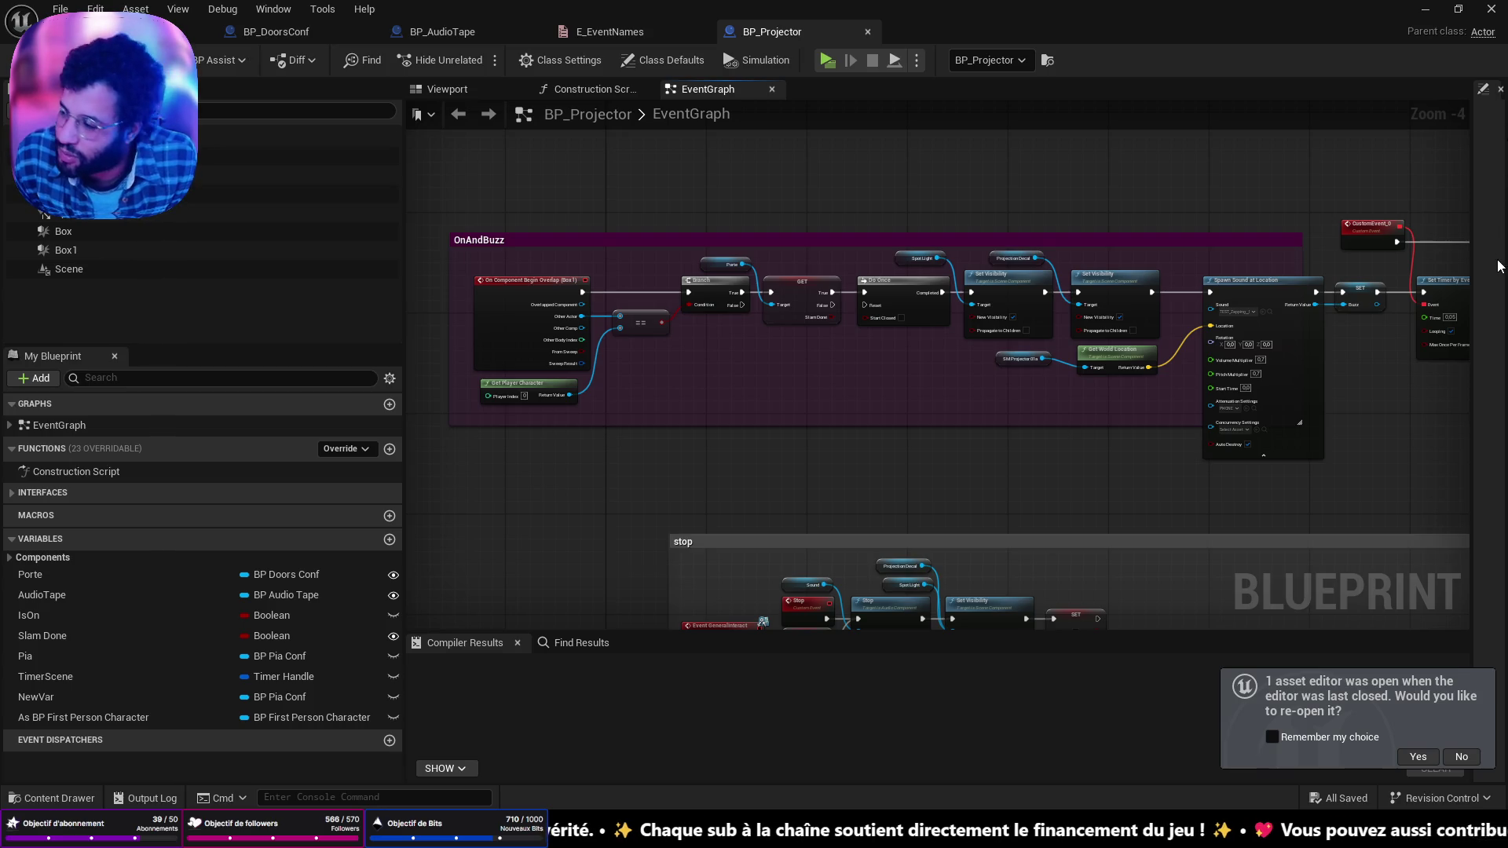
Step: Pan BP_Projector's graph across the OnAndBuzz, stop and orange comment groups, then view E_EventNames
scroll(1052, 389, "down", 2)
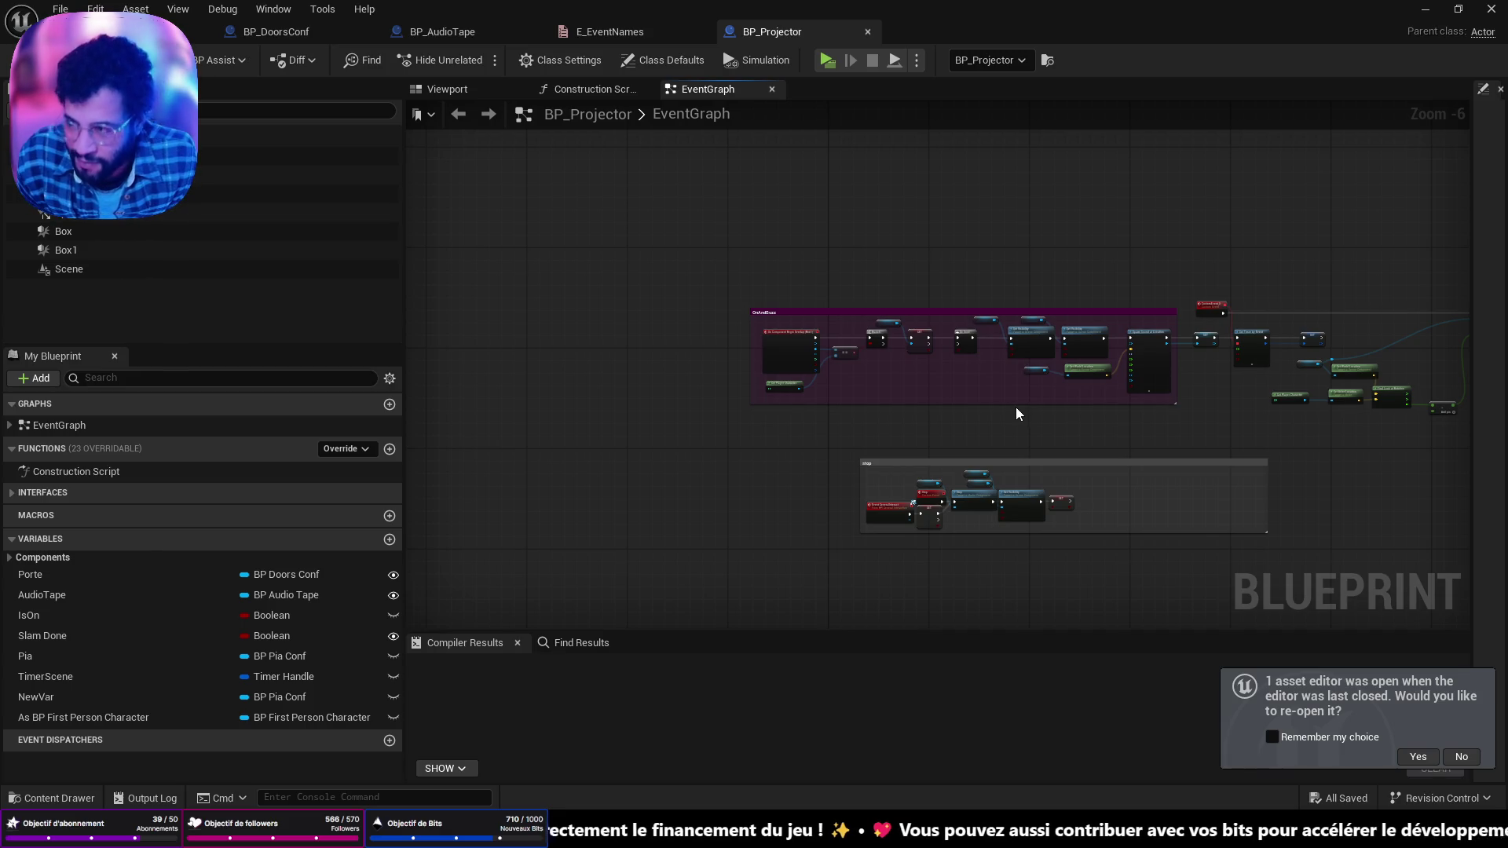
scroll(904, 334, "up", 2)
scroll(905, 330, "up", 2)
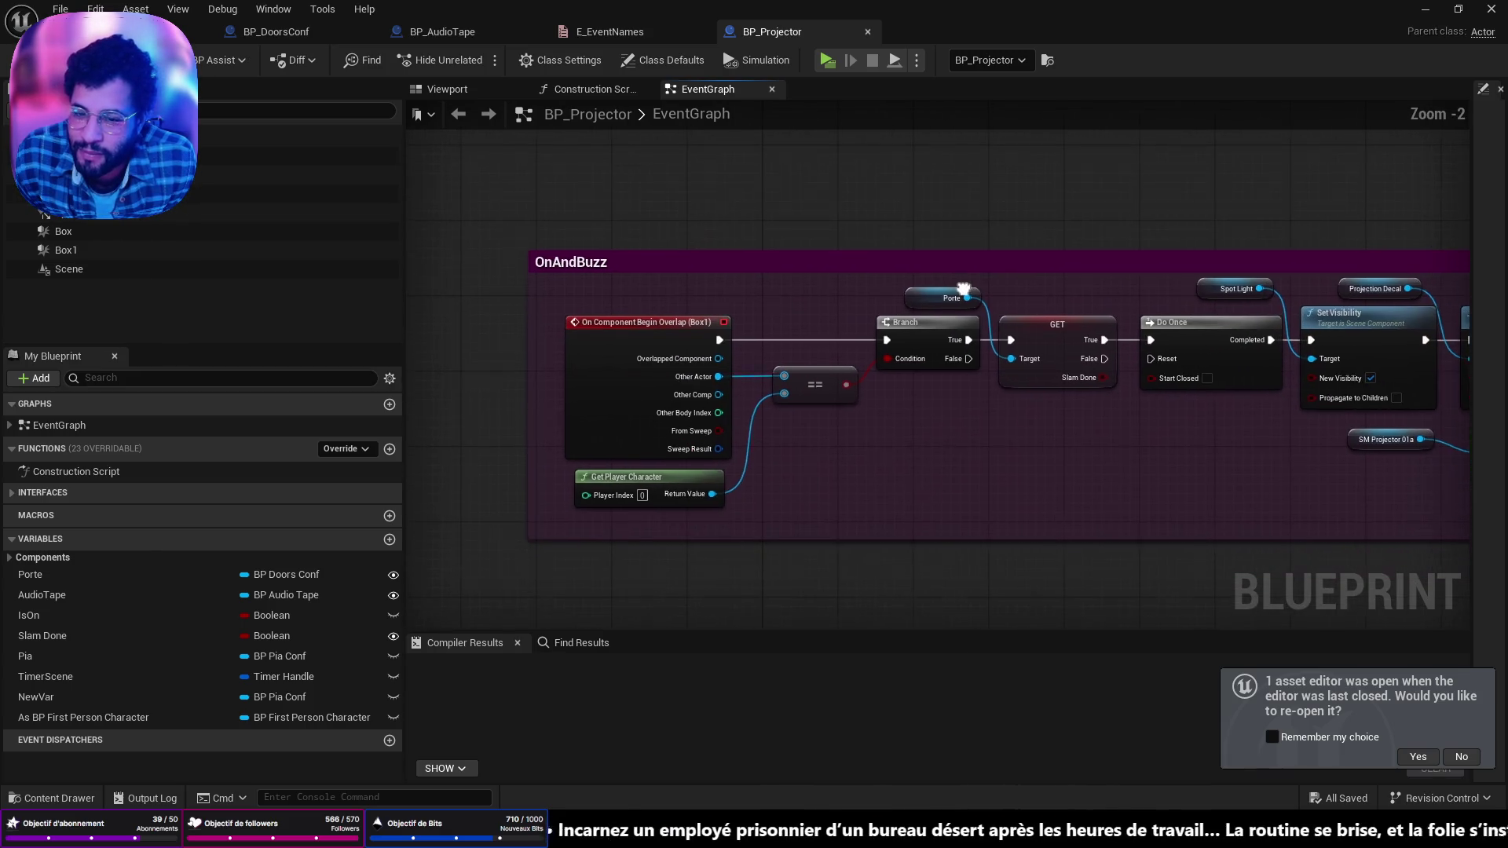
scroll(958, 298, "down", 3)
mouse_move(958, 299)
left_mouse_down()
mouse_move(864, 166)
mouse_move(916, 230)
left_mouse_up()
mouse_move(980, 271)
left_mouse_down()
mouse_move(1087, 309)
mouse_move(997, 619)
mouse_move(1240, 320)
mouse_move(577, 276)
mouse_move(450, 252)
left_mouse_up()
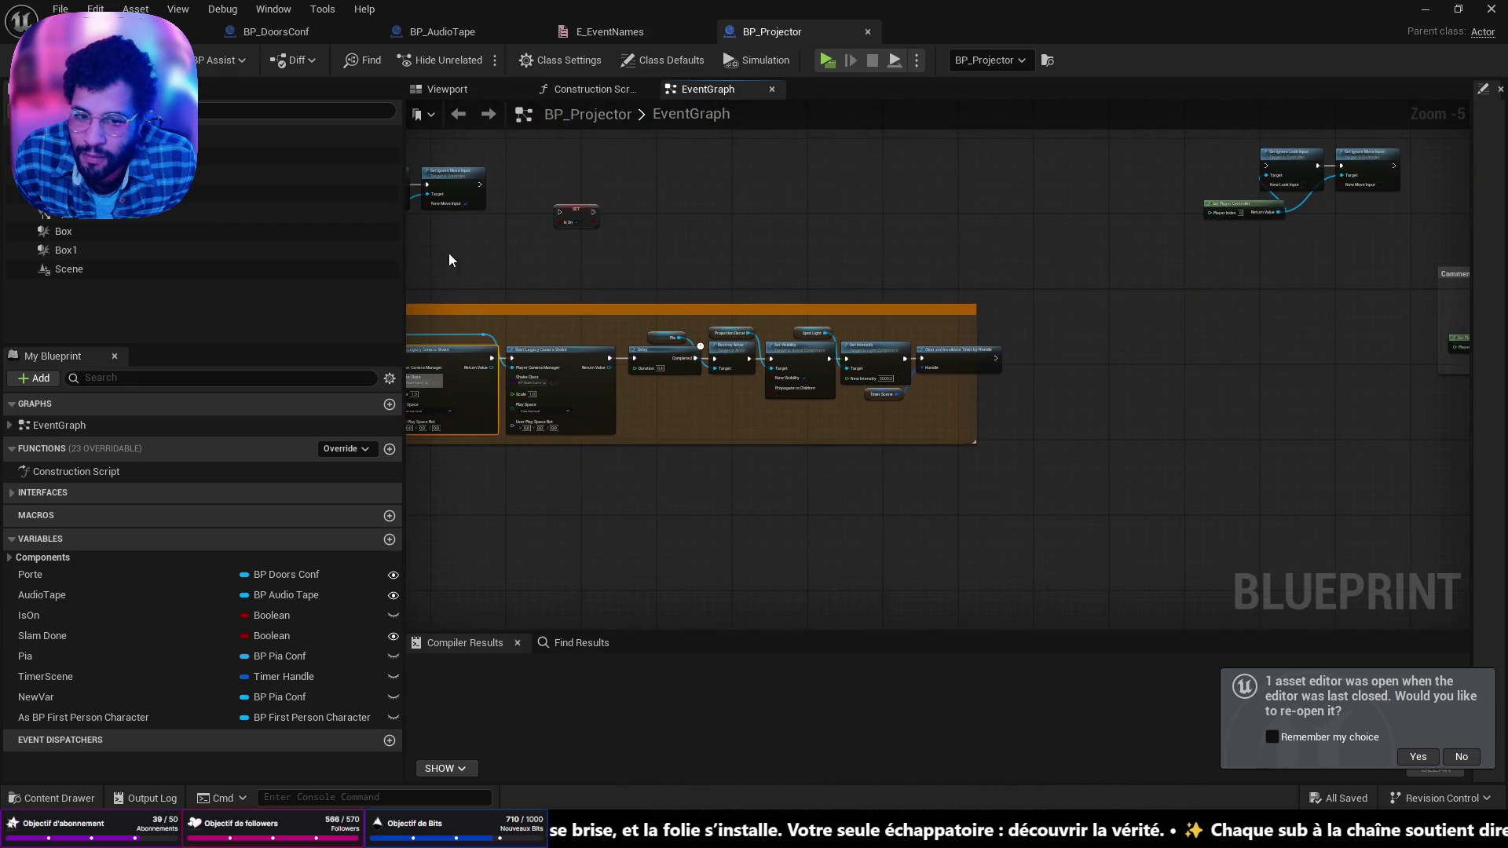
scroll(1085, 339, "up", 5)
mouse_move(1086, 339)
left_mouse_down()
mouse_move(941, 243)
mouse_move(943, 265)
mouse_move(1245, 308)
mouse_move(1467, 308)
left_mouse_up()
left_click(616, 33)
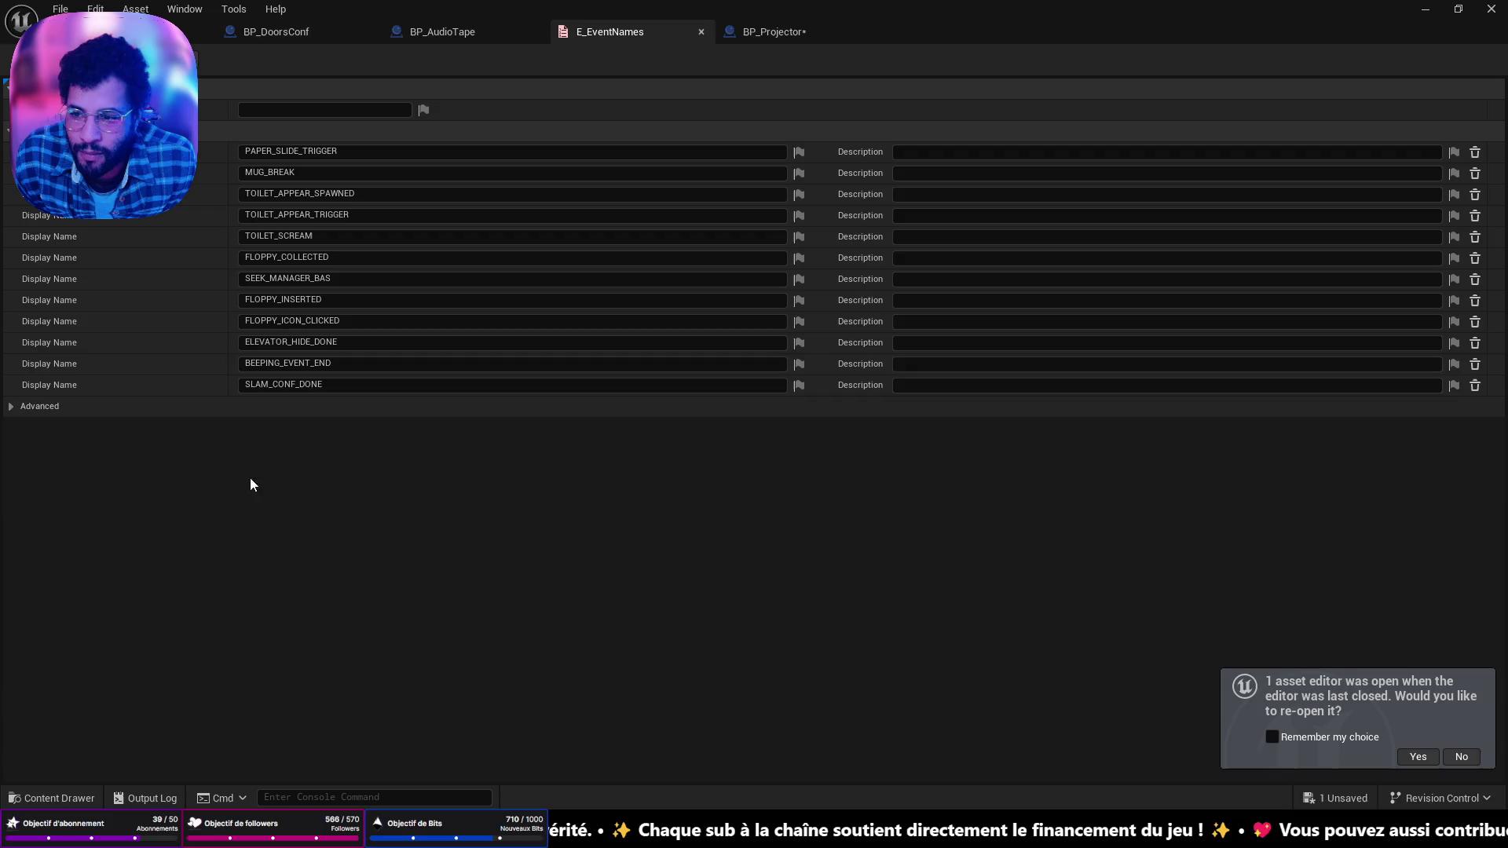
Step: Add a SCREAMER_CONF enumerator to E_EventNames, save, and return to BP_Projector
left_click(75, 130)
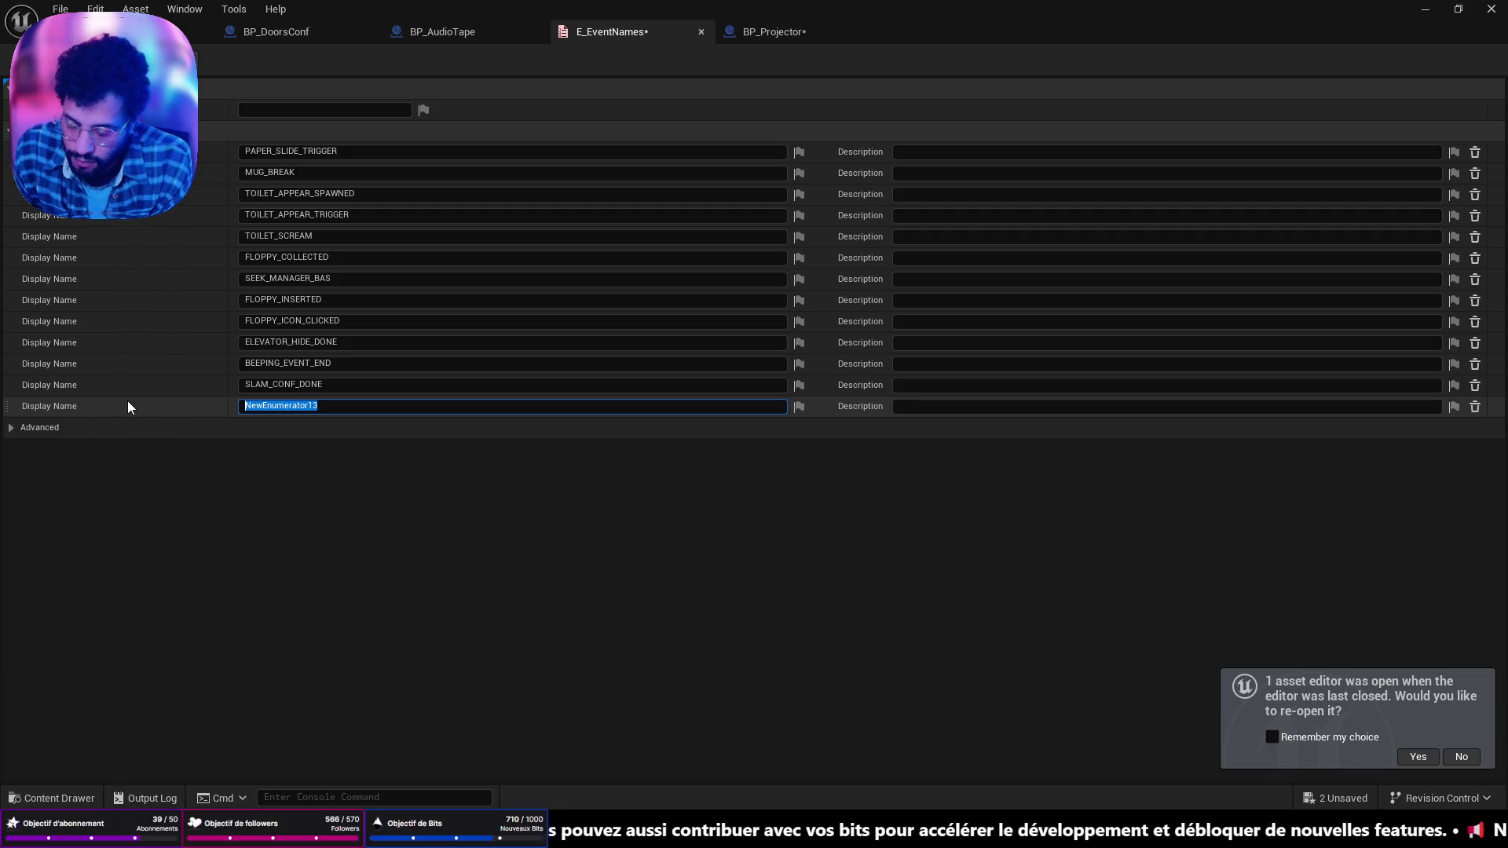
type("Apa")
key("BackSpace")
key("BackSpace")
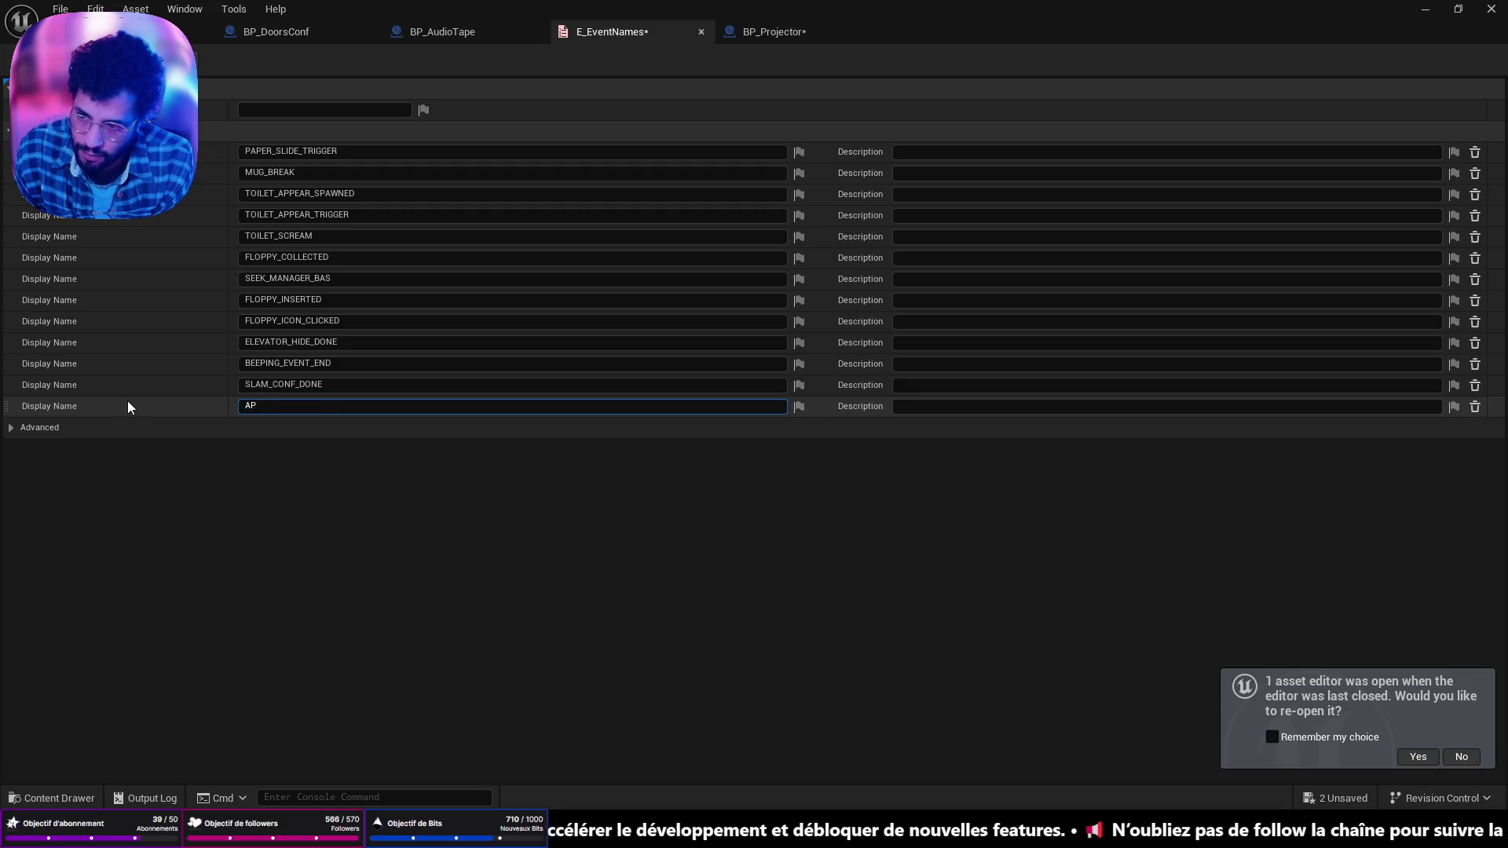
key("BackSpace")
type("SCREAMER")
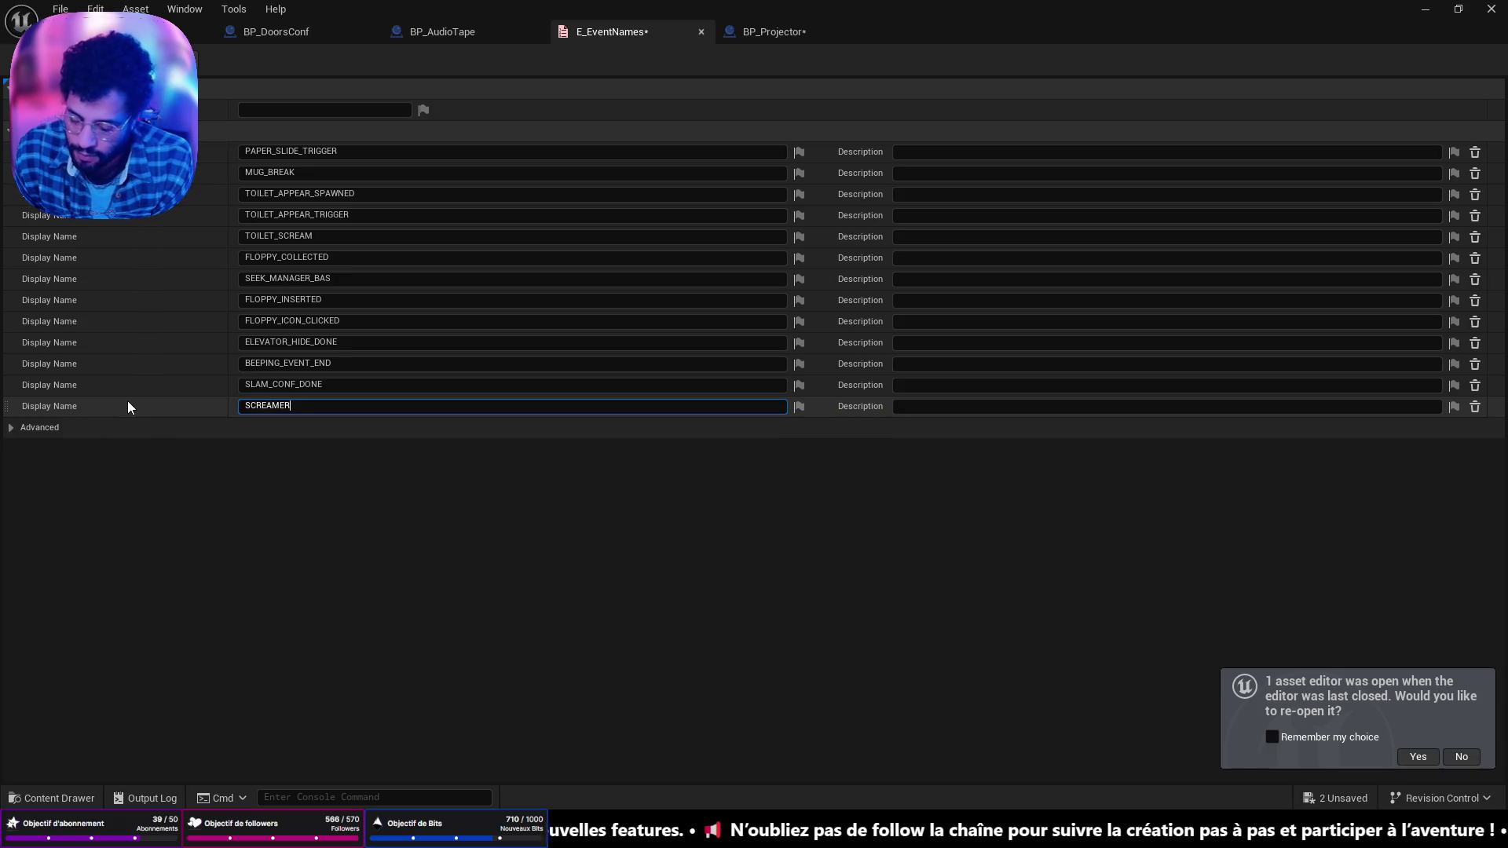
type("_CONF")
key("Return")
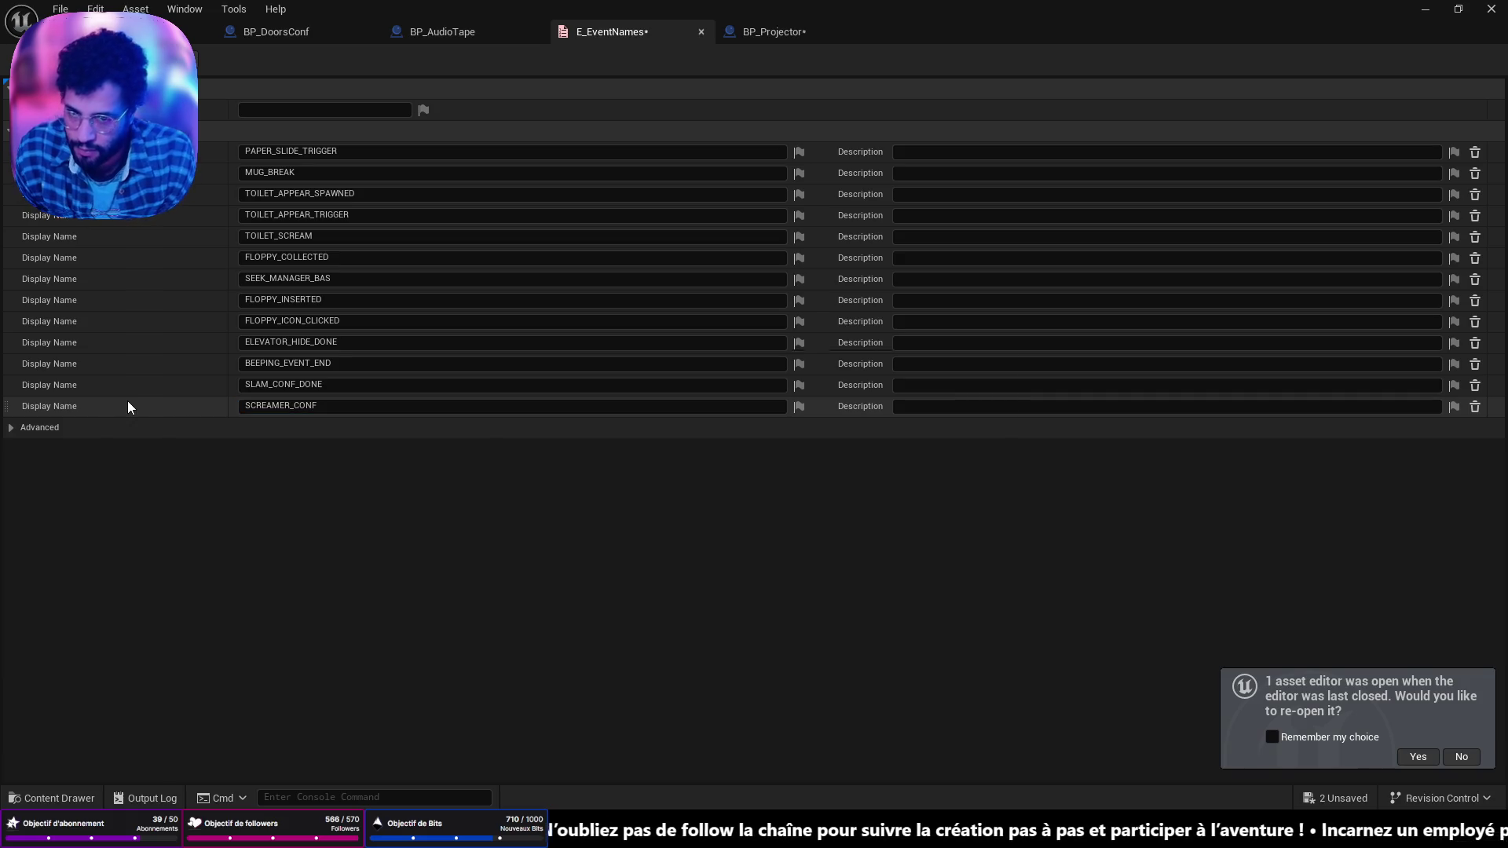
key("ctrl+shift+s")
left_click(773, 32)
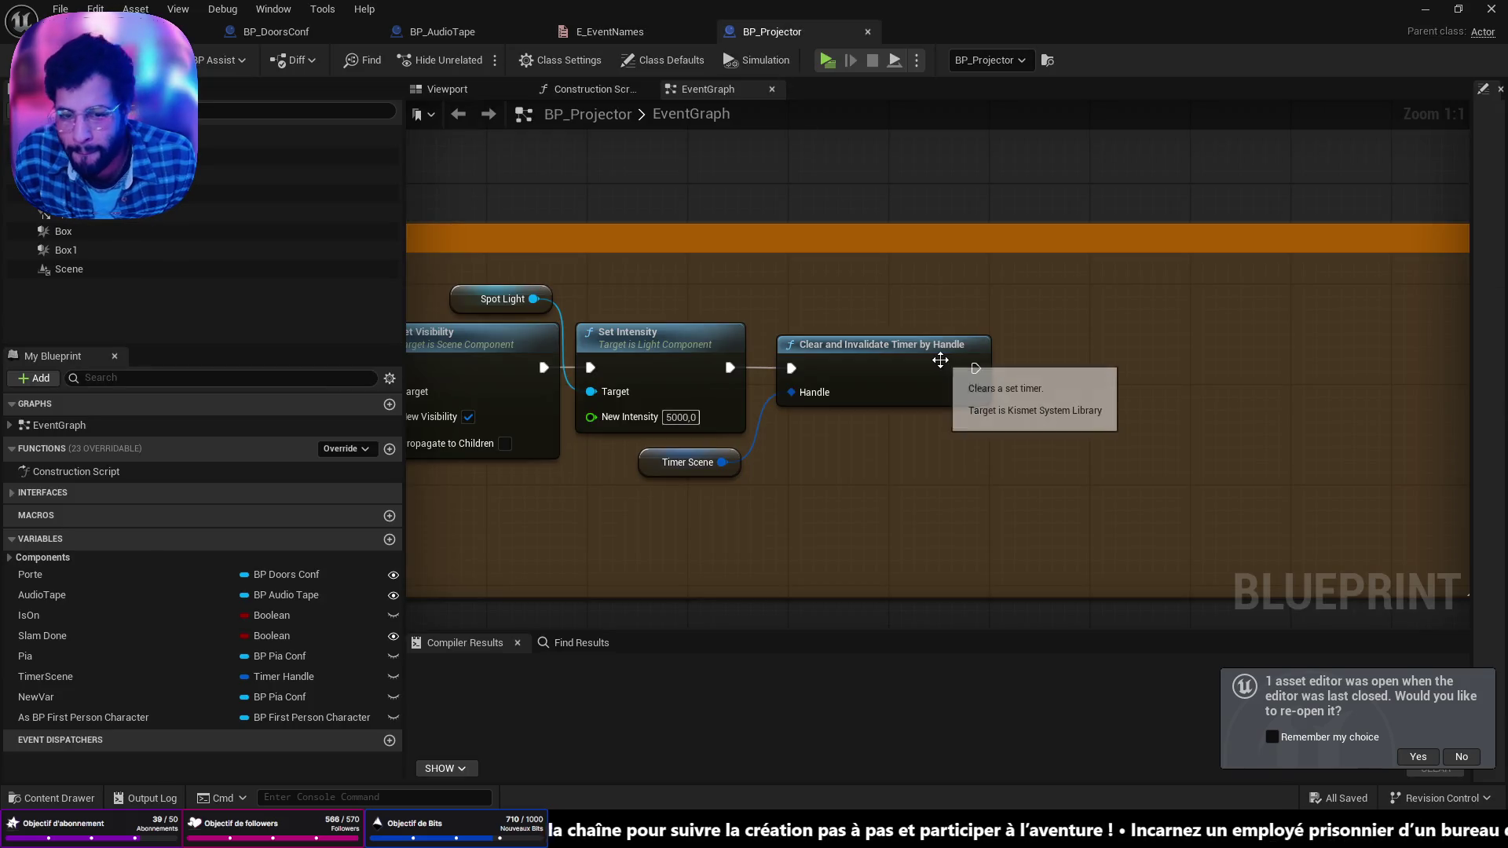
Step: Add a Get Game State node to BP_Projector's EventGraph and position it
right_click(907, 470)
type("get gamer")
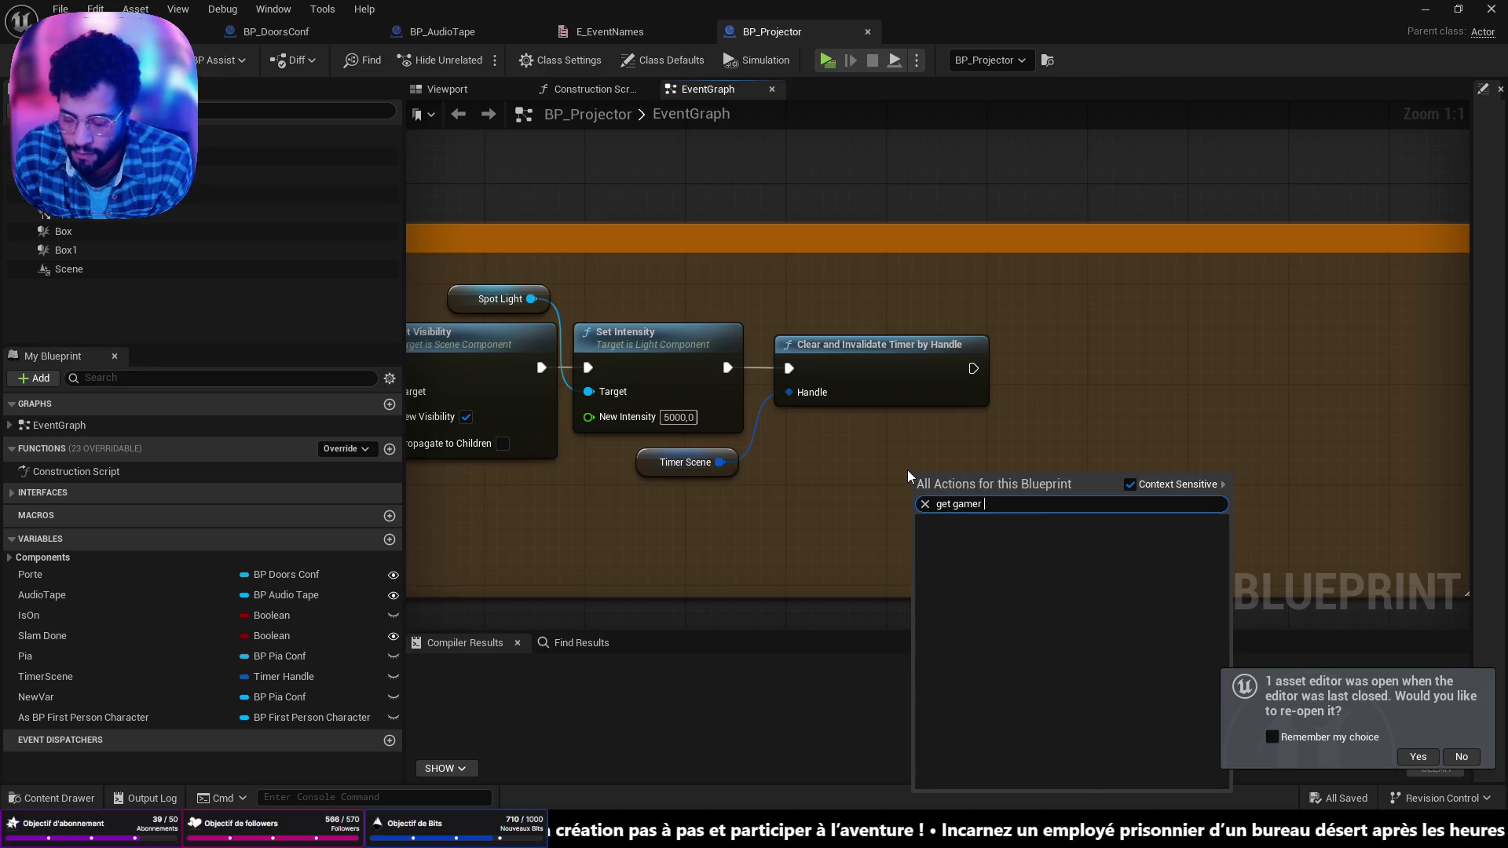
key("BackSpace")
key("BackSpace")
type("3")
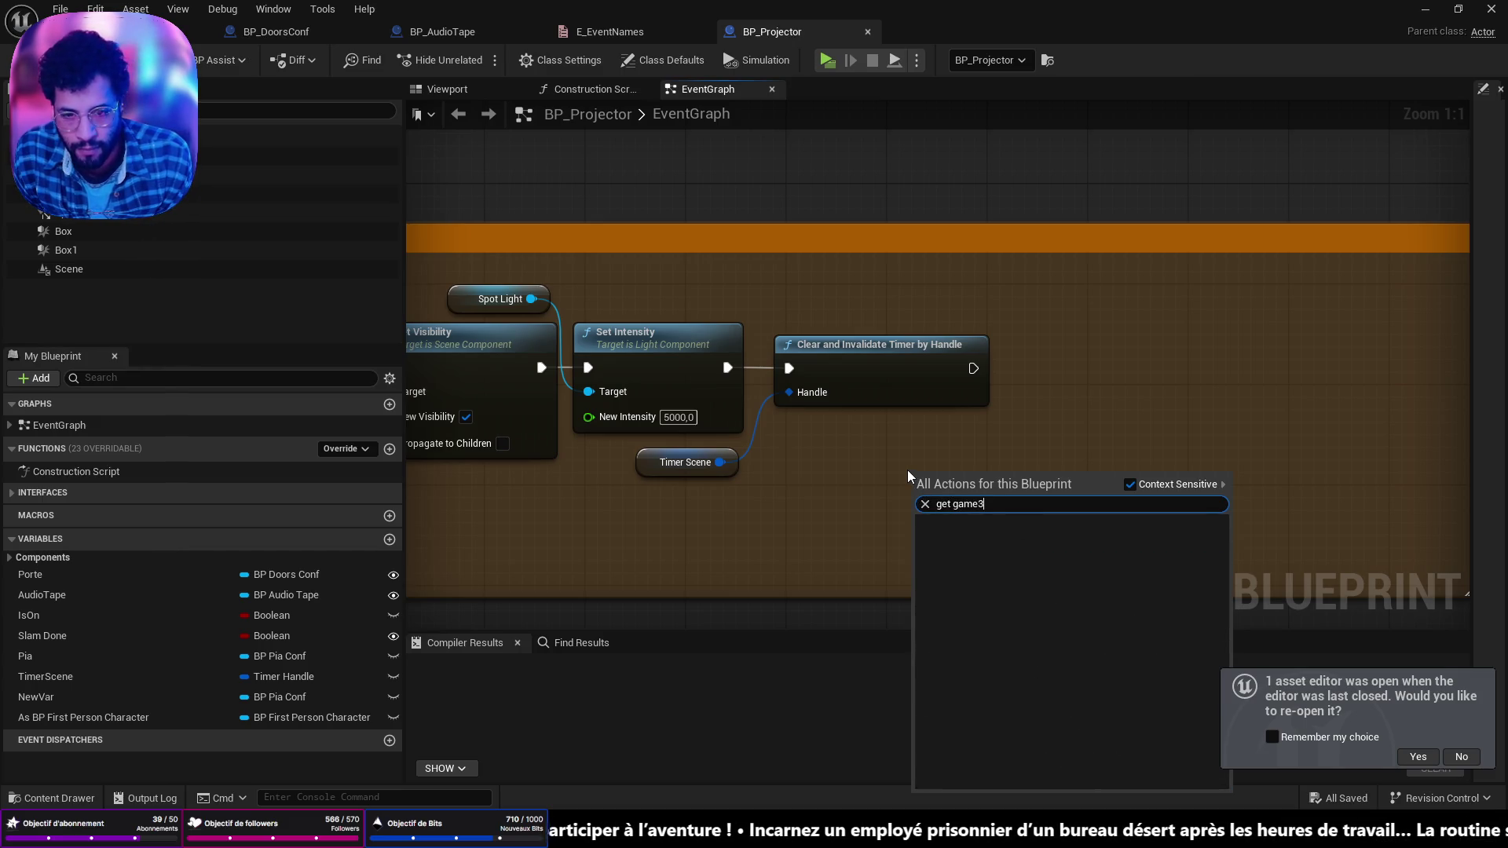
key("BackSpace")
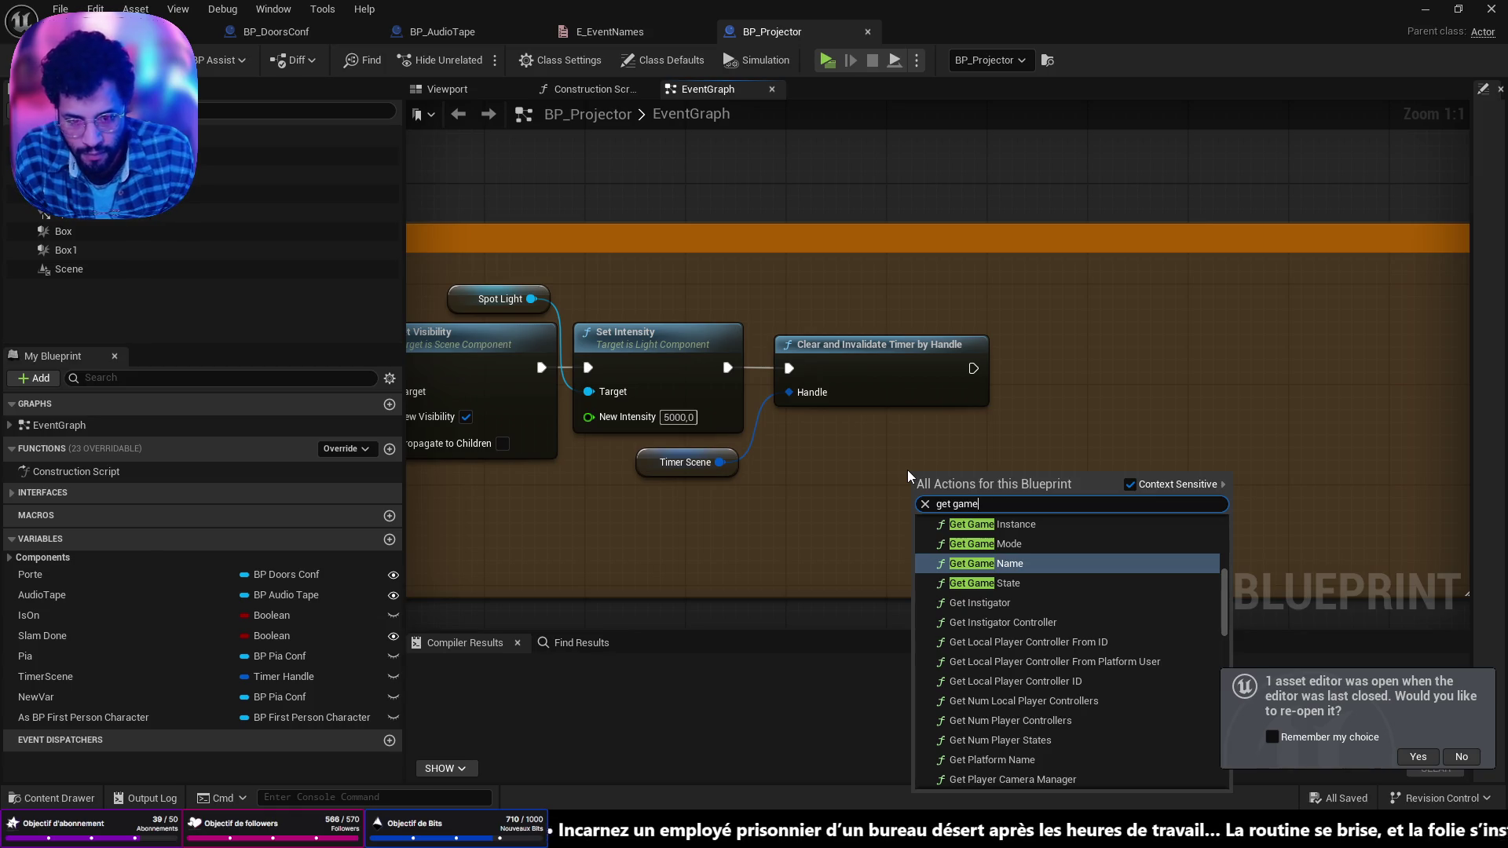
key("Down")
key("Return")
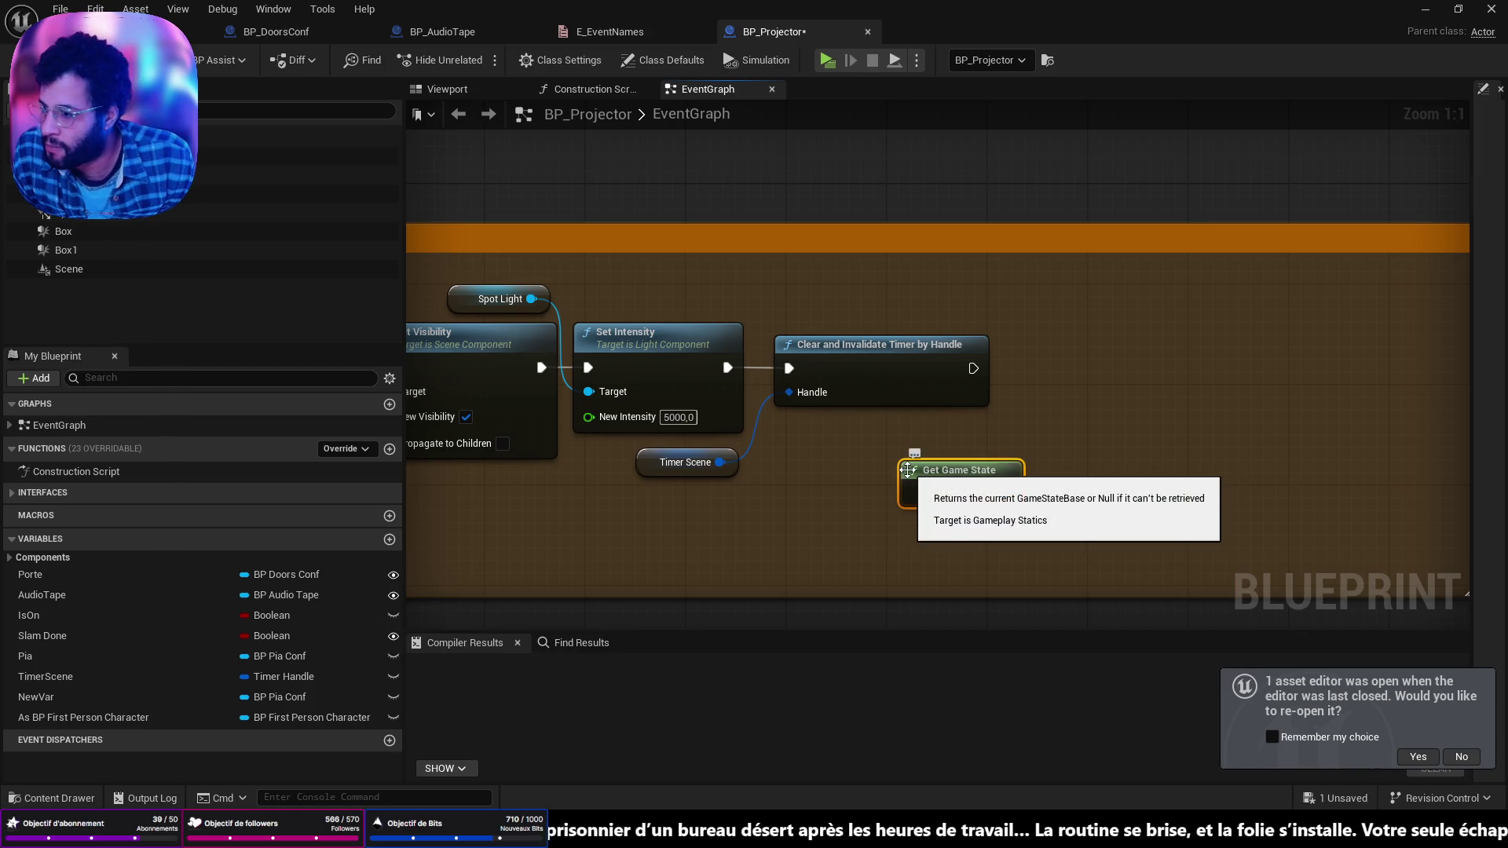
mouse_move(938, 469)
left_mouse_down()
mouse_move(900, 432)
mouse_move(1252, 528)
mouse_move(974, 556)
left_mouse_up()
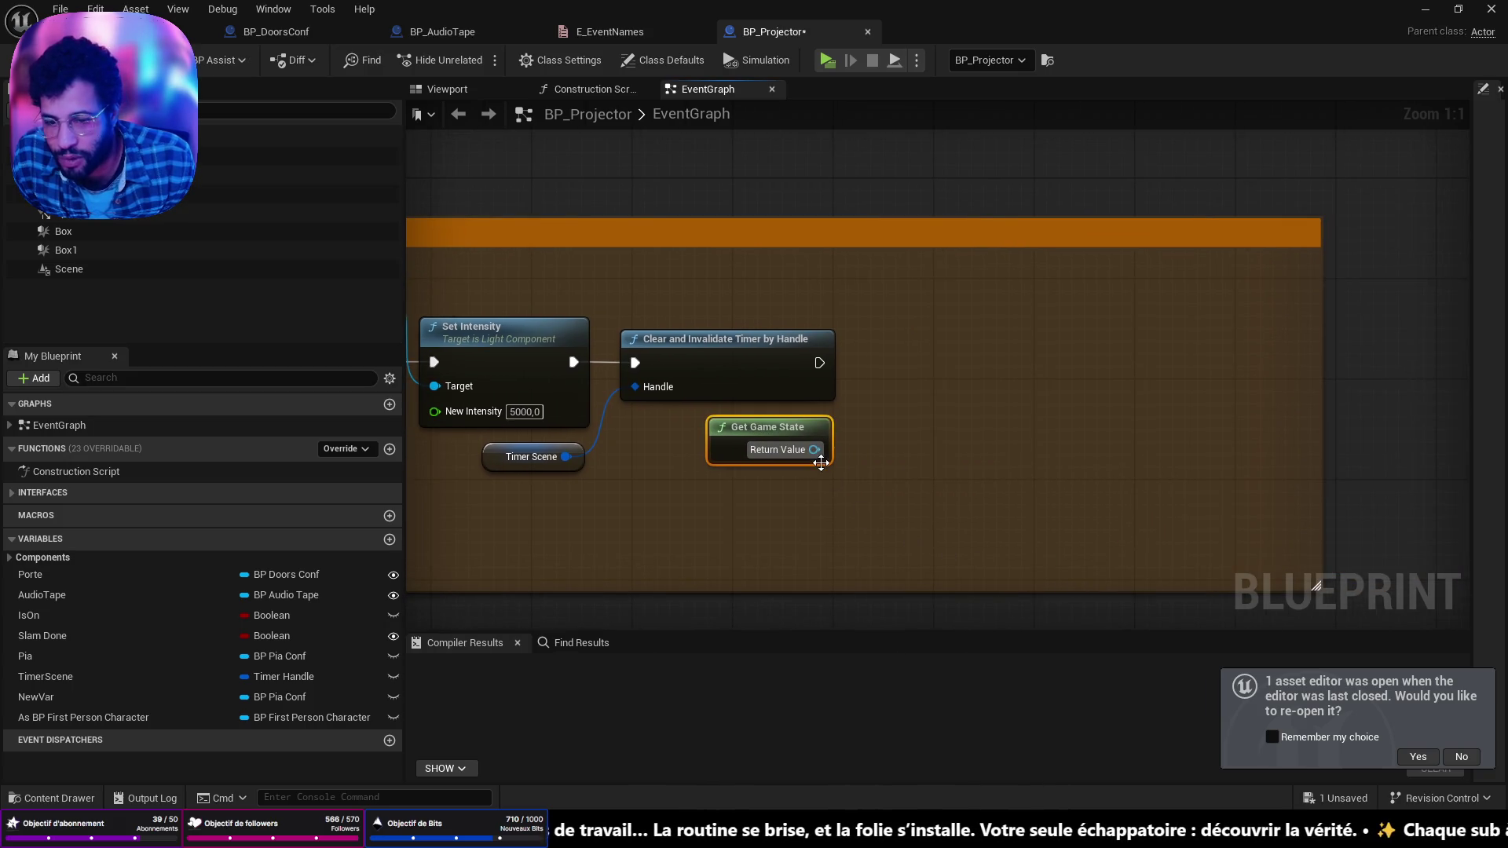
Step: Feed Get Game State's Return Value into a new Get Save System Component node
mouse_move(831, 458)
left_mouse_down()
mouse_move(782, 456)
mouse_move(852, 448)
left_mouse_up()
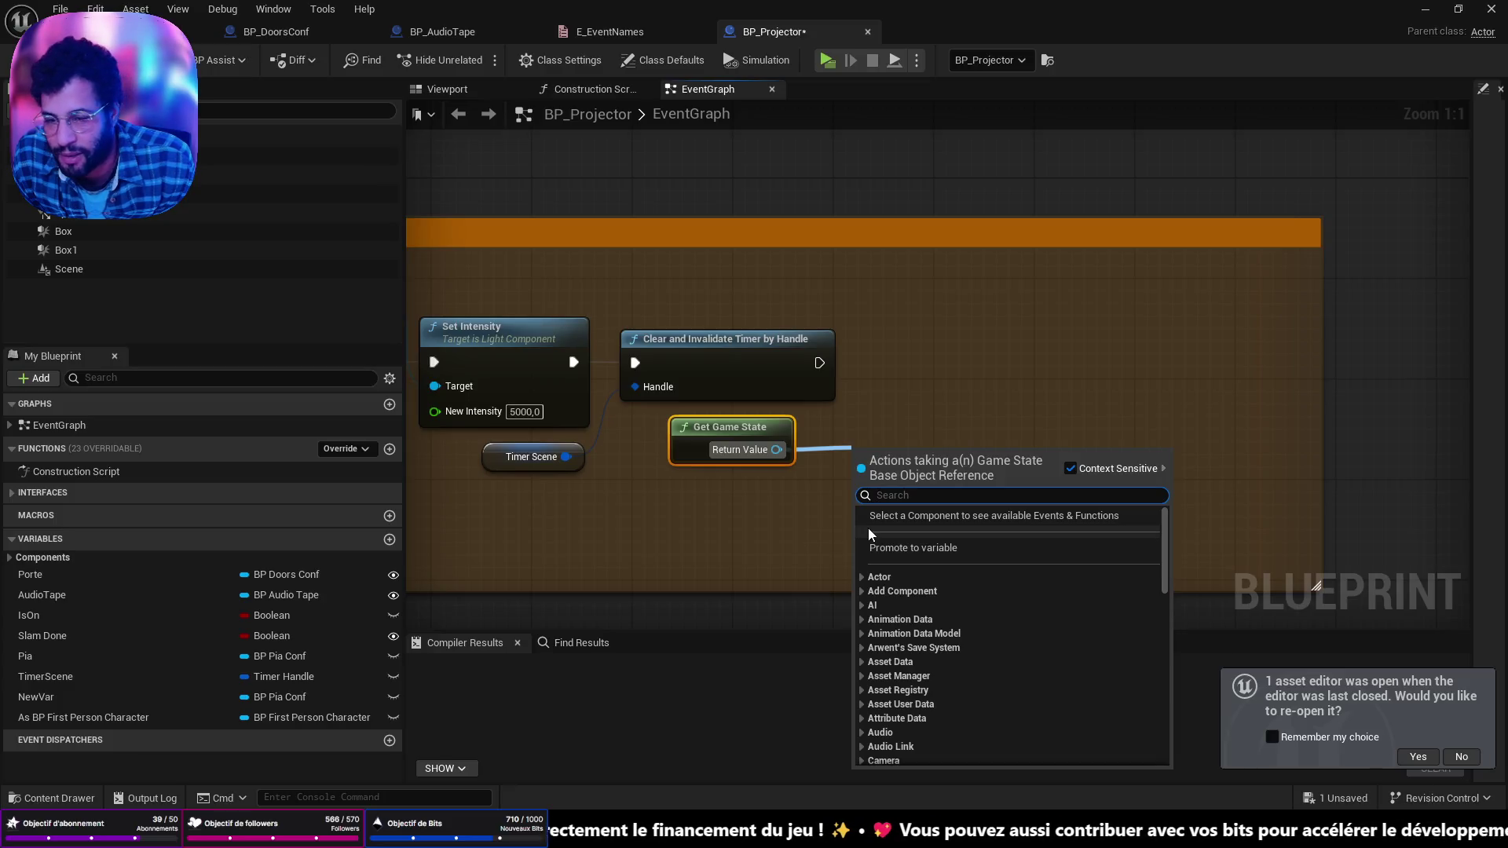
type("get d")
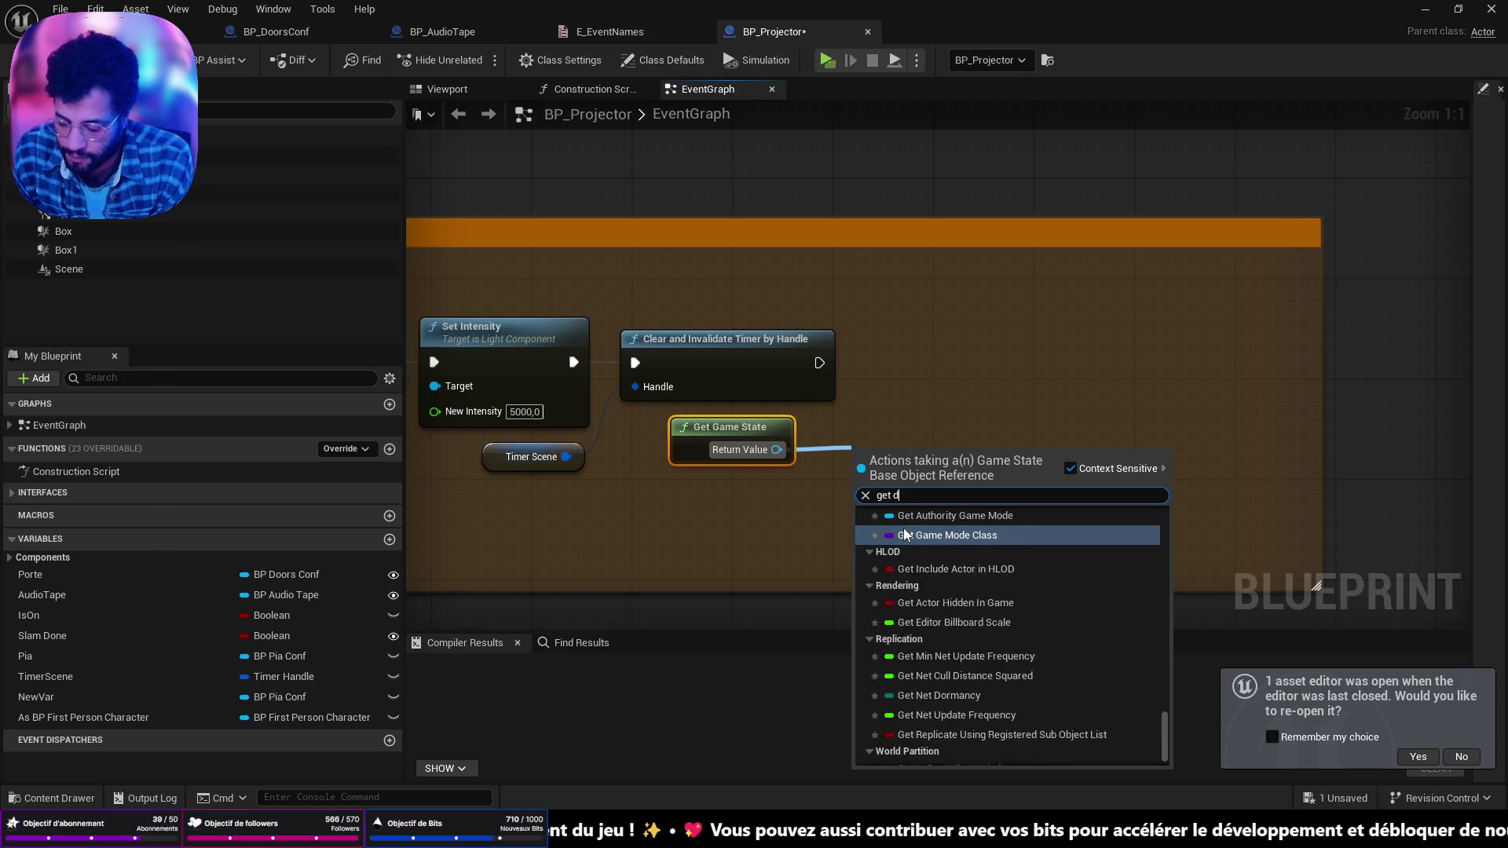
key("BackSpace")
type("save")
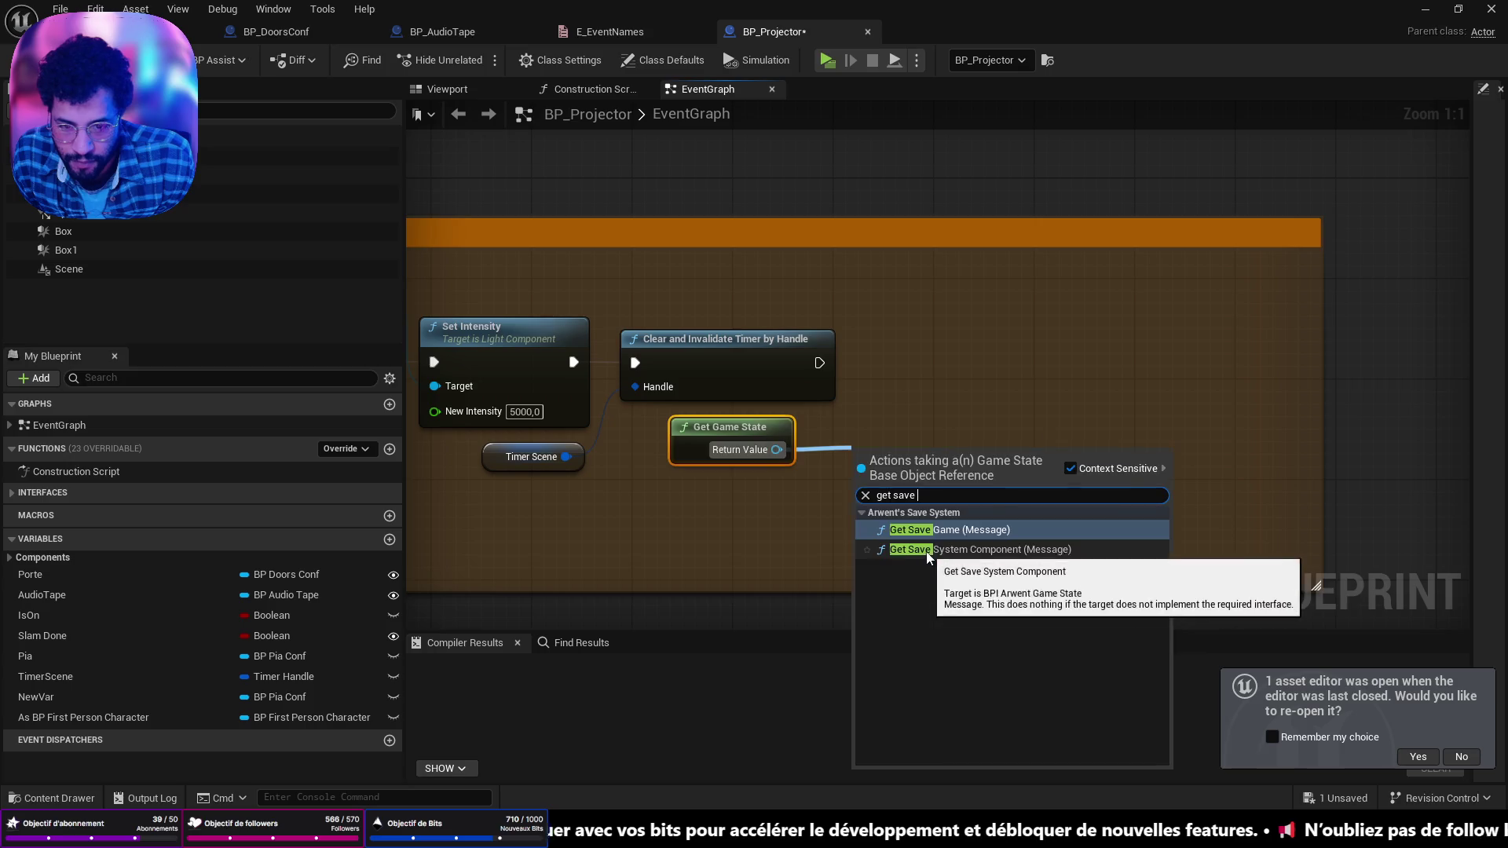
left_click(926, 551)
mouse_move(924, 463)
left_mouse_down()
mouse_move(986, 381)
mouse_move(966, 353)
left_mouse_up()
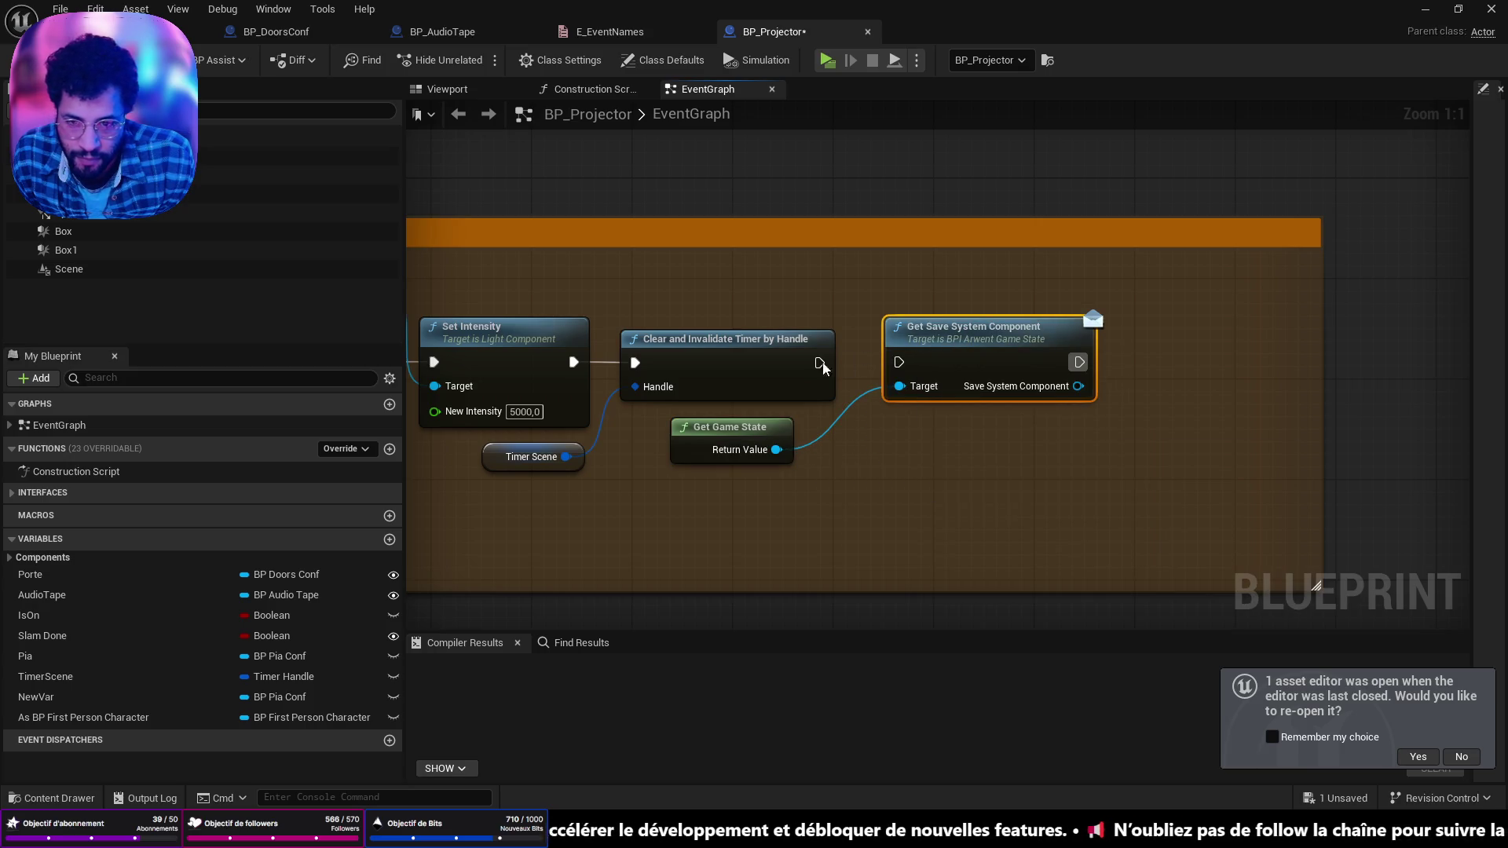
Step: Chain a Set Succesful Event node using SCREAMER_CONF with Event Value true, and save
left_click_drag(819, 362, 898, 362)
mouse_move(1071, 391)
left_mouse_down()
mouse_move(861, 404)
mouse_move(931, 427)
left_mouse_up()
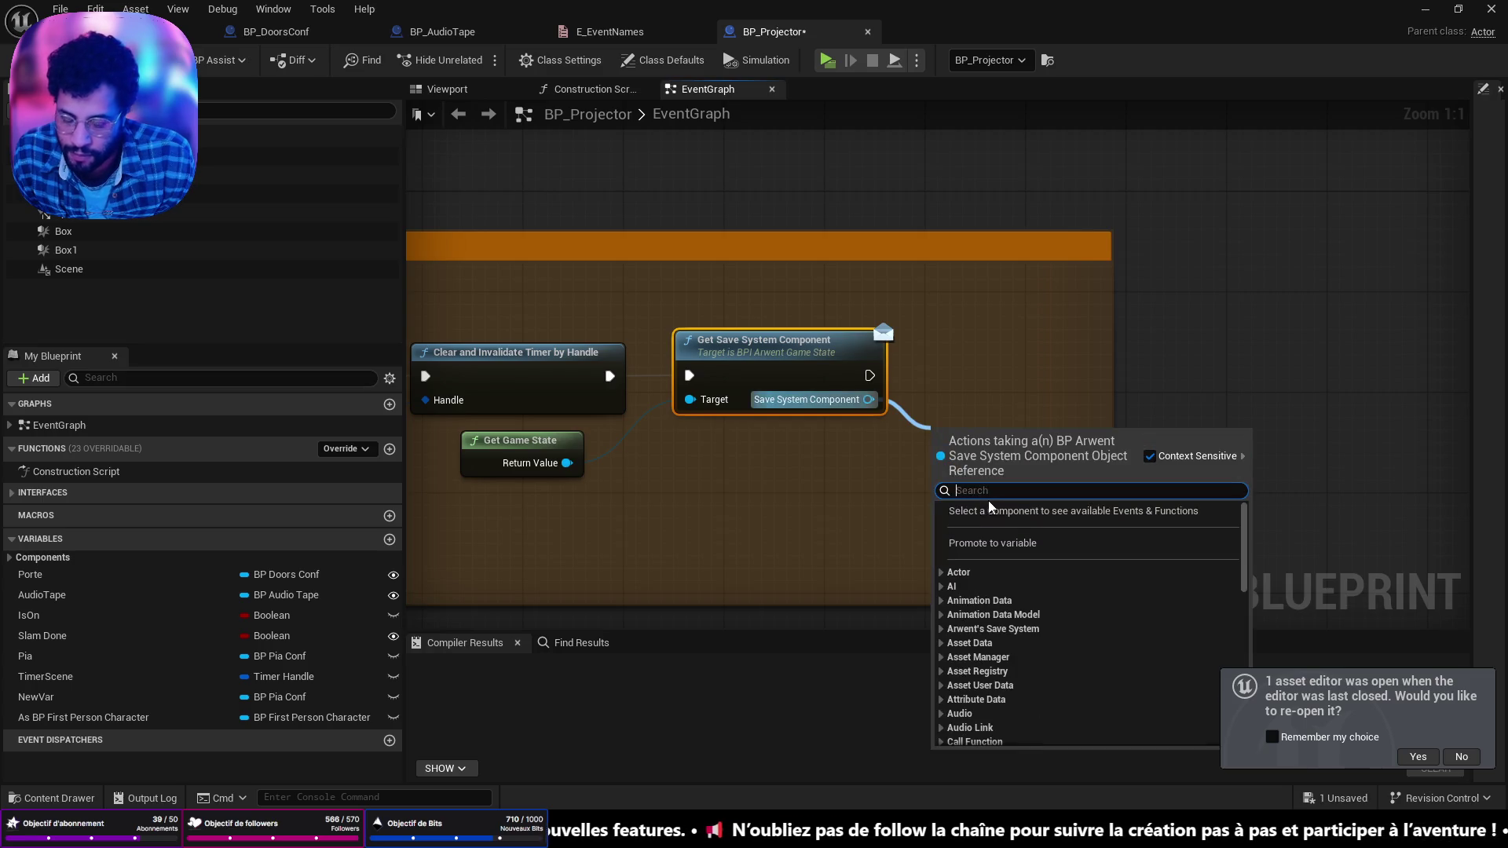
type("set eve")
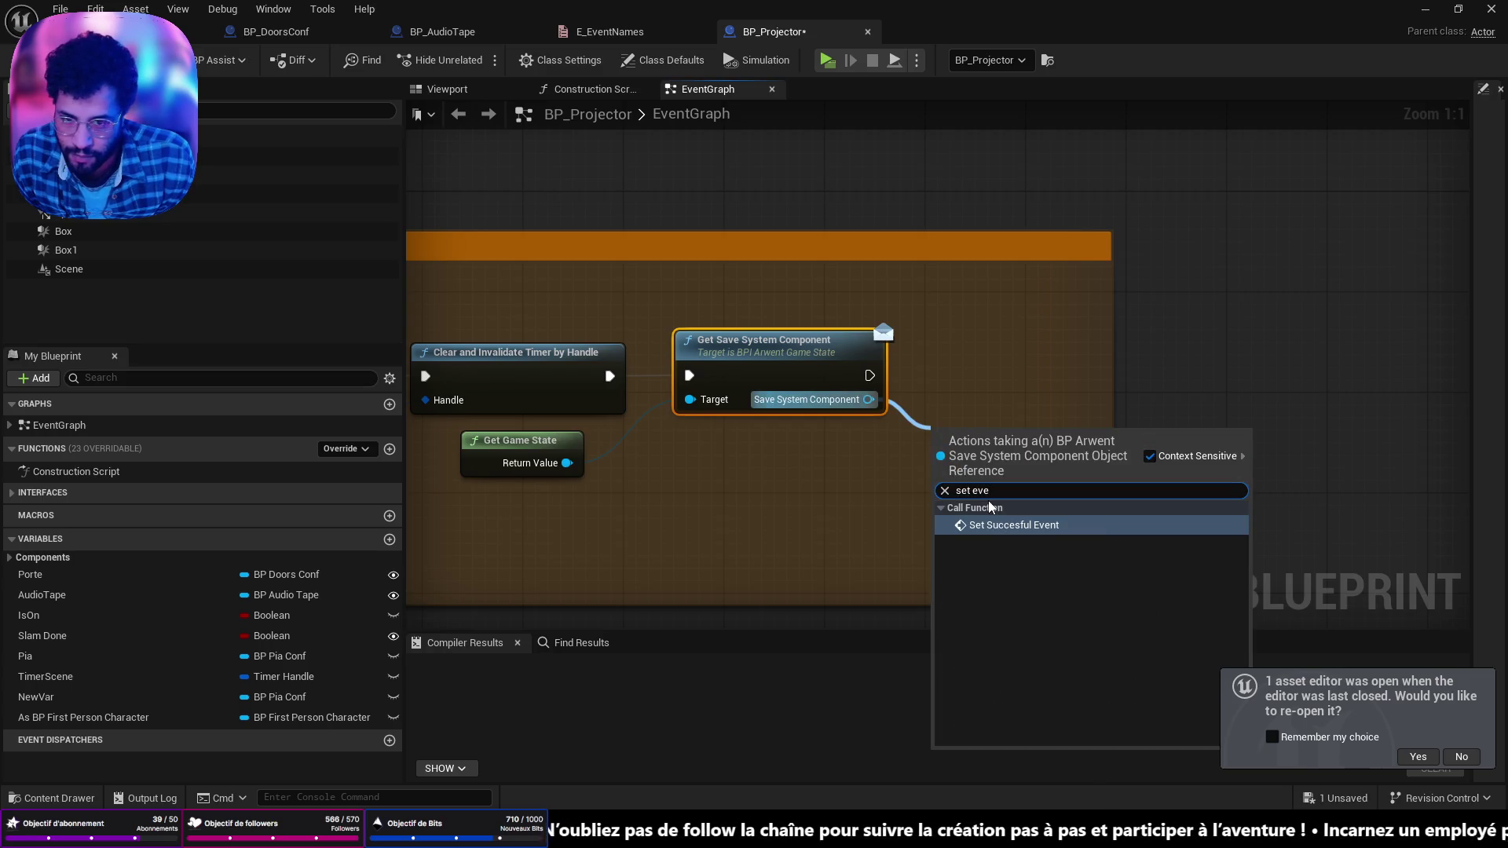
left_click(1000, 524)
left_click_drag(1041, 435, 1015, 348)
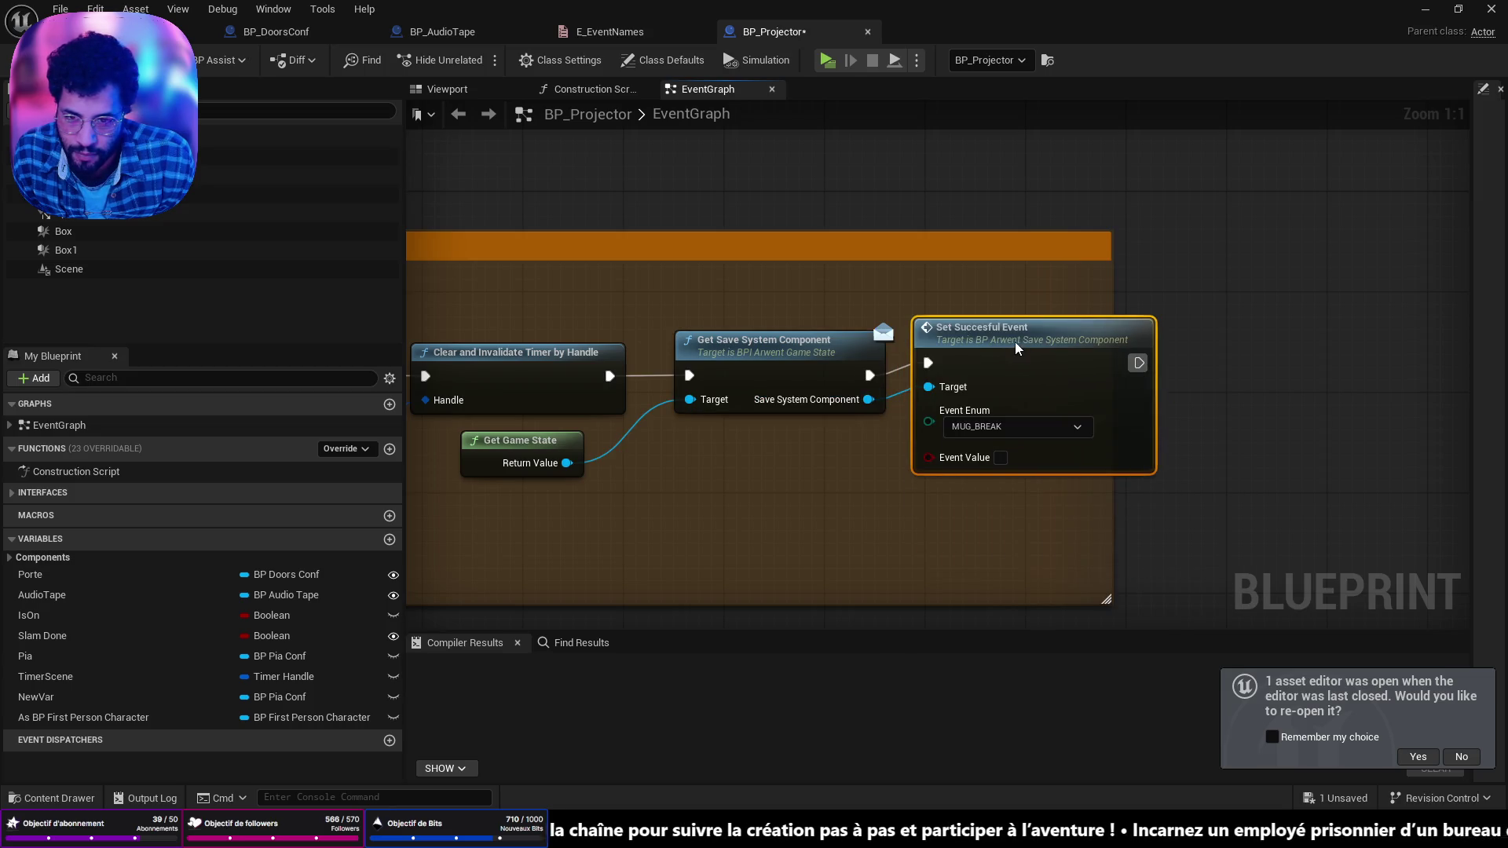
left_click(1013, 427)
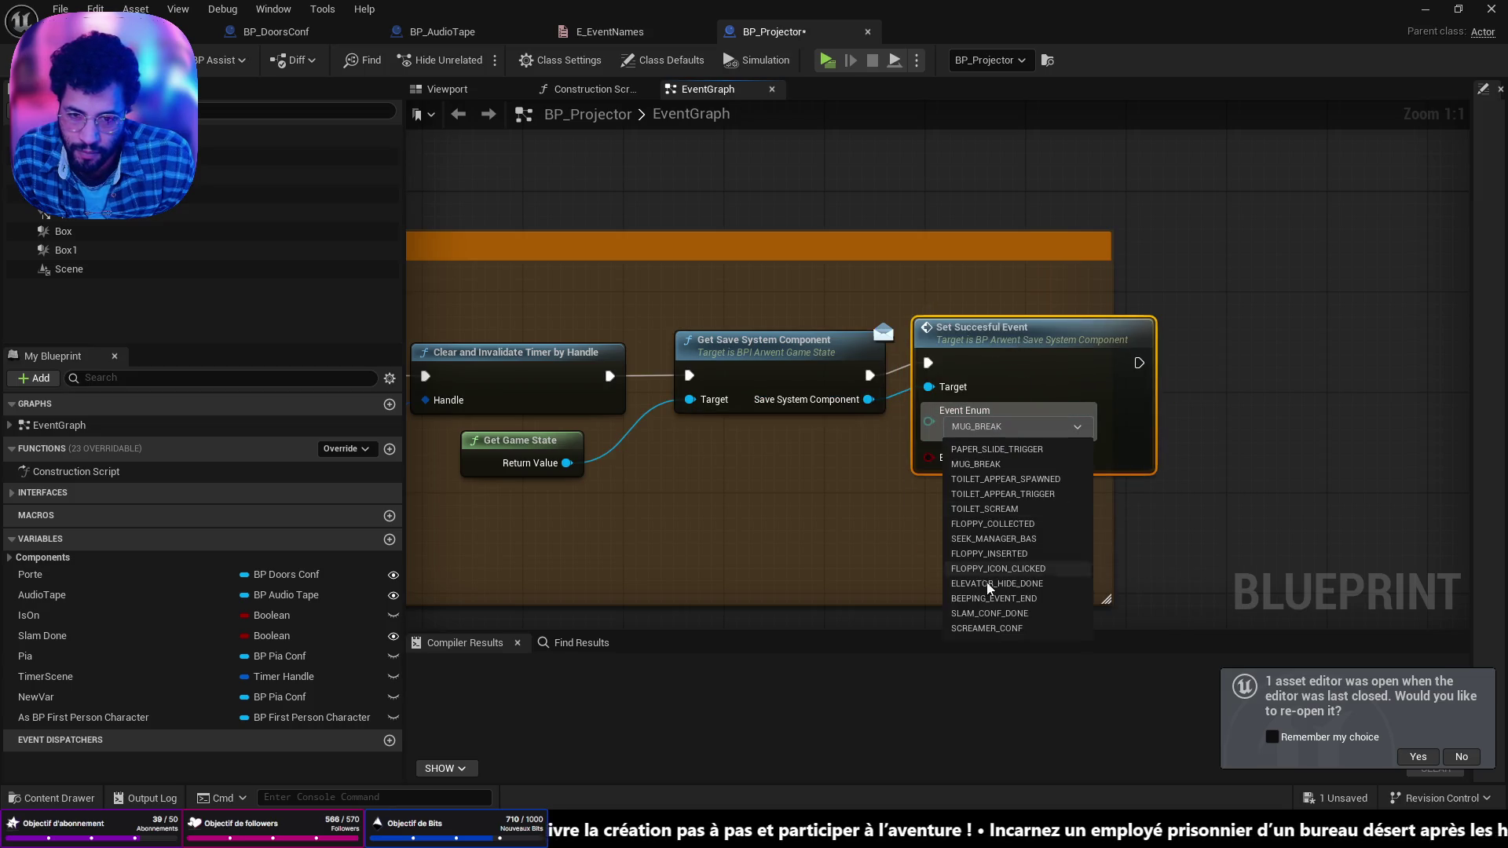
left_click(991, 629)
left_click(1003, 461)
left_click_drag(968, 346, 969, 359)
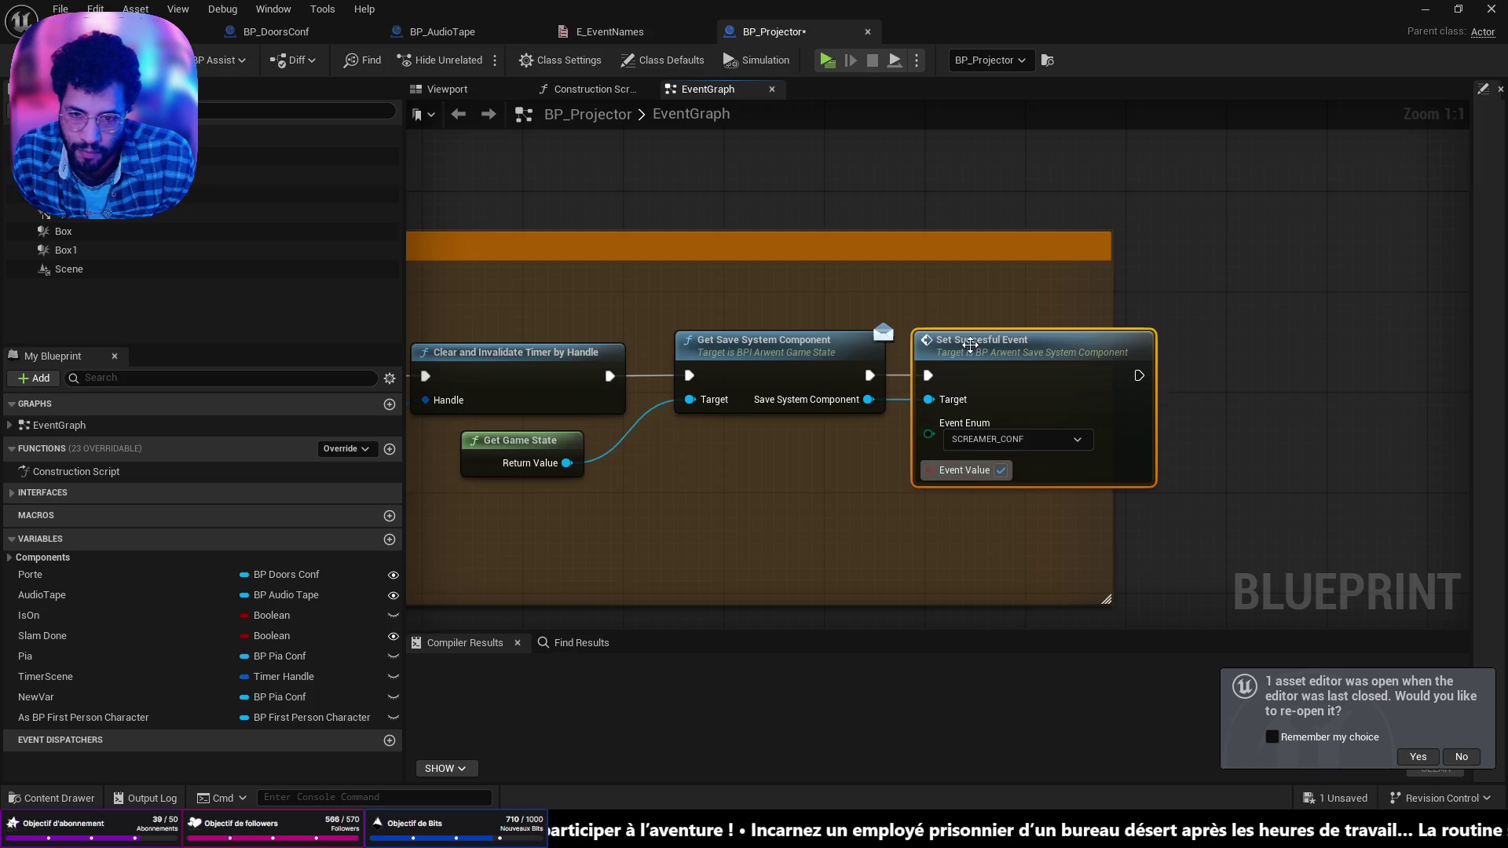
key("ctrl+s")
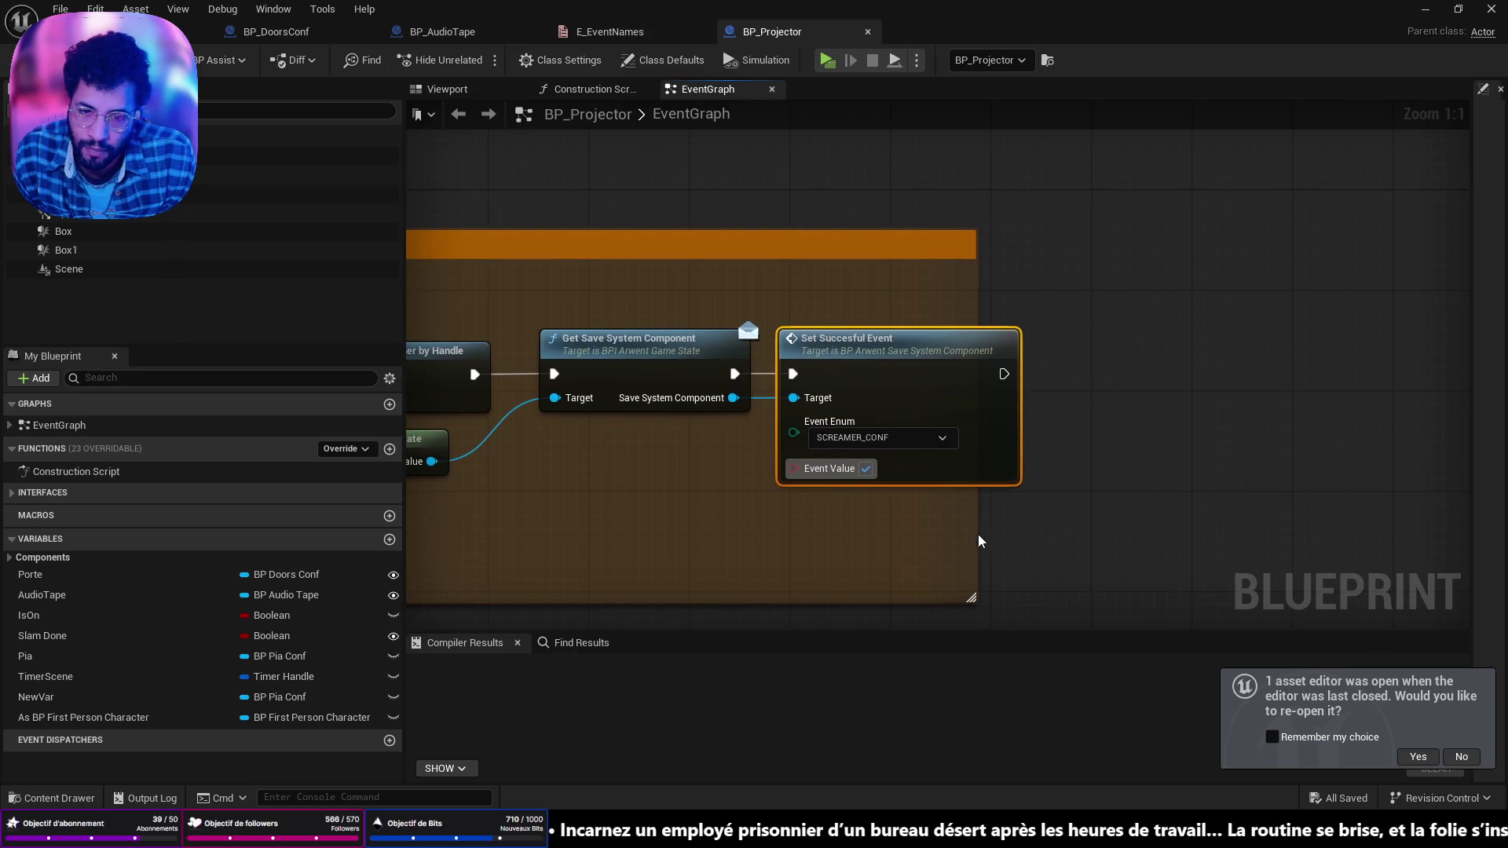
Step: Widen the comment box and search for a save node from the save system output
left_click_drag(979, 541, 1204, 541)
left_click_drag(733, 397, 880, 548)
type("savcwe")
key("BackSpace")
Step: Add a Save Player Transform node from the save system output, then select Get Save System Component
type("e player")
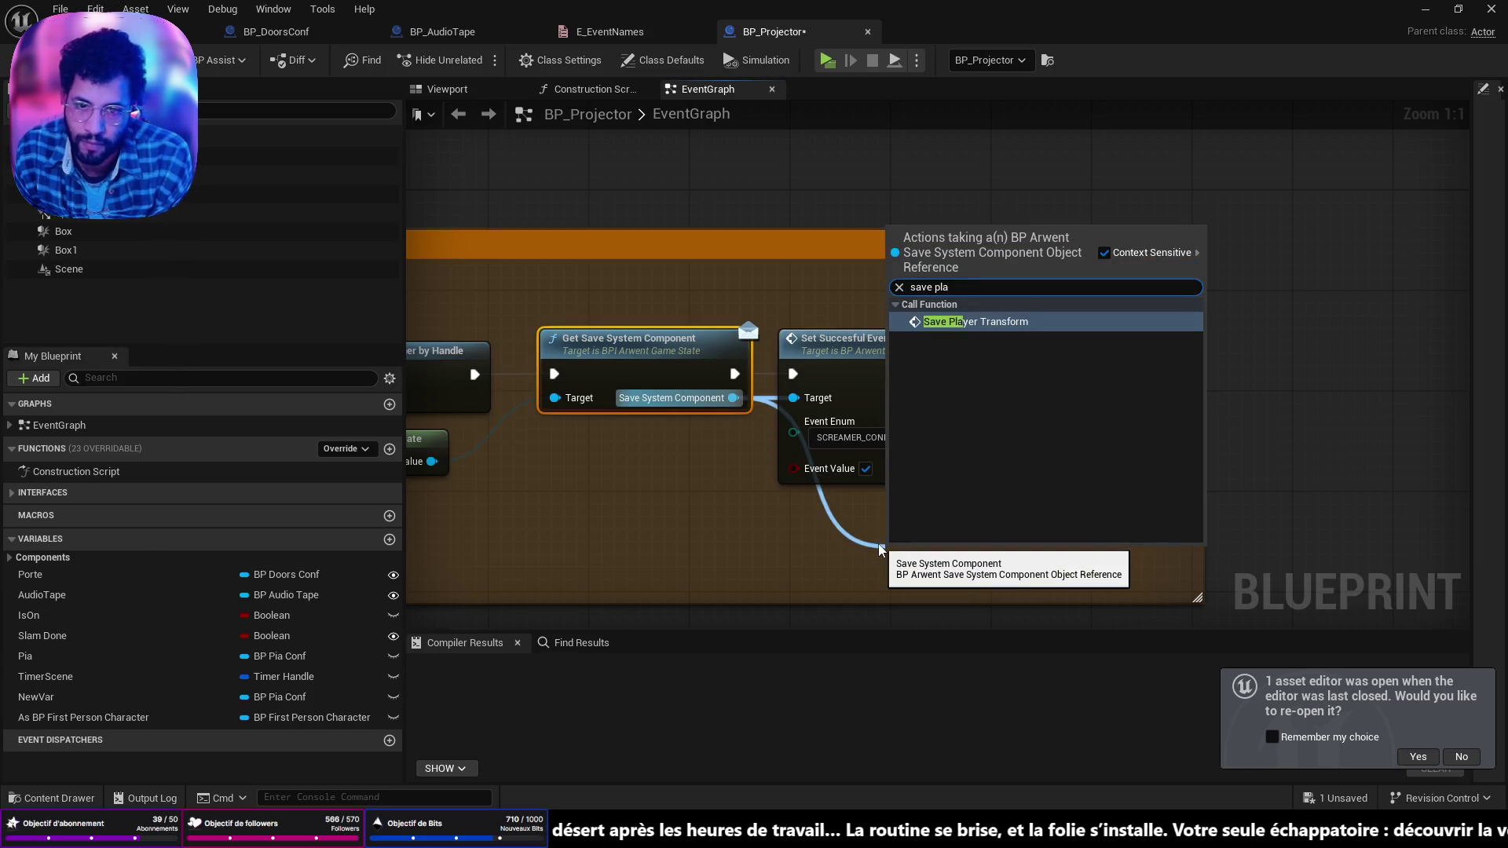
key("Return")
left_click_drag(918, 377, 1178, 363)
key("ctrl+z")
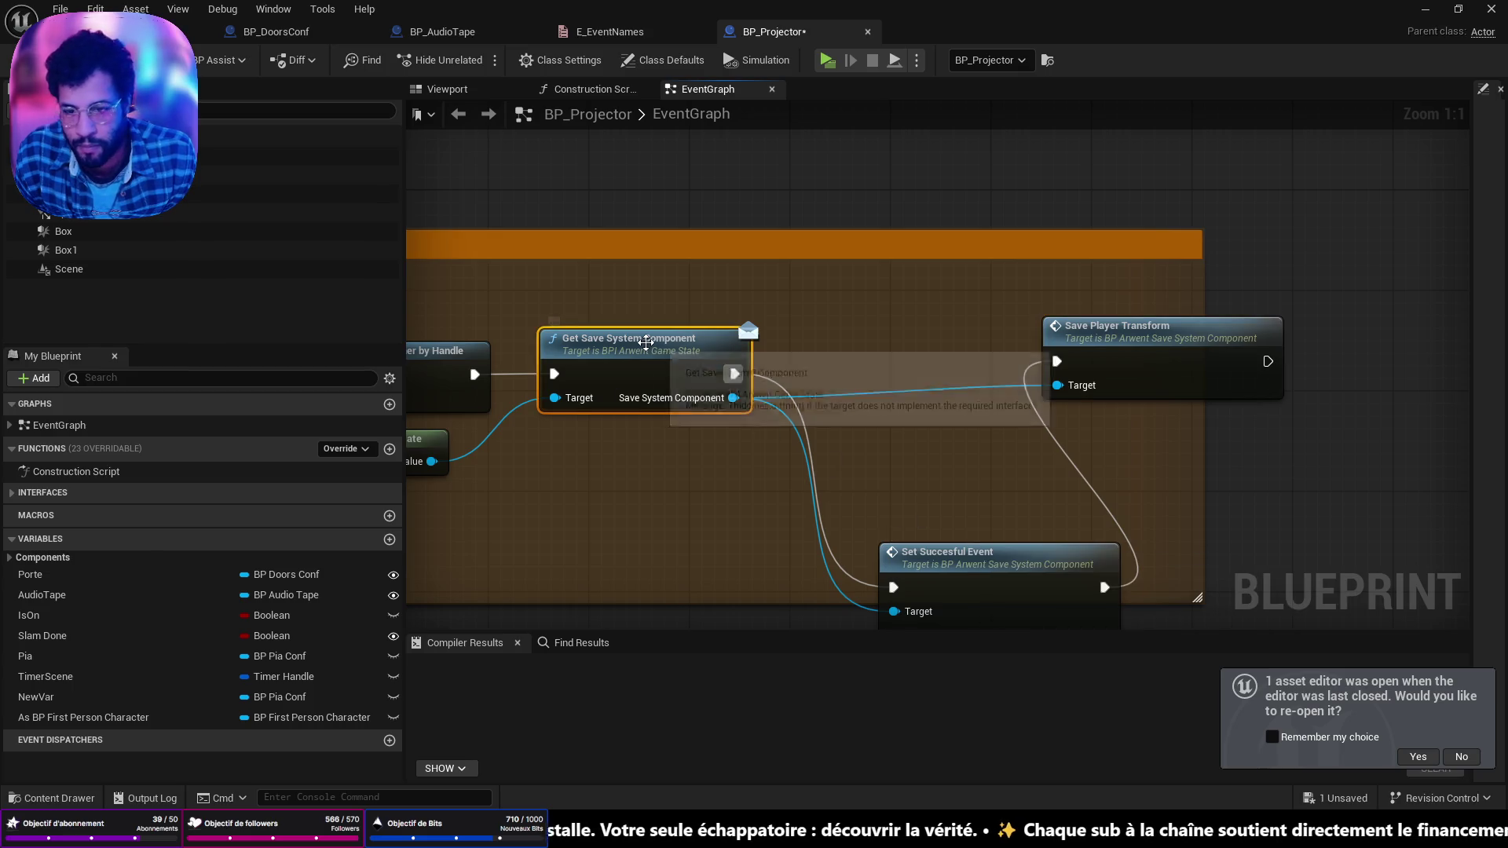
left_click(647, 399)
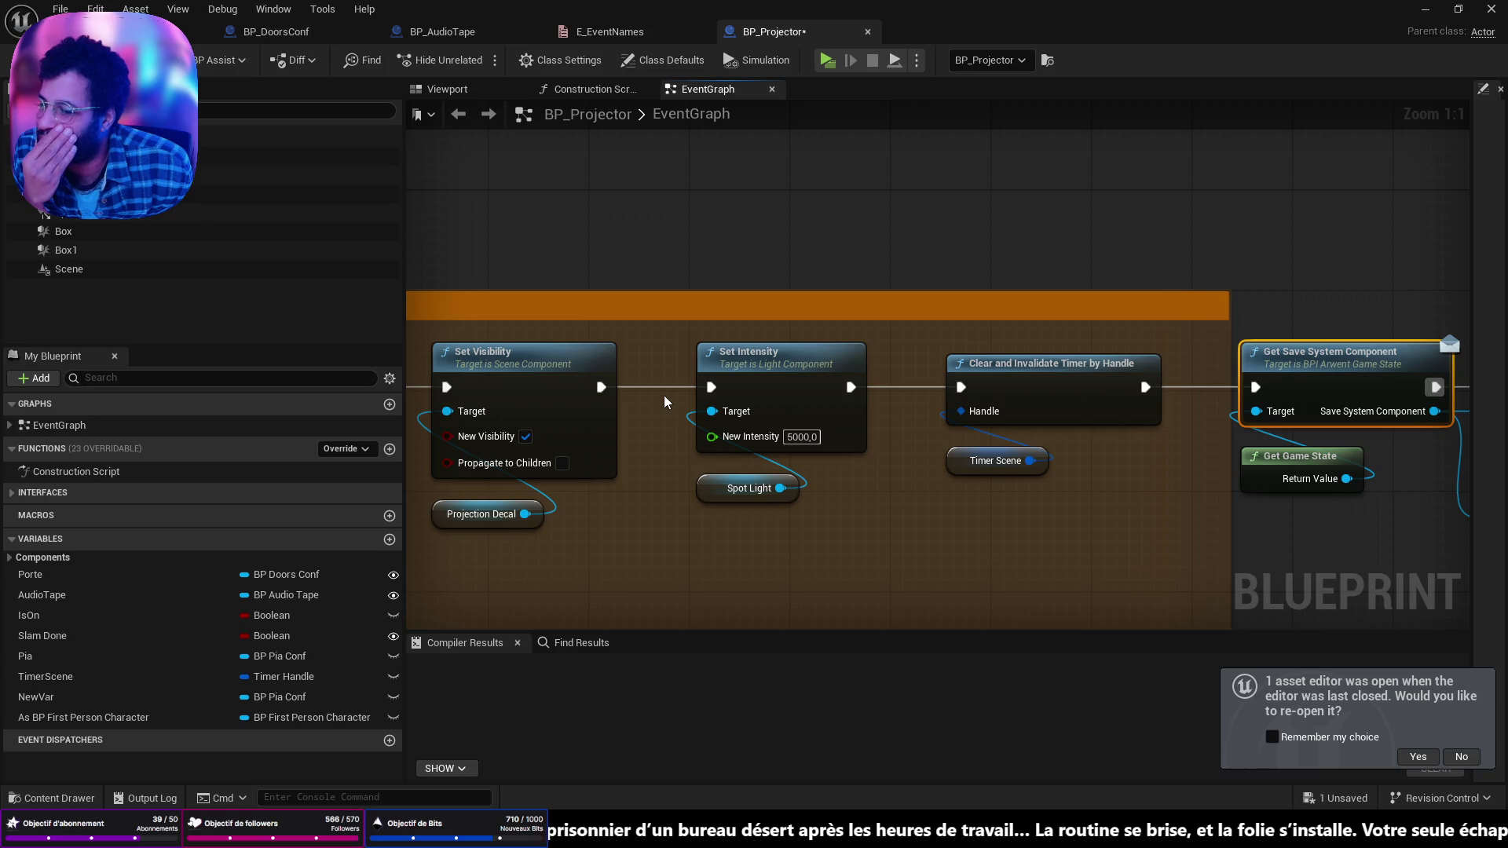
Step: Move the Comment block higher up, and shift the 150.0 value node off Save Player Transform
scroll(663, 394, "down", 3)
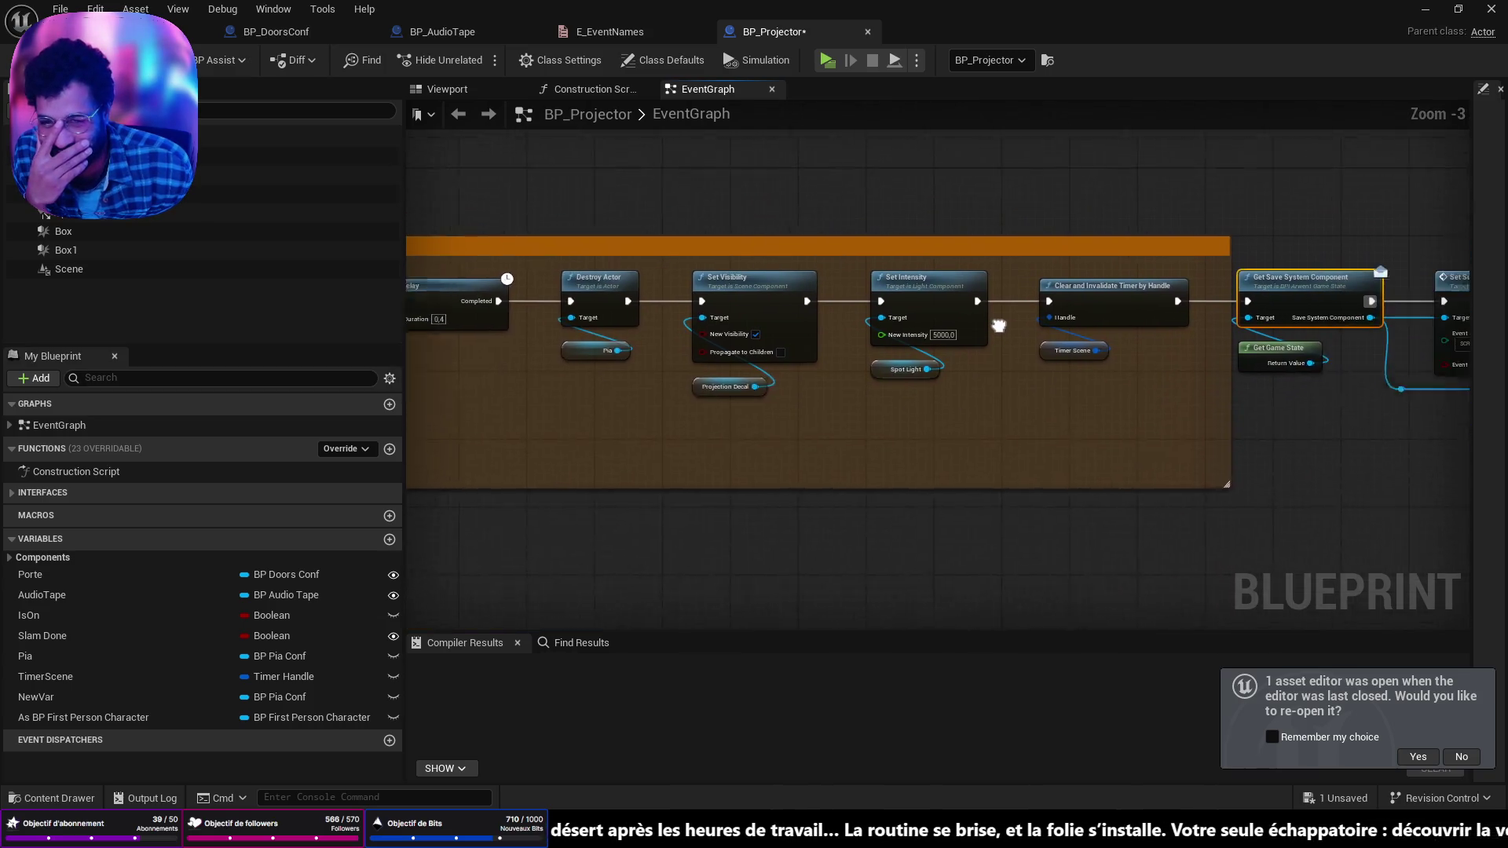
scroll(865, 399, "down", 1)
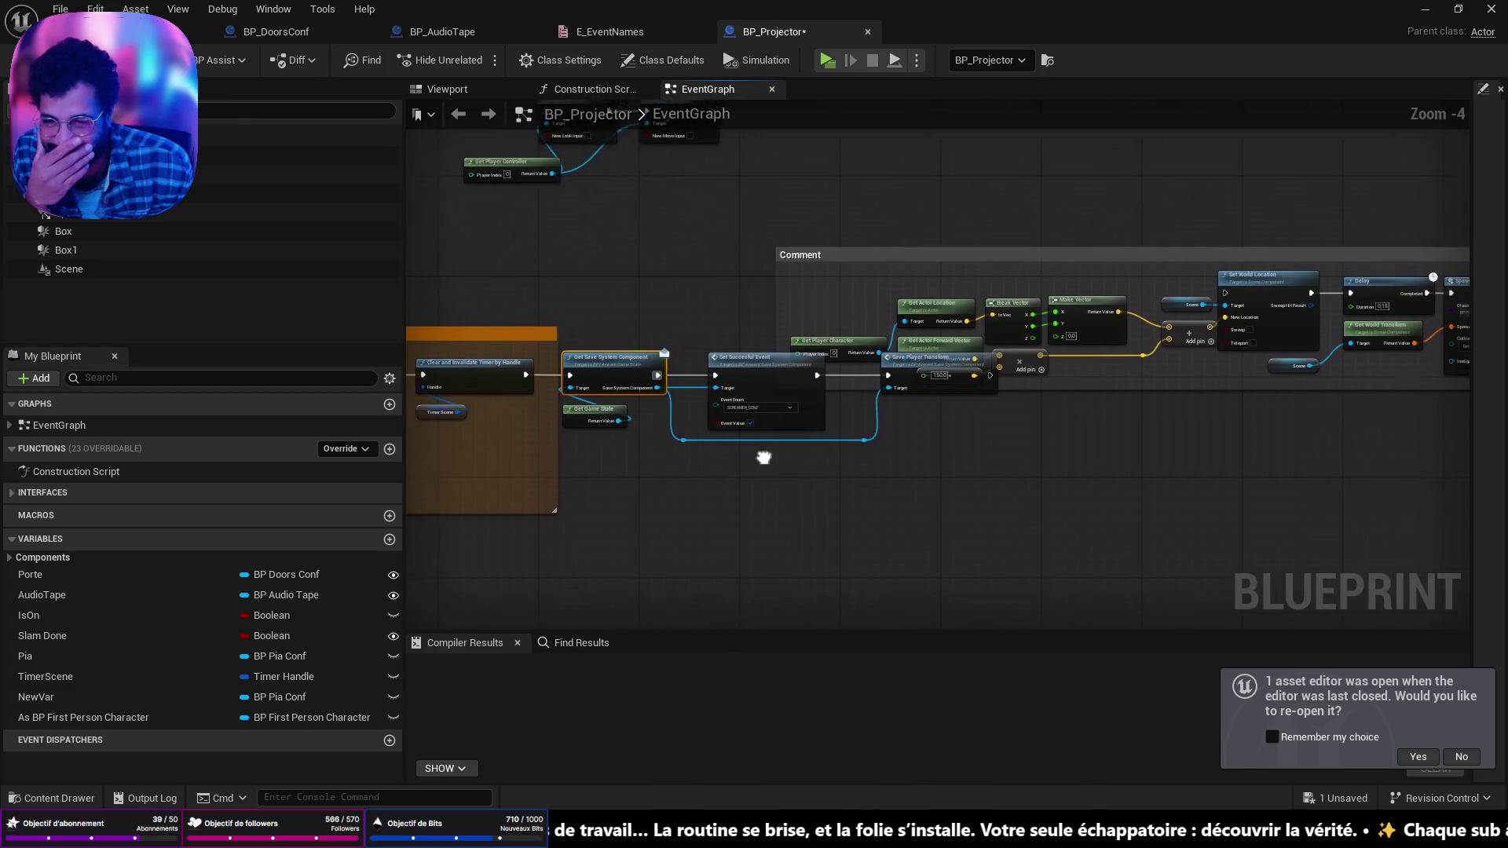
mouse_move(930, 247)
left_mouse_down()
mouse_move(977, 159)
mouse_move(1041, 176)
left_mouse_up()
mouse_move(822, 383)
left_mouse_down()
mouse_move(454, 409)
mouse_move(268, 399)
left_mouse_up()
left_click_drag(556, 395, 990, 421)
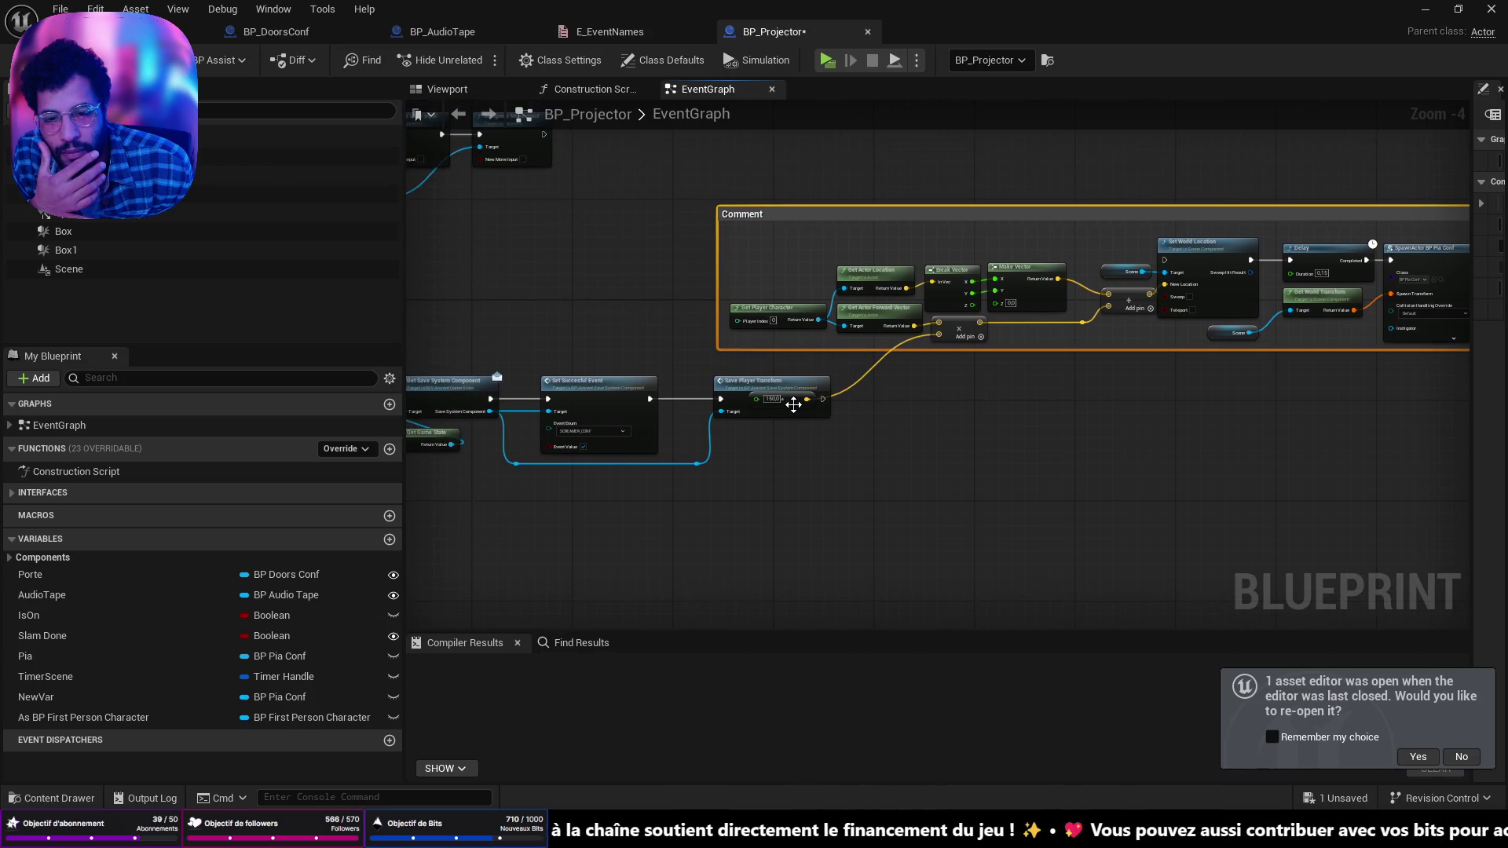
mouse_move(793, 403)
left_mouse_down()
mouse_move(816, 369)
mouse_move(870, 350)
left_mouse_up()
mouse_move(902, 217)
left_mouse_down()
mouse_move(1101, 111)
mouse_move(942, 356)
mouse_move(1002, 326)
mouse_move(994, 277)
mouse_move(976, 319)
mouse_move(994, 169)
left_mouse_up()
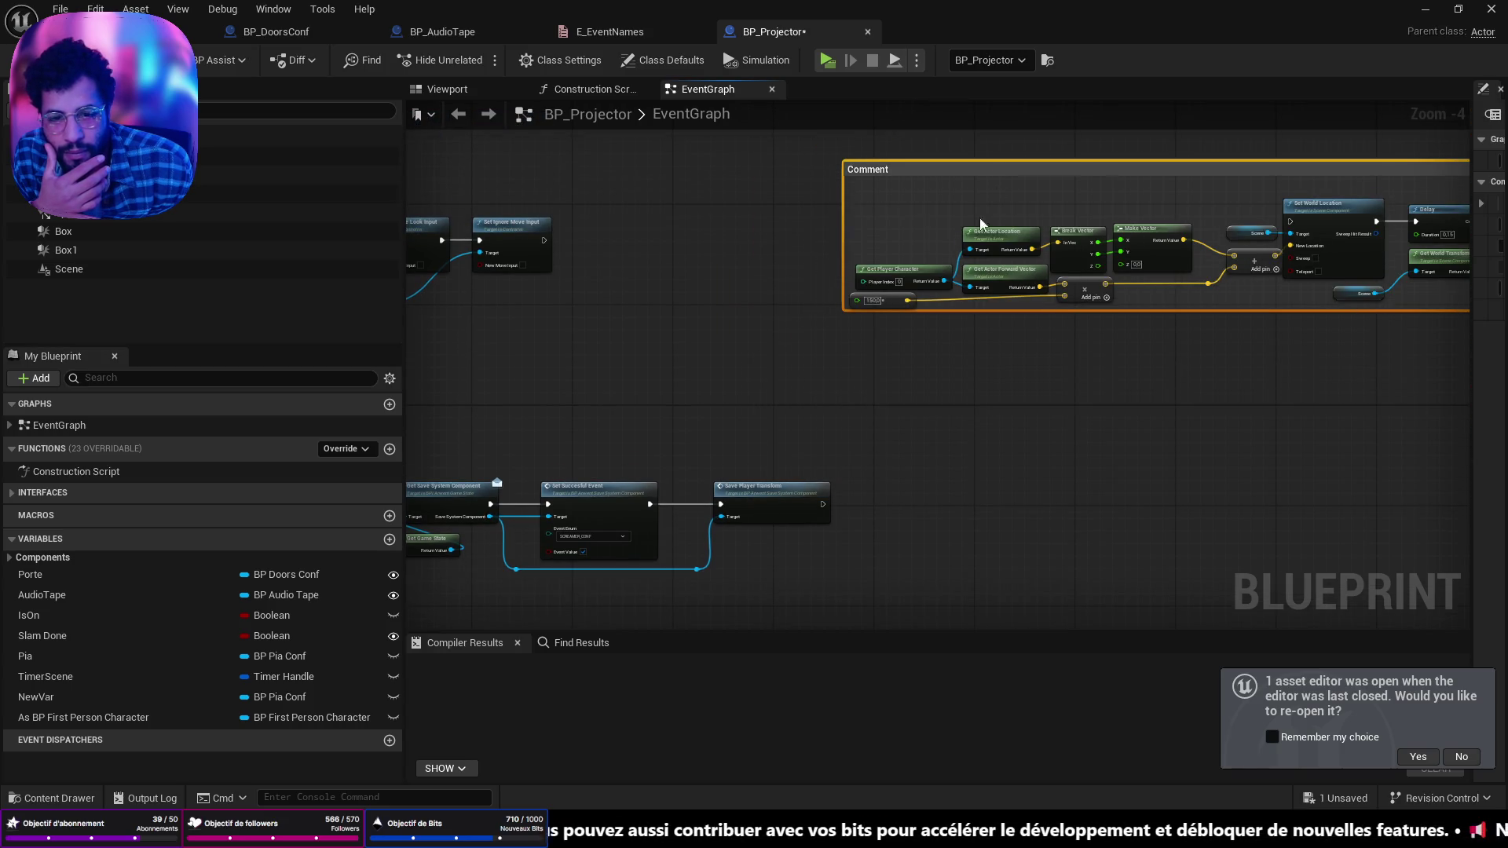
Step: Delete the Comment block along with its Set Ignore input and Get Player Controller nodes
scroll(882, 312, "down", 2)
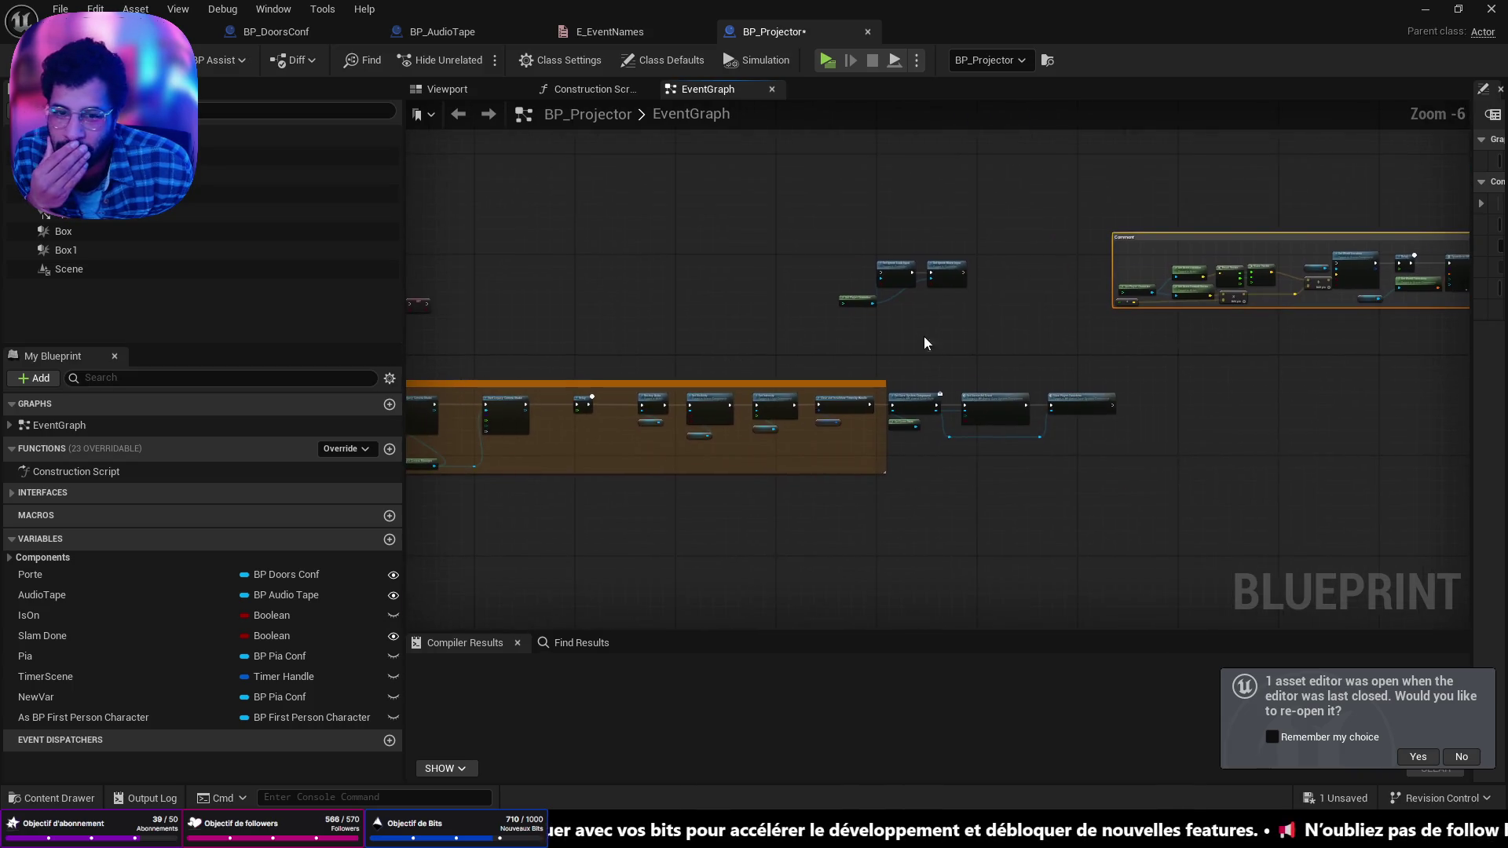
scroll(924, 343, "up", 4)
left_click_drag(1151, 384, 655, 224)
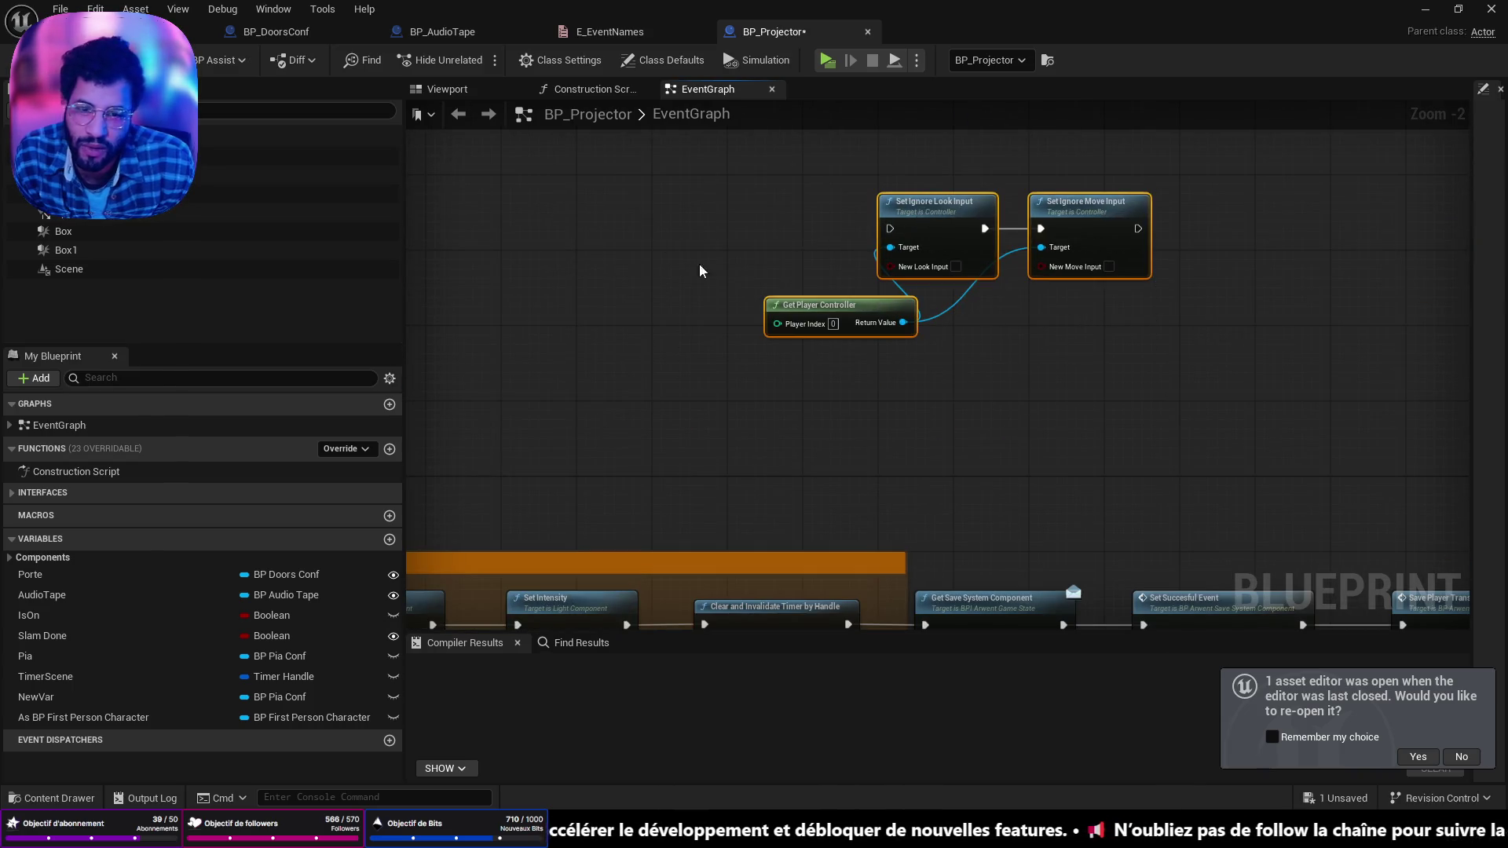
scroll(777, 321, "down", 3)
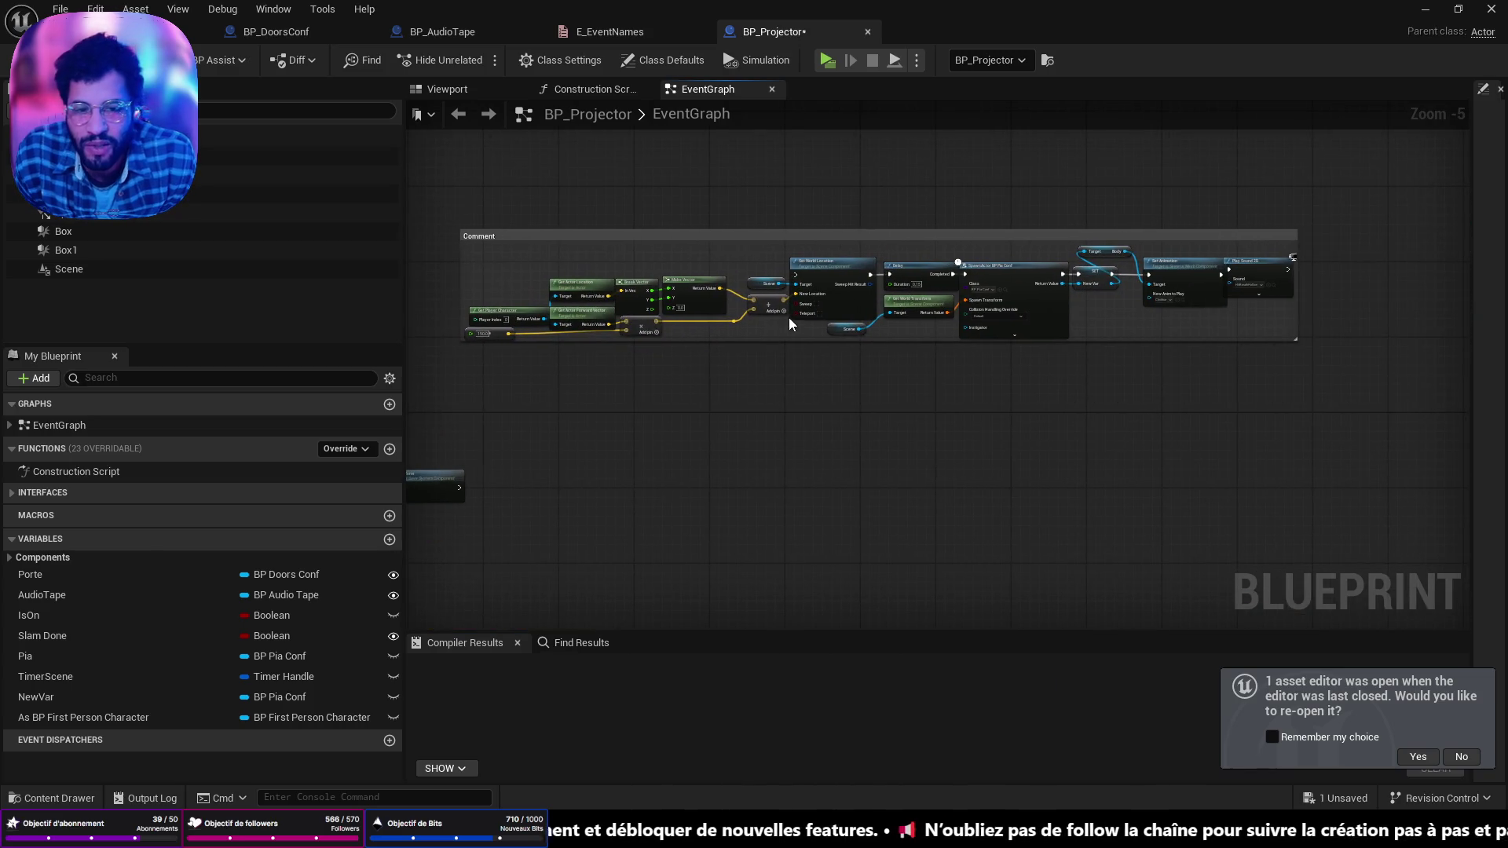
left_click_drag(1333, 372, 505, 191)
key("Delete")
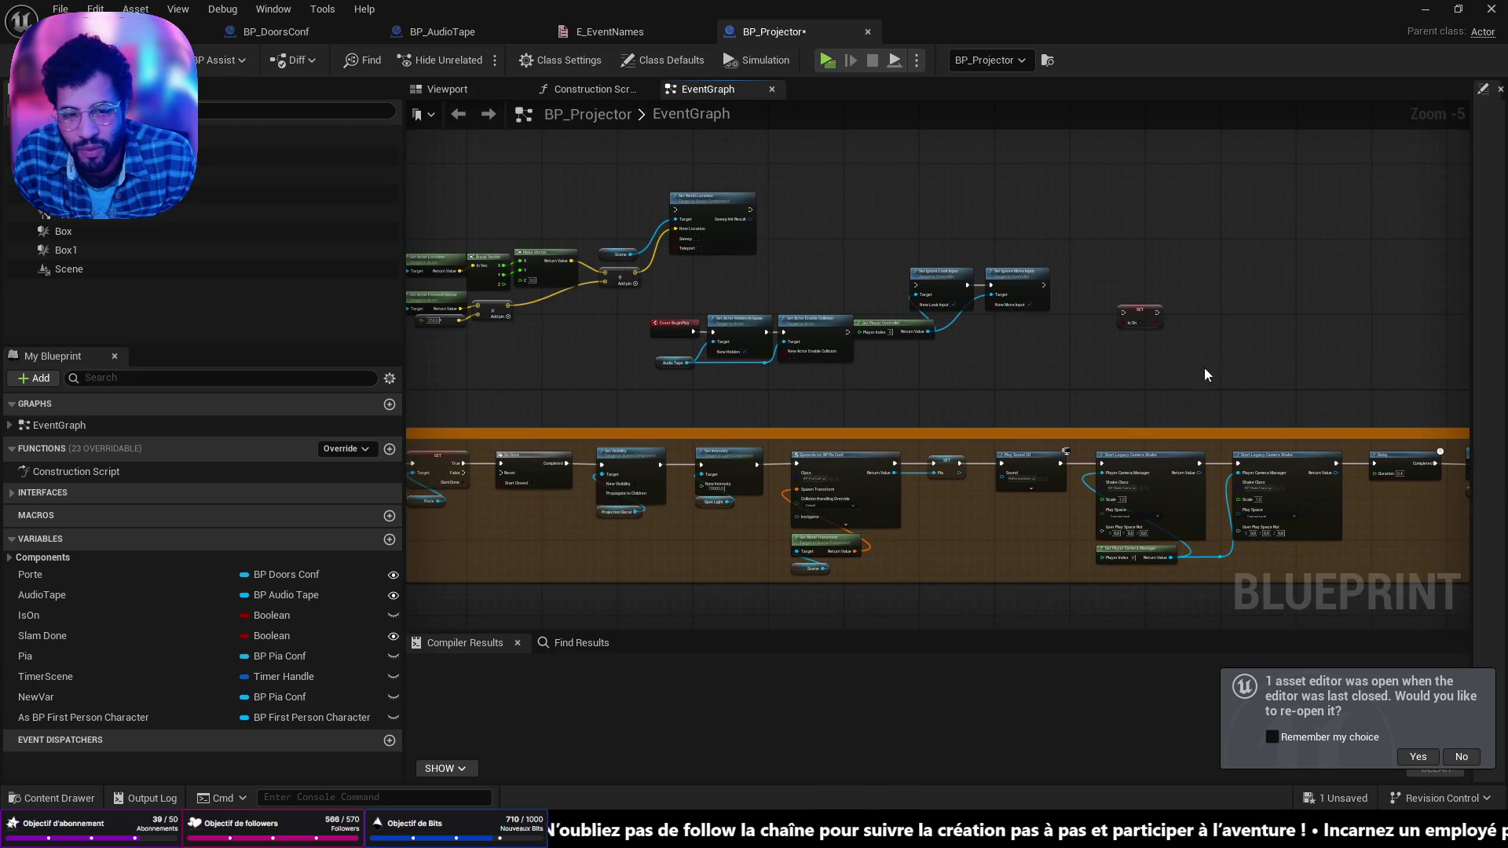
Step: Delete the SET node, the leftover node group and the Set World Location node
left_click_drag(1204, 368, 1044, 273)
left_click(1140, 315)
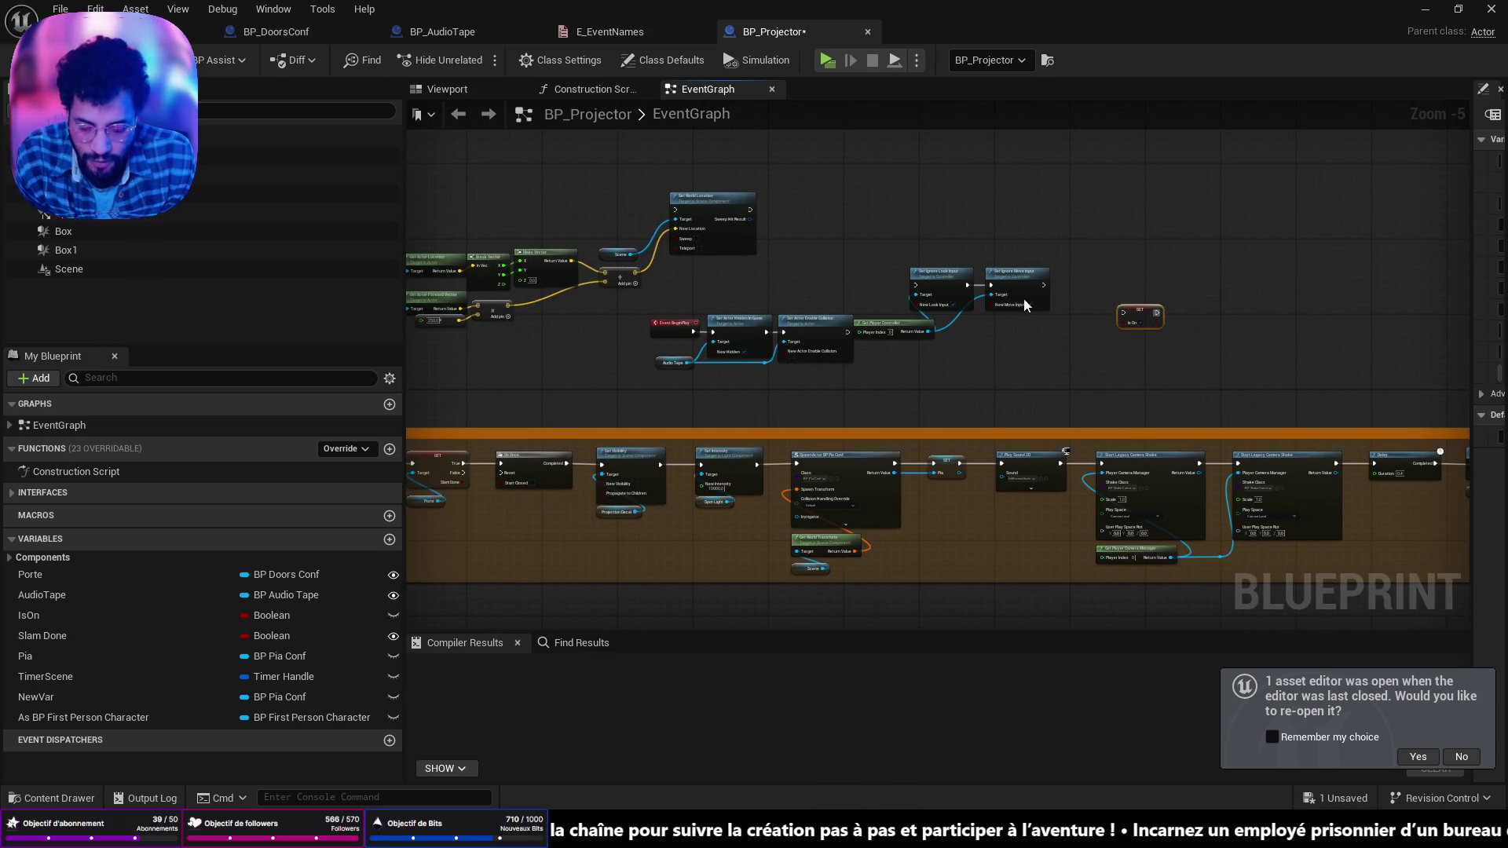
key("Delete")
key("Home")
mouse_move(792, 285)
left_mouse_down()
mouse_move(1037, 345)
mouse_move(874, 360)
left_mouse_up()
key("Delete")
left_click(966, 233)
key("Delete")
Step: Undo the recent node deletions with Ctrl+Z
left_click_drag(845, 444, 947, 228)
scroll(943, 313, "down", 4)
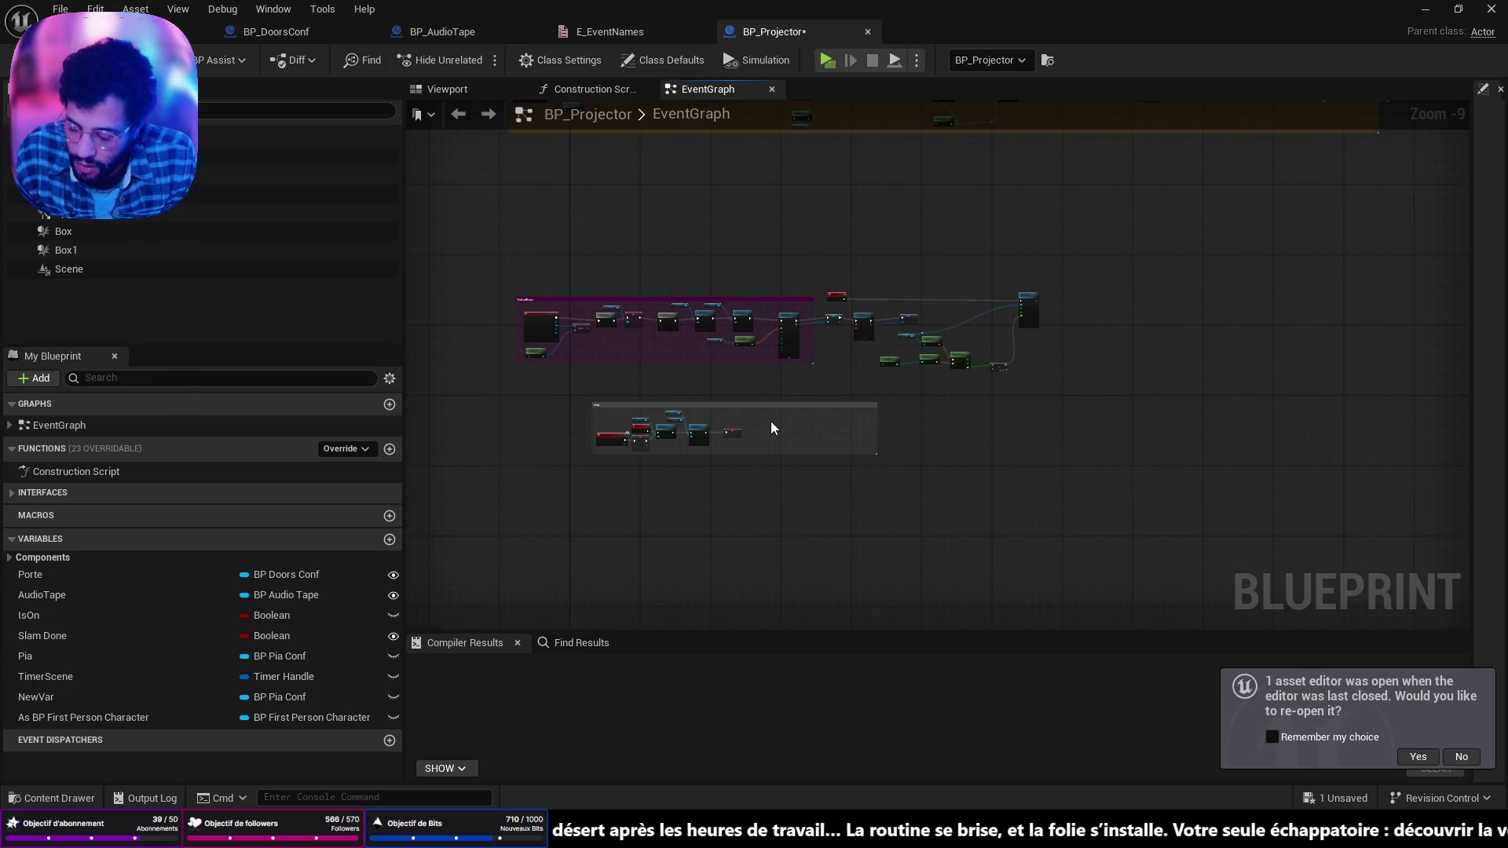
key("ctrl+z")
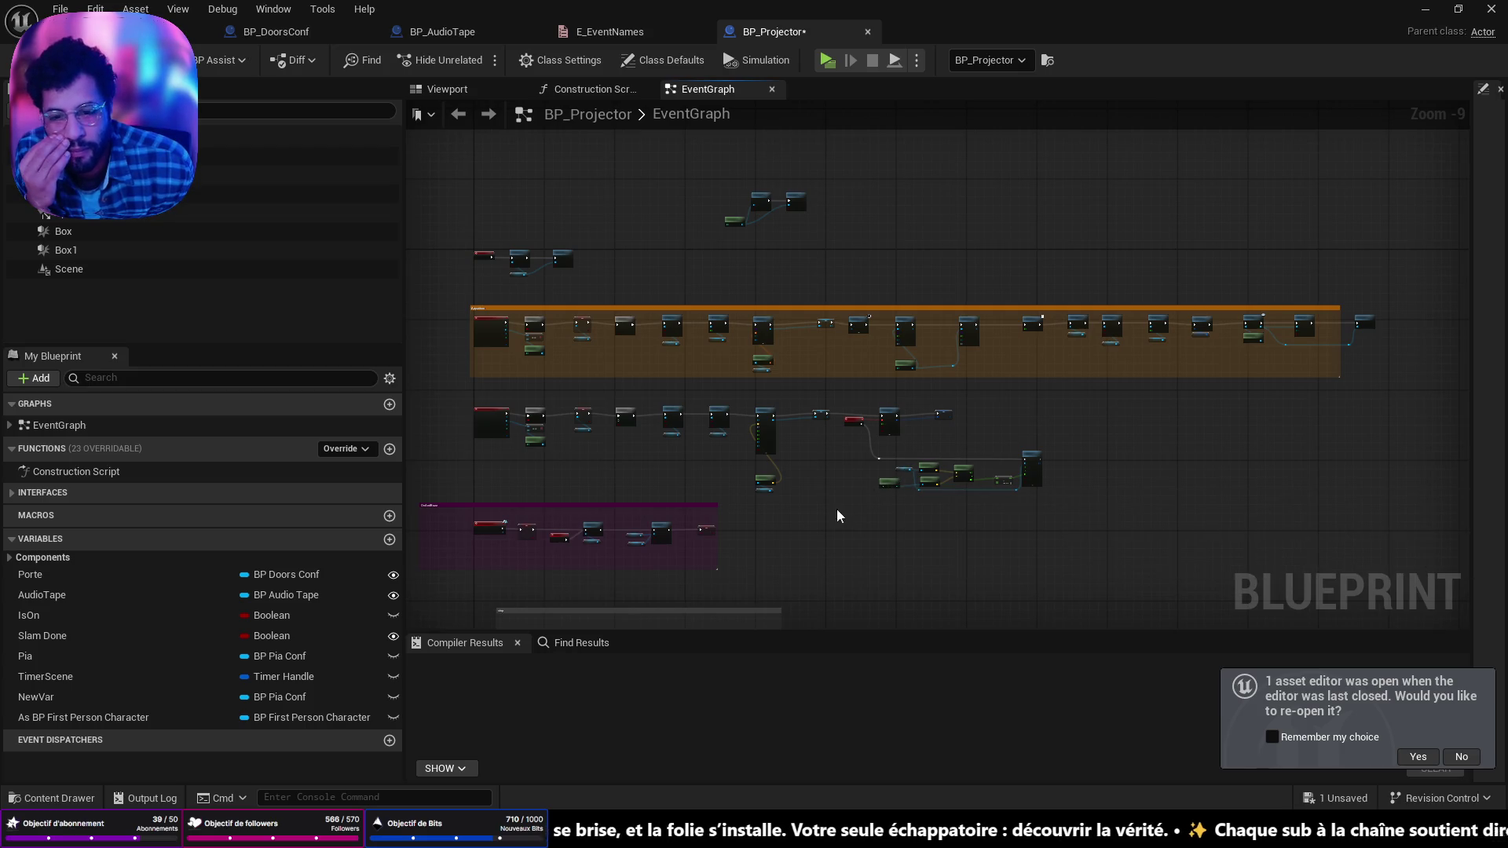
Step: Shrink the OnAndBuzz comment box and collapse Spawn Sound at Location's advanced pins
scroll(676, 520, "up", 6)
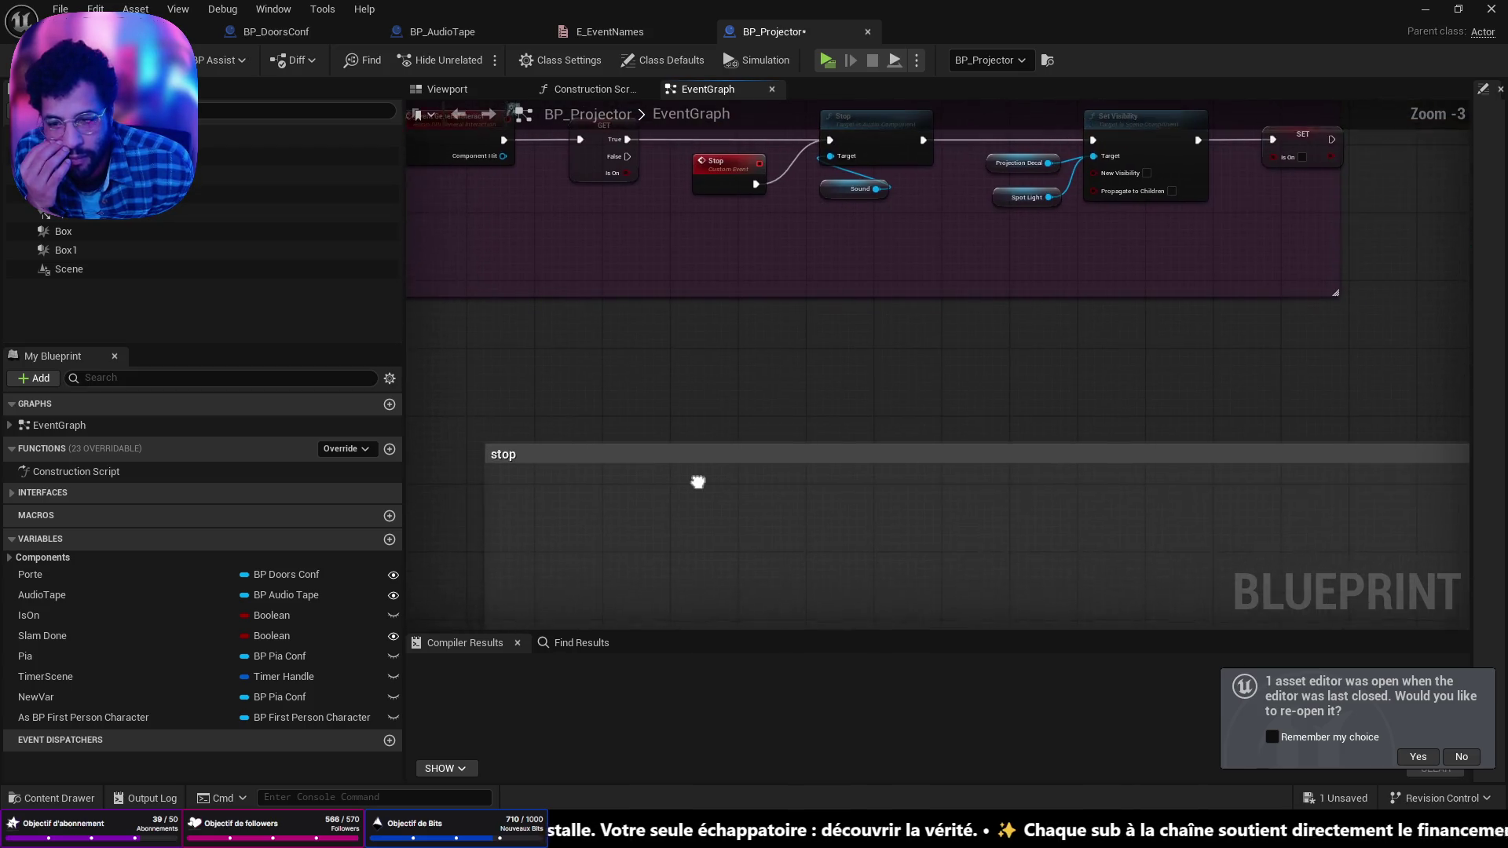
left_click(707, 446)
scroll(707, 446, "down", 3)
mouse_move(767, 430)
left_mouse_down()
mouse_move(710, 480)
mouse_move(689, 616)
left_mouse_up()
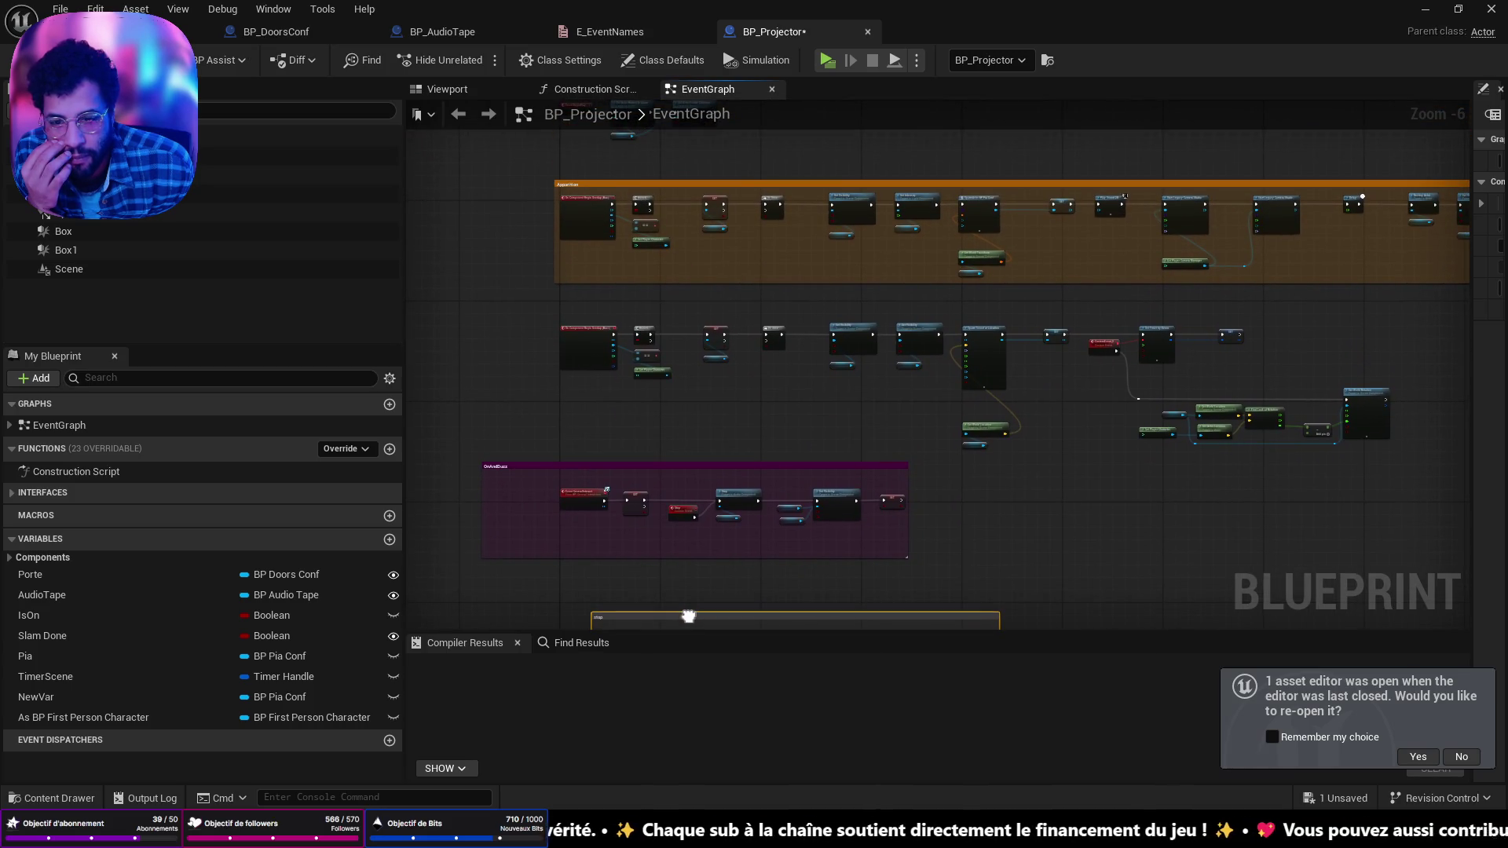
scroll(636, 519, "up", 1)
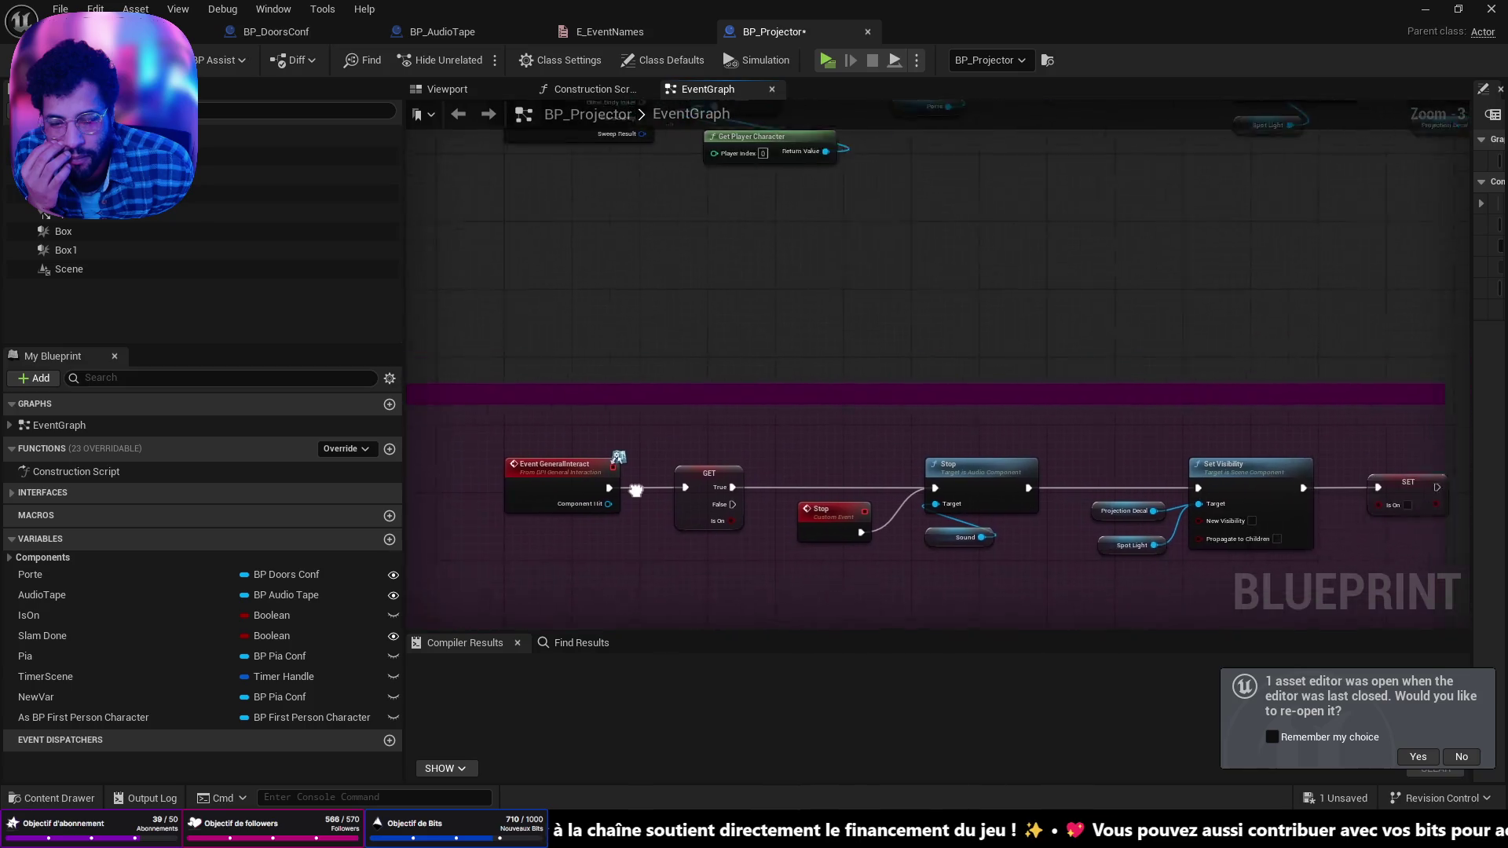
mouse_move(714, 414)
left_mouse_down()
mouse_move(673, 377)
mouse_move(743, 208)
mouse_move(645, 391)
left_mouse_up()
mouse_move(1028, 421)
left_mouse_down()
mouse_move(440, 409)
mouse_move(571, 256)
mouse_move(541, 192)
left_mouse_up()
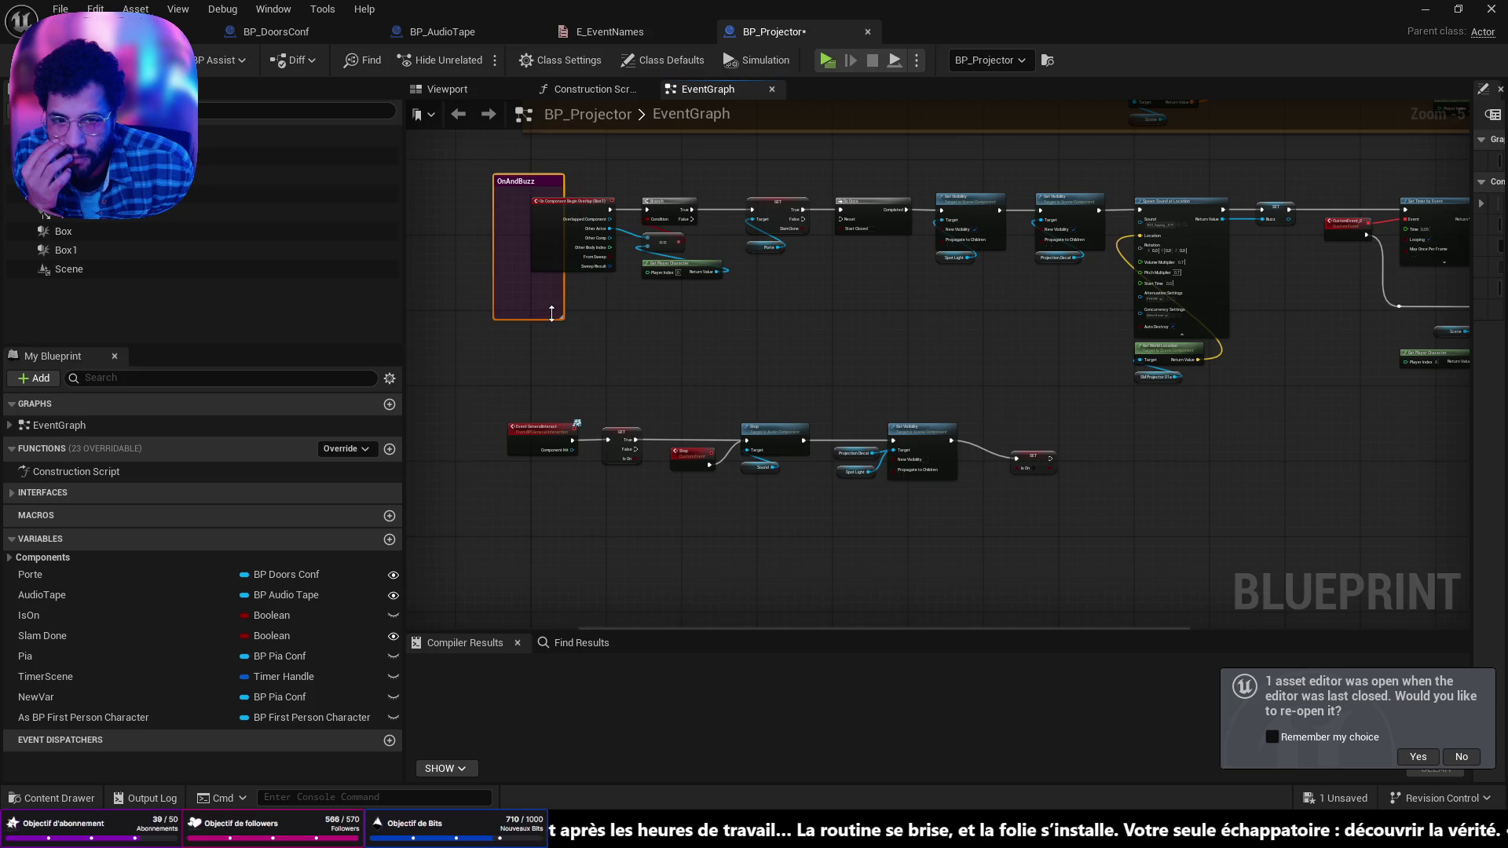
left_click(1164, 336)
Step: Widen the OnAndBuzz comment rightward and downward to cover all its nodes
left_click_drag(558, 308, 1490, 391)
mouse_move(1316, 446)
left_mouse_down()
mouse_move(1137, 431)
mouse_move(961, 344)
left_mouse_up()
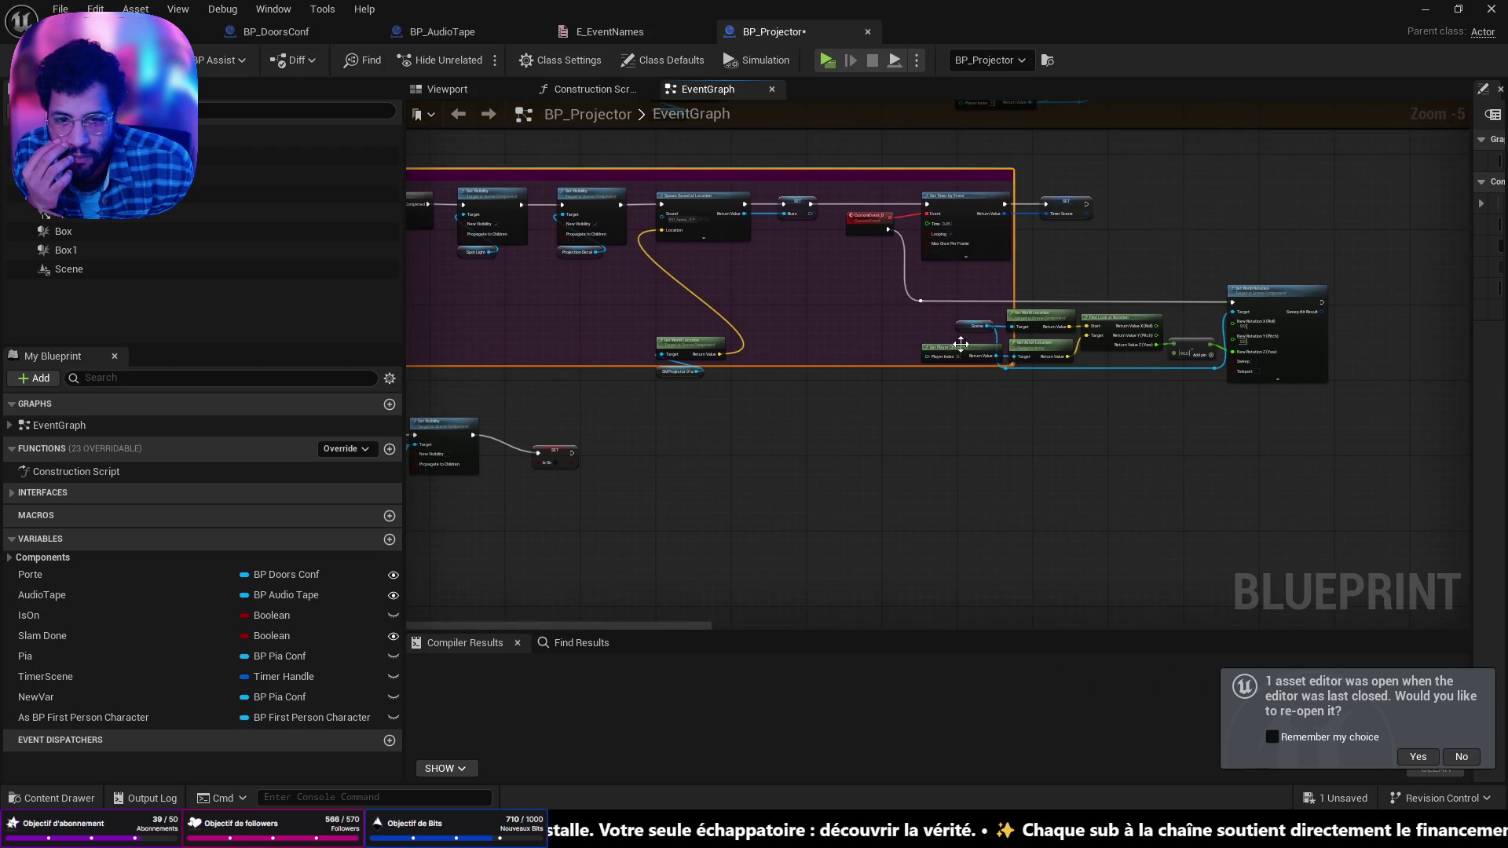
mouse_move(1011, 276)
left_mouse_down()
mouse_move(1413, 306)
mouse_move(1433, 326)
left_mouse_up()
mouse_move(1376, 367)
left_mouse_down()
mouse_move(1372, 395)
mouse_move(896, 431)
mouse_move(1348, 358)
left_mouse_up()
Step: Move the lower node row into the stop comment and reposition that comment
mouse_move(1149, 440)
left_mouse_down()
mouse_move(514, 366)
mouse_move(666, 586)
mouse_move(635, 587)
left_mouse_up()
left_click_drag(794, 483, 780, 328)
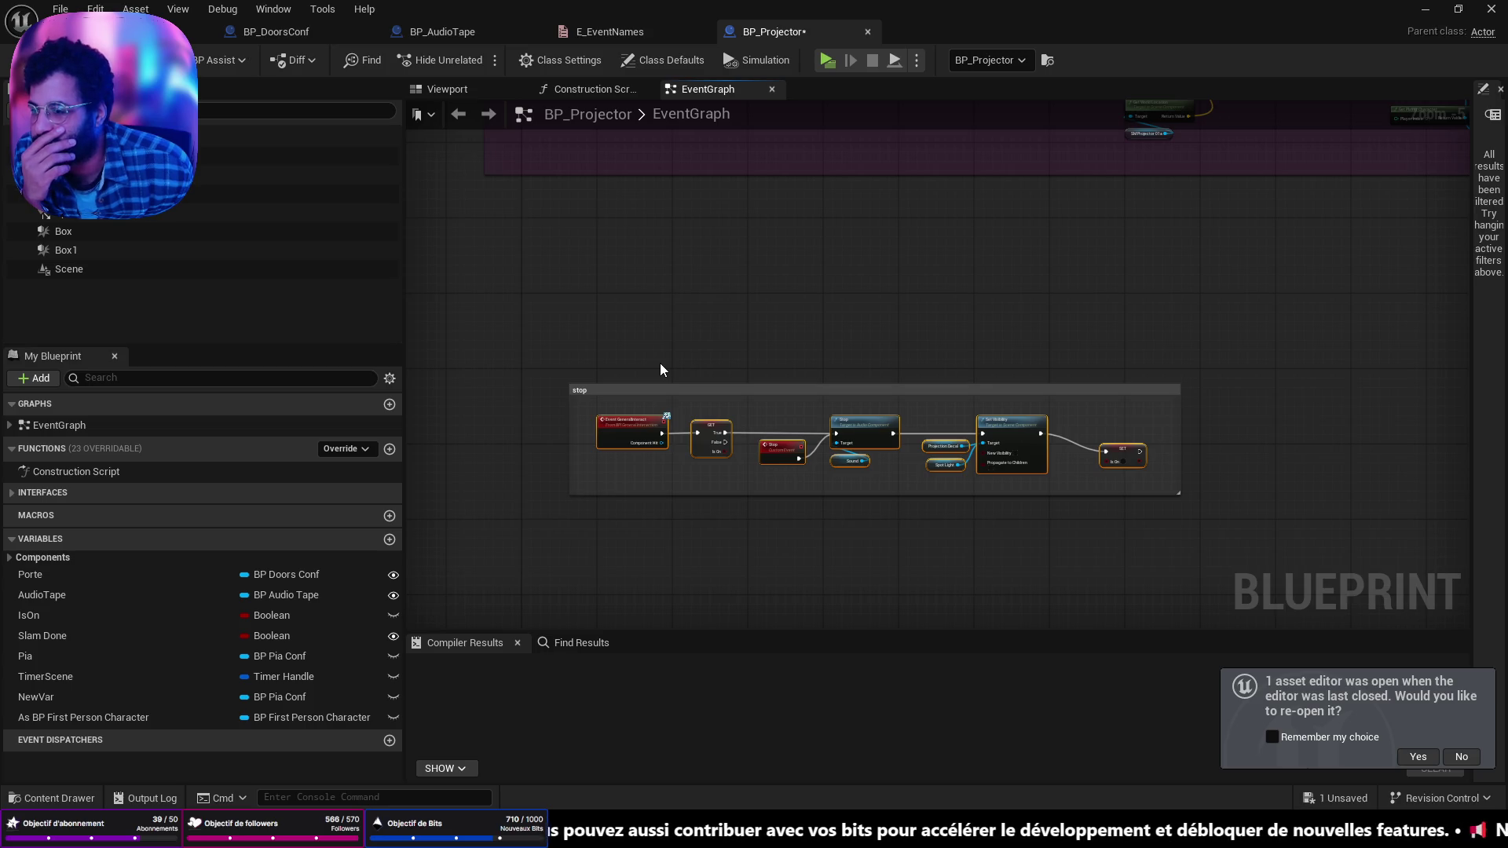
left_click_drag(691, 361, 724, 328)
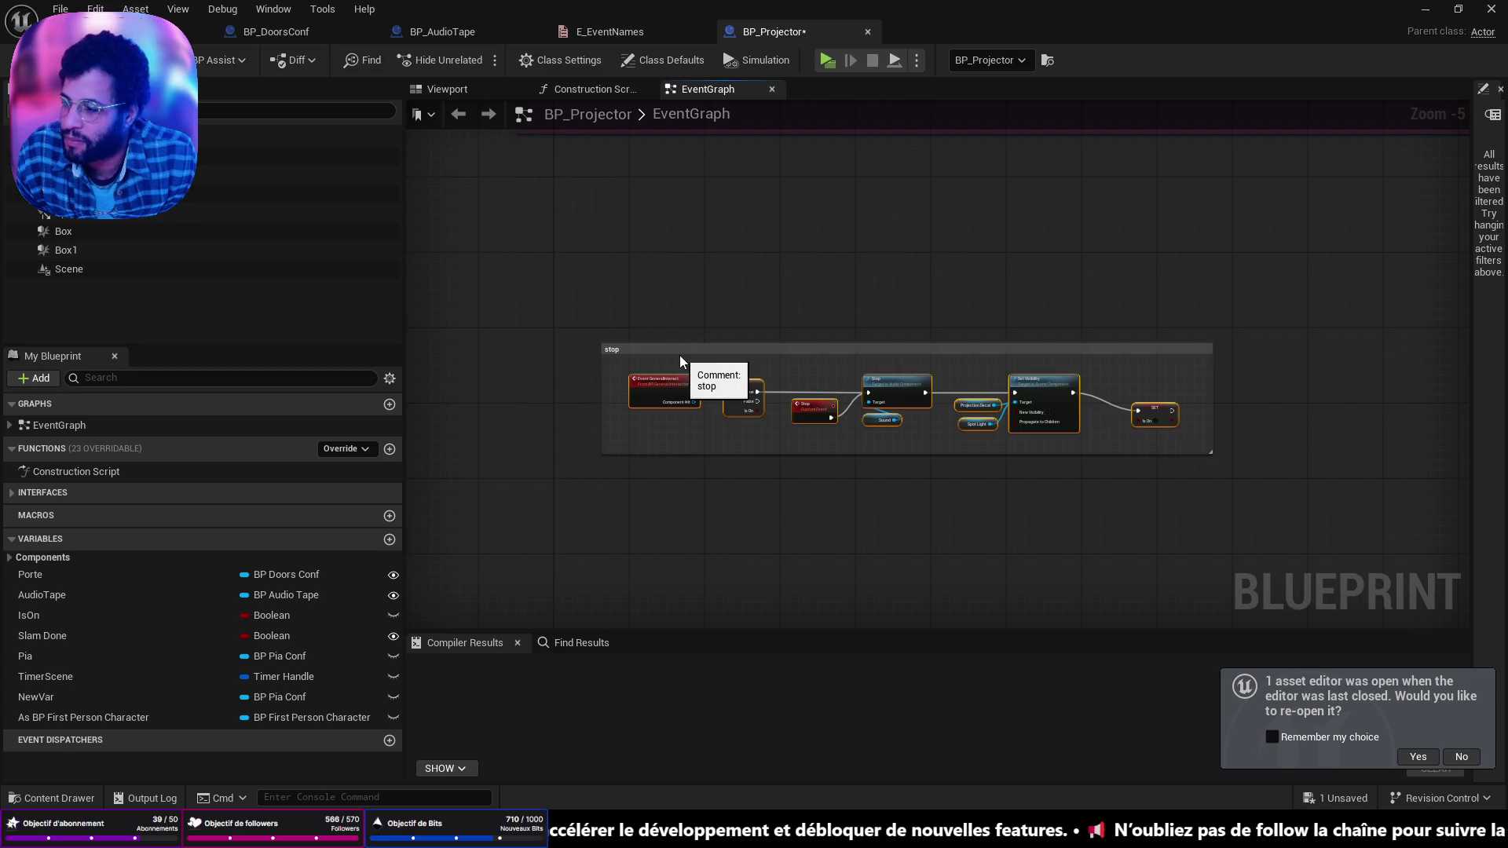
scroll(784, 448, "down", 1)
mouse_move(717, 296)
left_mouse_down()
mouse_move(784, 447)
mouse_move(887, 386)
mouse_move(765, 564)
left_mouse_up()
Step: Stretch the orange comment's right edge to enclose Save Player Transform
scroll(763, 409, "up", 2)
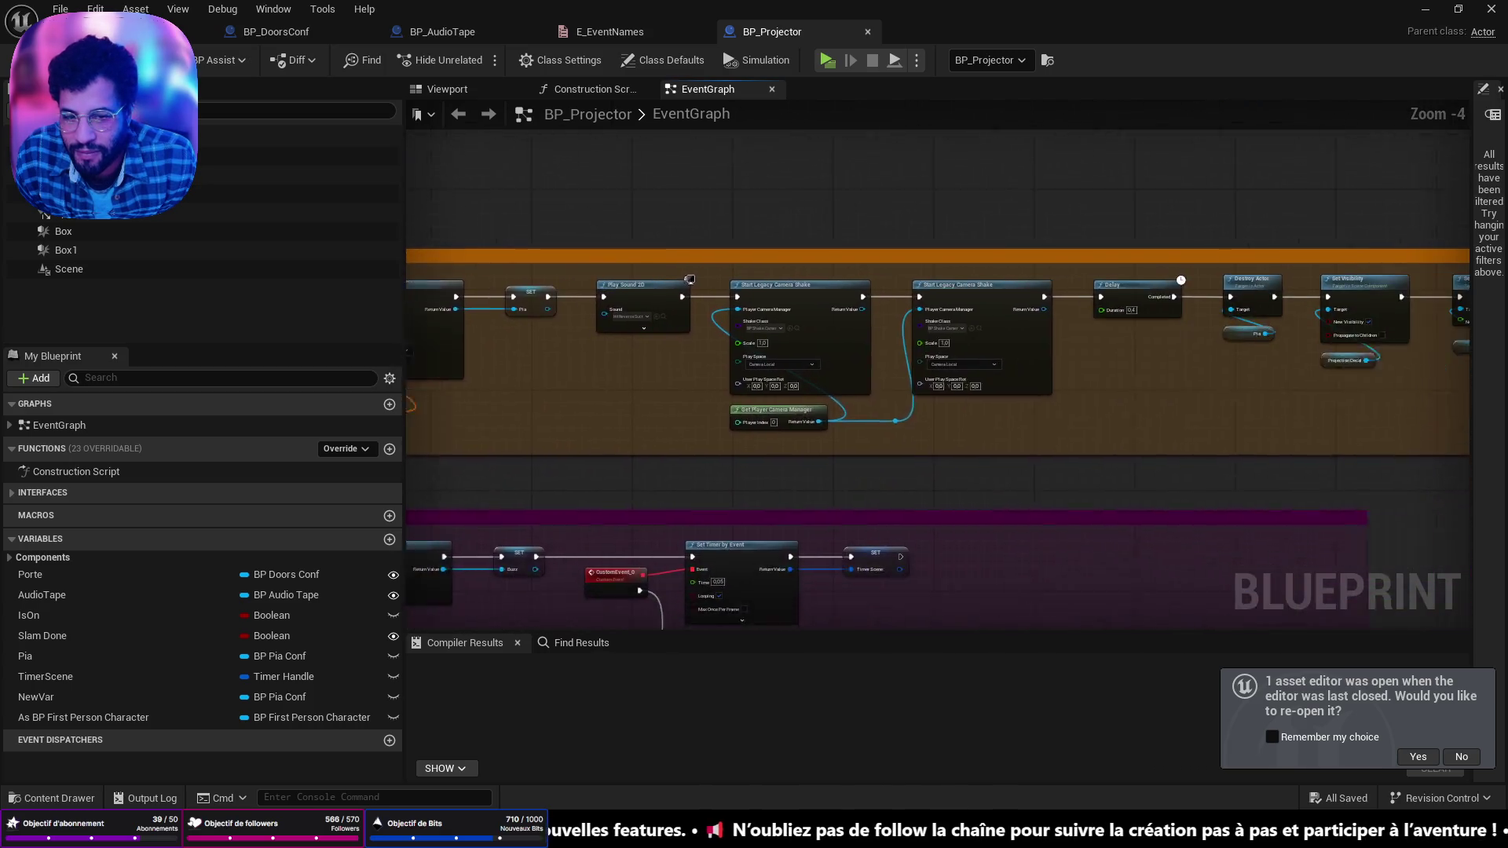
left_click_drag(918, 354, 538, 368)
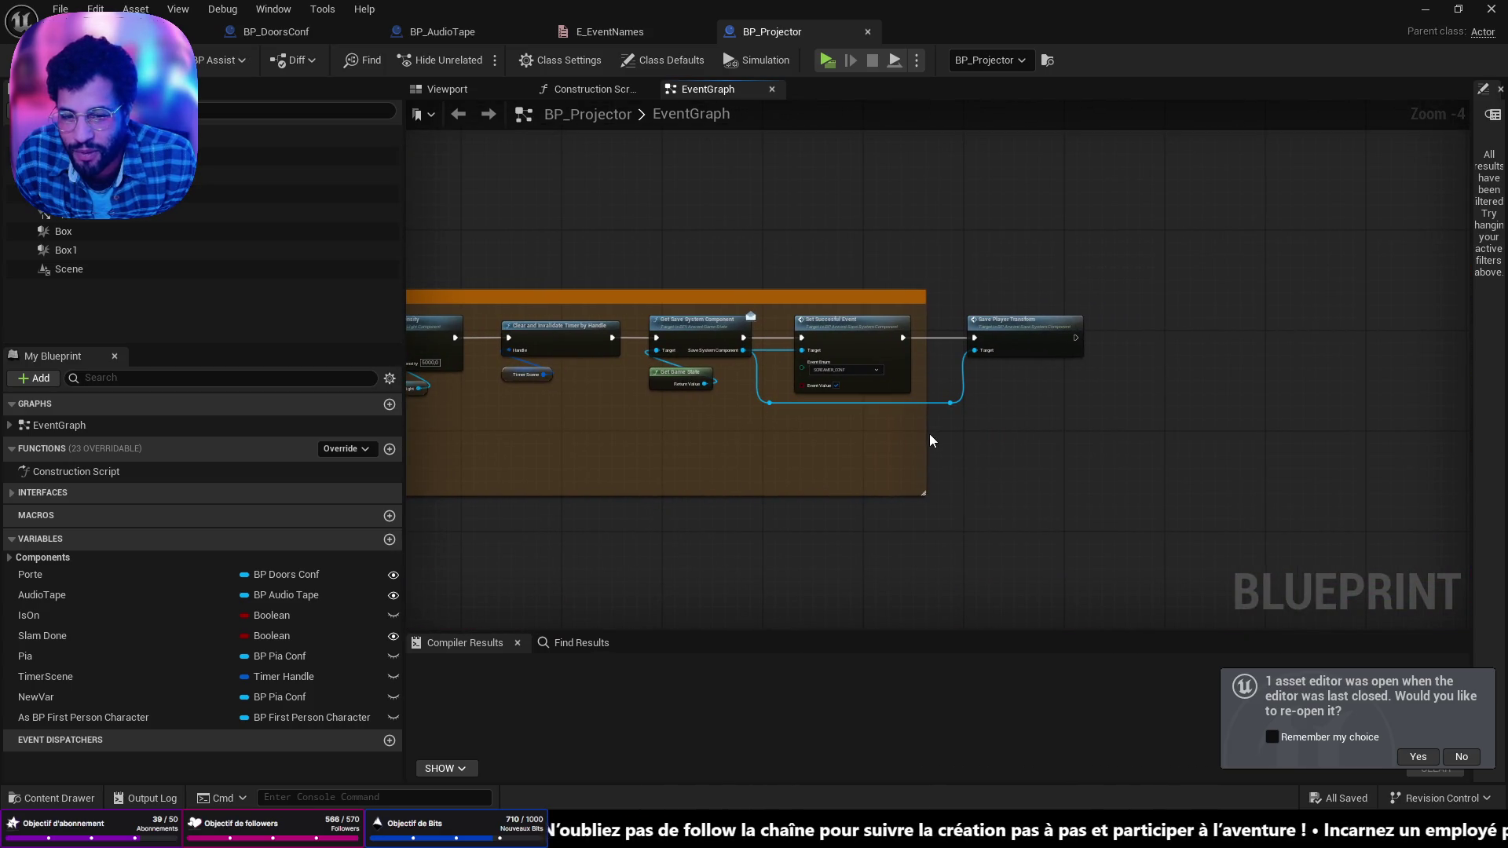
left_click_drag(928, 434, 1173, 441)
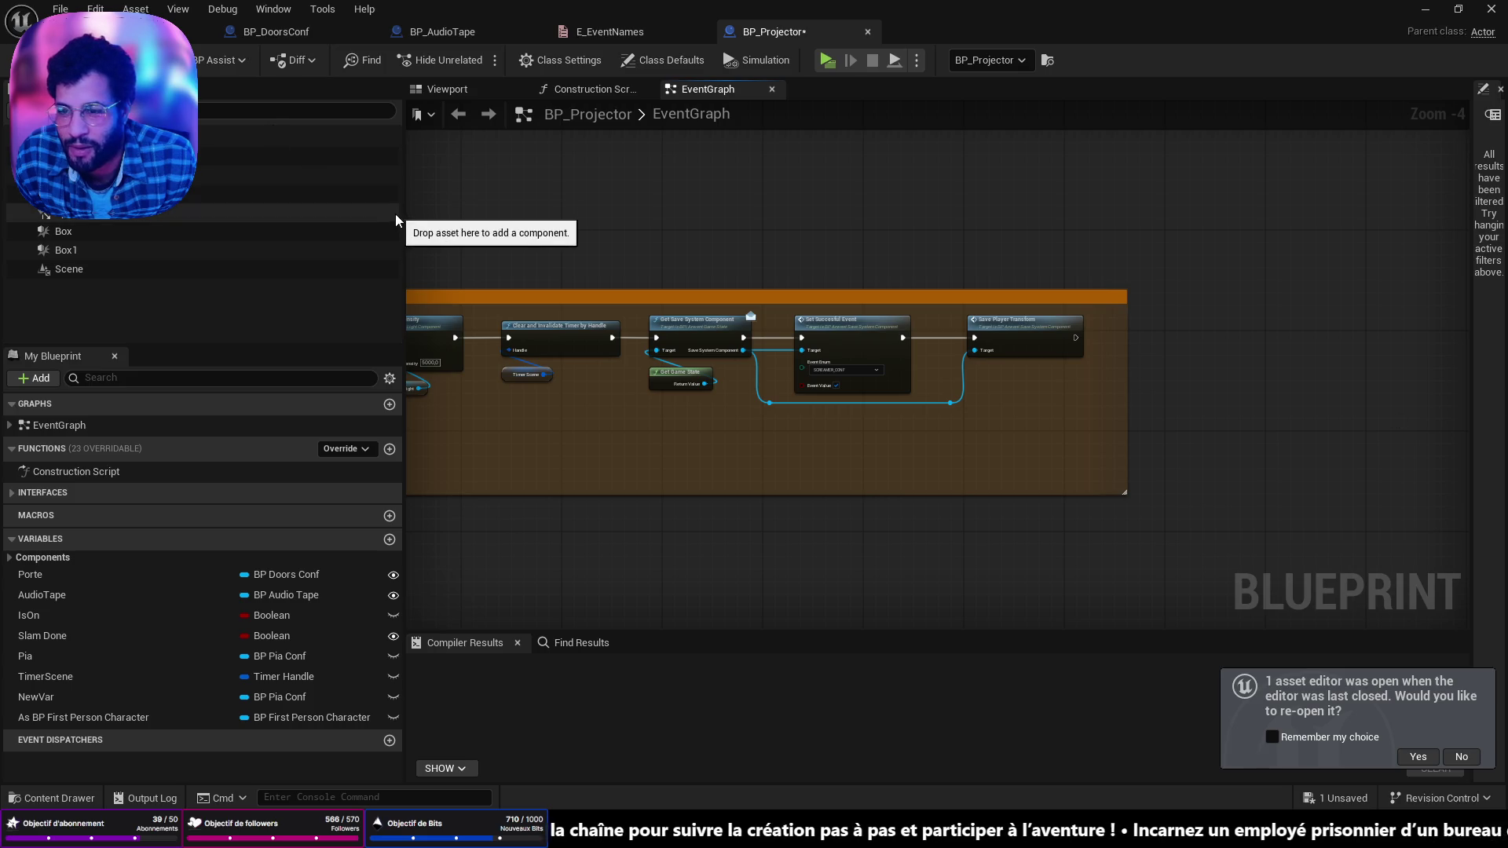
Step: Widen the graph and details panels, review the save chain, then switch to the music player
mouse_move(404, 228)
left_mouse_down()
mouse_move(332, 314)
mouse_move(8, 330)
mouse_move(1010, 337)
mouse_move(224, 345)
mouse_move(633, 351)
mouse_move(242, 351)
mouse_move(265, 350)
left_mouse_up()
left_click_drag(1478, 349, 1277, 389)
left_click_drag(475, 477, 824, 495)
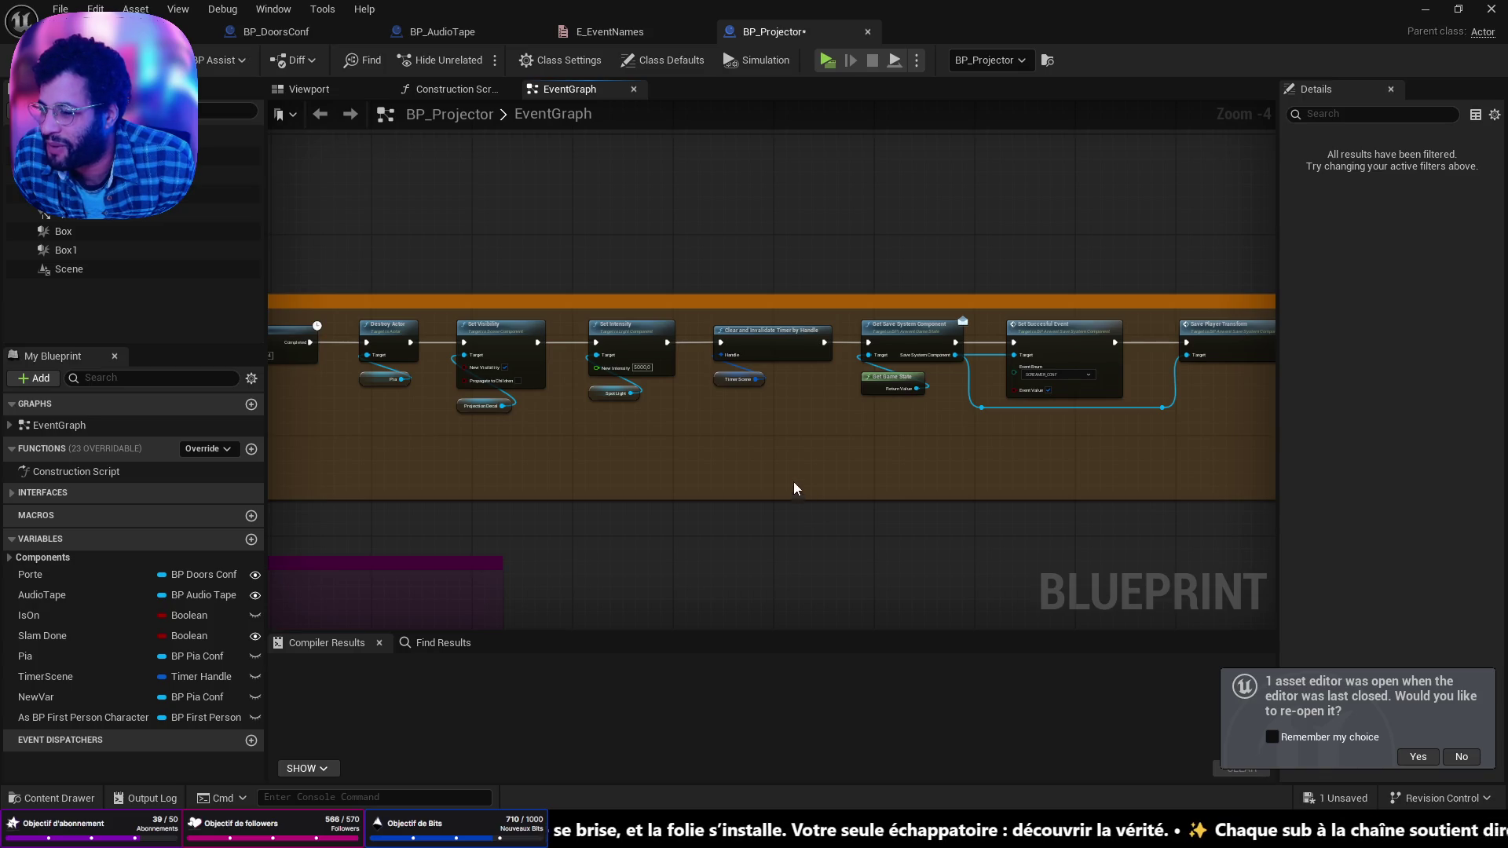
mouse_move(1126, 421)
left_mouse_down()
mouse_move(765, 424)
mouse_move(766, 406)
left_mouse_up()
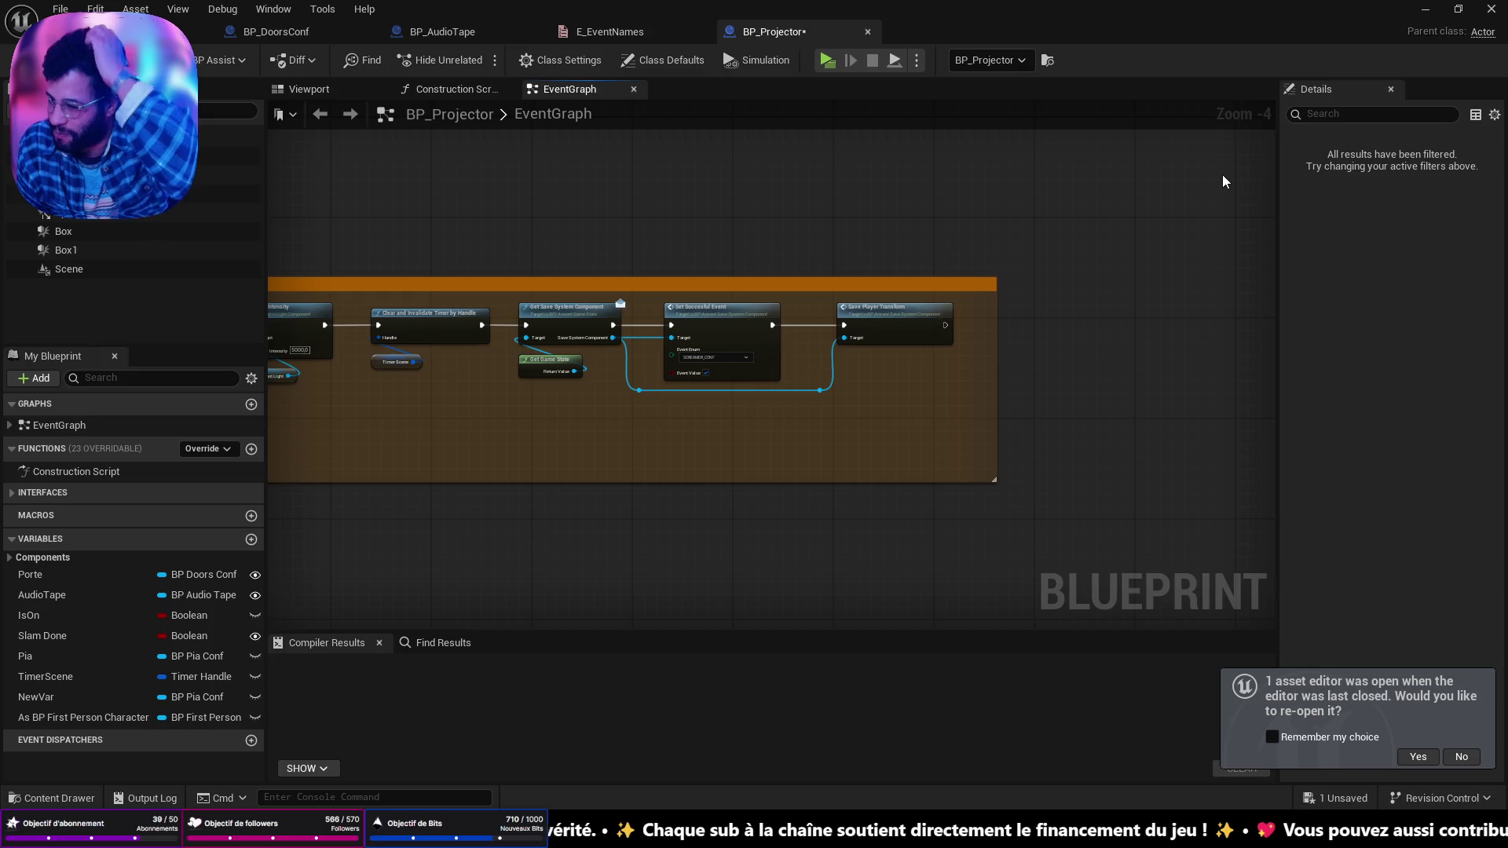
left_click_drag(730, 336, 854, 382)
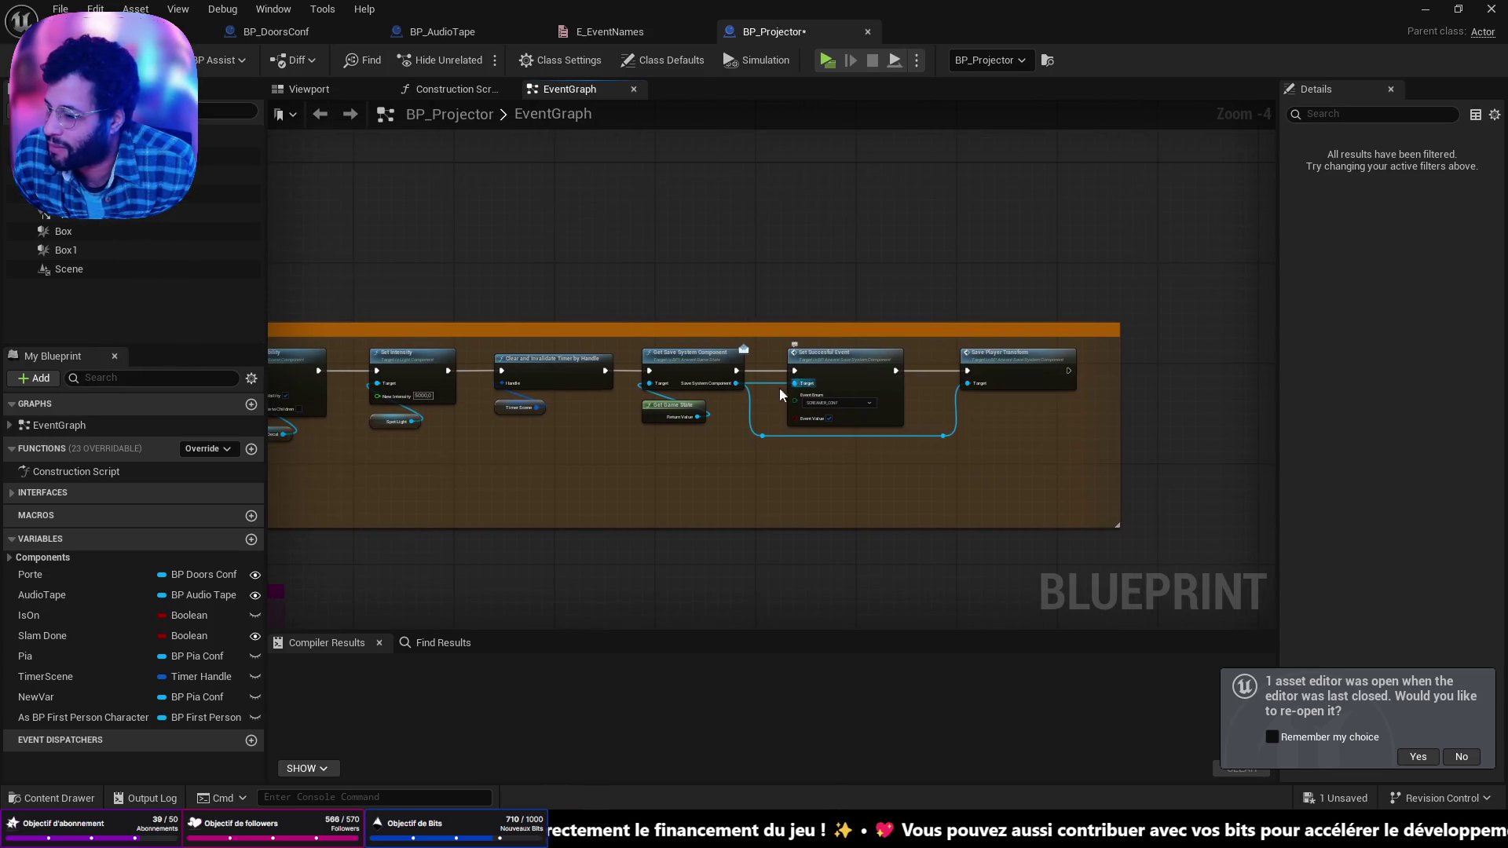
key("alt+Tab")
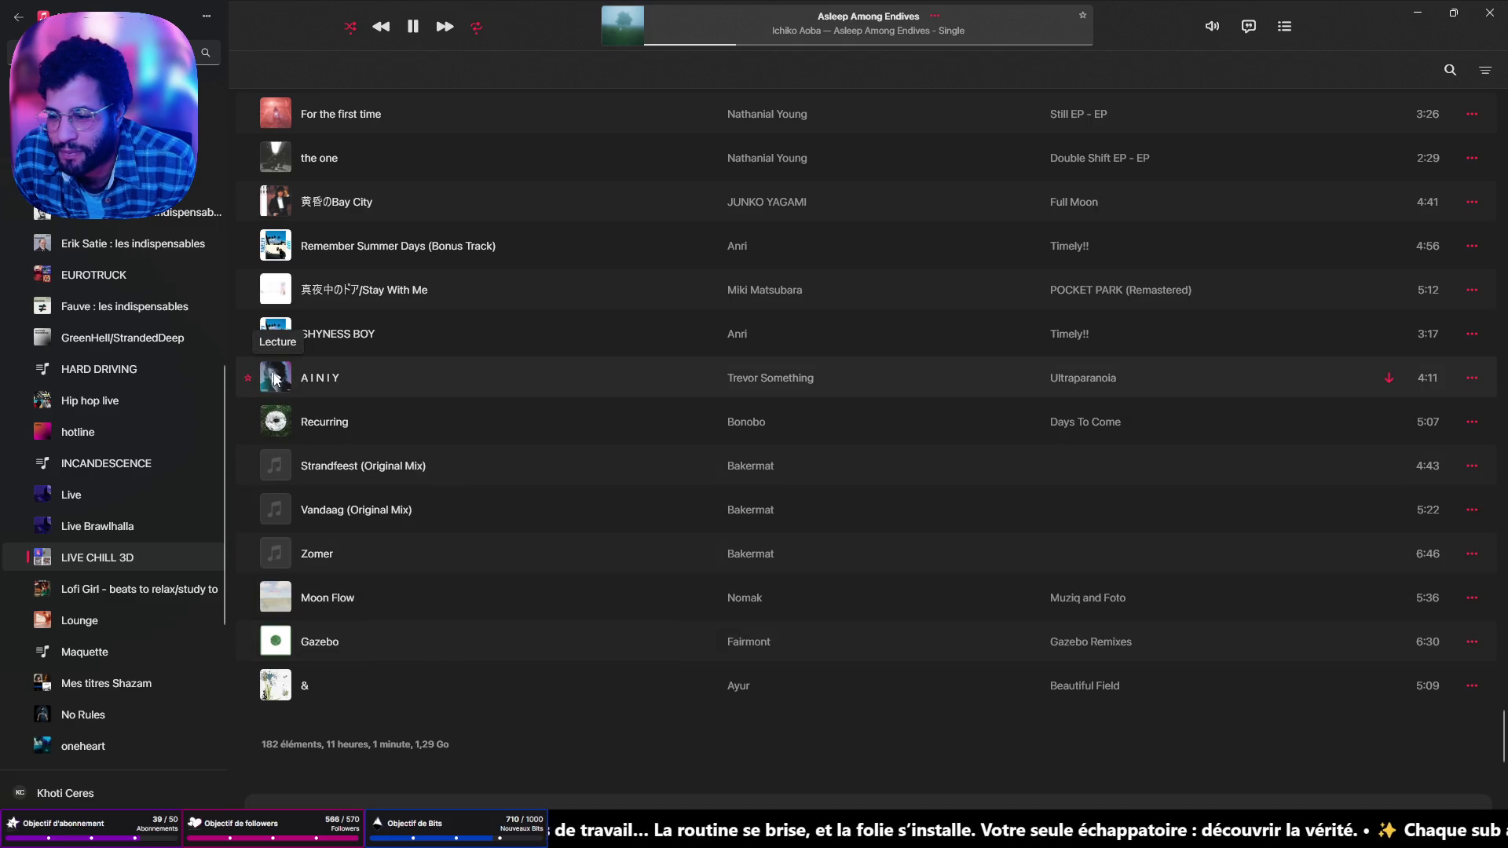
Step: Start playing 'Longing' from the playlist and hide Apple Music to get back to Unreal
scroll(274, 380, "up", 5)
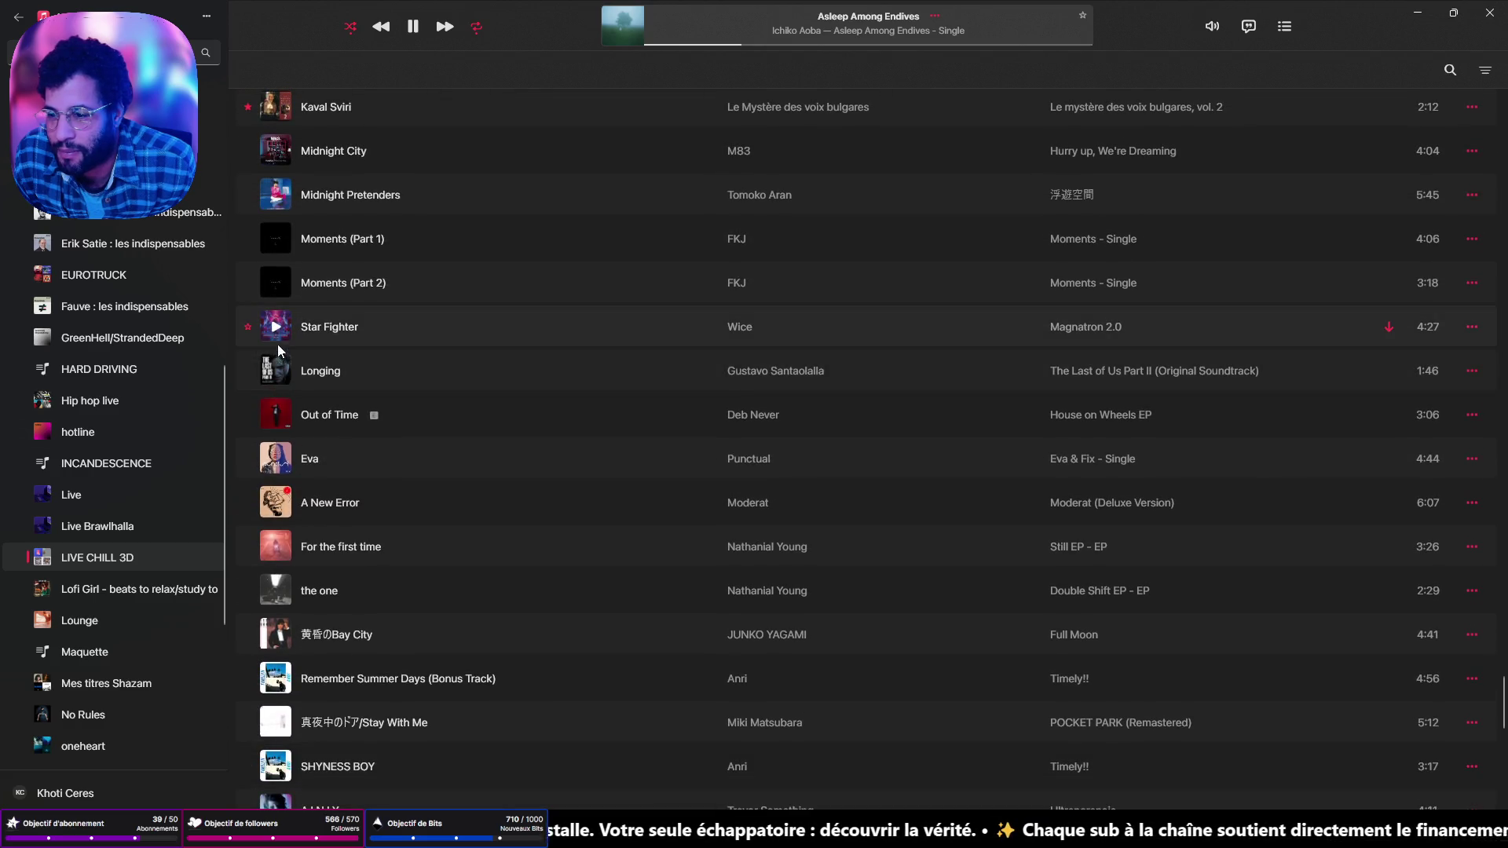
left_click(280, 370)
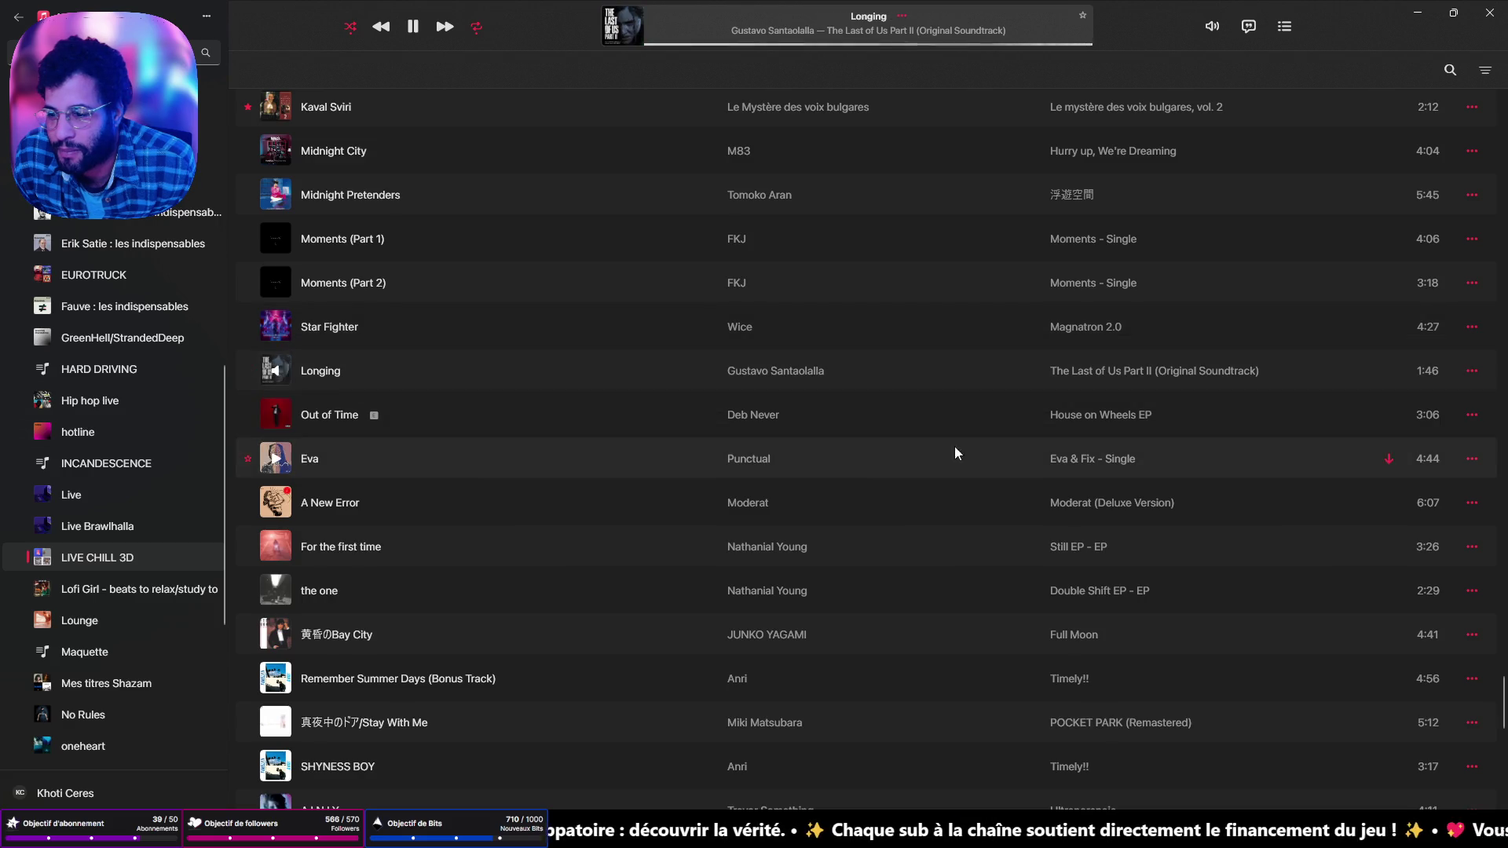
left_click(1417, 12)
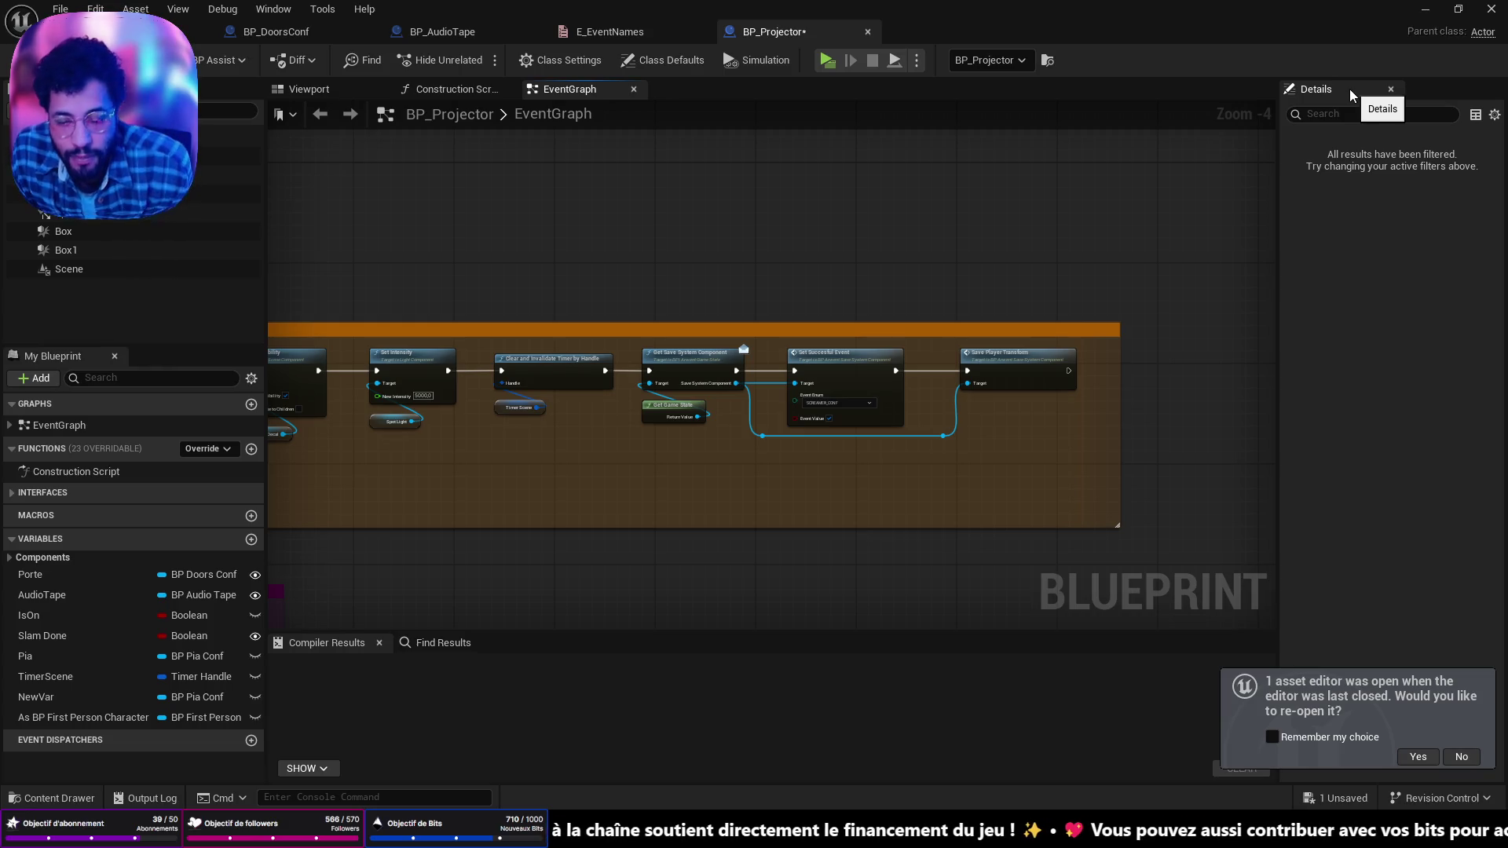
Step: Move the Audio Tape node down-left and add a reroute point on its wire
scroll(567, 365, "down", 3)
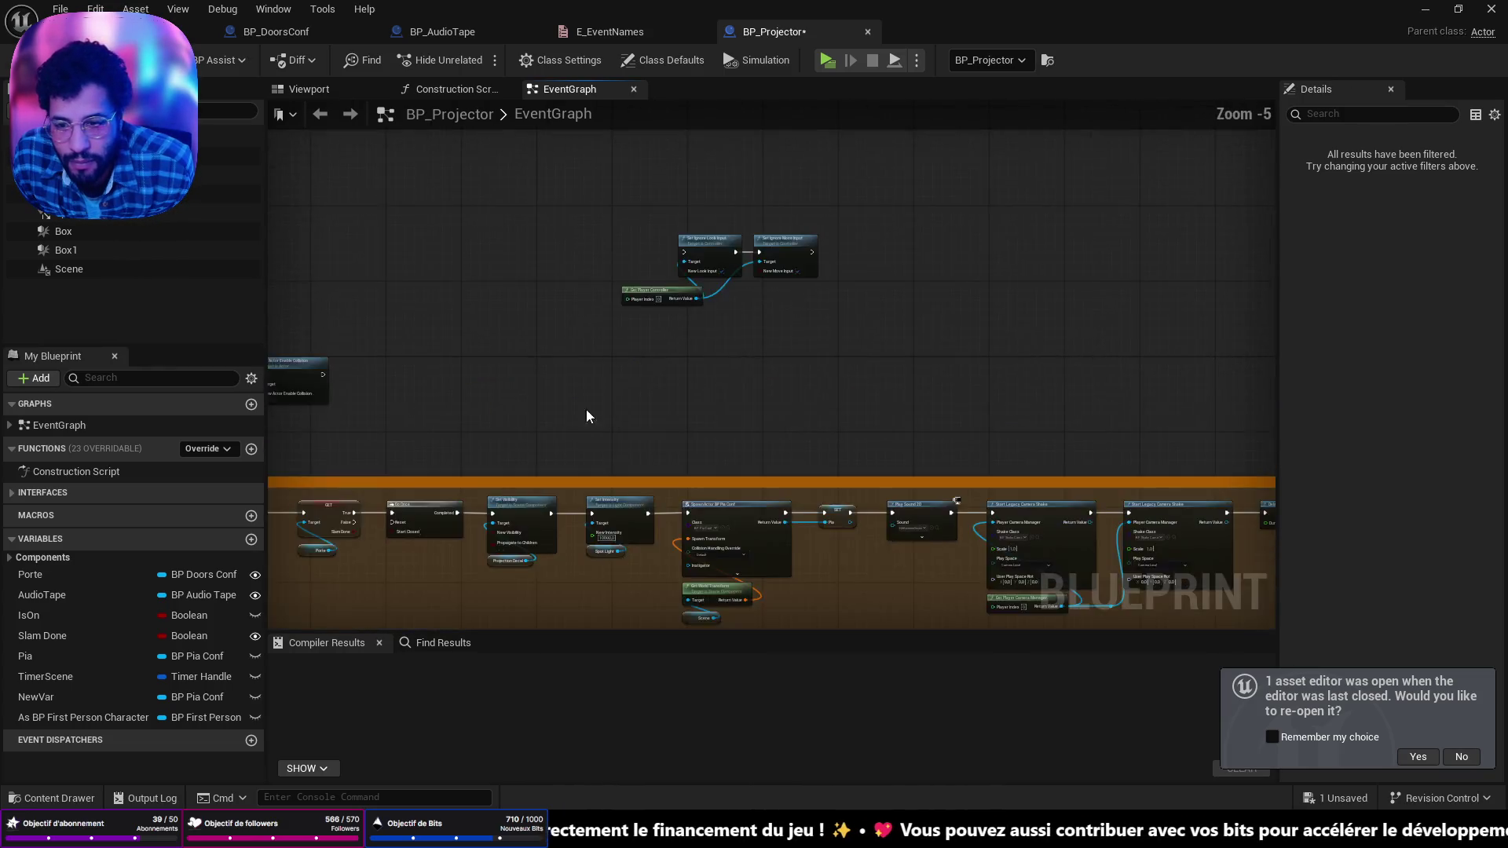
scroll(855, 377, "up", 2)
scroll(562, 363, "up", 5)
mouse_move(589, 383)
left_mouse_down()
mouse_move(437, 392)
mouse_move(442, 413)
left_mouse_up()
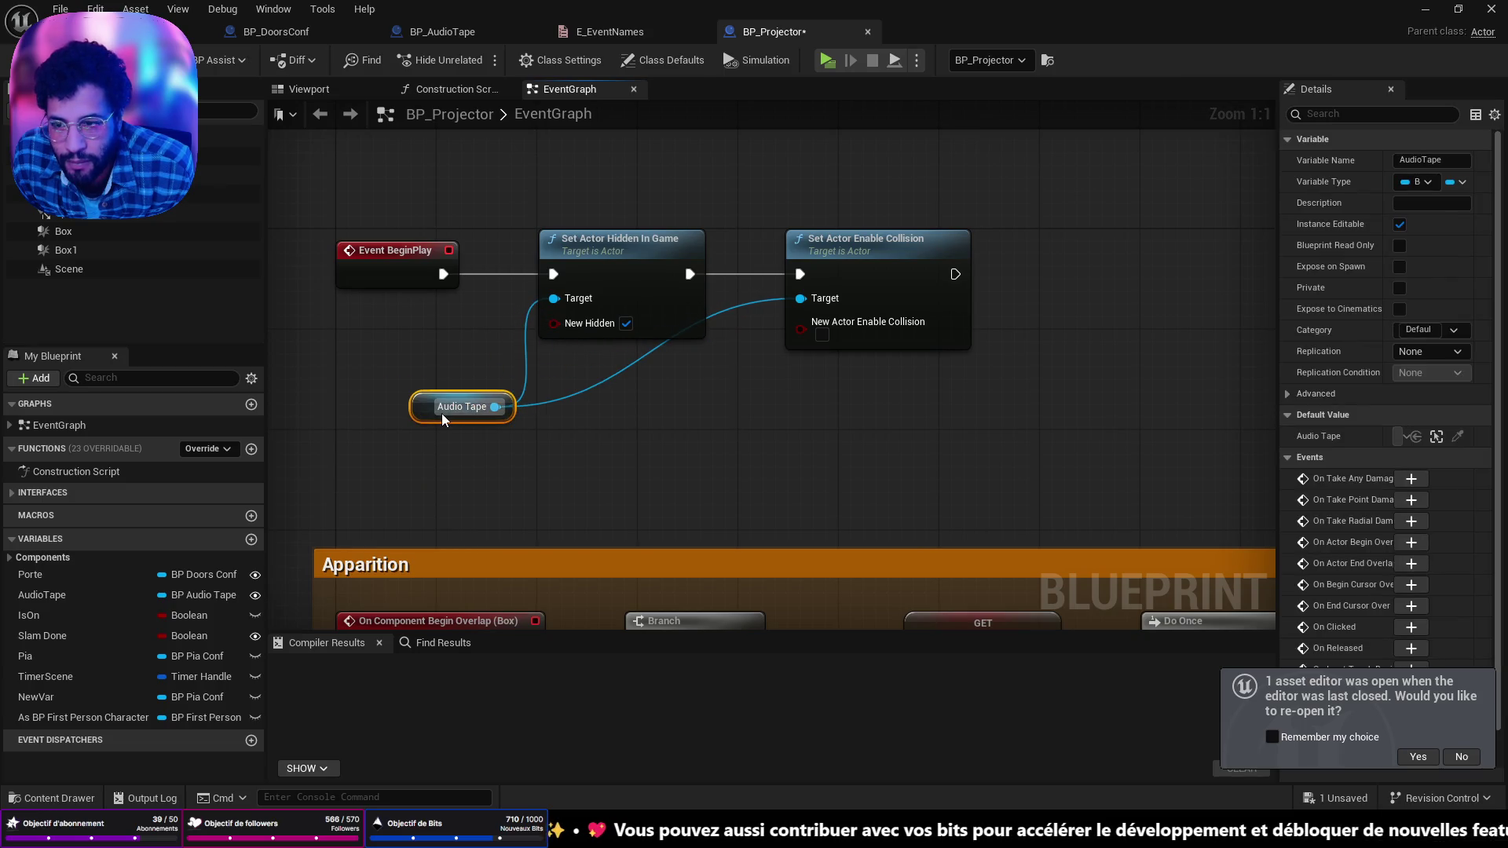
double_click(568, 399)
left_click_drag(567, 396, 610, 403)
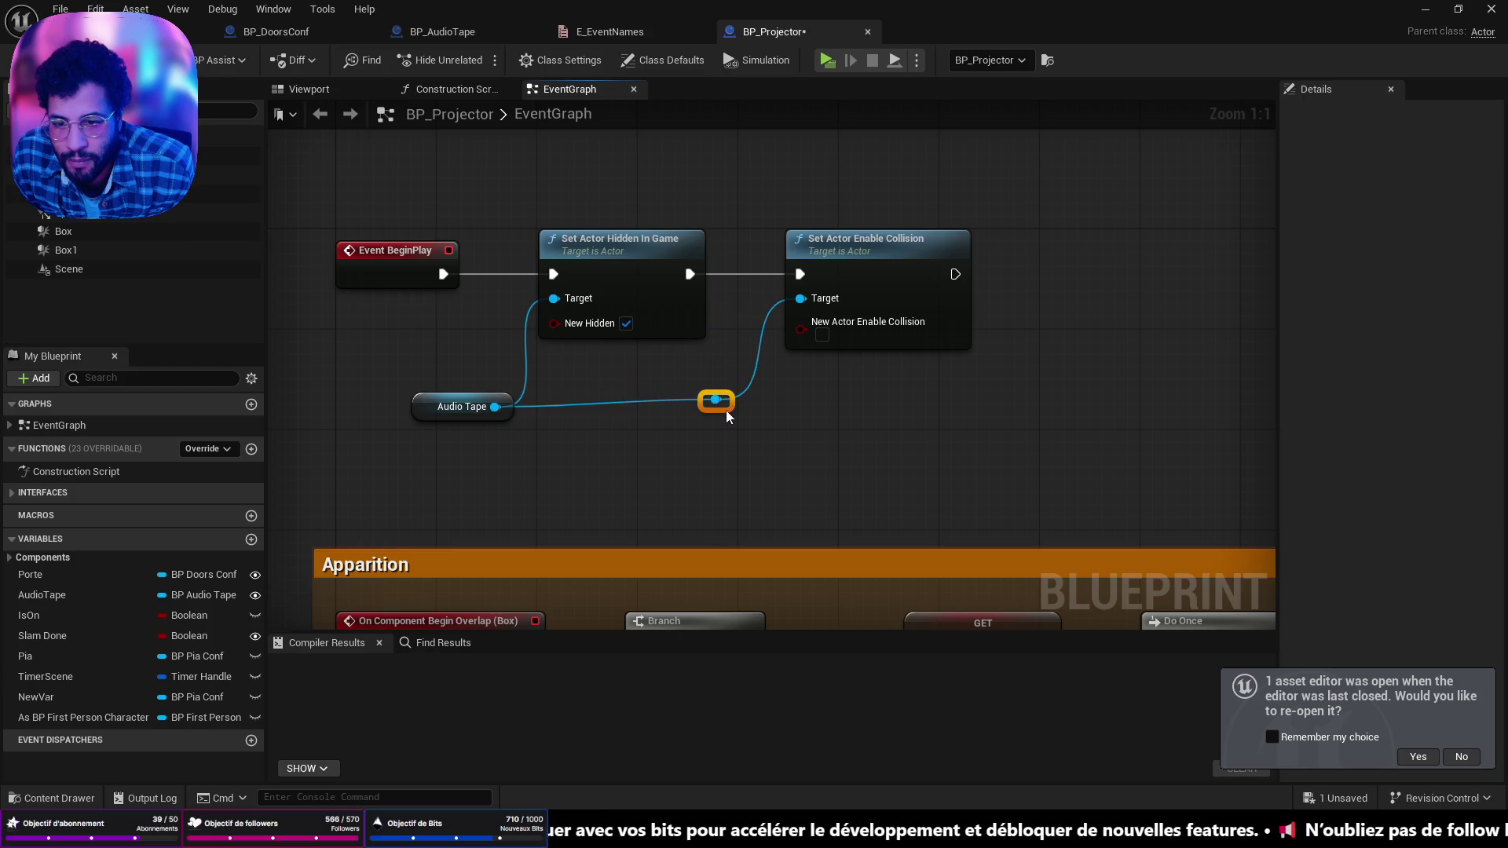
Step: Delete the ignore-input and Get Player Controller nodes from the BeginPlay chain
scroll(855, 384, "down", 2)
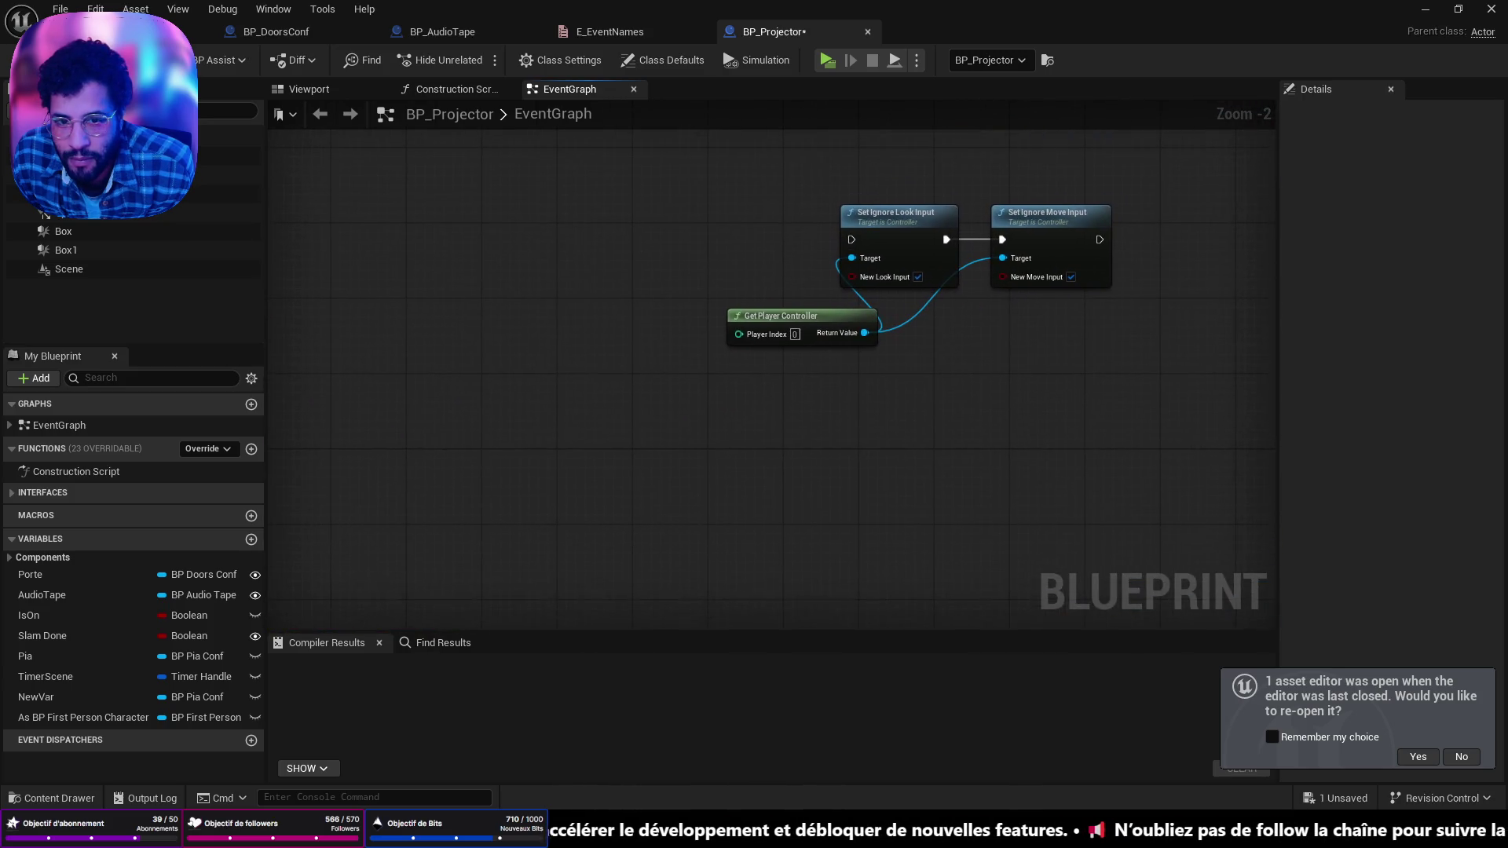
left_click_drag(1235, 393, 825, 209)
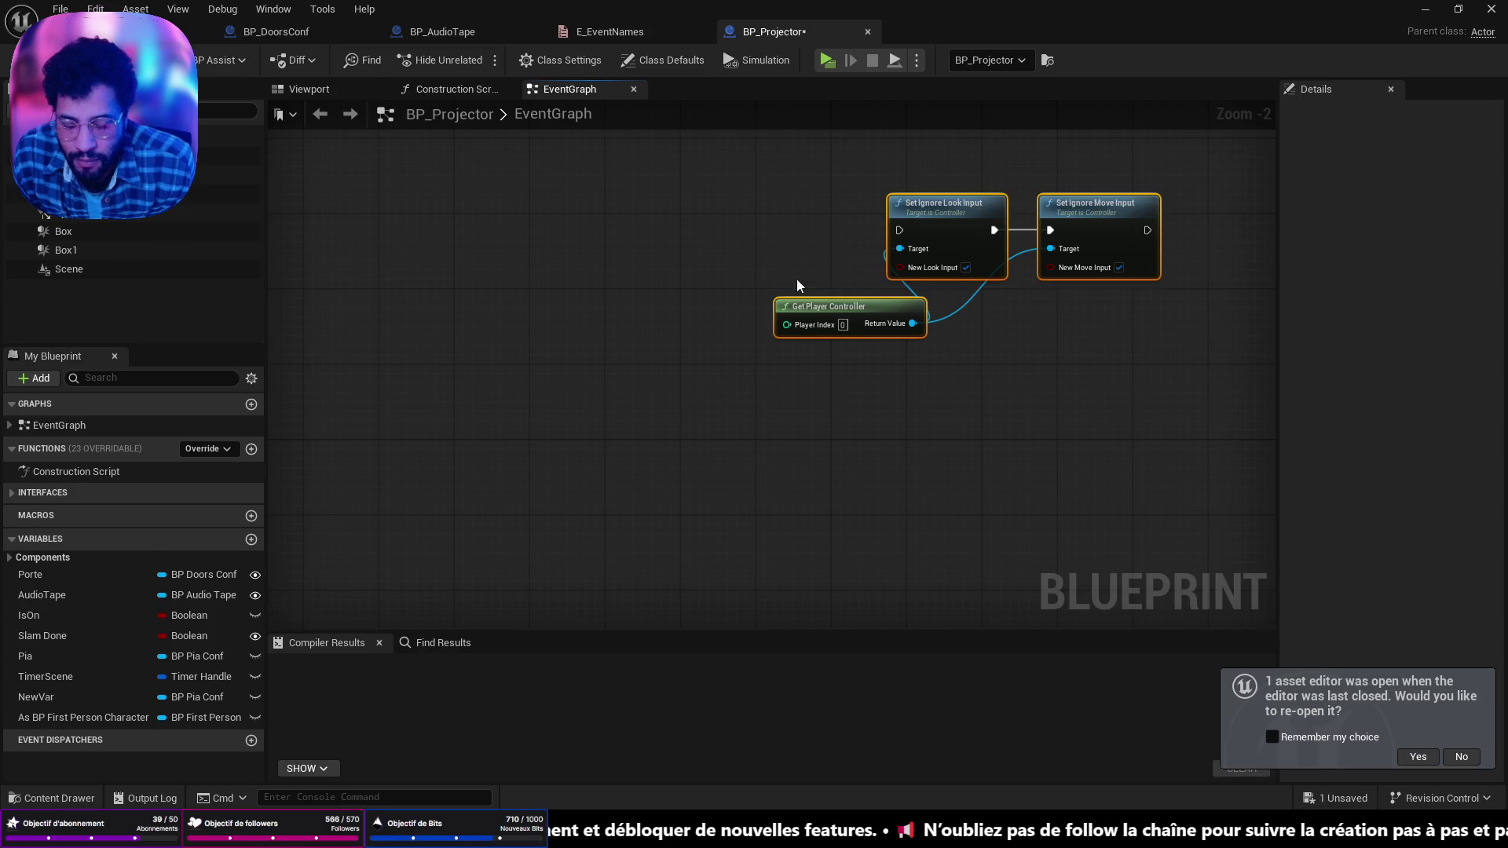
key("Delete")
scroll(646, 316, "up", 1)
left_click_drag(645, 316, 407, 320)
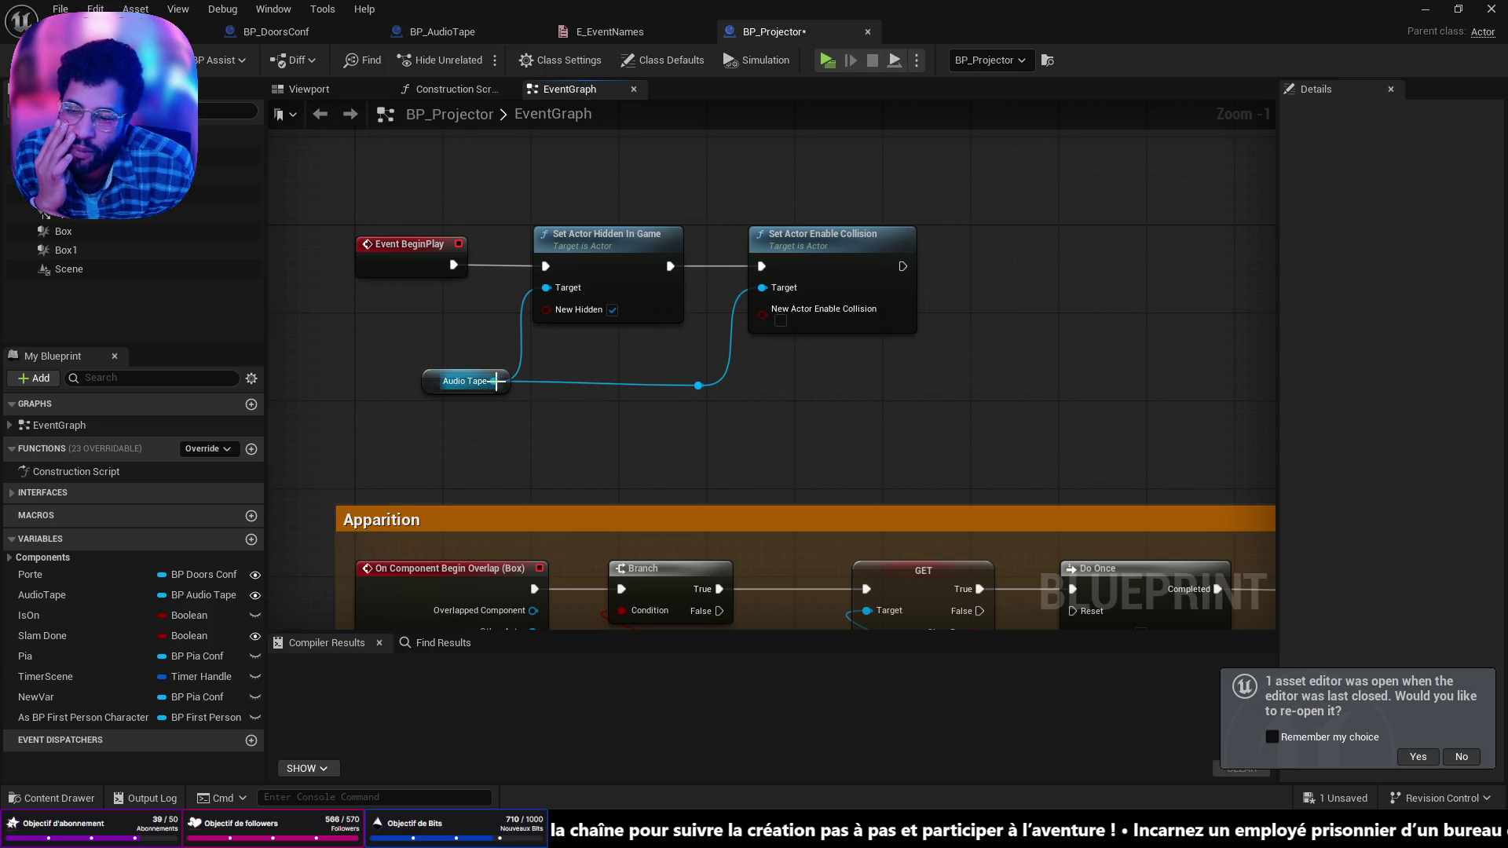
Step: Check BP_AudioTape's ItemLogicOnly nodes, move BP_Projector's tab before E_EventNames, and save BP_Projector
left_click(502, 33)
scroll(733, 282, "down", 6)
left_click_drag(733, 282, 1016, 420)
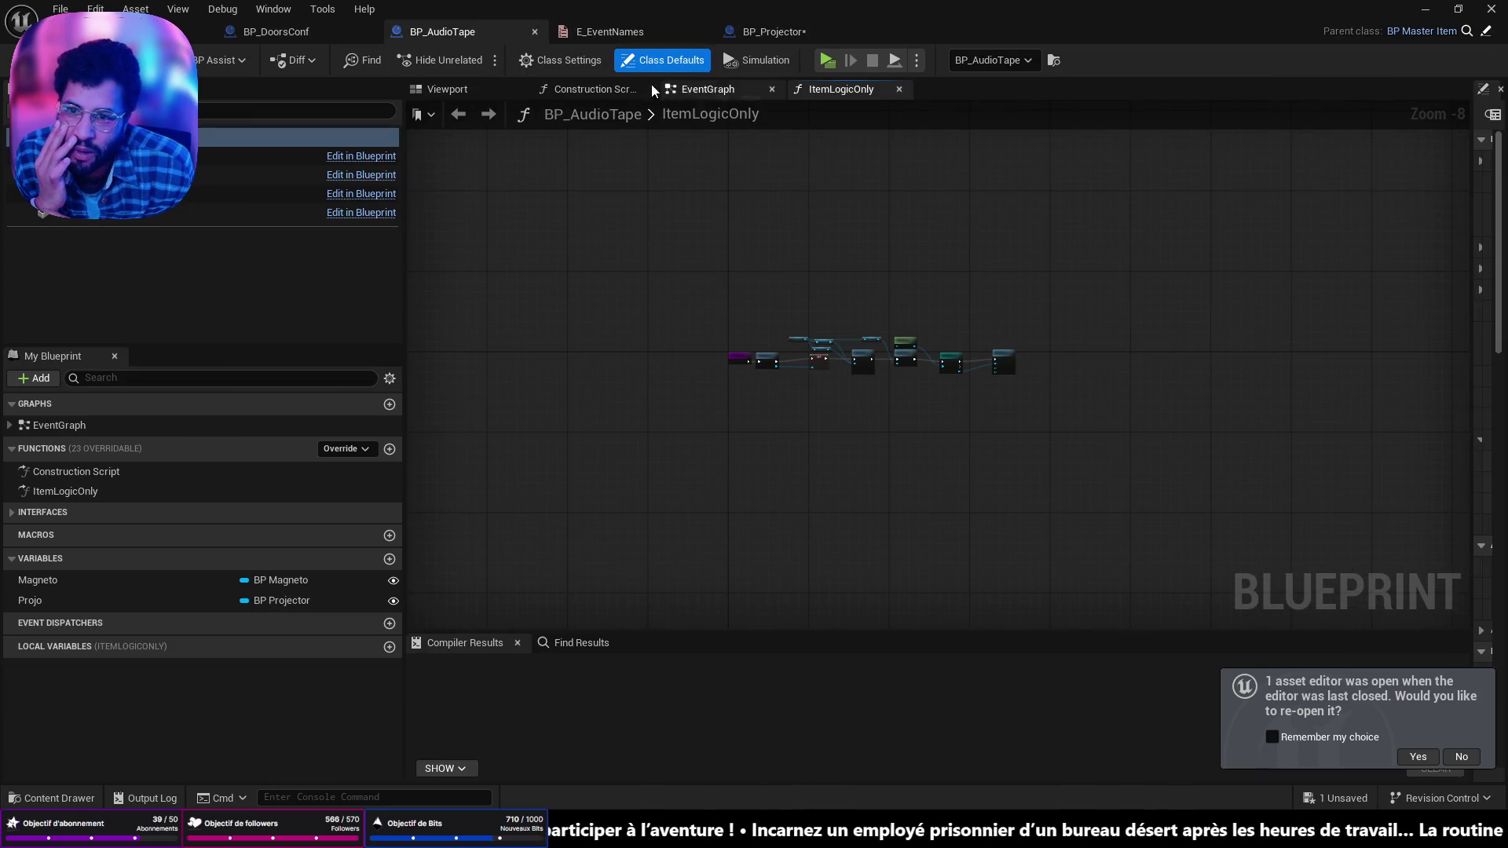
left_click(704, 88)
mouse_move(809, 32)
left_mouse_down()
mouse_move(848, 61)
mouse_move(603, 55)
mouse_move(588, 37)
left_mouse_up()
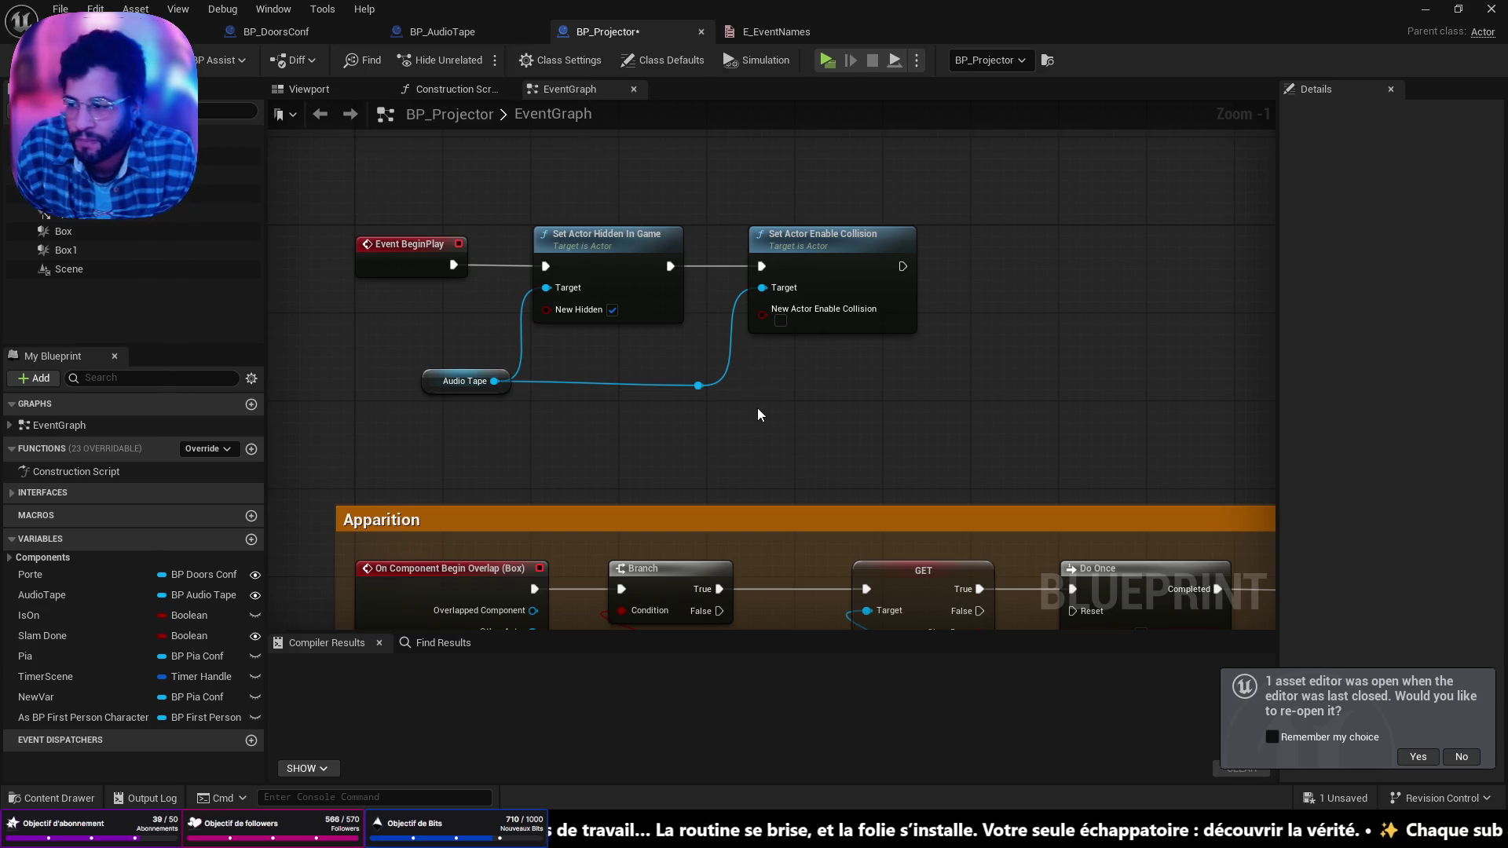
key("ctrl+s")
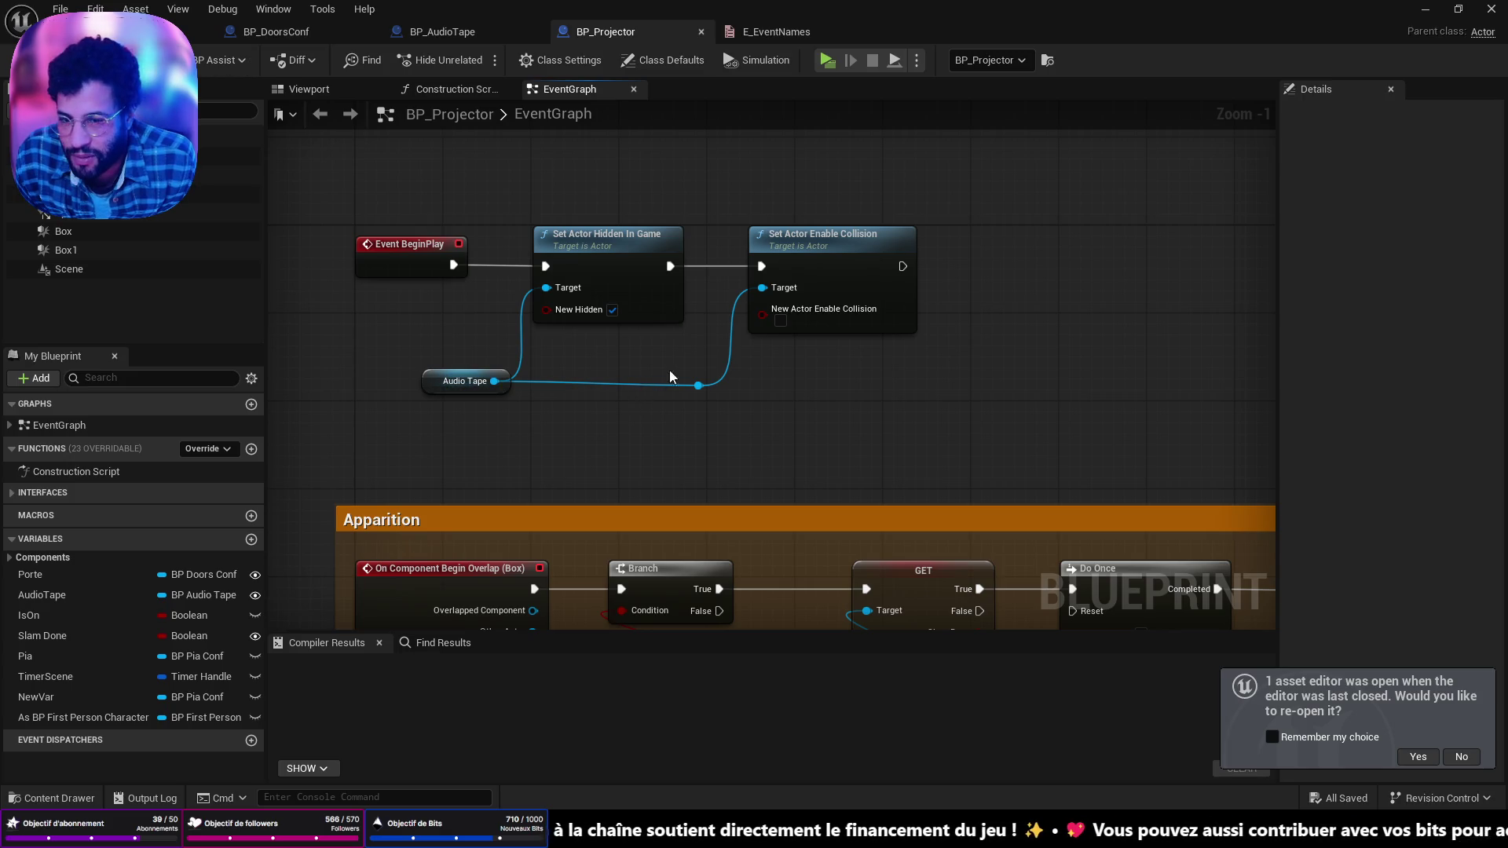
Step: Find the OnAndBuzz chain and move Get World Location and SM Projector beside Spawn Sound
scroll(669, 370, "up", 1)
scroll(785, 374, "down", 6)
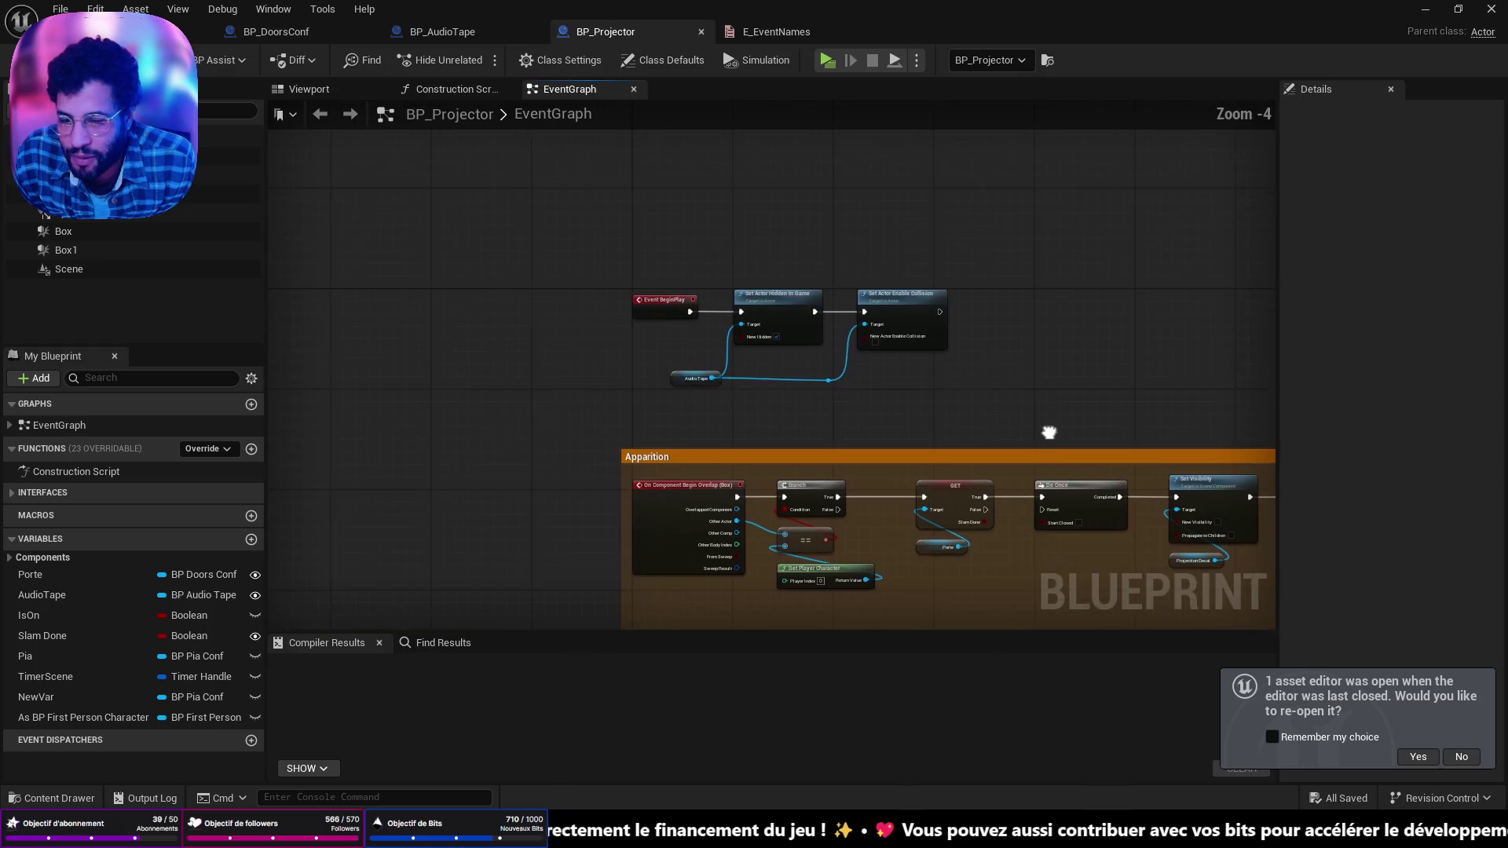
mouse_move(602, 262)
left_mouse_down()
mouse_move(550, 161)
mouse_move(824, 210)
mouse_move(798, 199)
mouse_move(776, 154)
left_mouse_up()
scroll(550, 263, "up", 6)
mouse_move(596, 378)
left_mouse_down()
mouse_move(991, 338)
mouse_move(778, 319)
left_mouse_up()
scroll(726, 380, "down", 2)
mouse_move(742, 375)
left_mouse_down()
mouse_move(880, 350)
mouse_move(835, 350)
mouse_move(997, 377)
mouse_move(982, 433)
mouse_move(581, 271)
mouse_move(501, 277)
left_mouse_up()
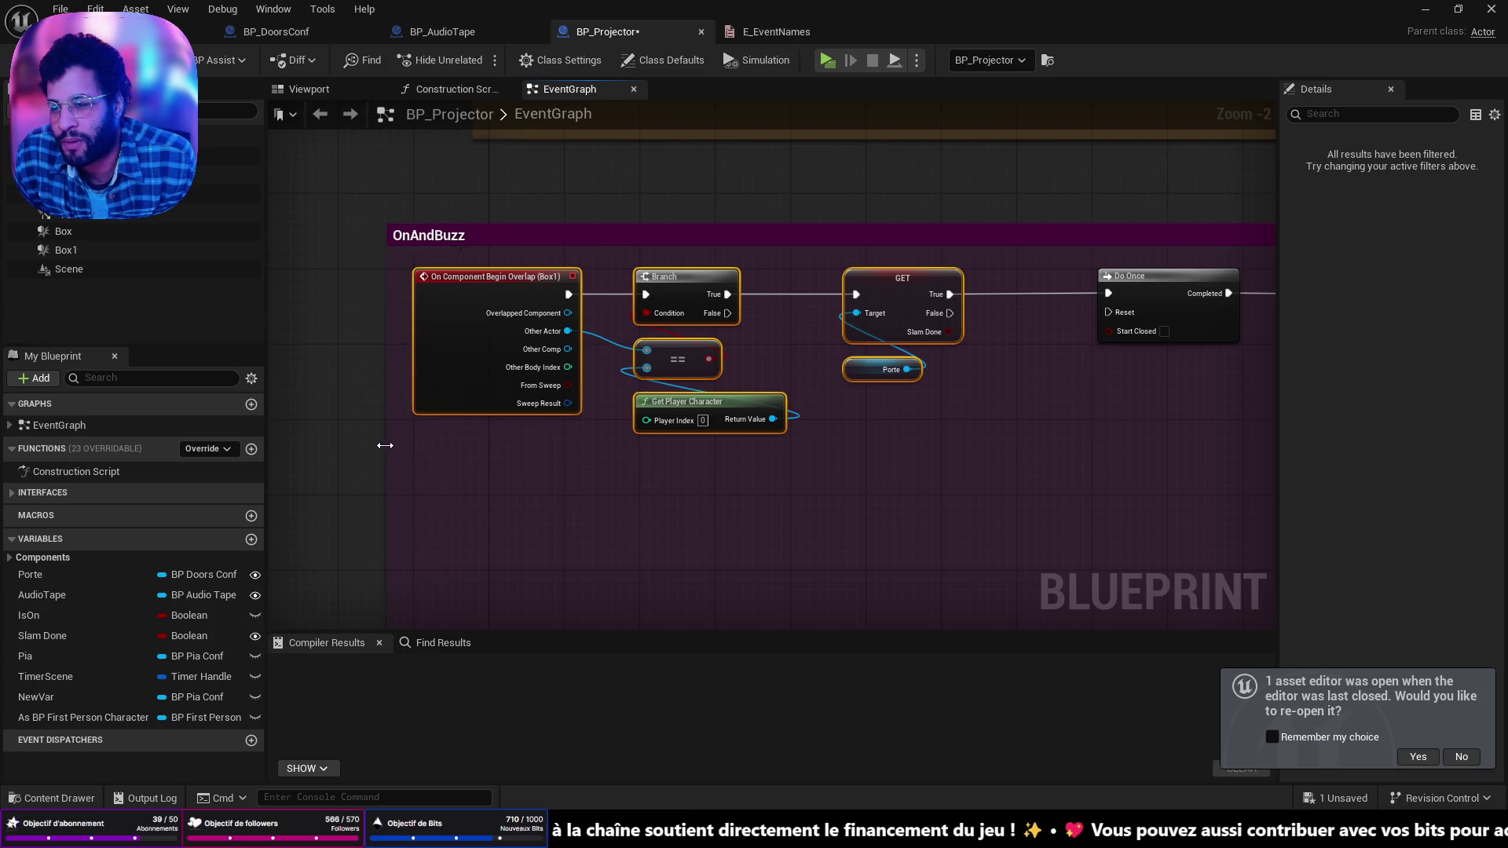
scroll(385, 445, "down", 2)
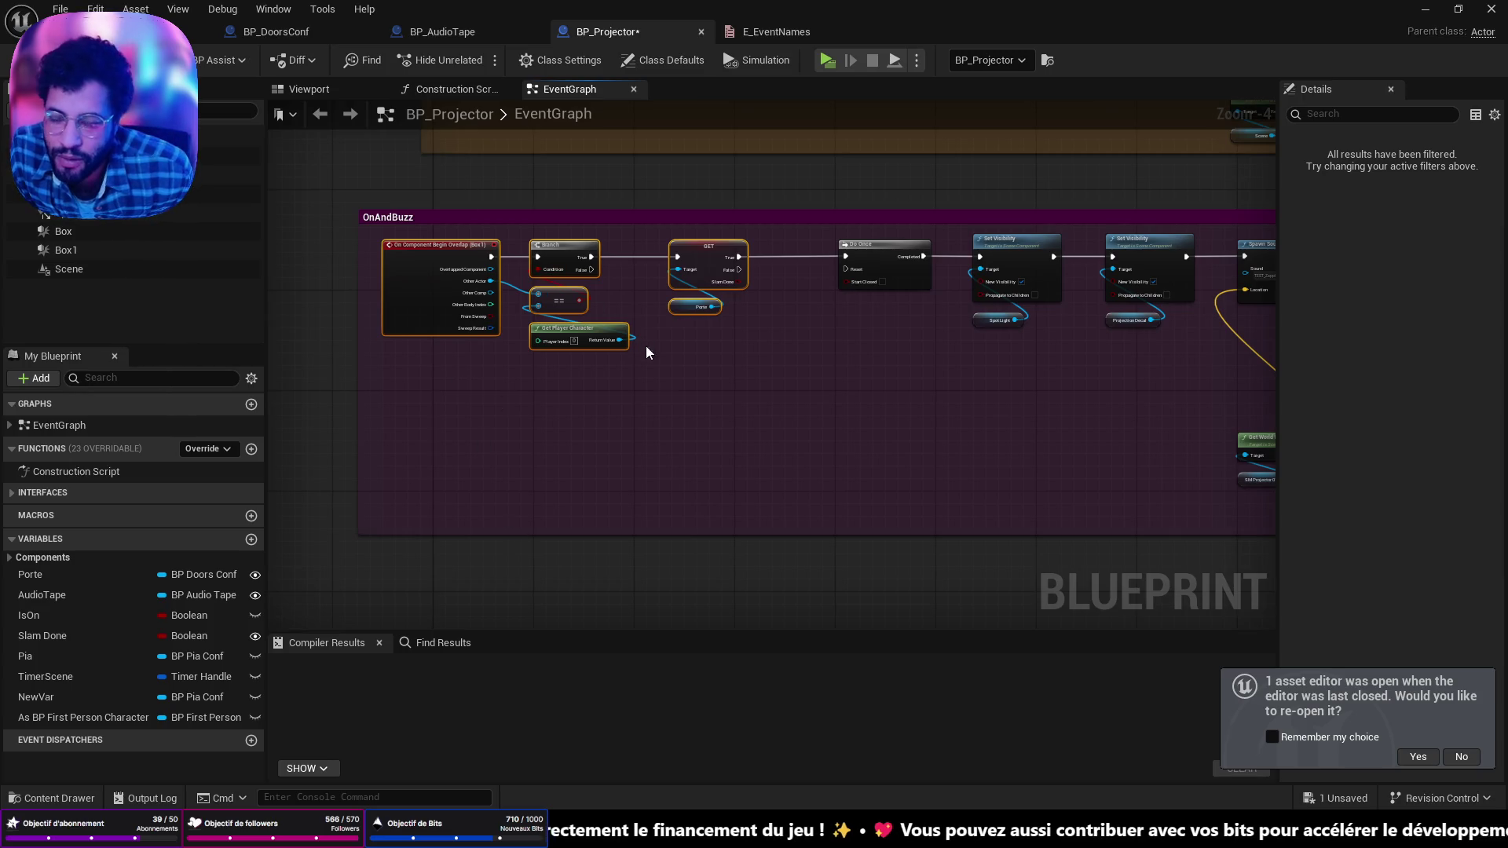
mouse_move(703, 384)
left_mouse_down()
mouse_move(625, 442)
mouse_move(487, 597)
mouse_move(531, 351)
left_mouse_up()
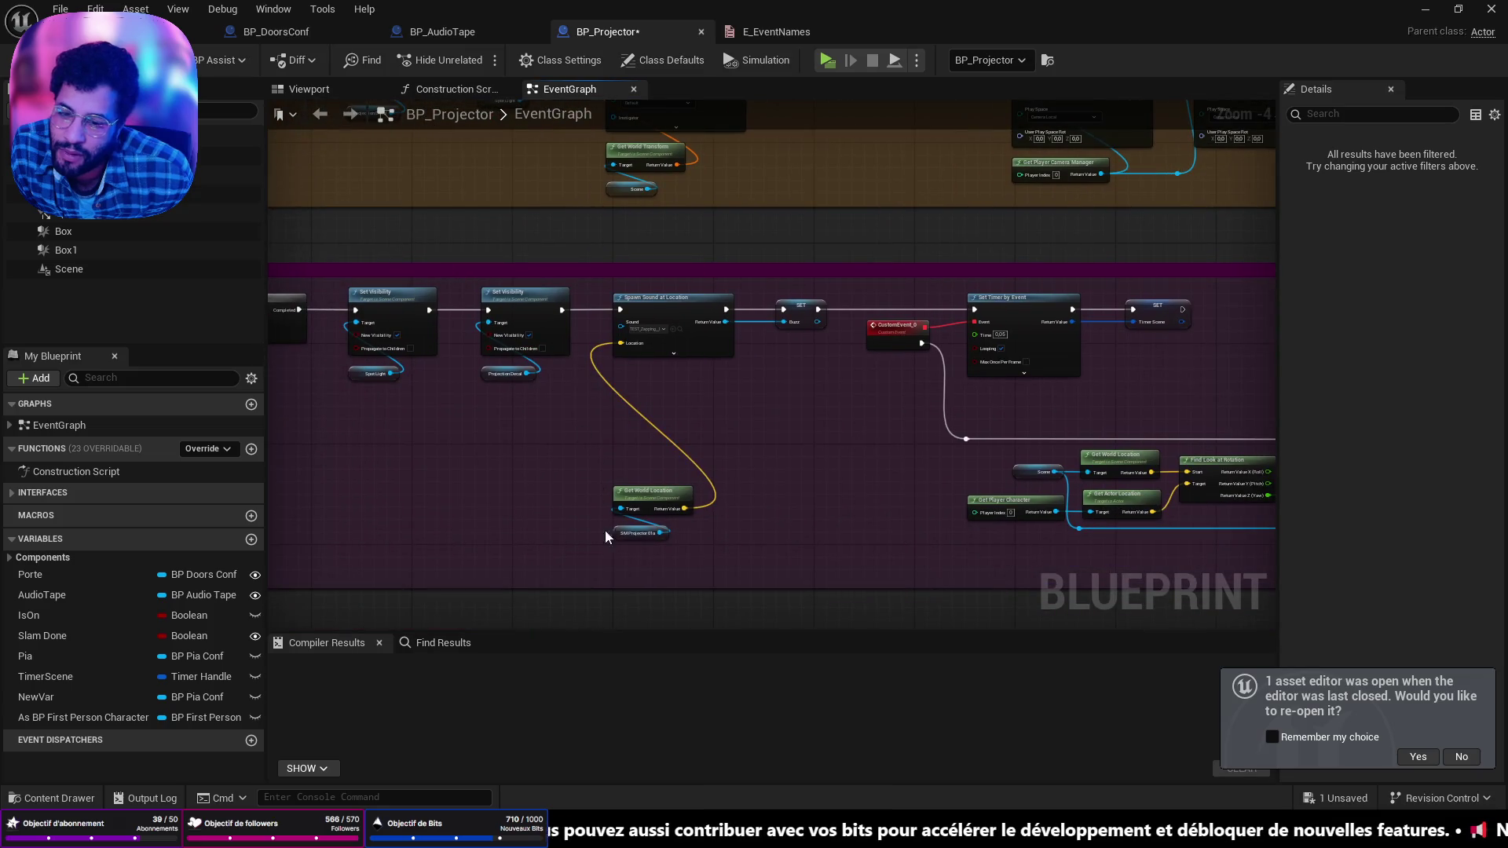
left_click_drag(650, 515, 580, 423)
Step: Review the rest of the OnAndBuzz chain and go back to the level editor
left_click_drag(951, 374, 699, 376)
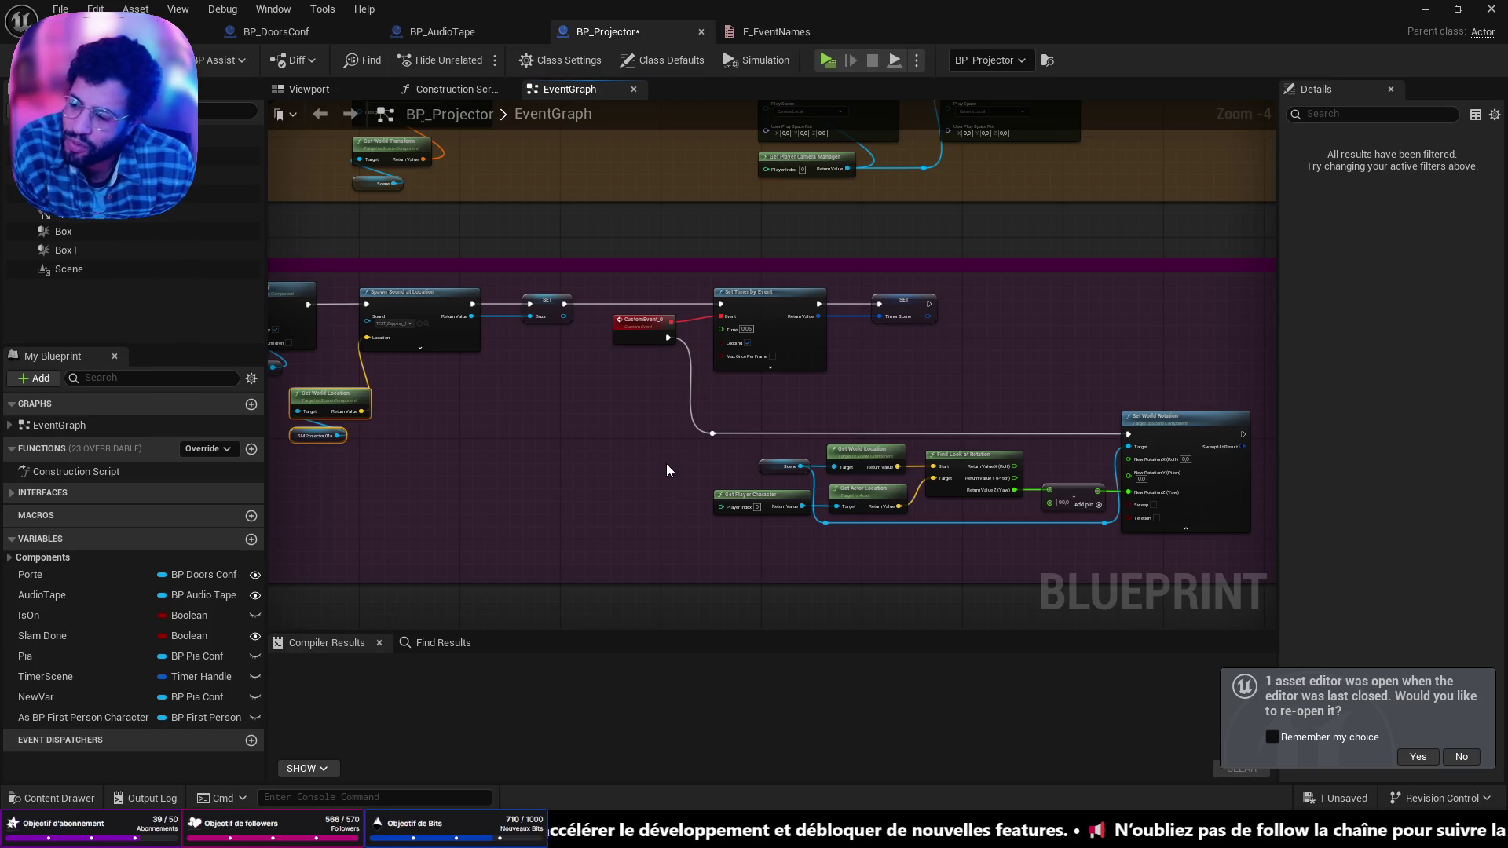
scroll(755, 341, "down", 3)
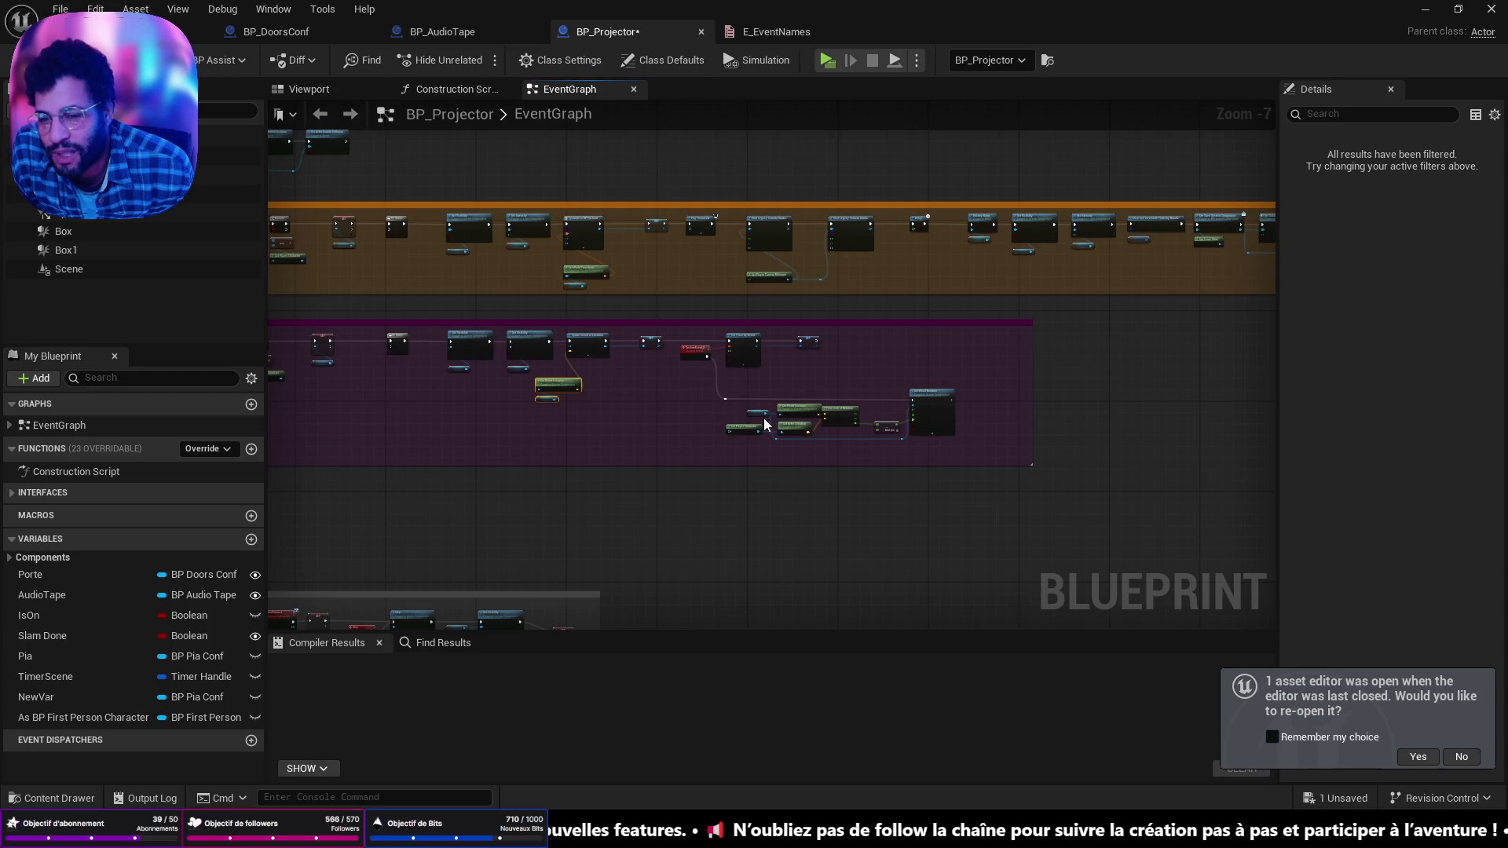
scroll(724, 346, "up", 5)
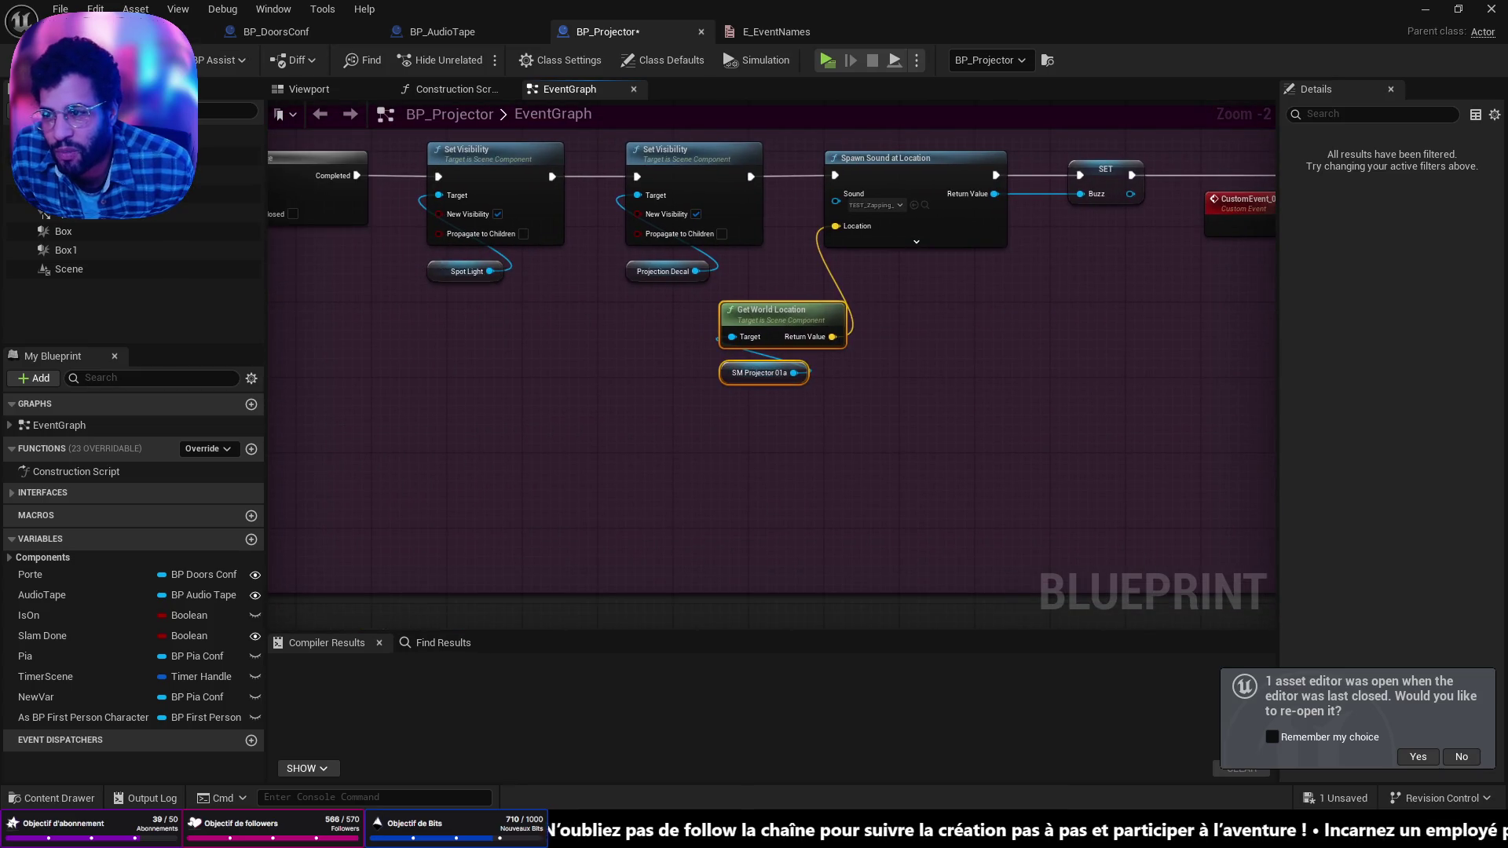
left_click(110, 31)
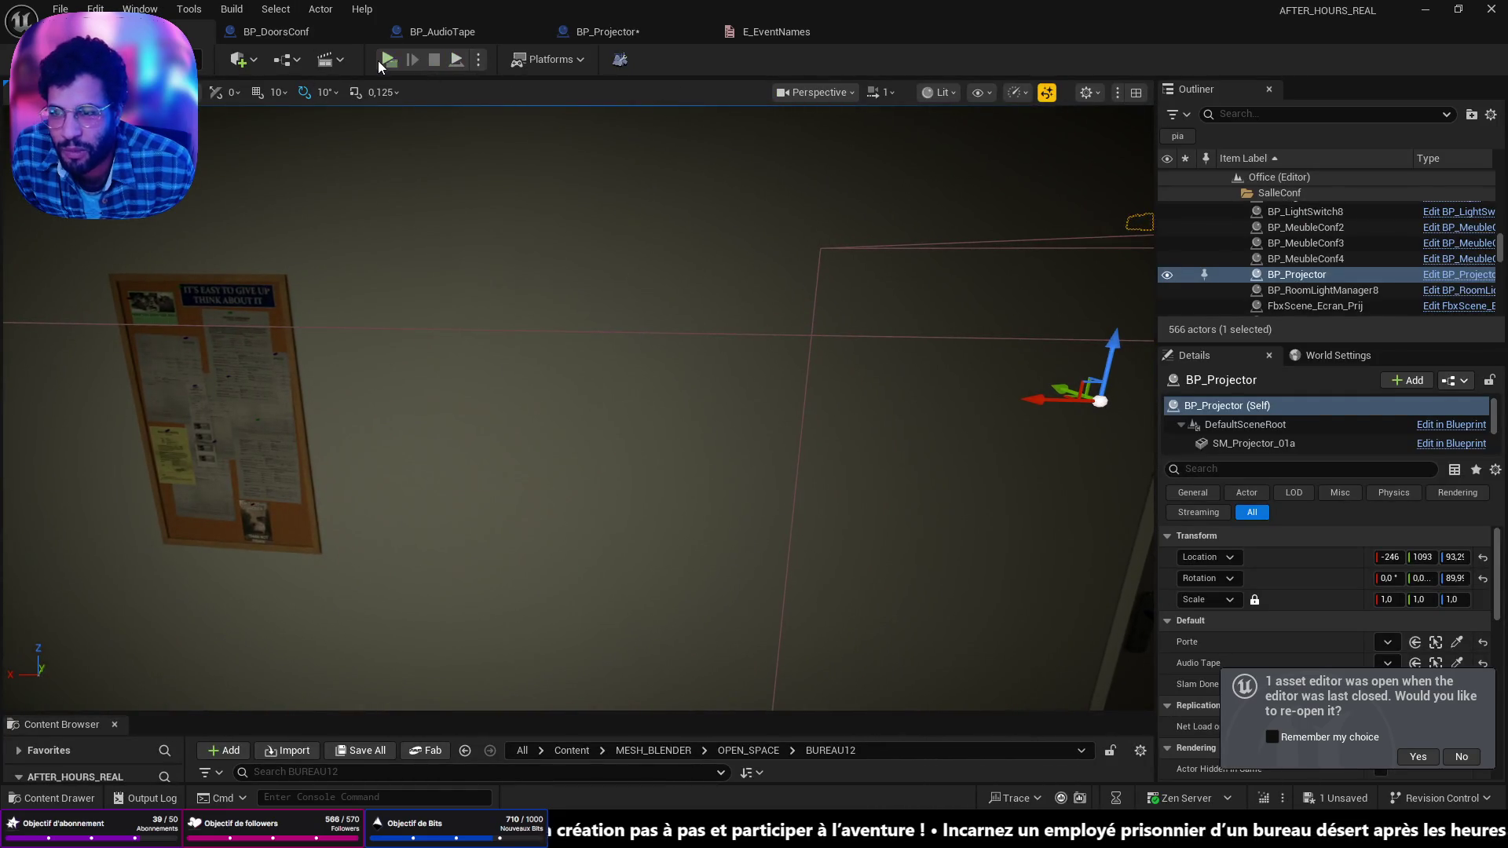
key("alt+p")
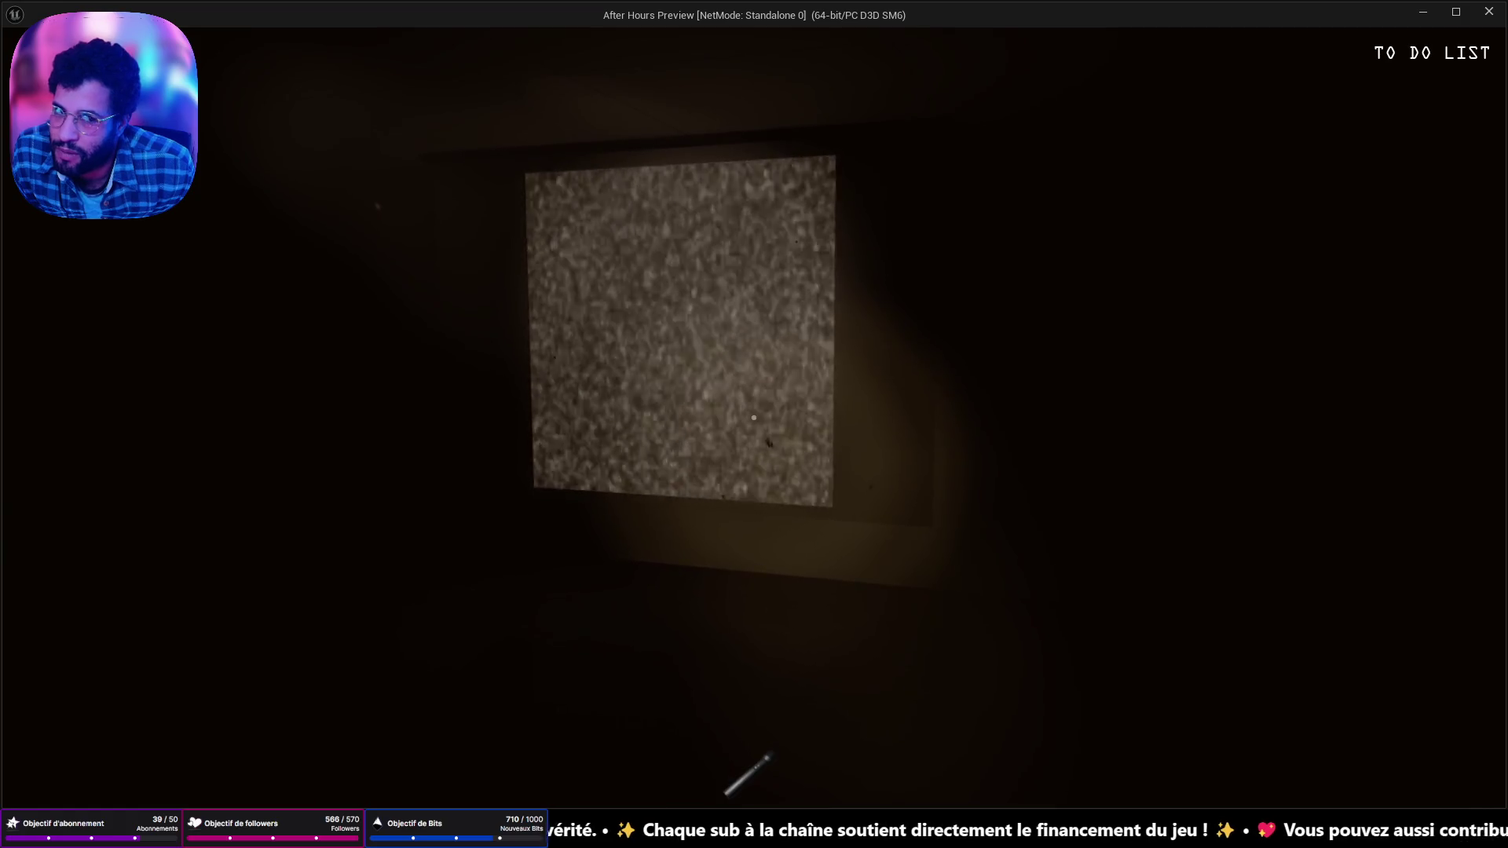
key("w")
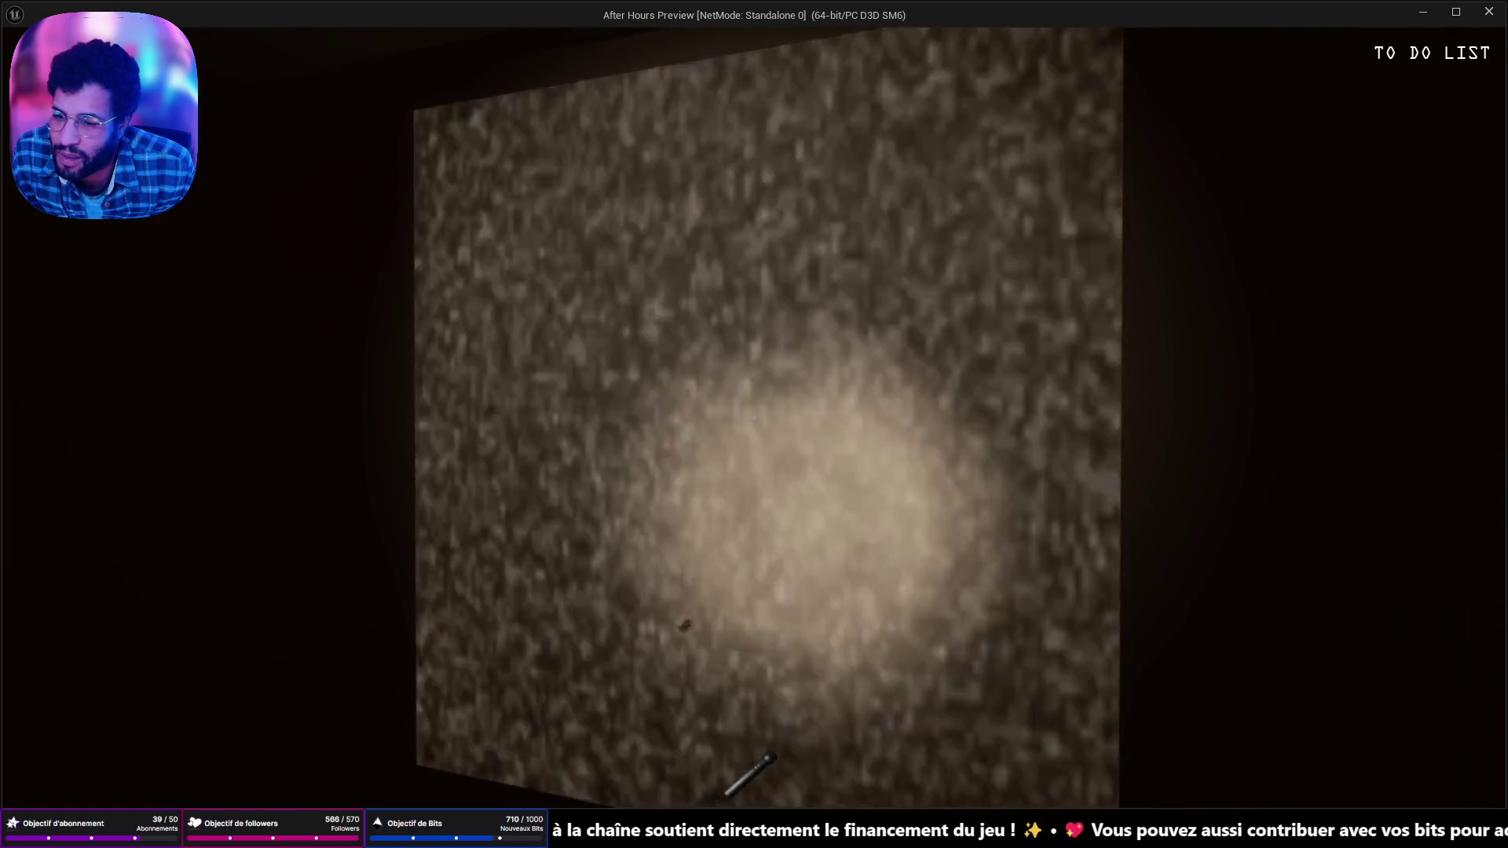
key("Escape")
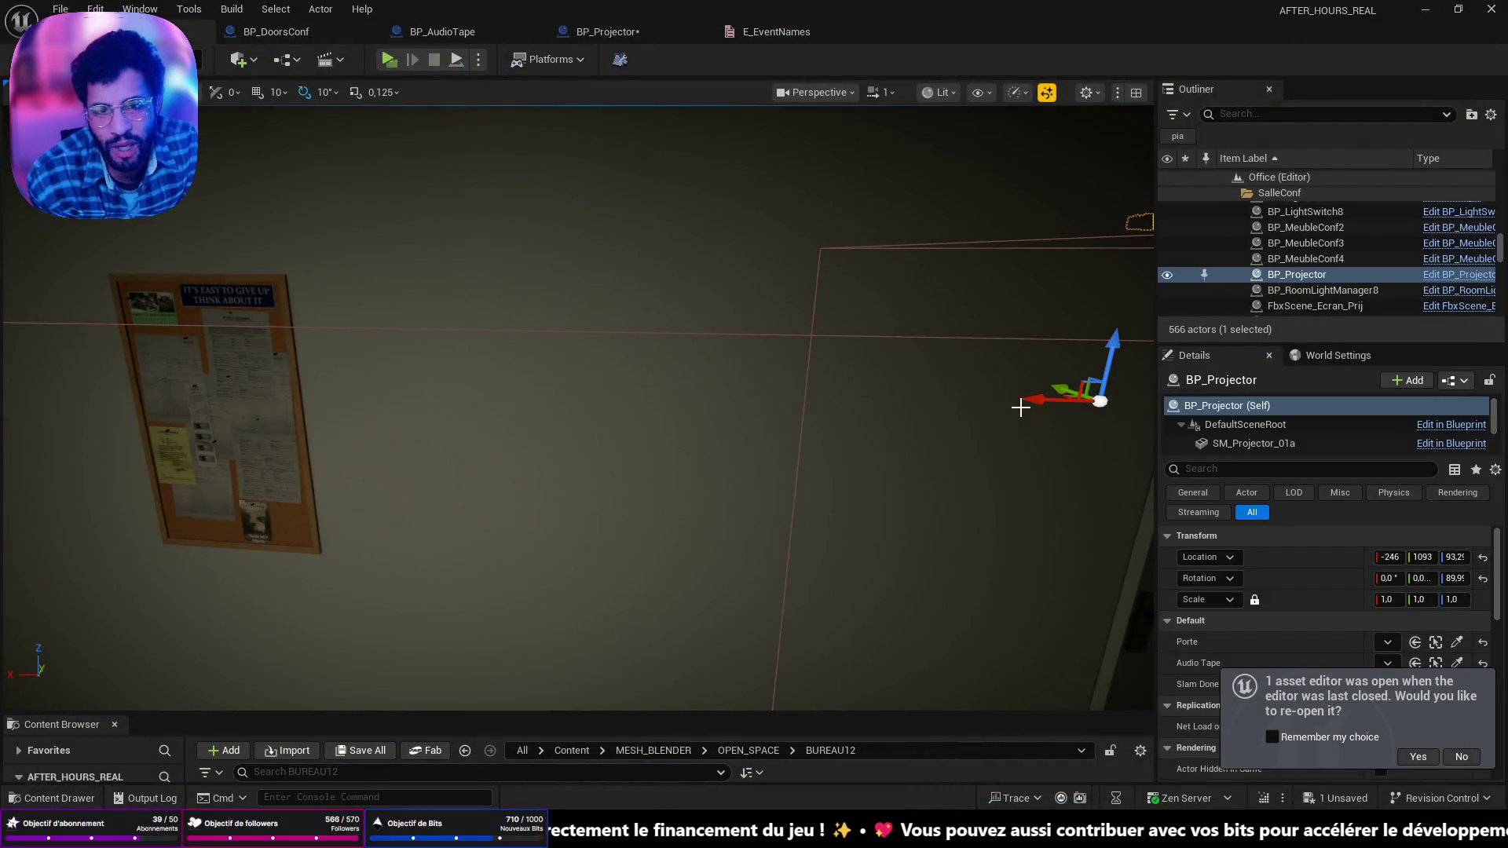
left_click(482, 36)
left_click(842, 90)
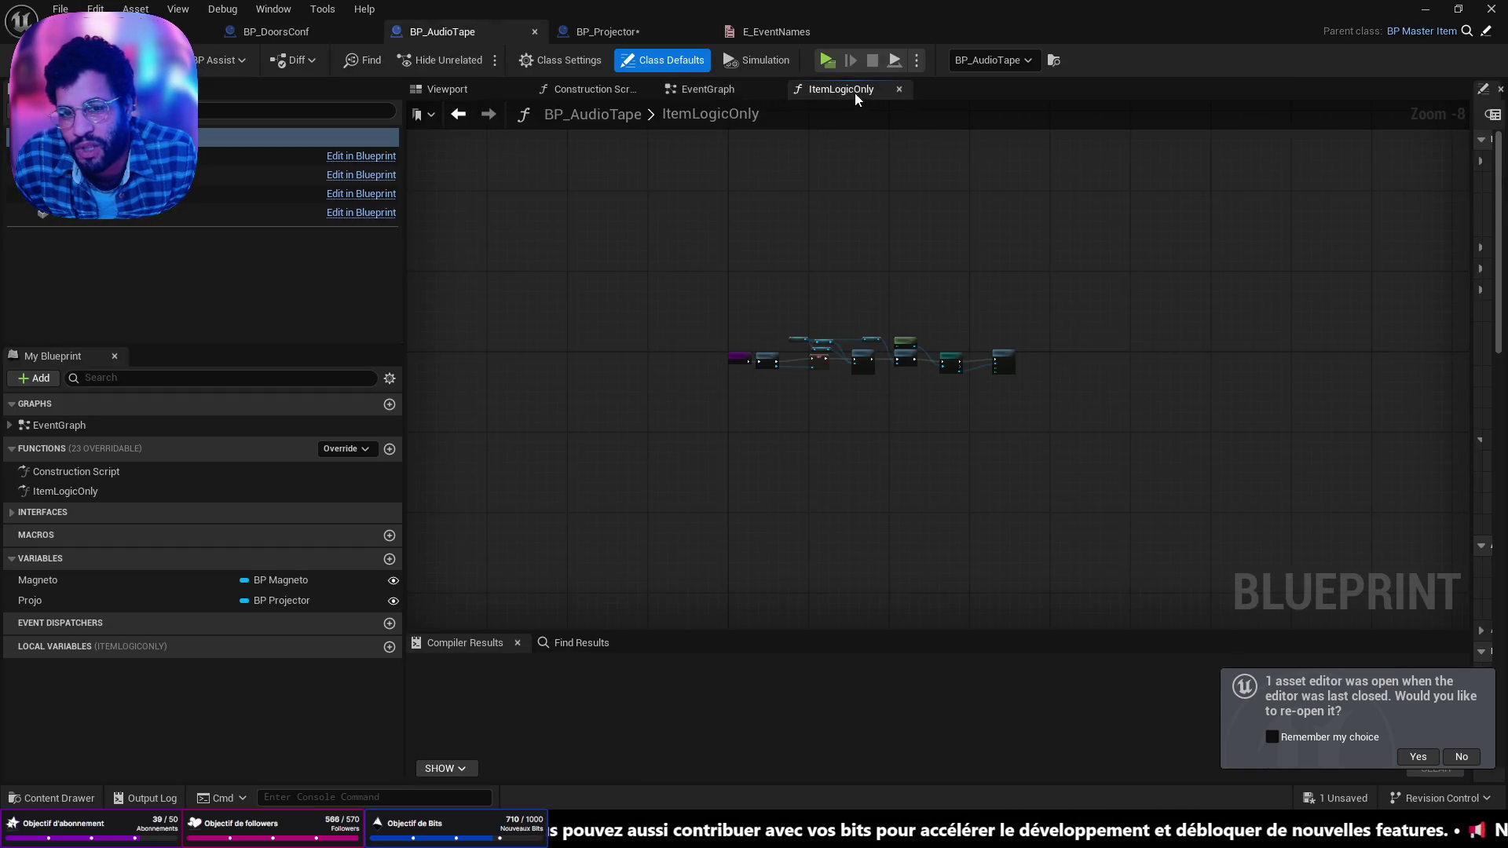
scroll(883, 451, "up", 7)
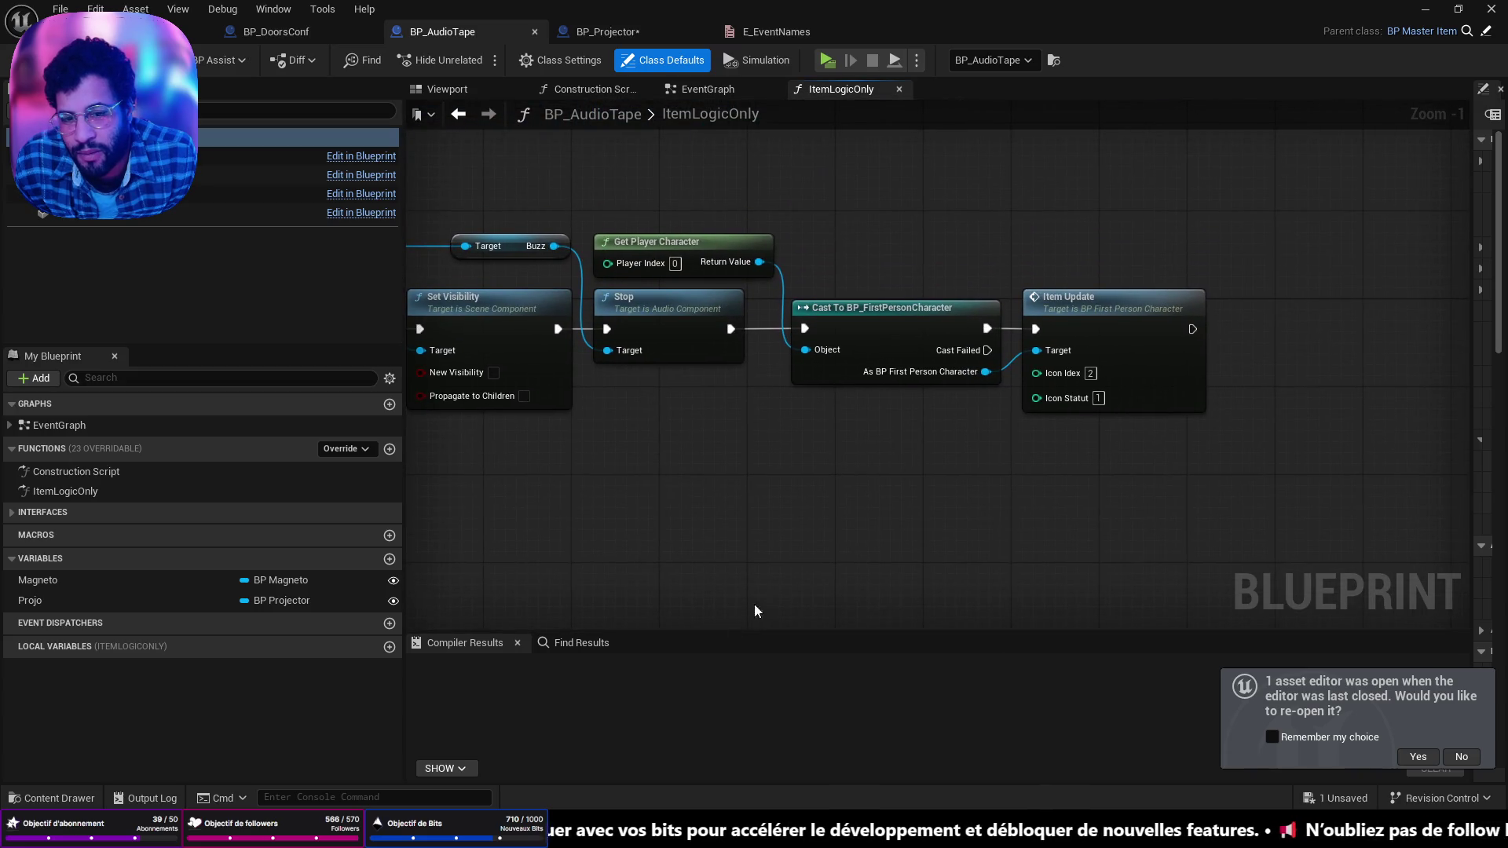
scroll(707, 471, "down", 2)
mouse_move(680, 465)
left_mouse_down()
mouse_move(1082, 471)
mouse_move(1061, 476)
left_mouse_up()
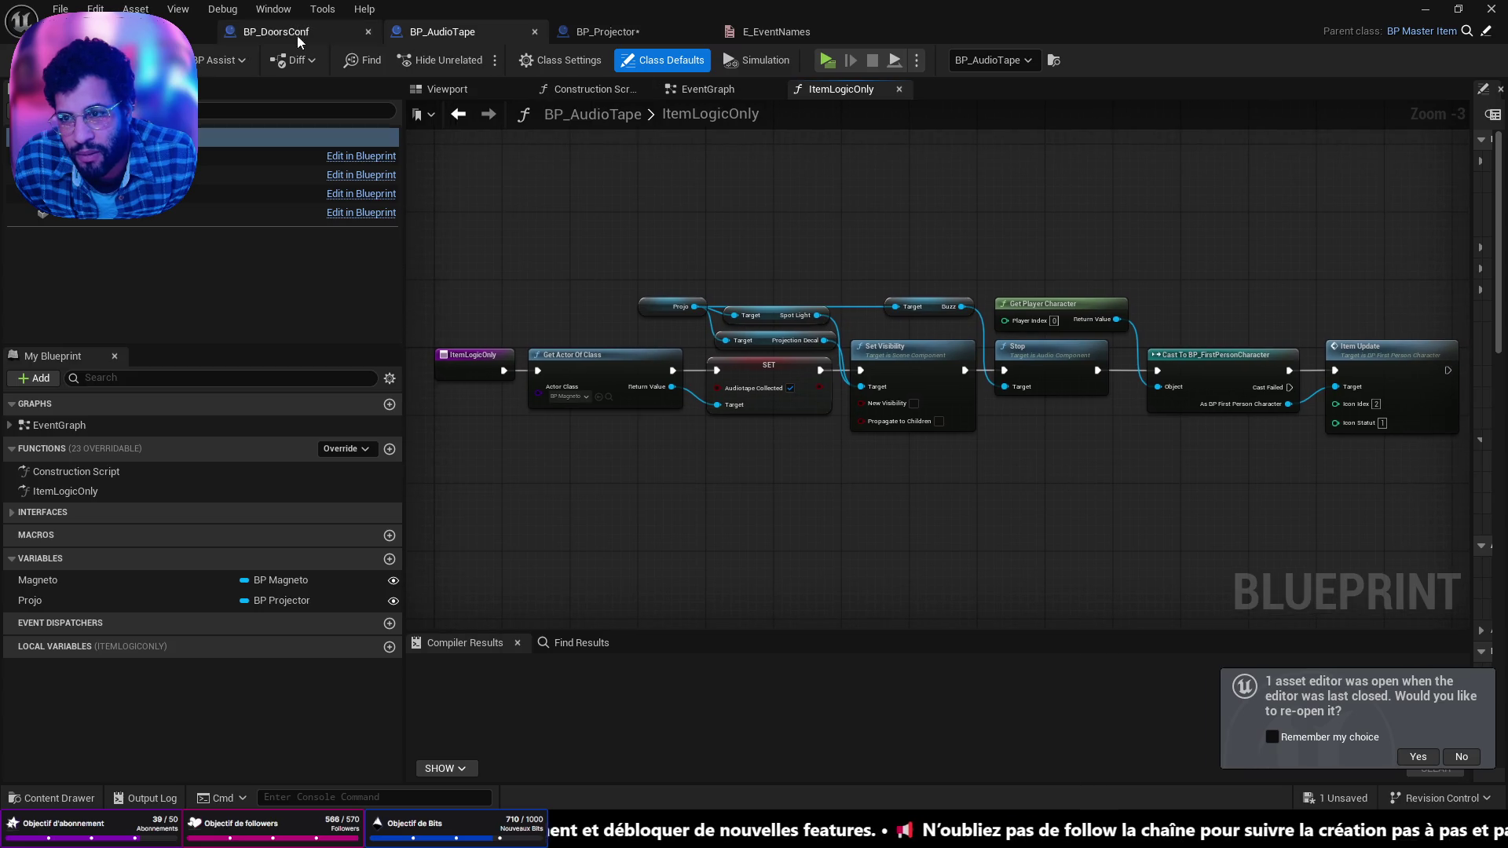
left_click(185, 31)
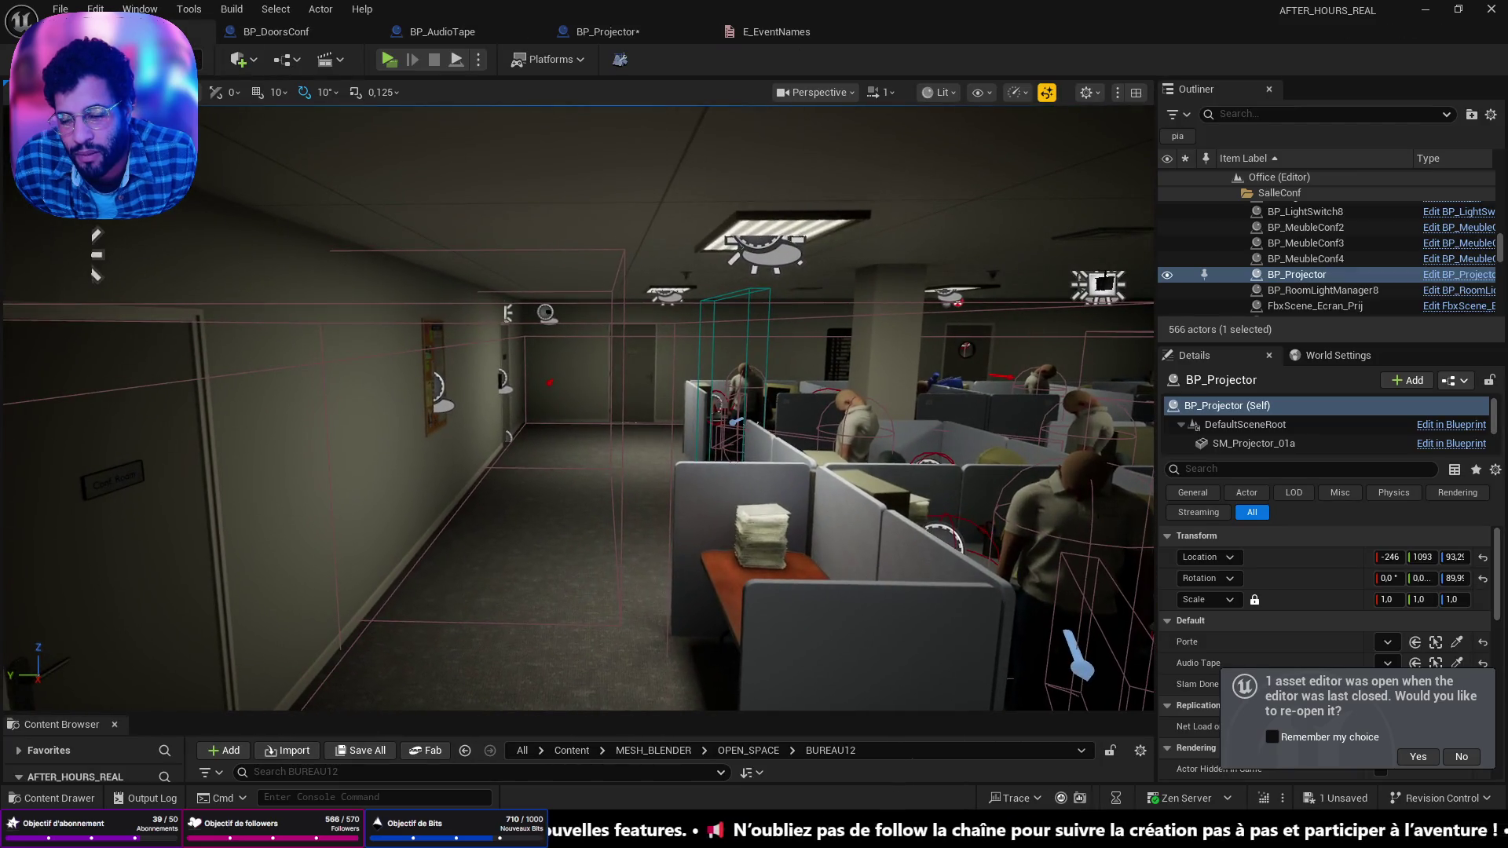
key("f")
left_click_drag(555, 342, 555, 342)
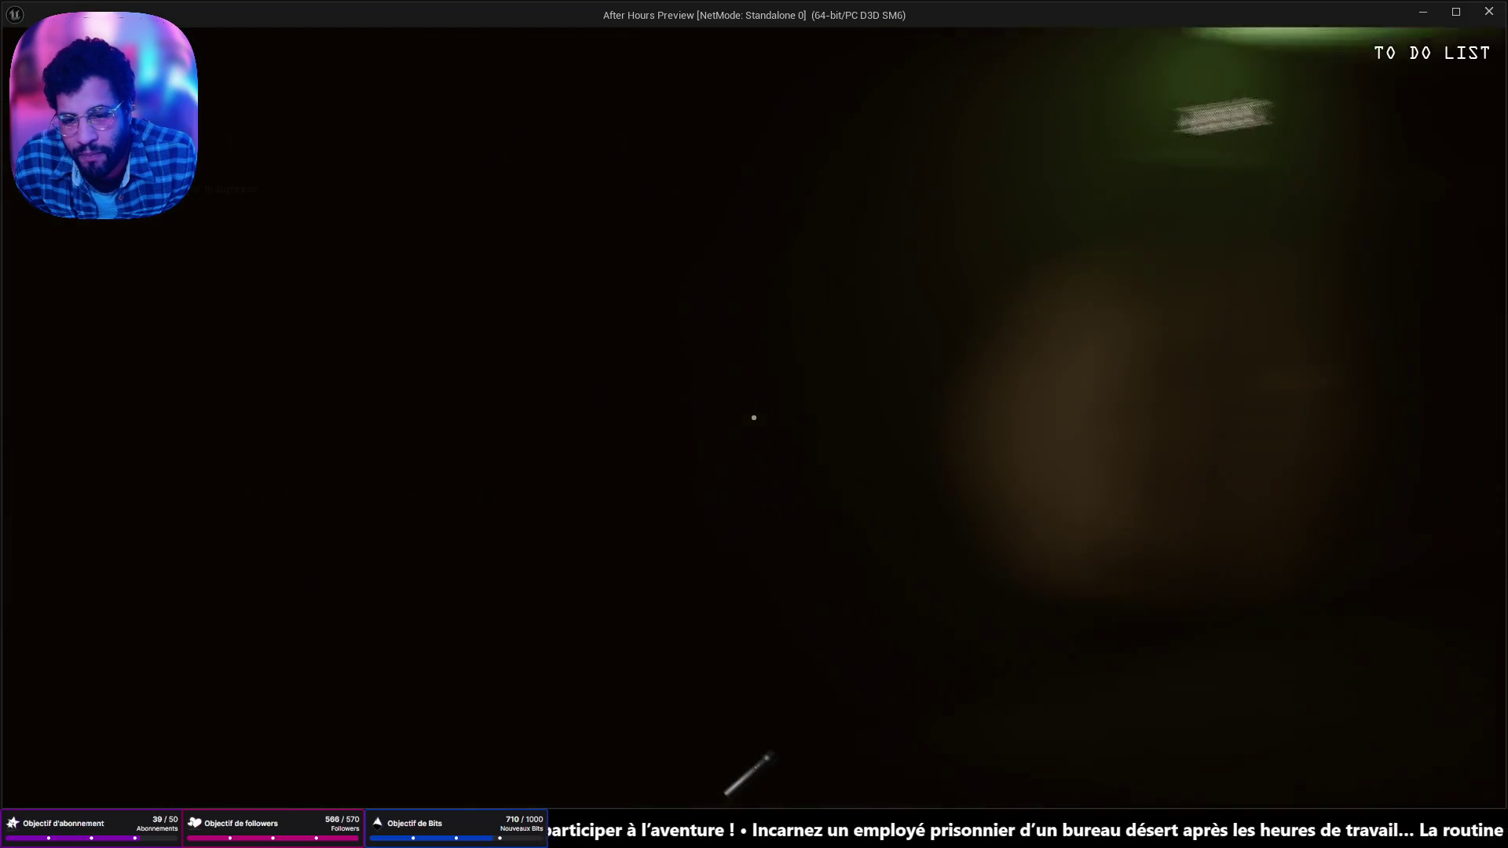
key("w")
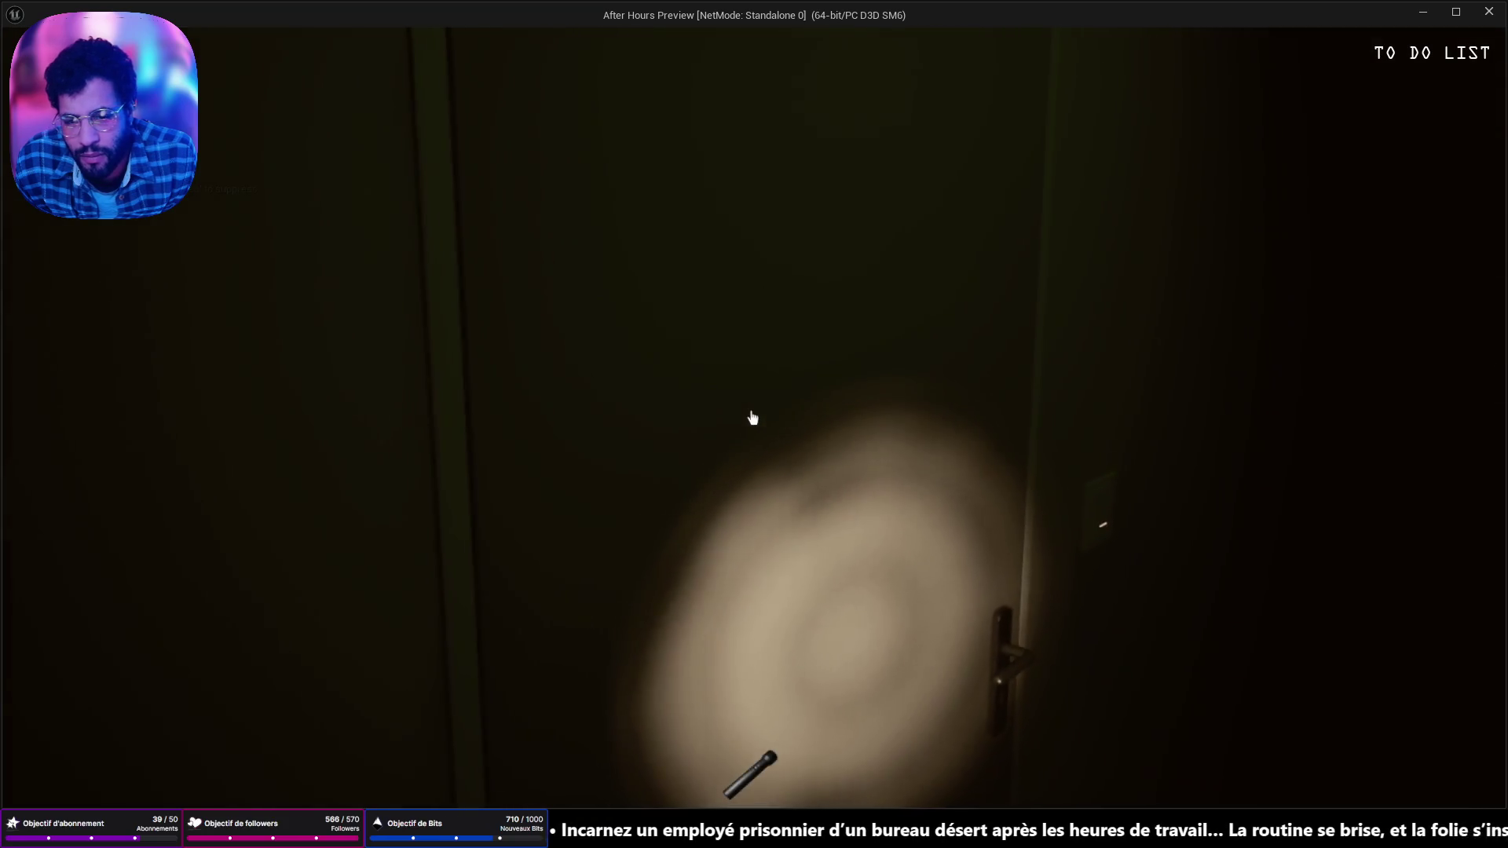
key("w")
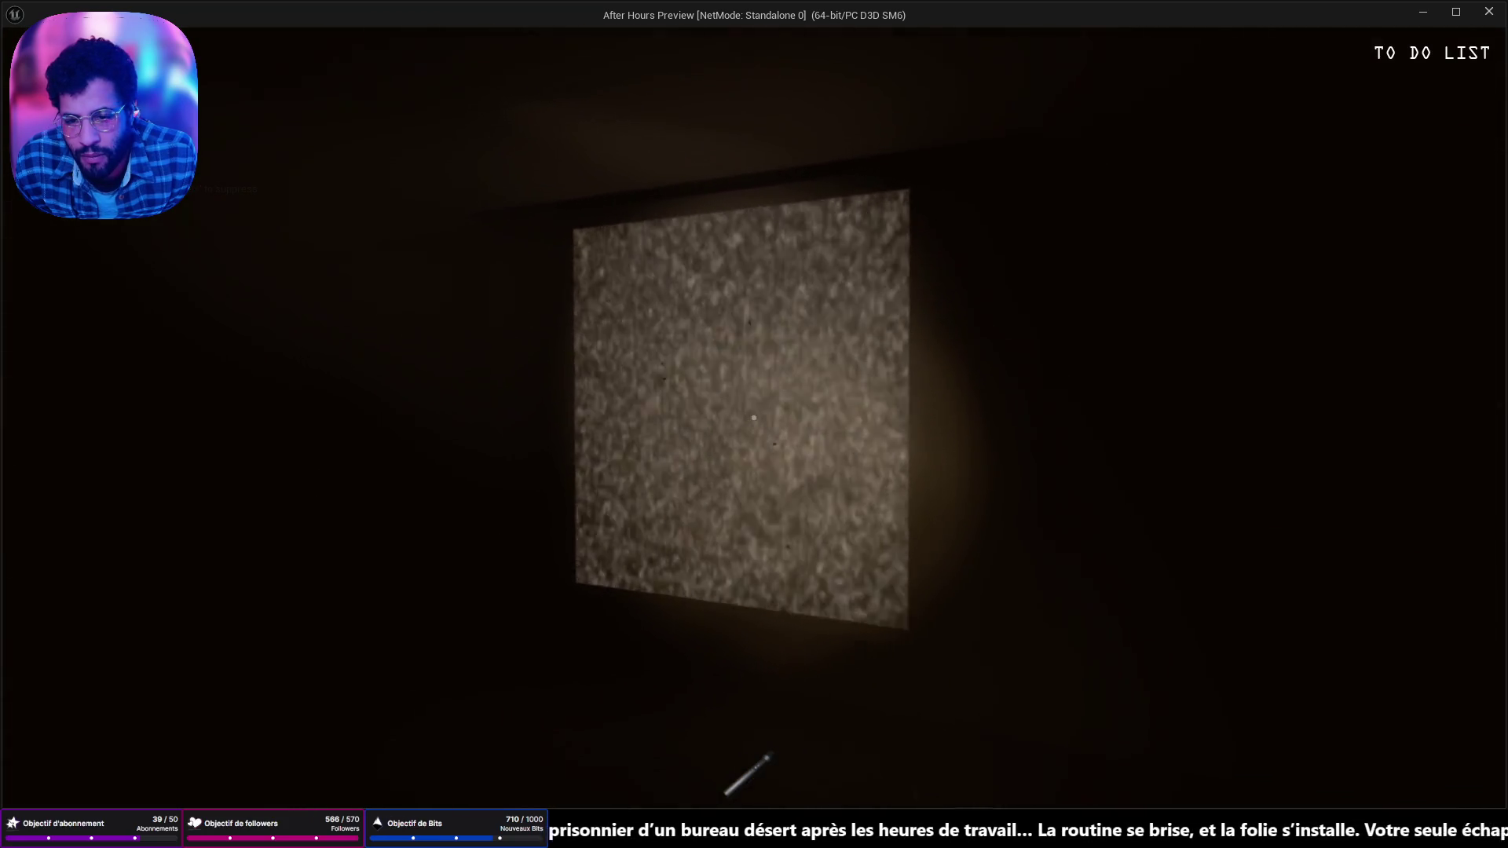
key("Escape")
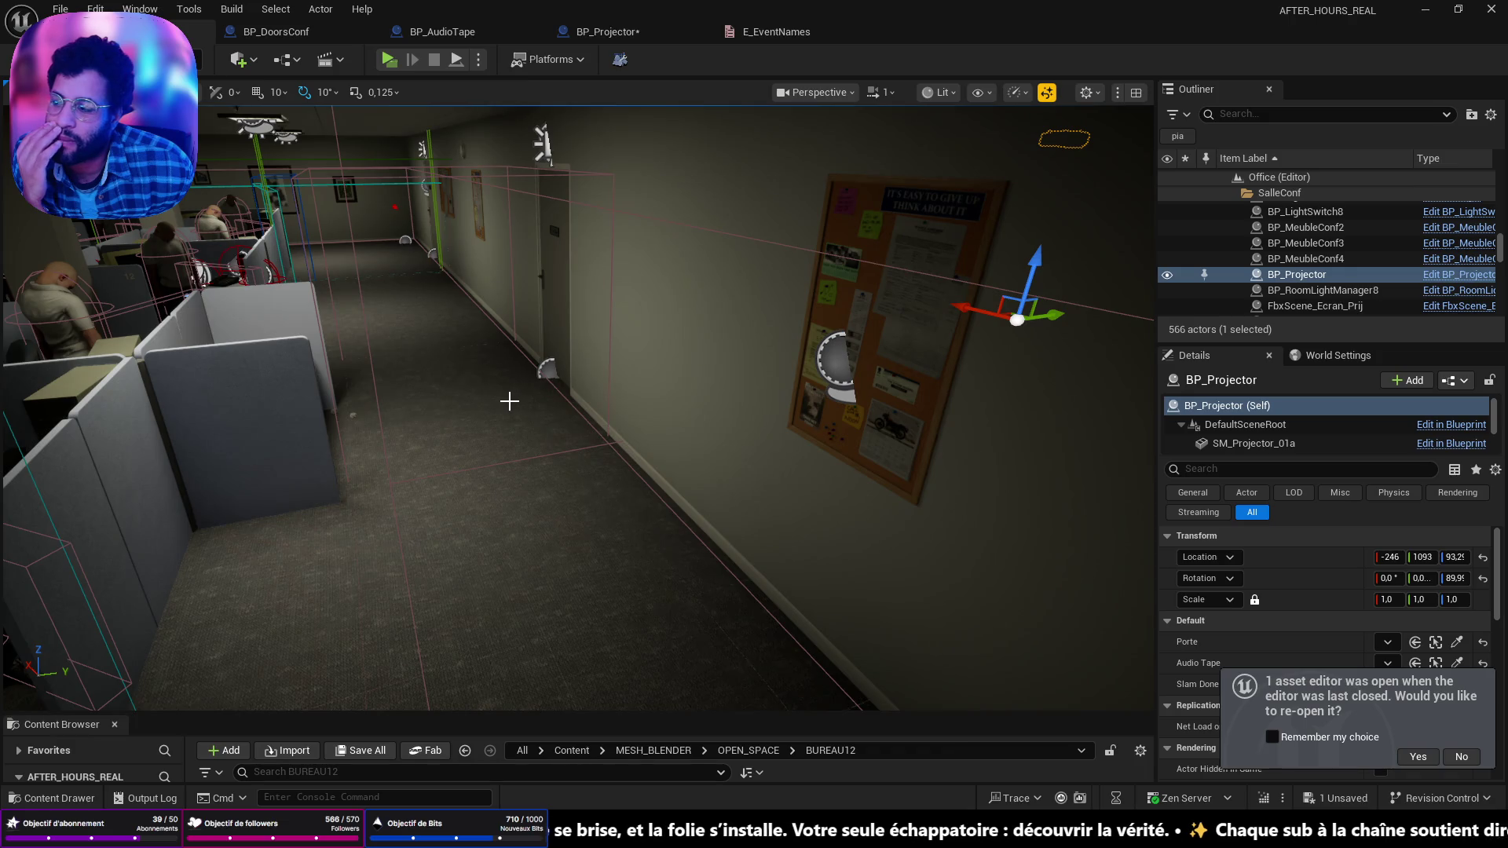
Step: Select the BP_DoorsConf door, inspect BP_AudioTape's Stop node, then bring up the E_EventNames enum
left_click(556, 315)
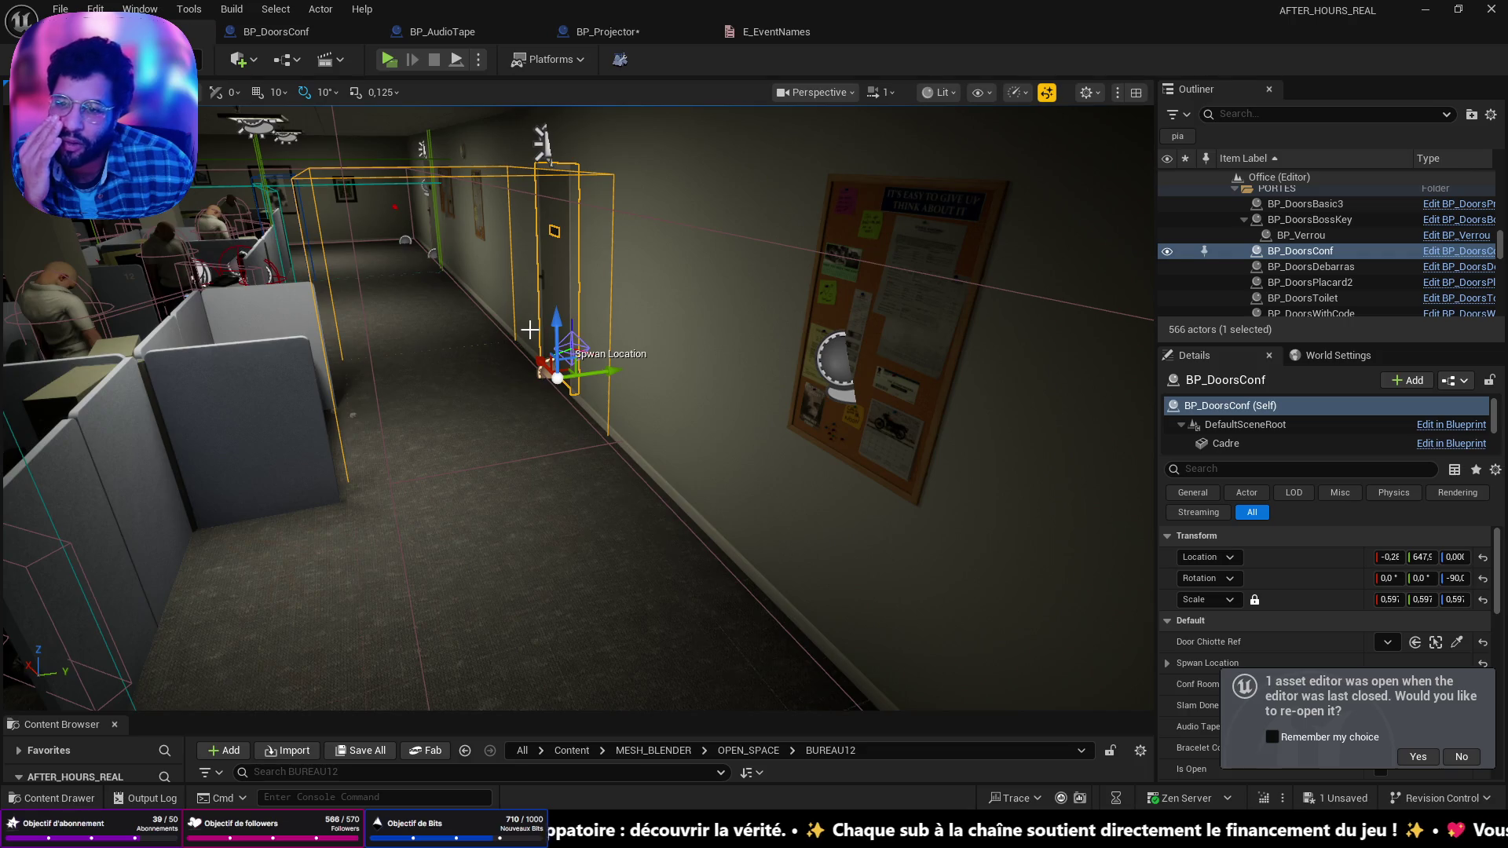
left_click(442, 32)
left_click(997, 383)
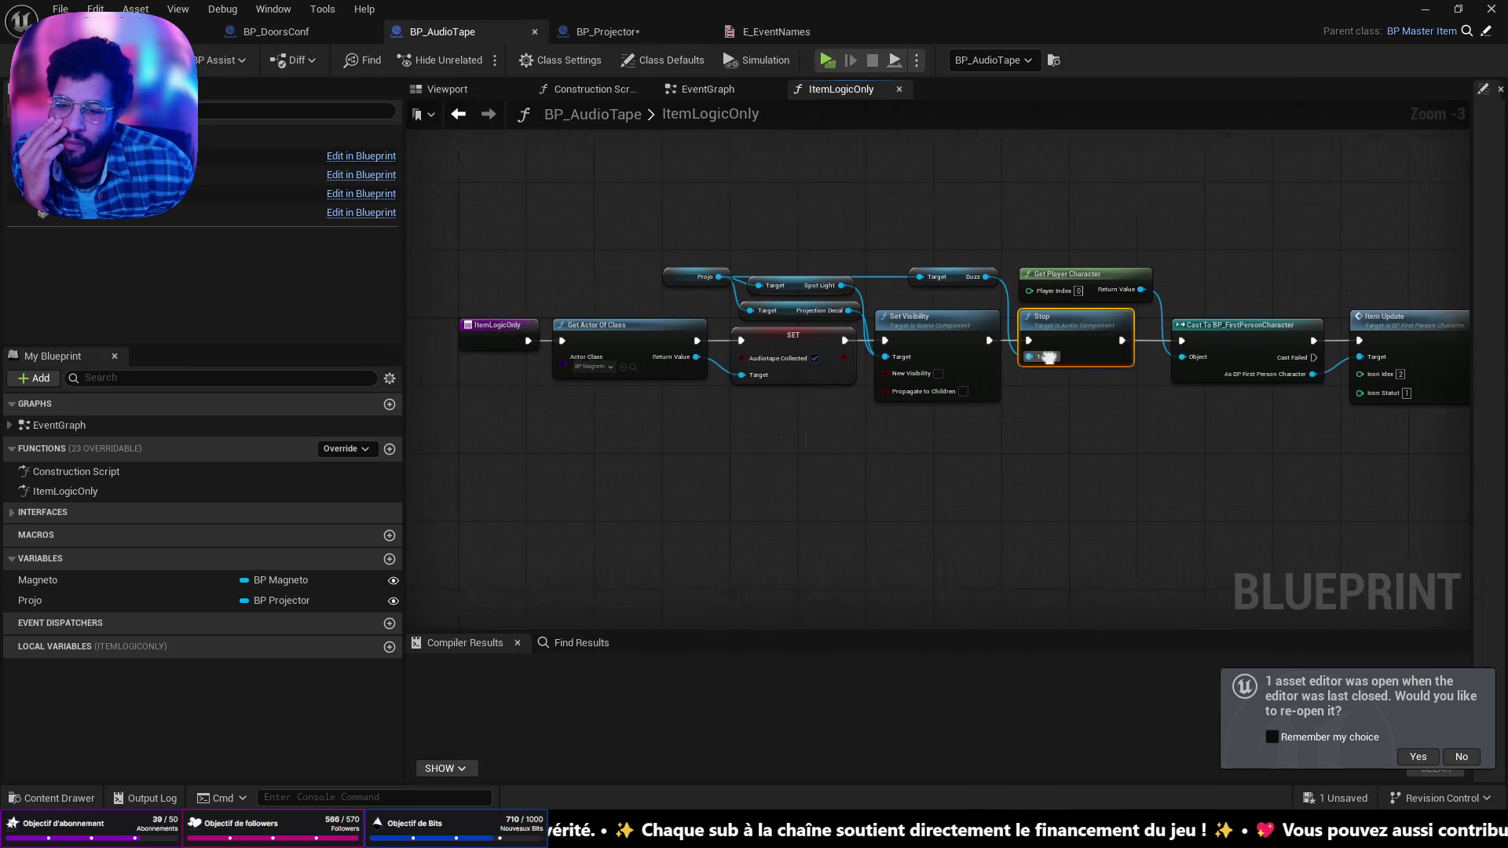
left_click(752, 39)
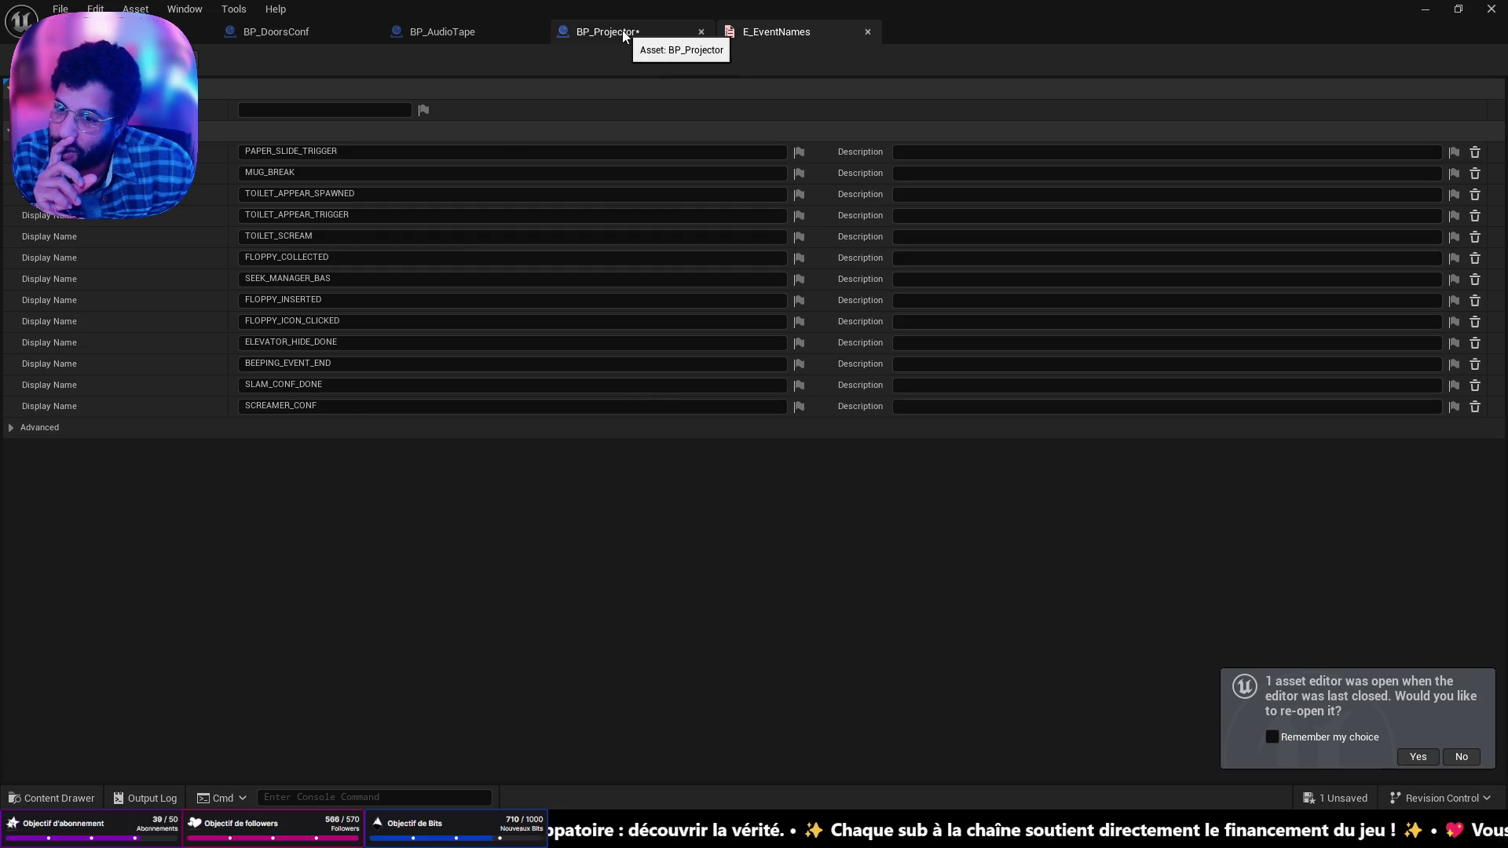
Step: Add a new enumerator named AUDIO_TAPE_COLLECTED to E_EventNames
left_click(94, 131)
left_click(295, 428)
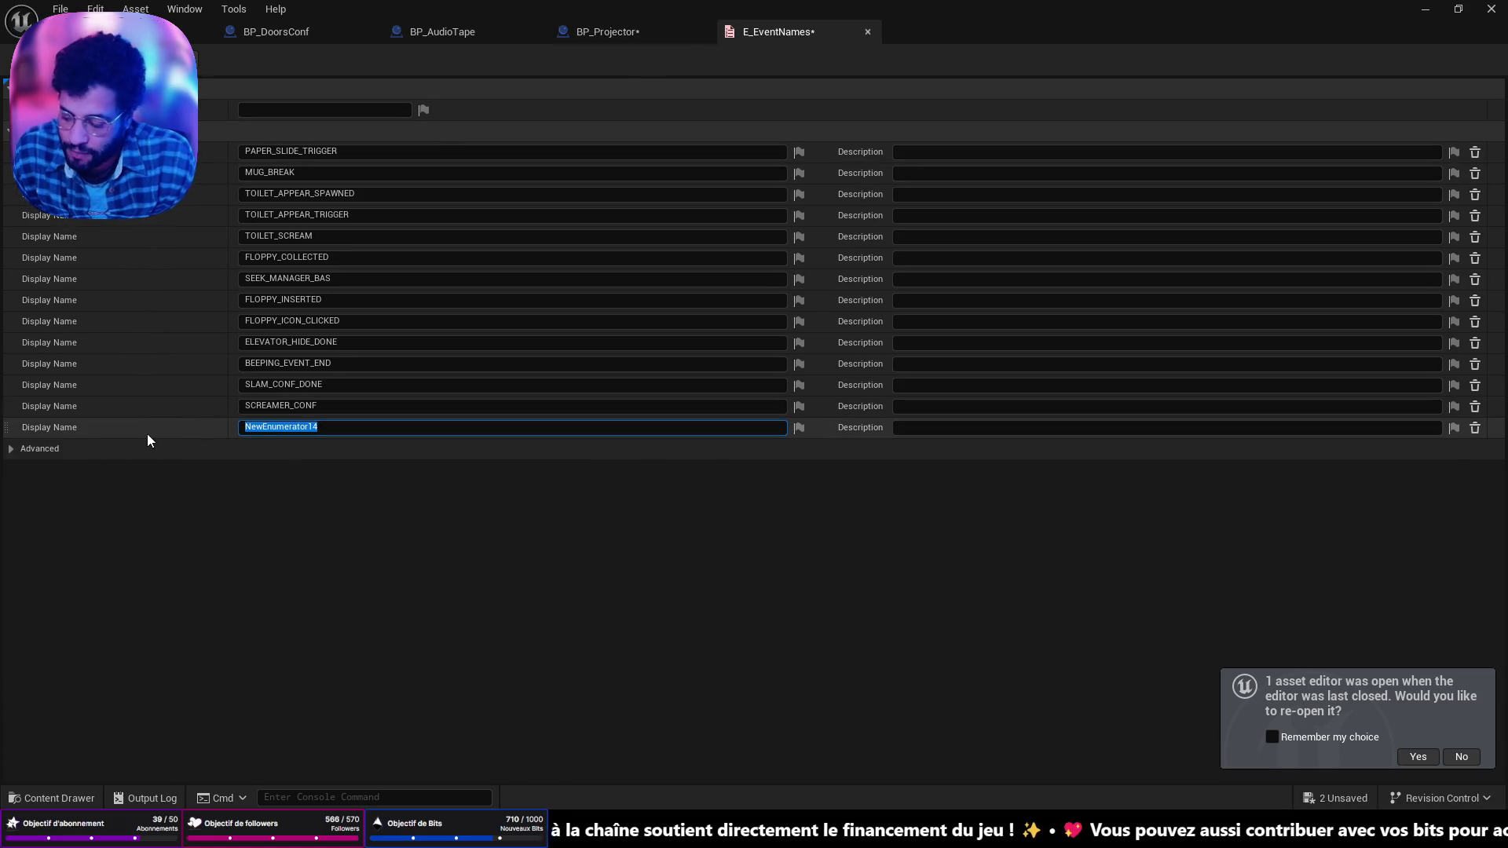
type("AUDIO")
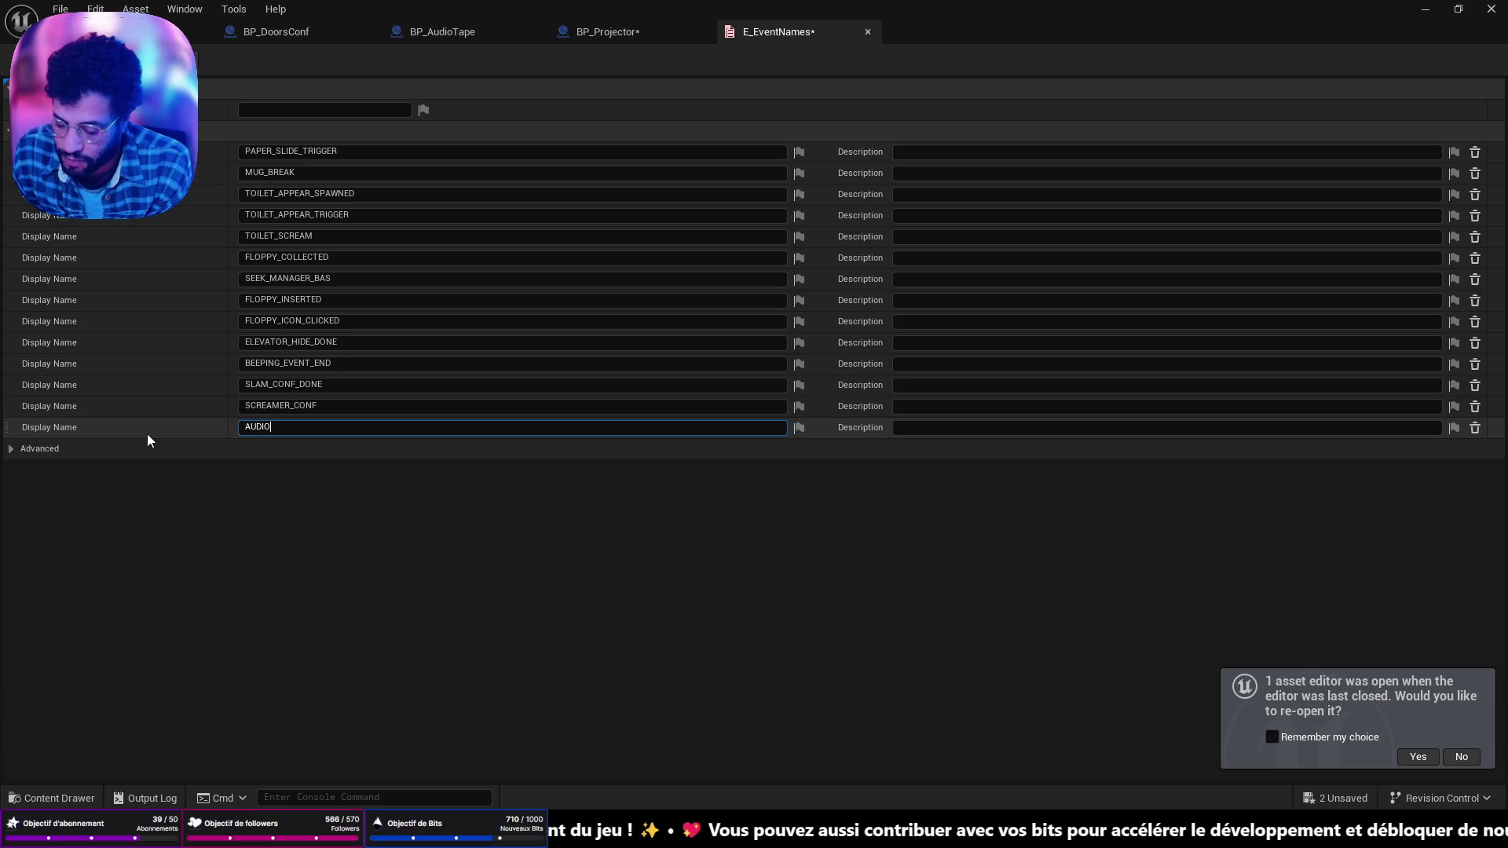
type("_TAPE_COLLECT")
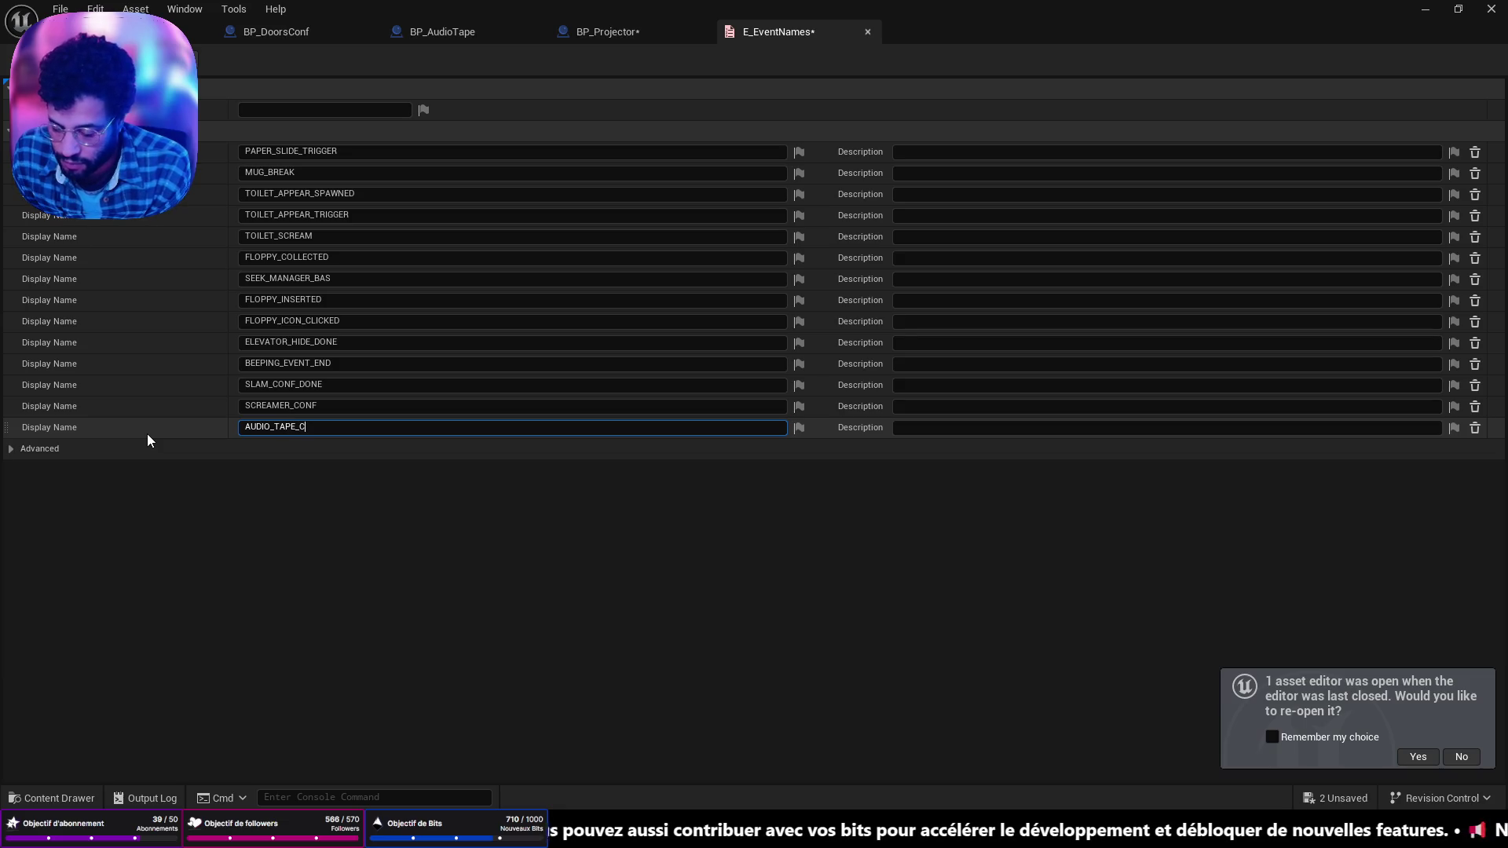
type("ED")
key("Return")
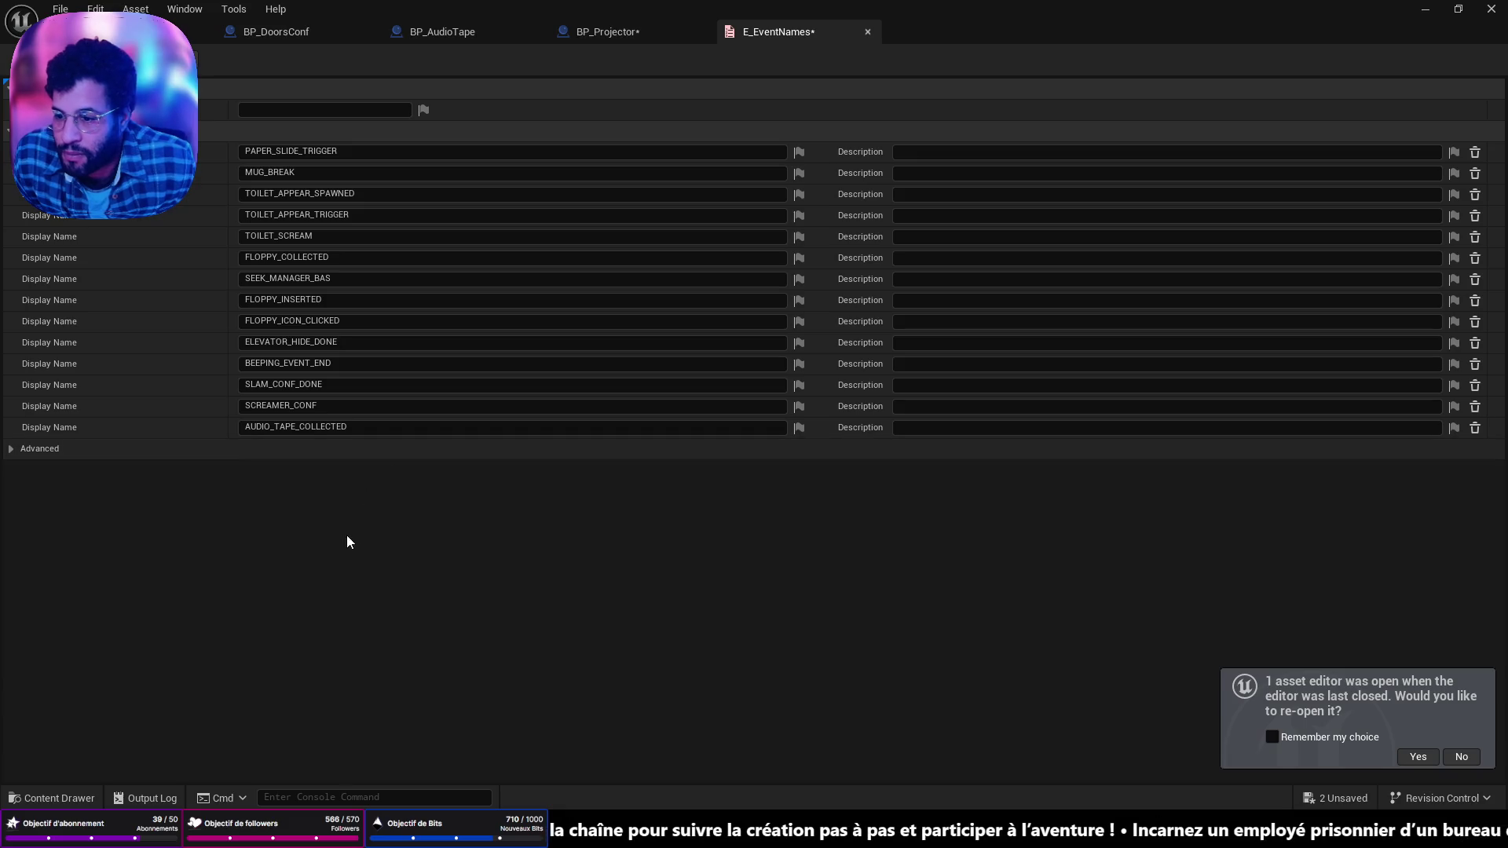
Step: Save all modified assets with Ctrl+Shift+S and go back to BP_AudioTape's graph
key("ctrl+shift+s")
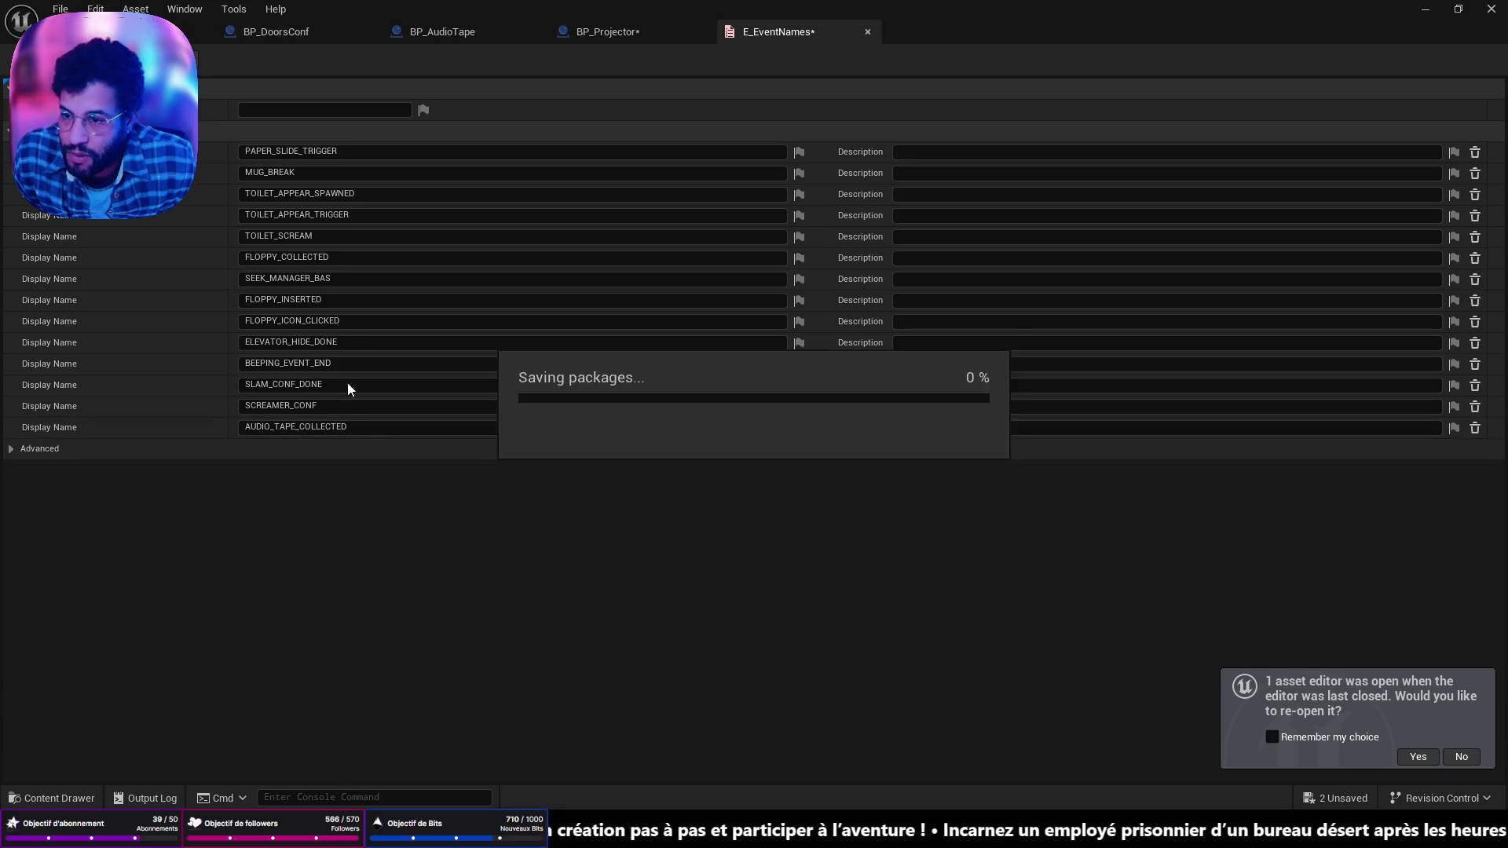
left_click(447, 33)
scroll(1146, 369, "up", 2)
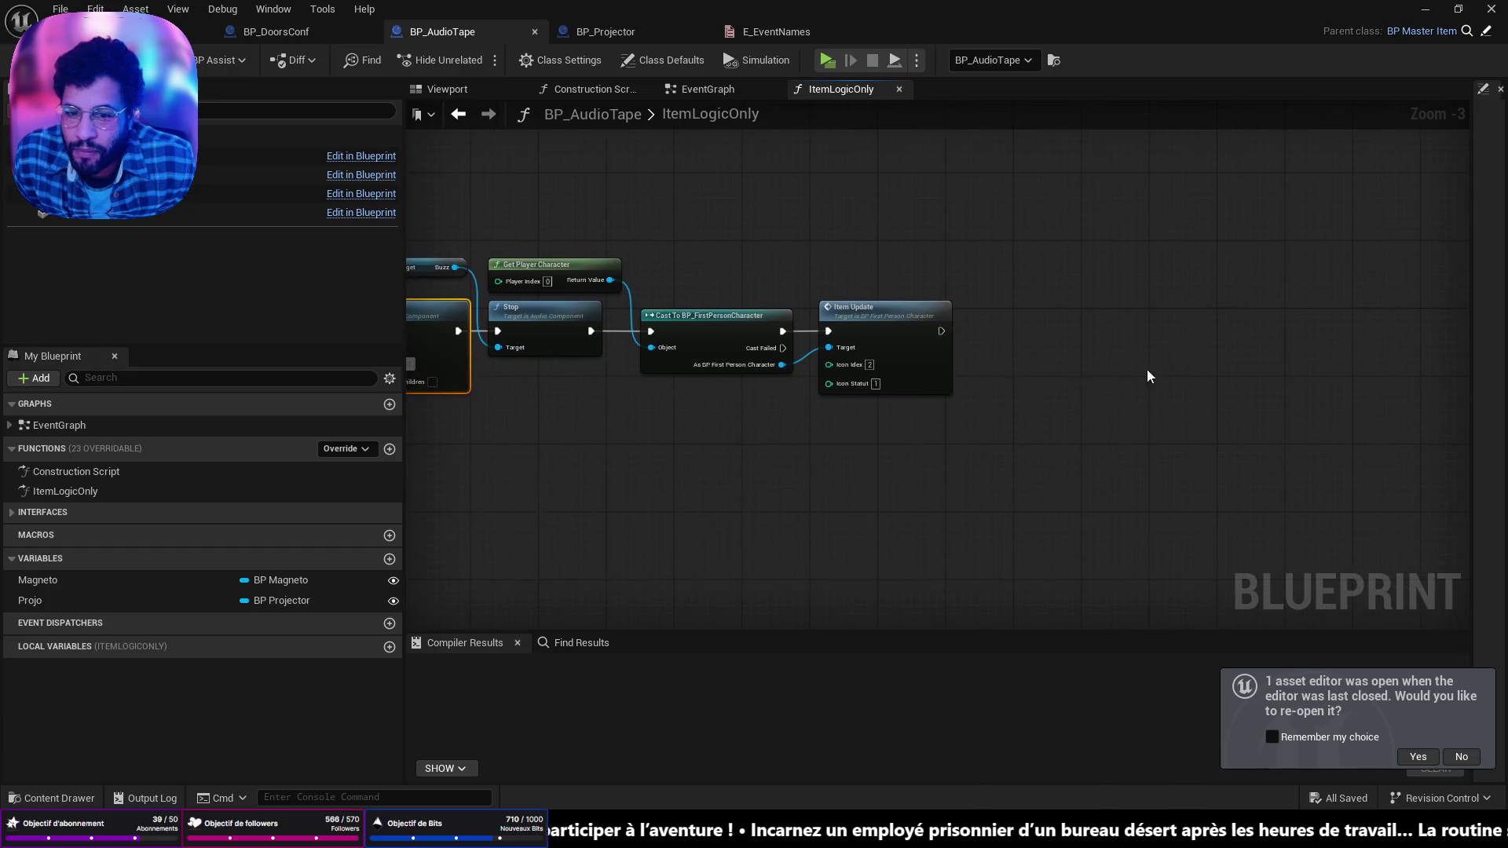
Step: Add a Get Game State node to the ItemLogicOnly graph
scroll(785, 505, "down", 2)
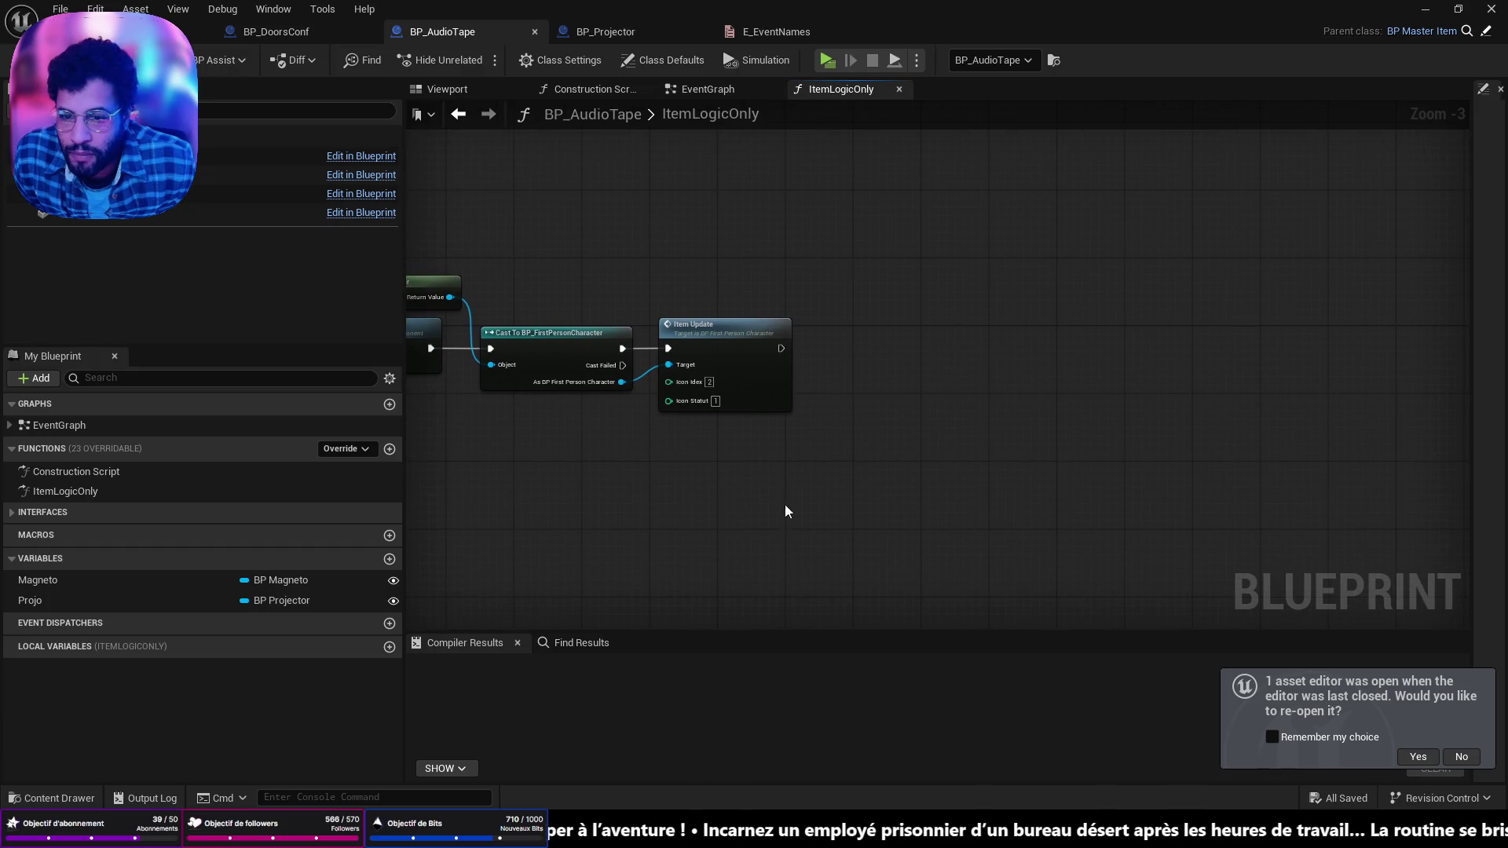
right_click(675, 473)
type("get")
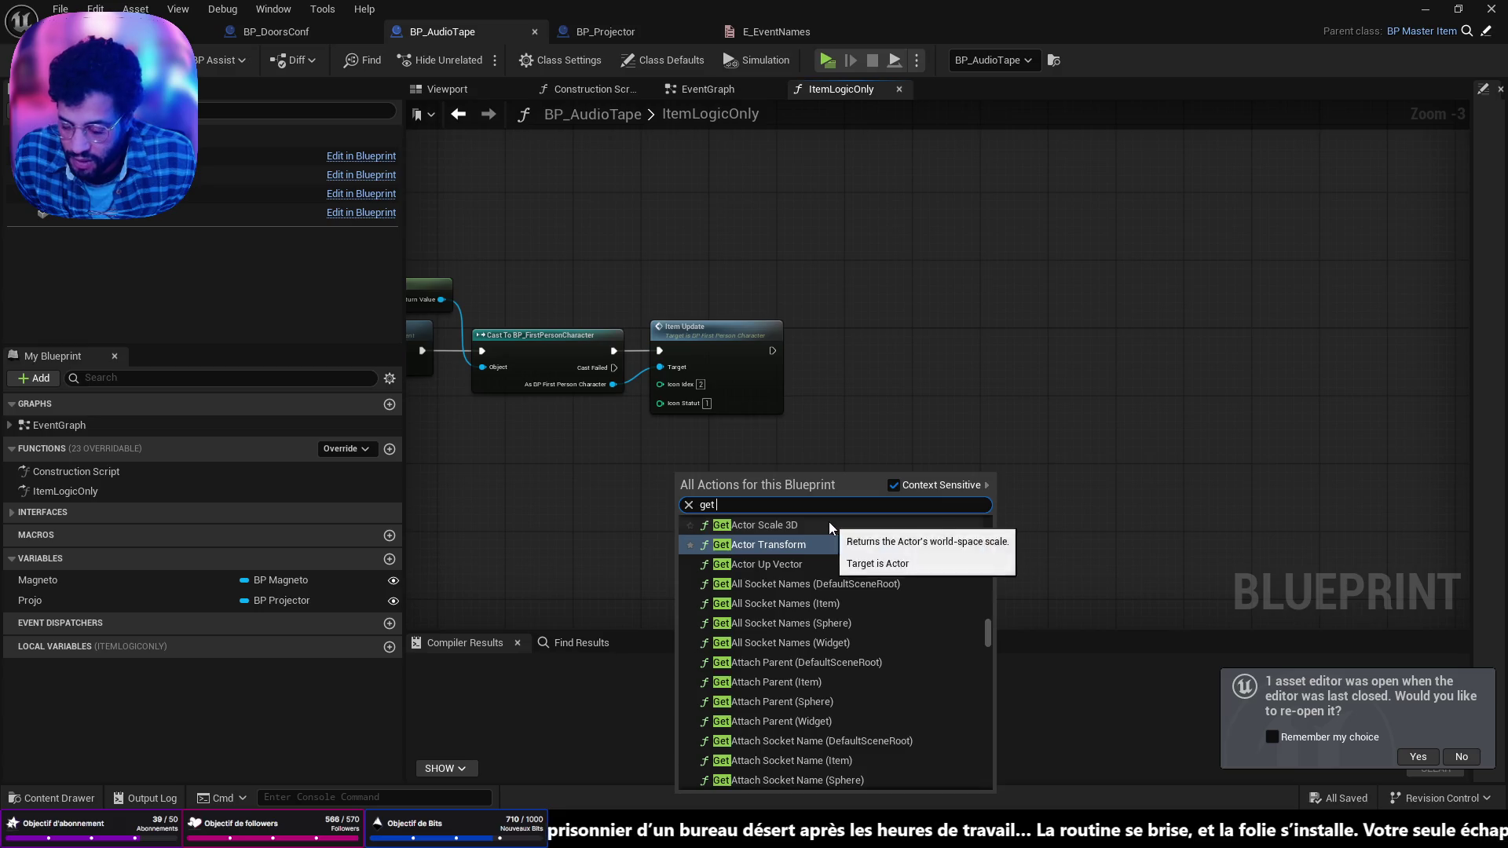
type(" gan")
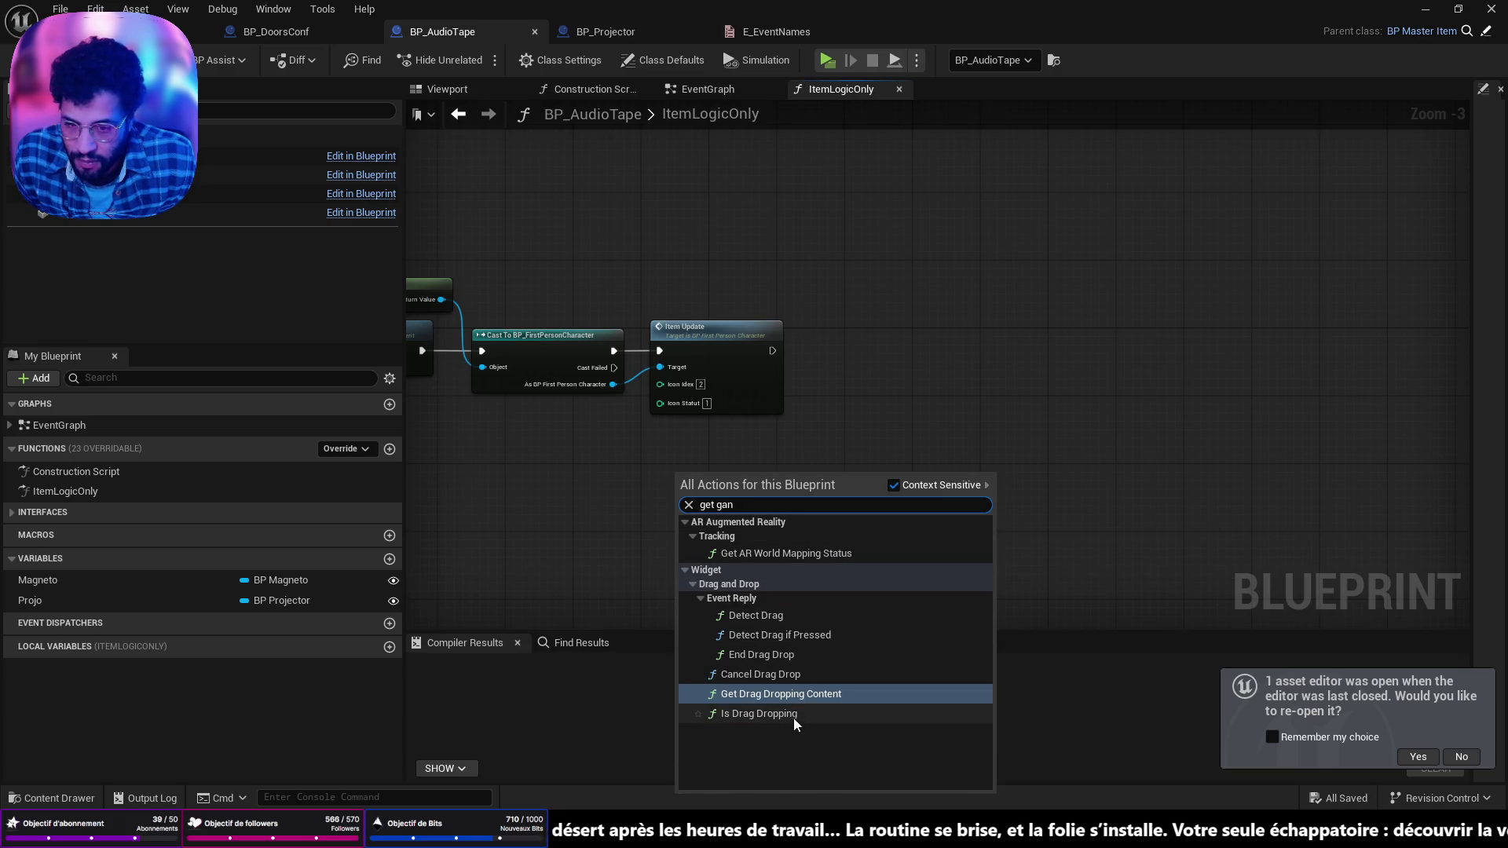
key("BackSpace")
type("me")
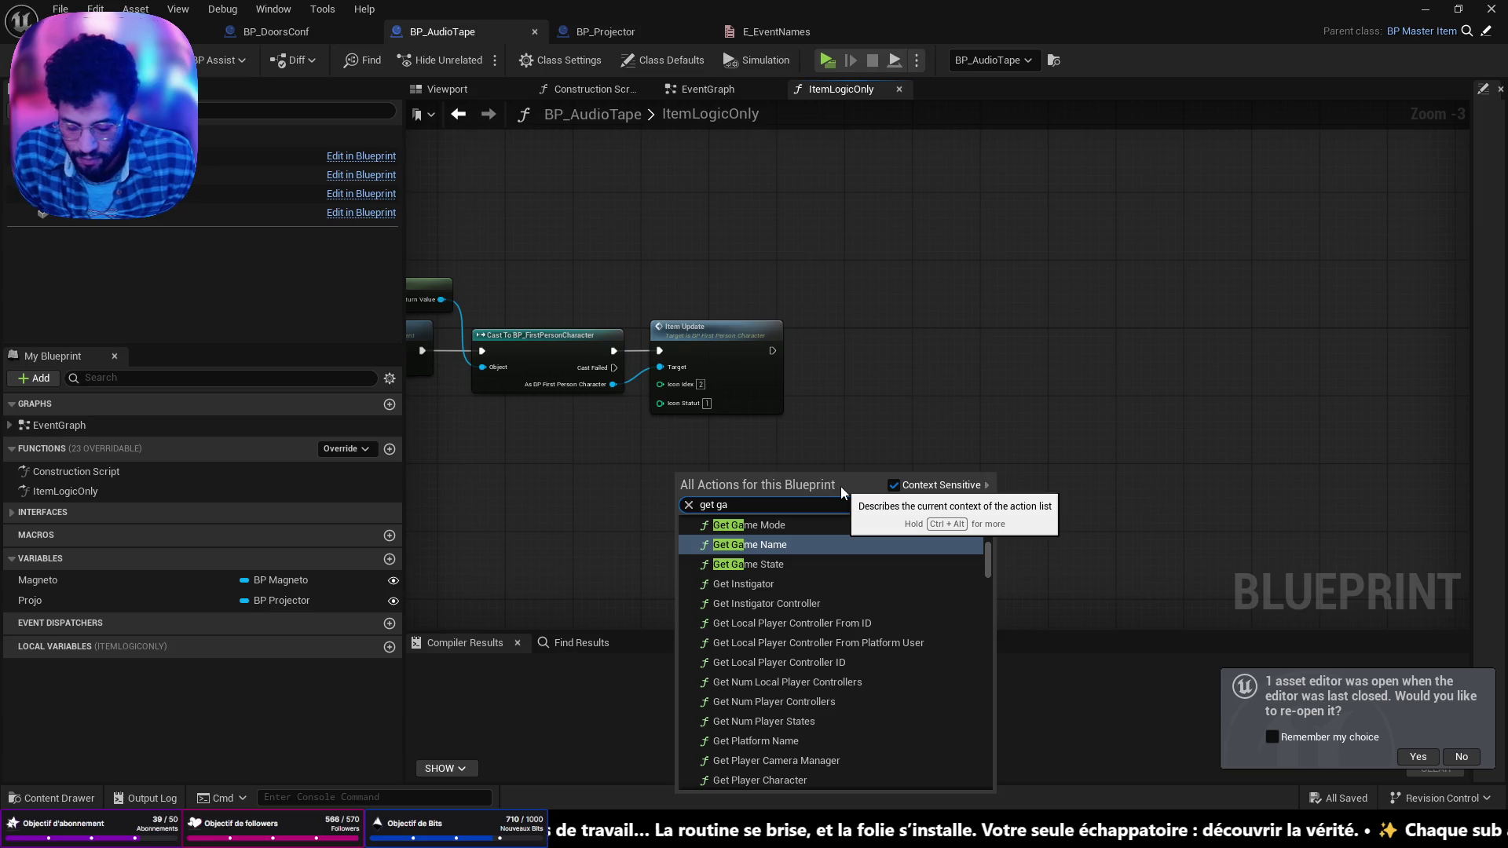
key("Return")
Step: Create a Get Save System Component node from Get Game State, placed after Item Update
left_click_drag(733, 493, 778, 482)
type("get save")
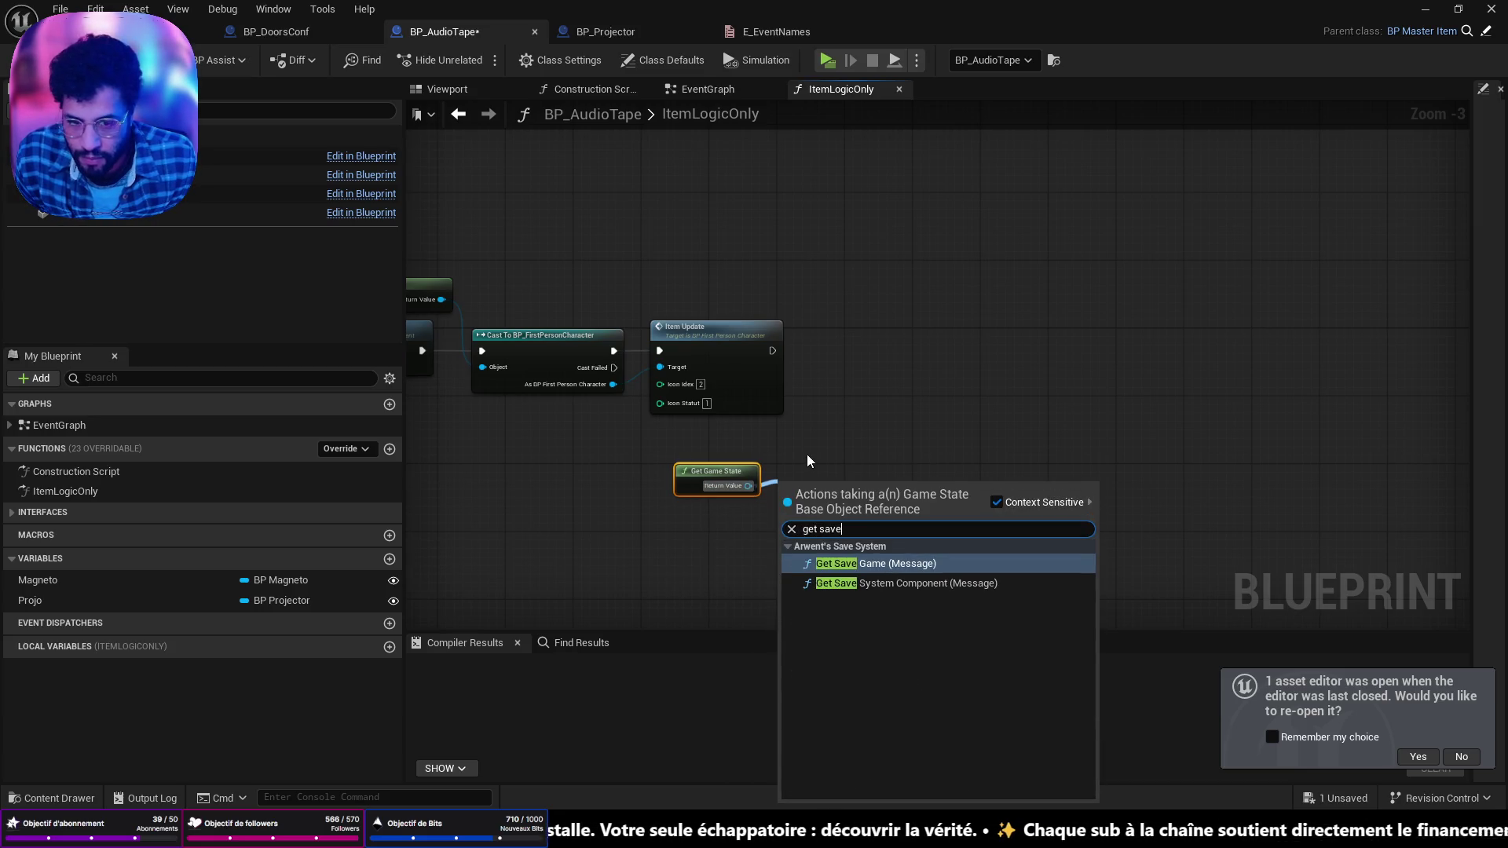
left_click(878, 583)
mouse_move(854, 492)
left_mouse_down()
mouse_move(912, 356)
mouse_move(904, 331)
left_mouse_up()
left_click_drag(777, 352, 757, 351)
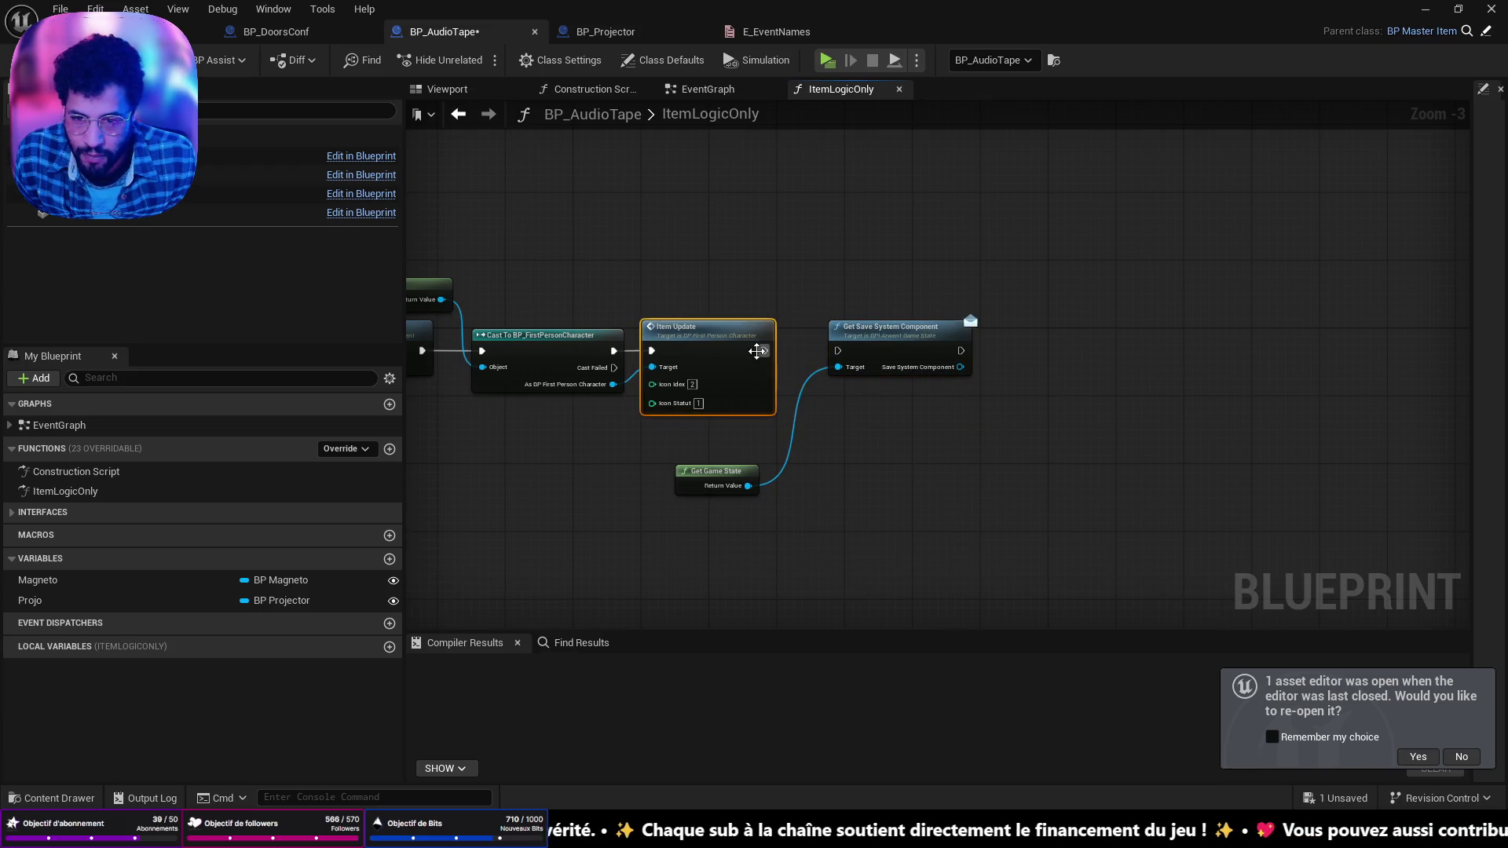
Step: Add a Set Succesful Event node from the save system component's output
scroll(740, 512, "up", 3)
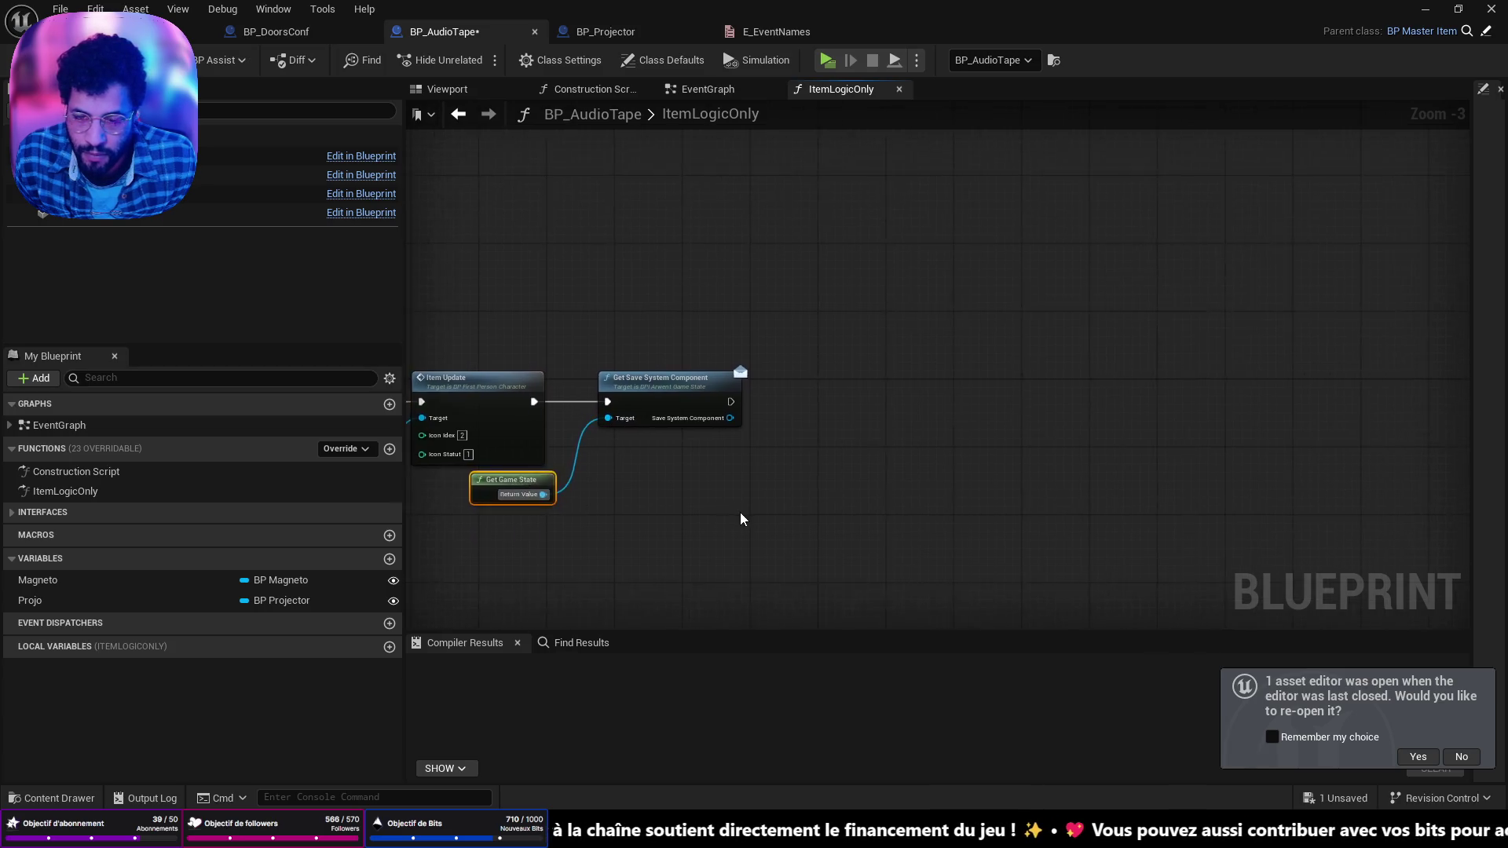
mouse_move(771, 372)
left_mouse_down()
mouse_move(771, 397)
mouse_move(868, 478)
mouse_move(838, 458)
mouse_move(926, 444)
mouse_move(934, 360)
mouse_move(922, 372)
left_mouse_up()
type("set suc")
key("Return")
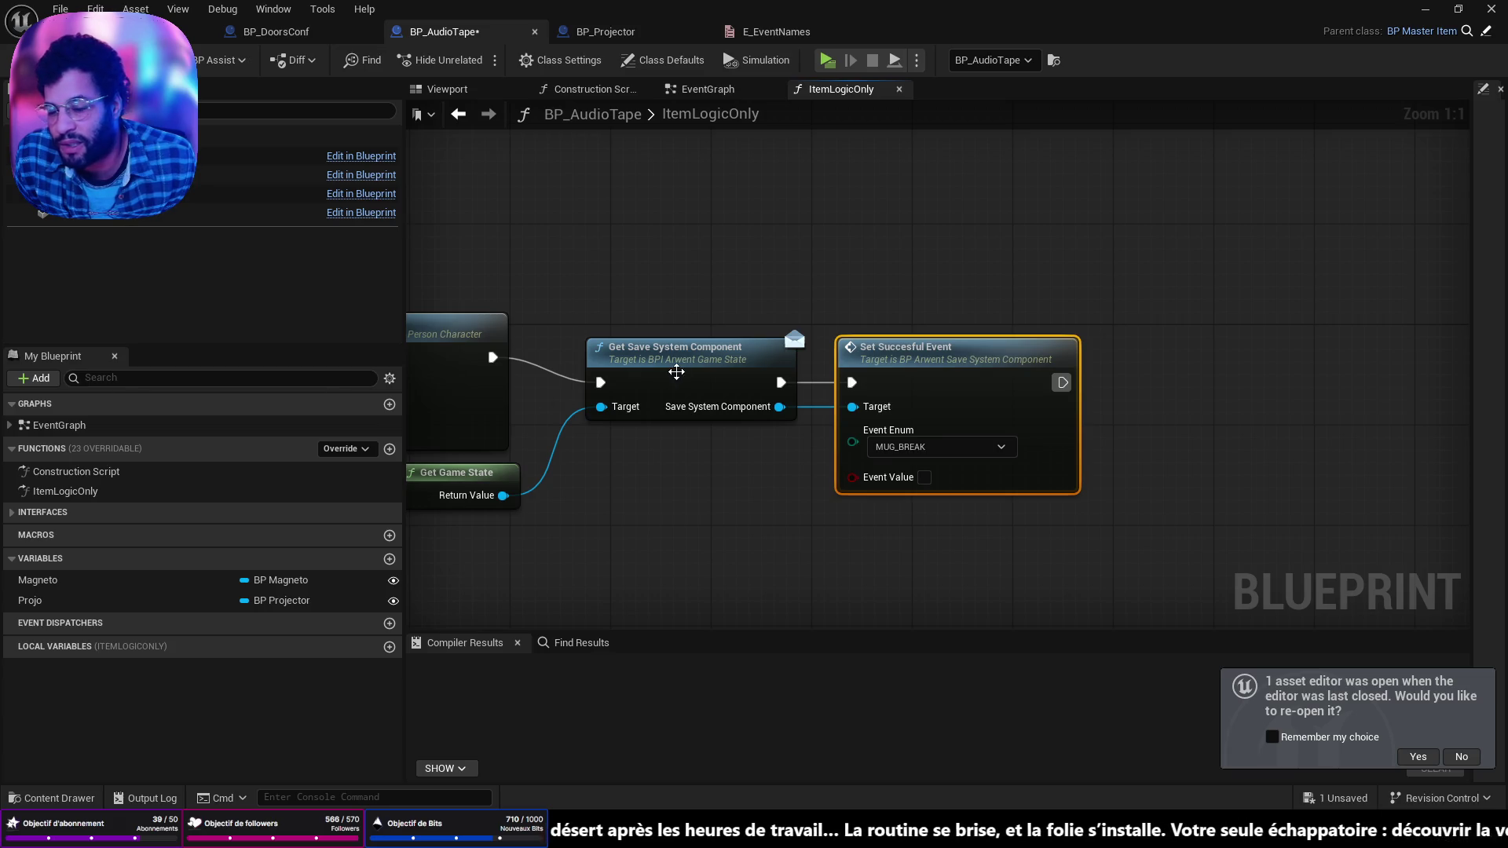
Step: Set the Succesful Event to AUDIO_TAPE_COLLECTED with Event Value ticked true
left_click(938, 447)
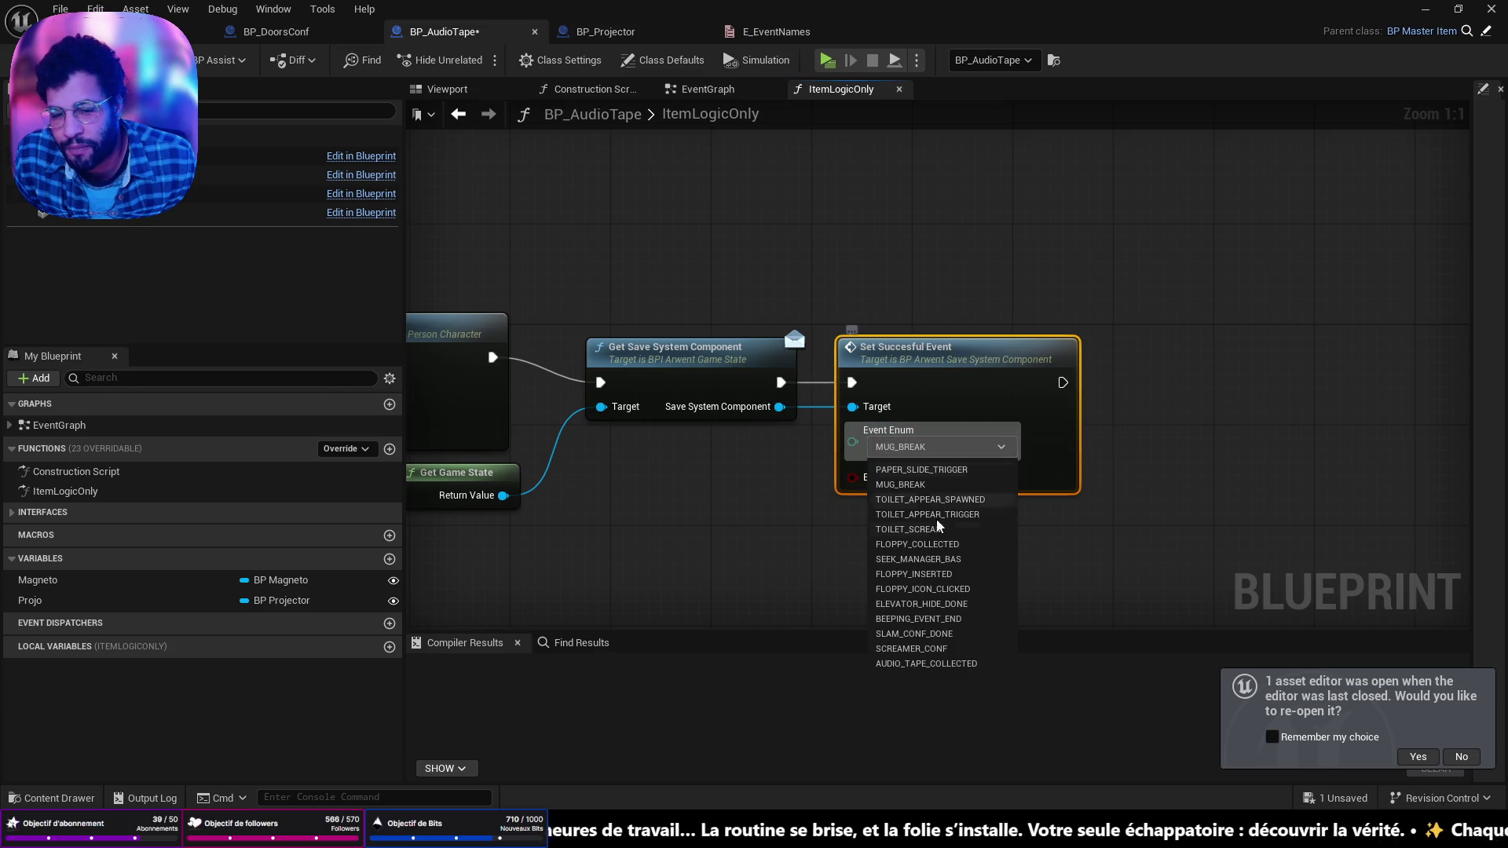
left_click(916, 664)
left_click(925, 478)
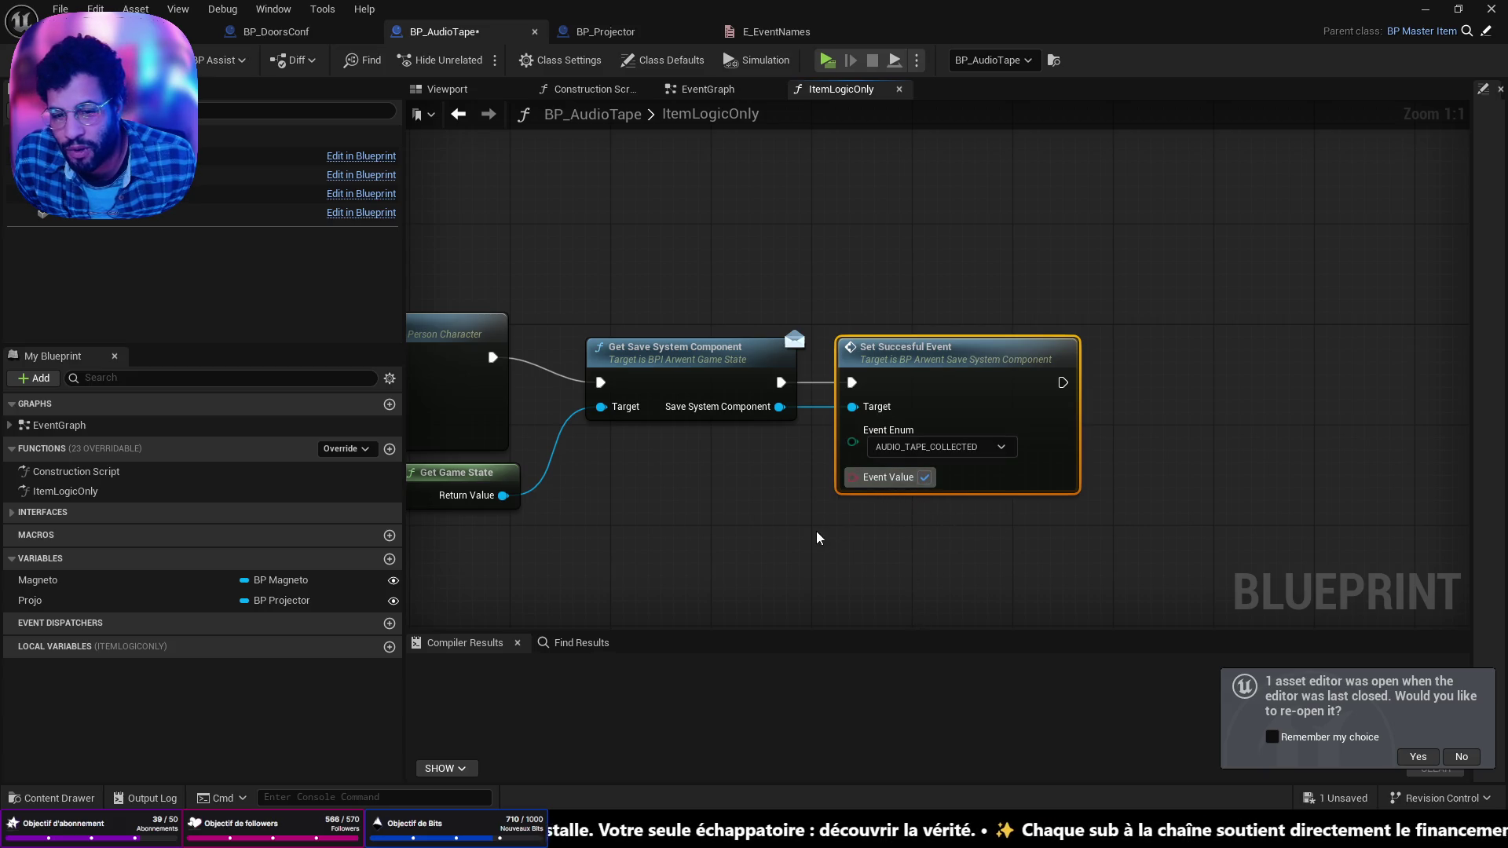
Step: Add Save Player Transform from the save component, undo twice, and save BP_AudioTape
left_click_drag(754, 321, 822, 451)
type("save")
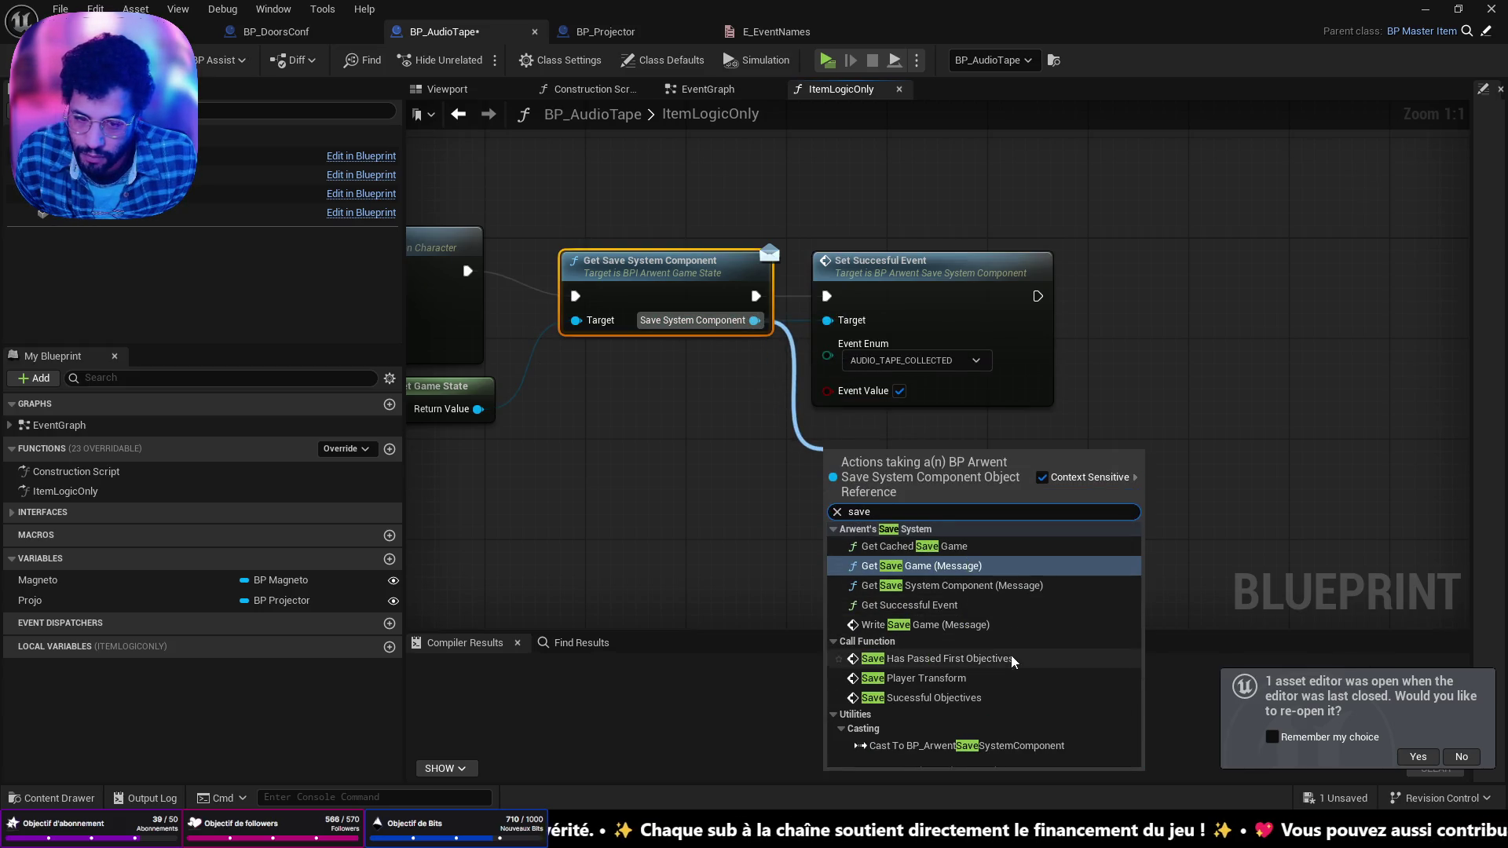
left_click(976, 689)
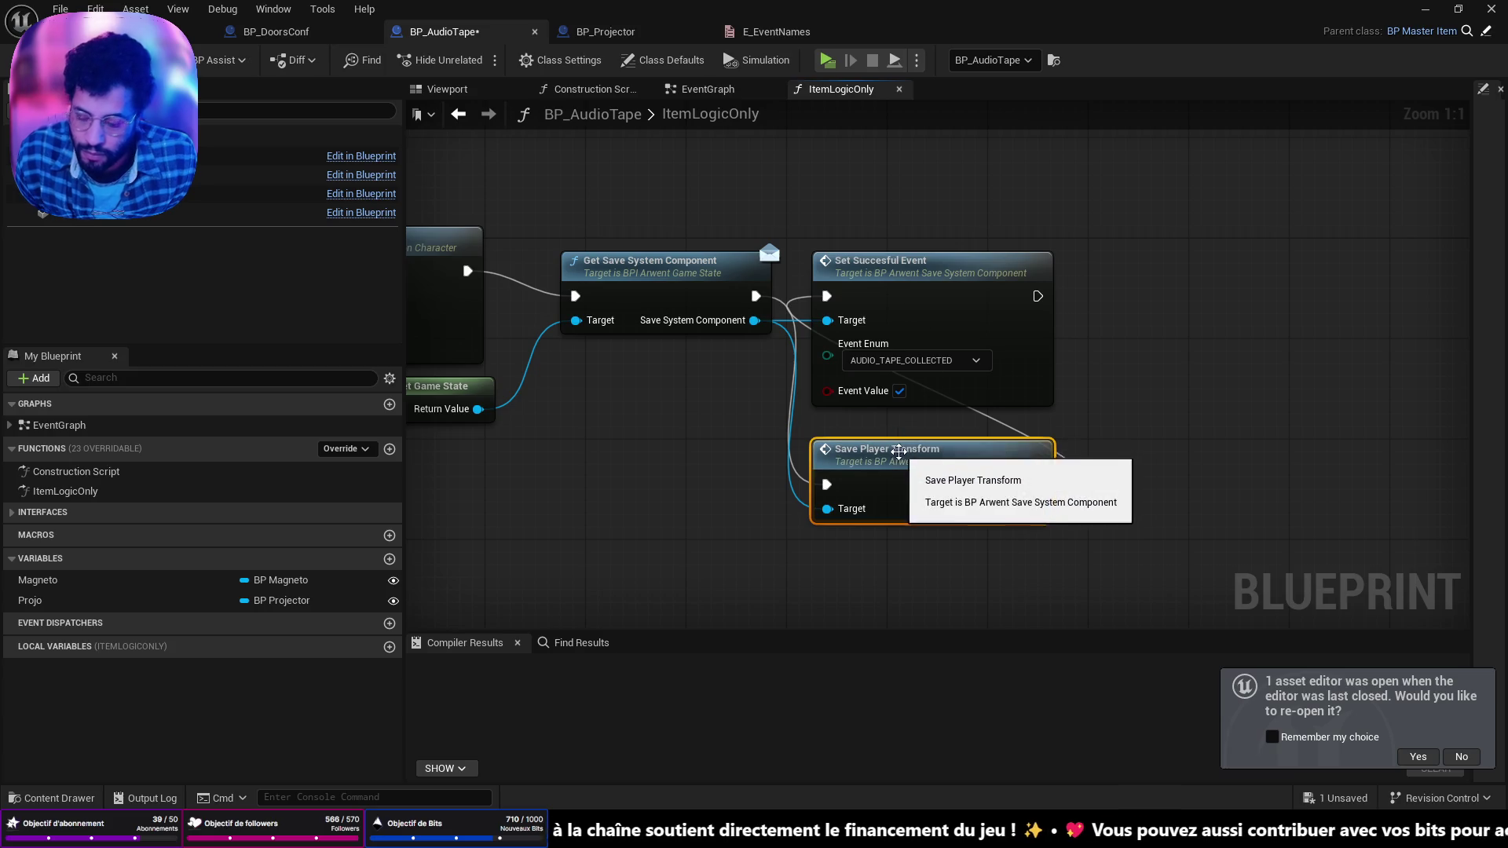
key("ctrl+z")
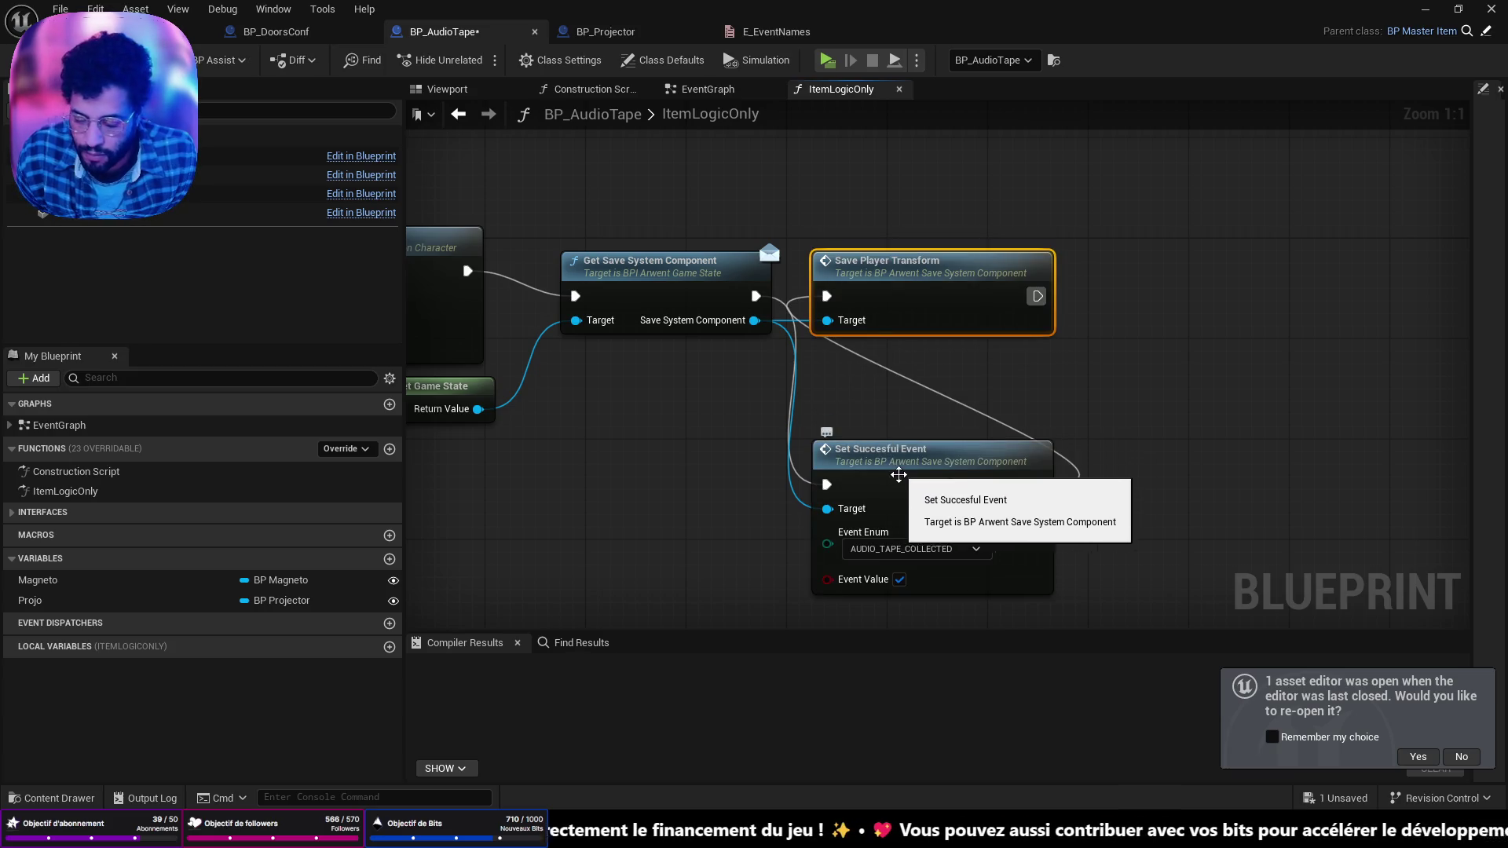
key("ctrl+z")
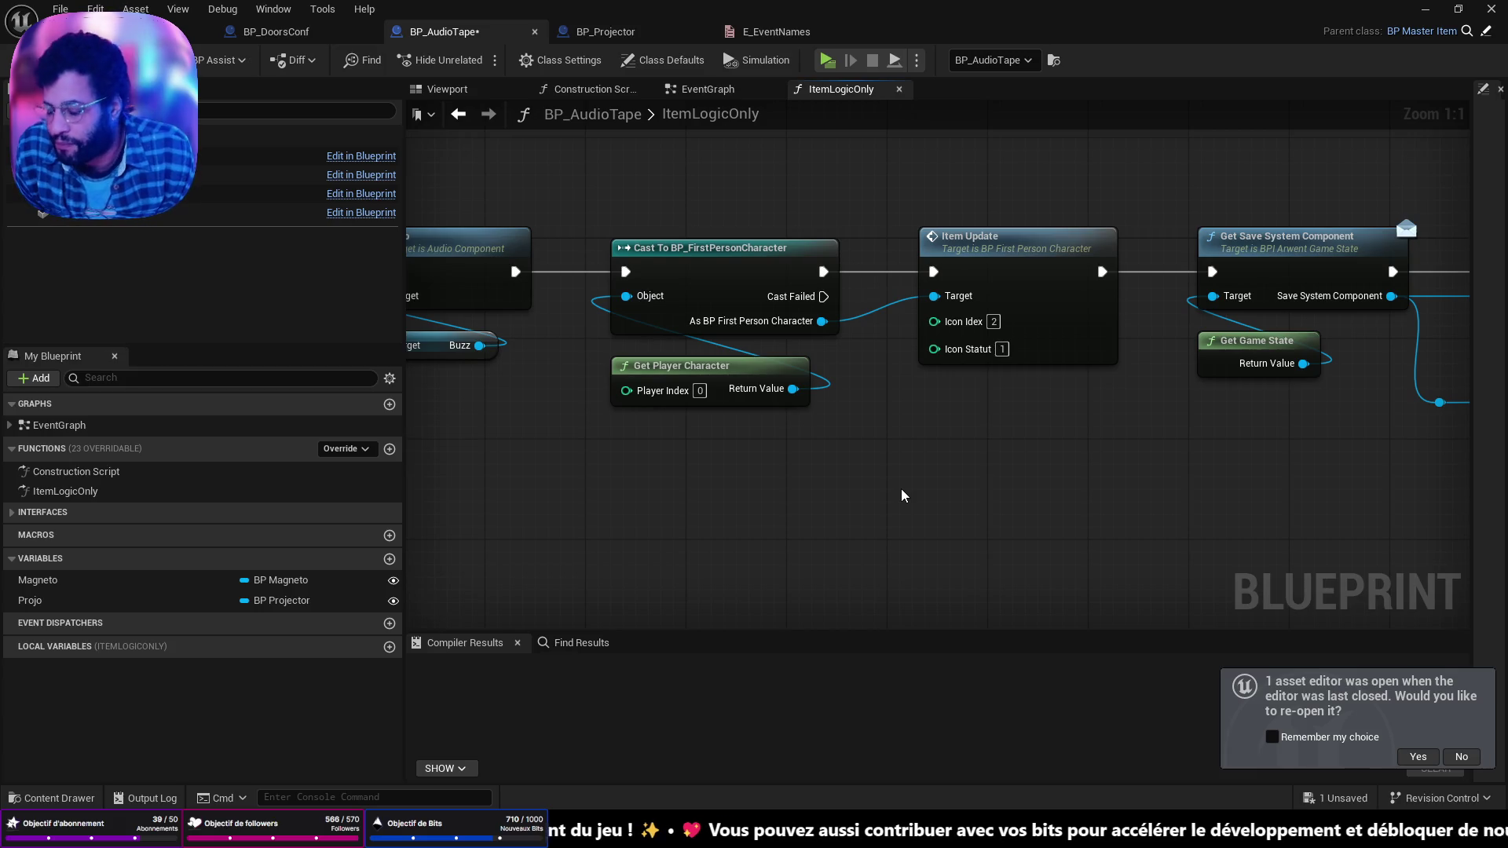
key("ctrl+s")
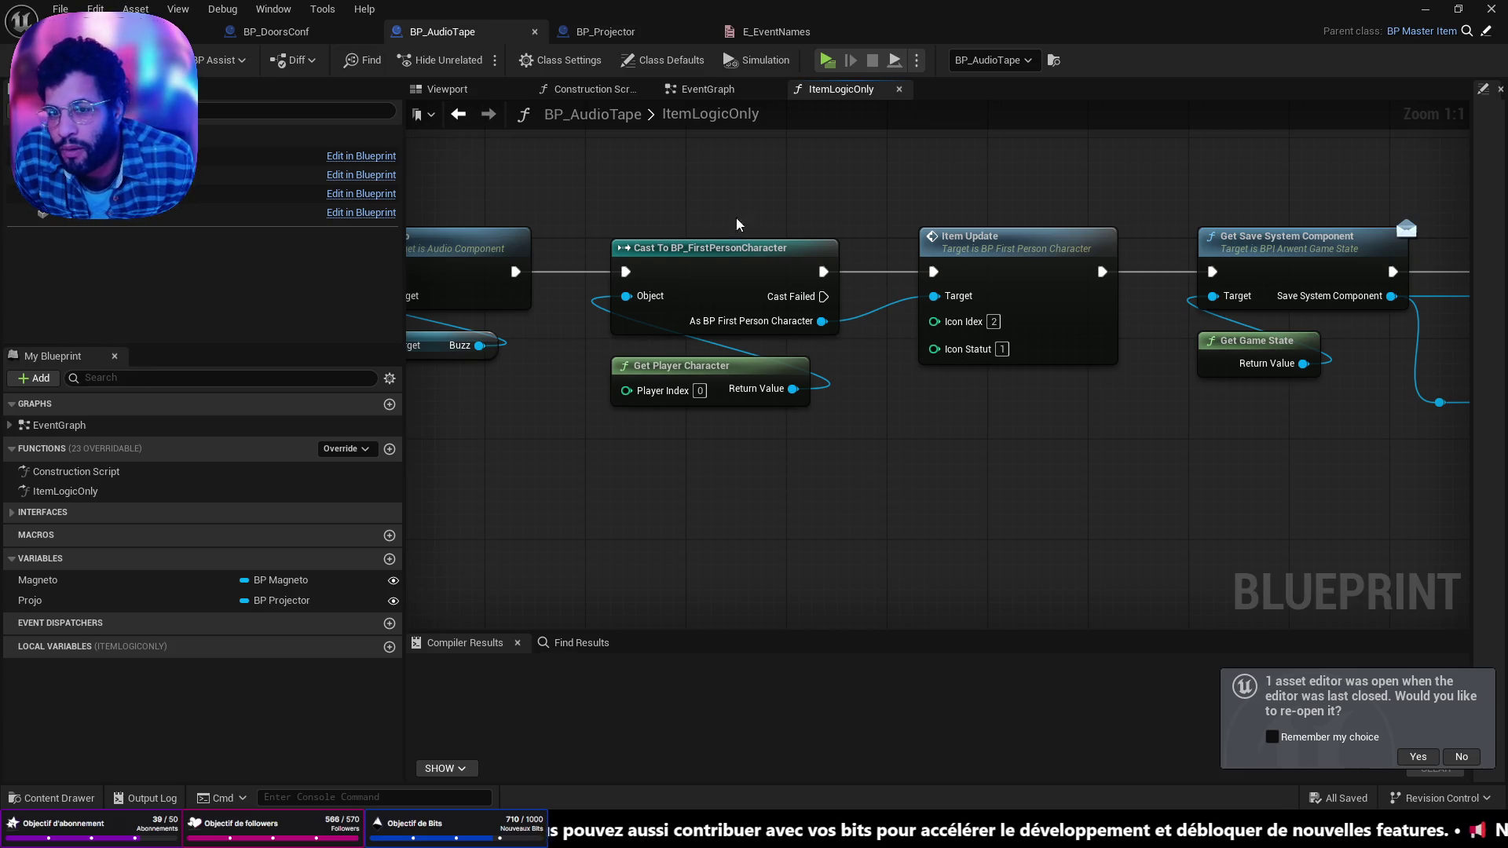
left_click(776, 32)
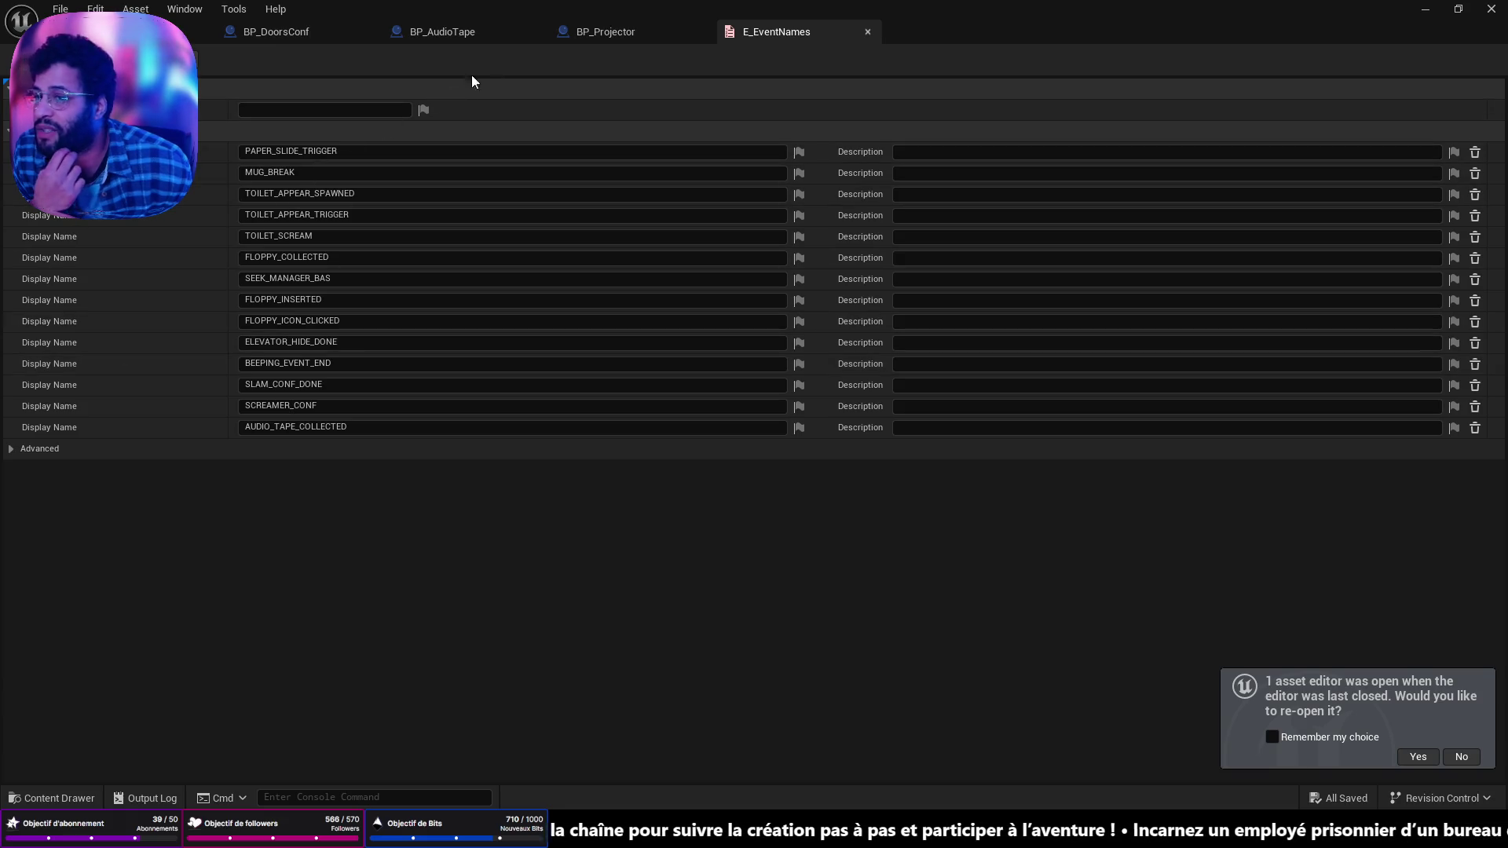
left_click(593, 29)
scroll(717, 497, "down", 3)
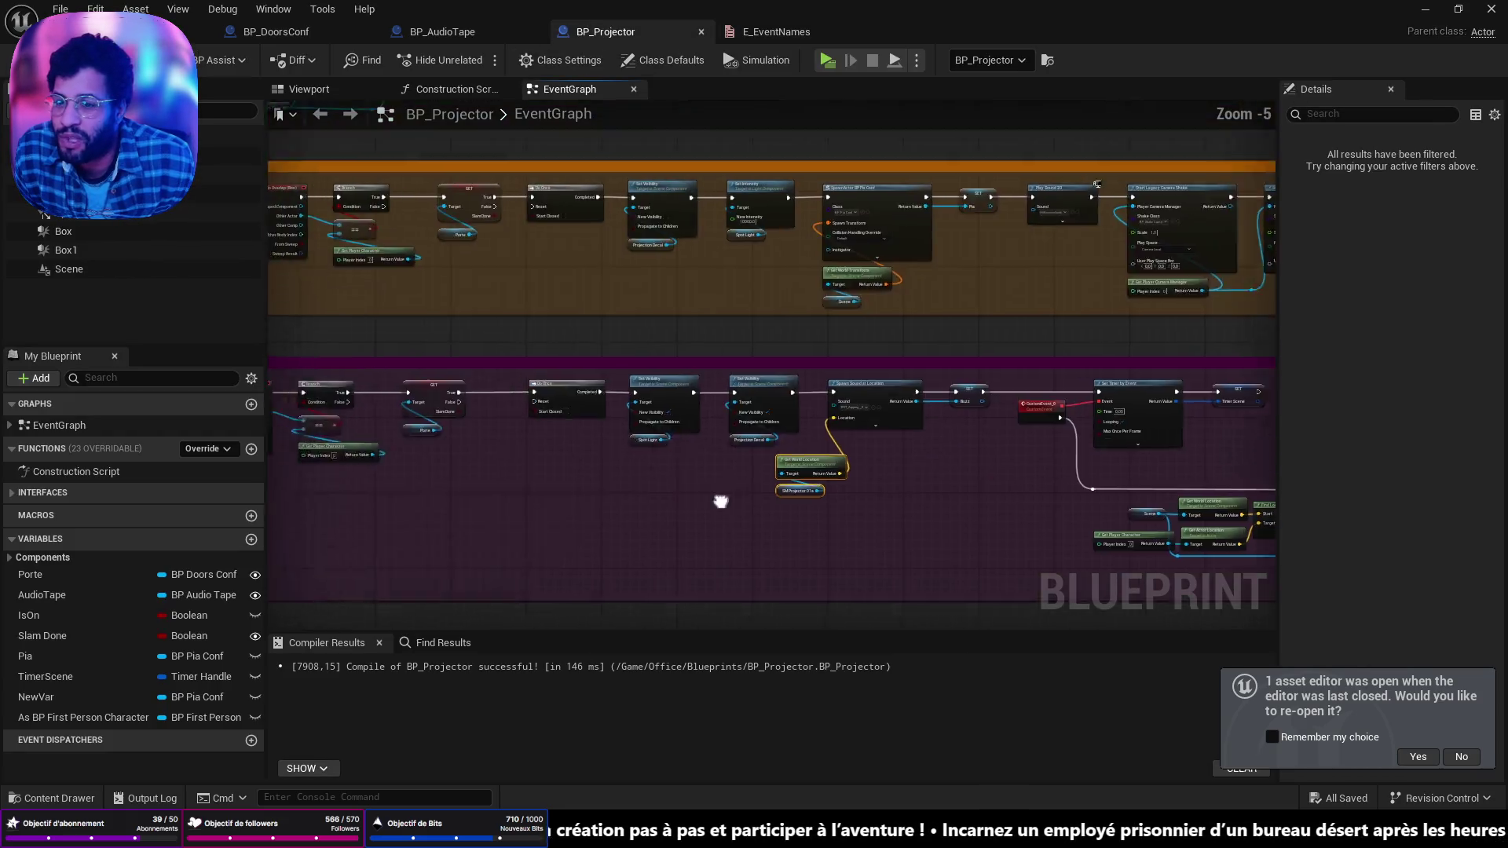
left_click(277, 31)
mouse_move(783, 298)
left_mouse_down()
mouse_move(973, 327)
mouse_move(903, 408)
mouse_move(844, 615)
mouse_move(680, 615)
left_mouse_up()
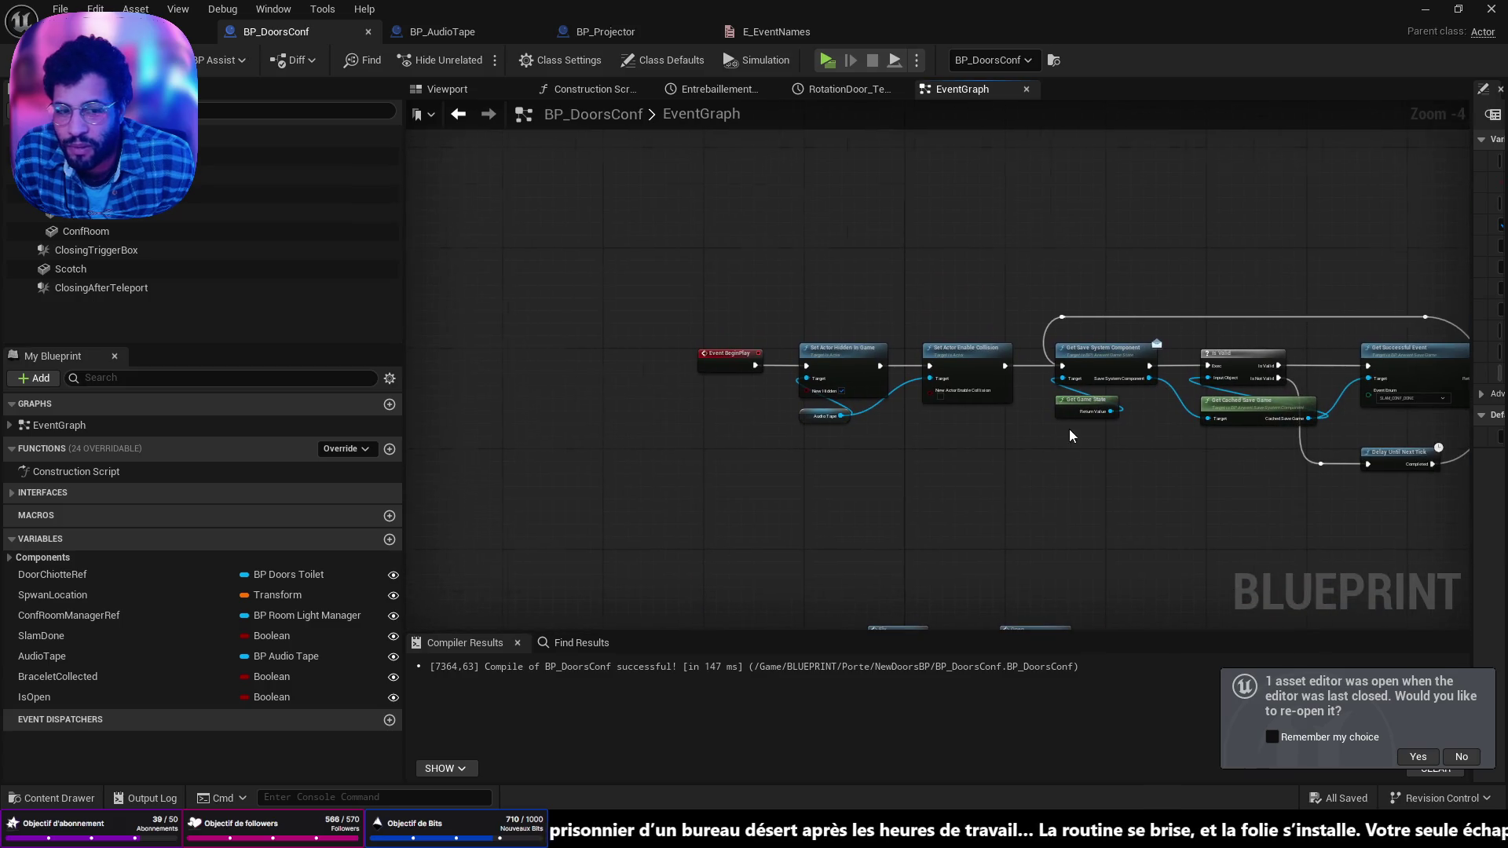
scroll(1070, 436, "up", 2)
scroll(710, 352, "up", 2)
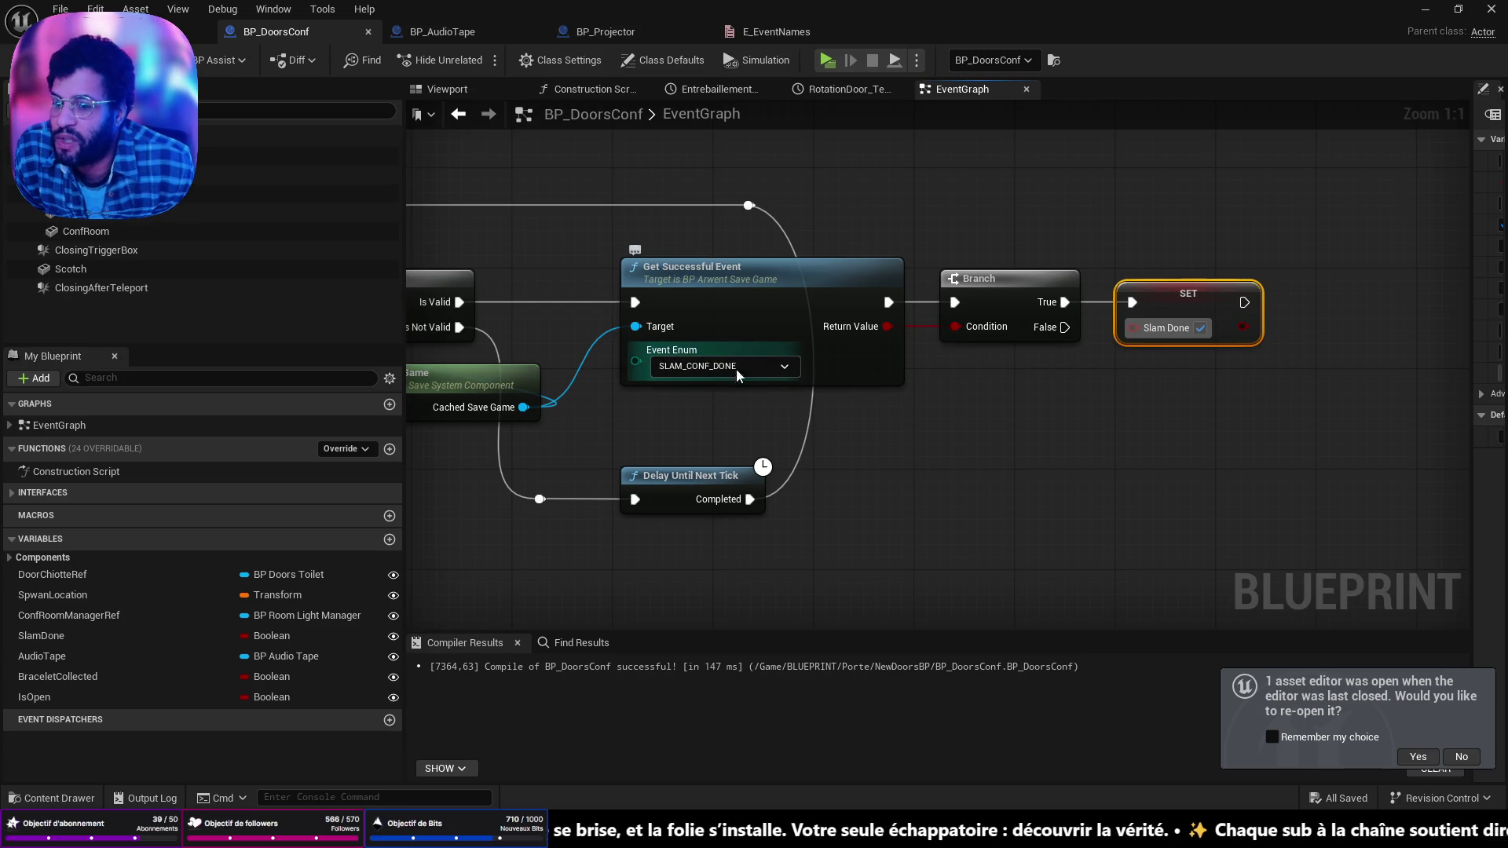
left_click(759, 369)
left_click(957, 500)
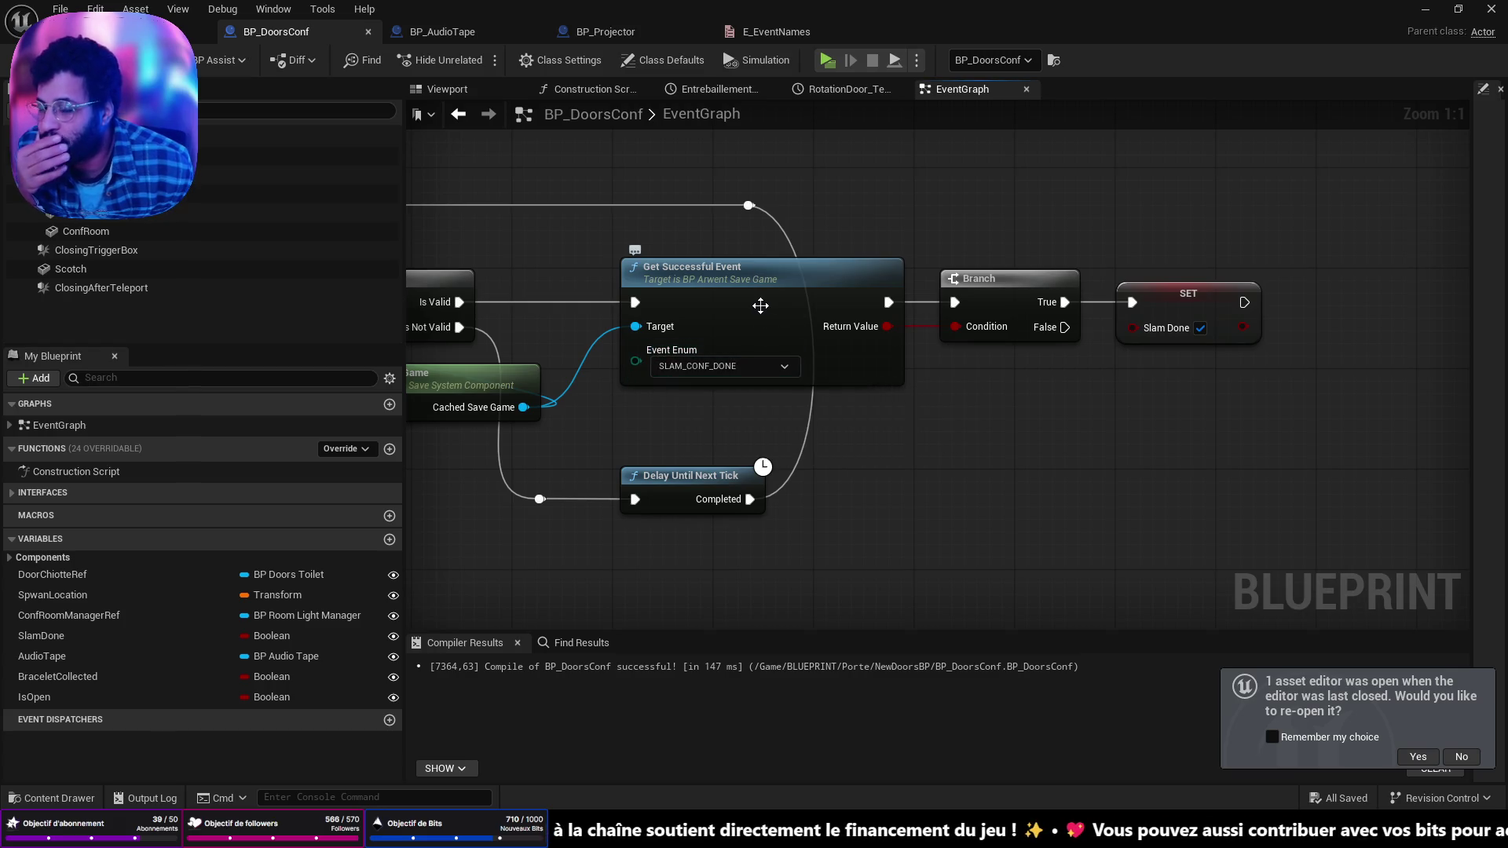
right_click(710, 290)
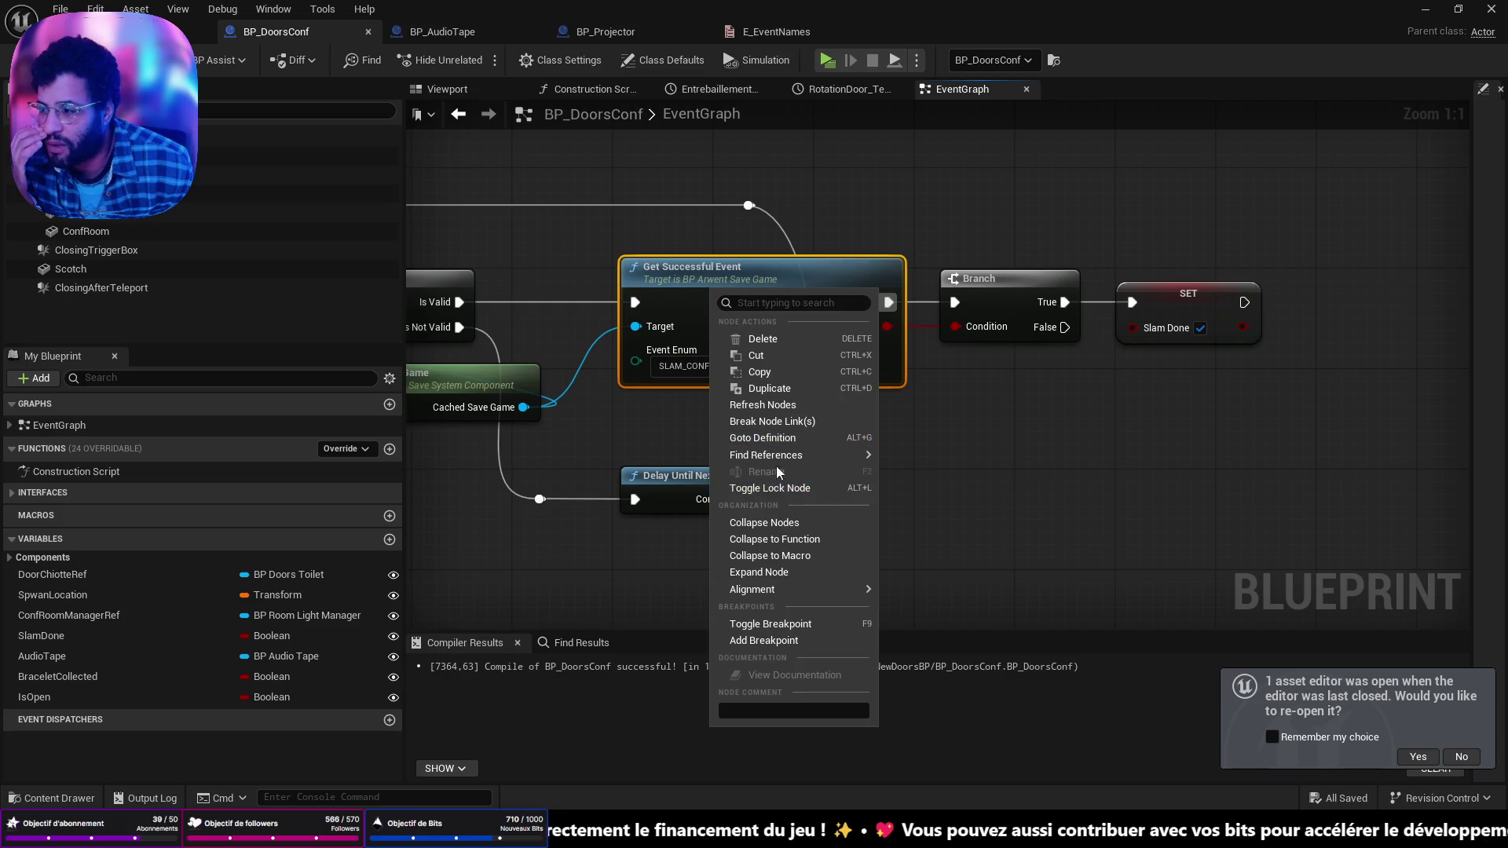
mouse_move(765, 594)
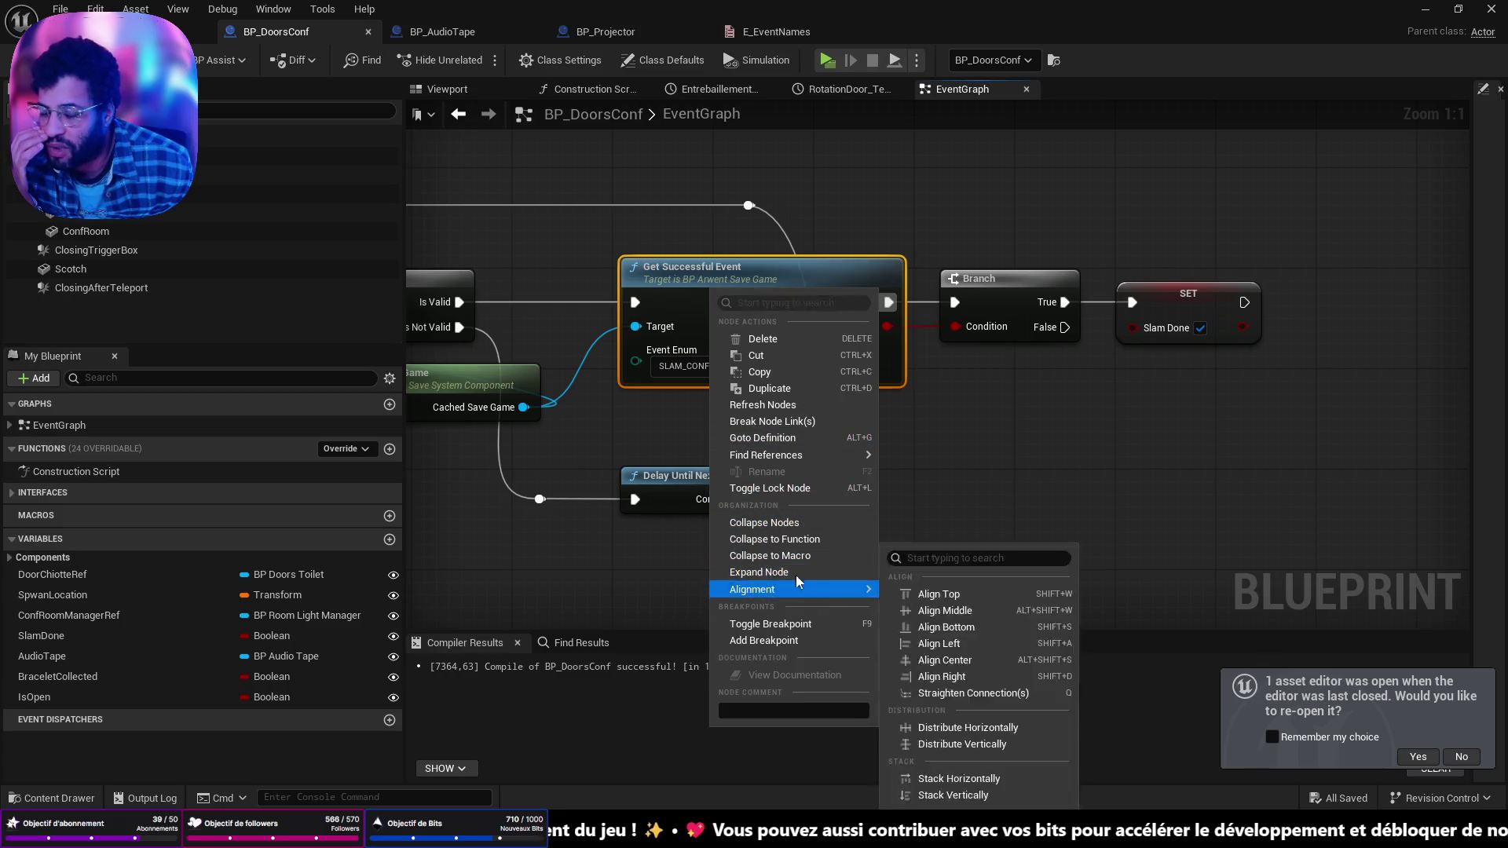
left_click(963, 472)
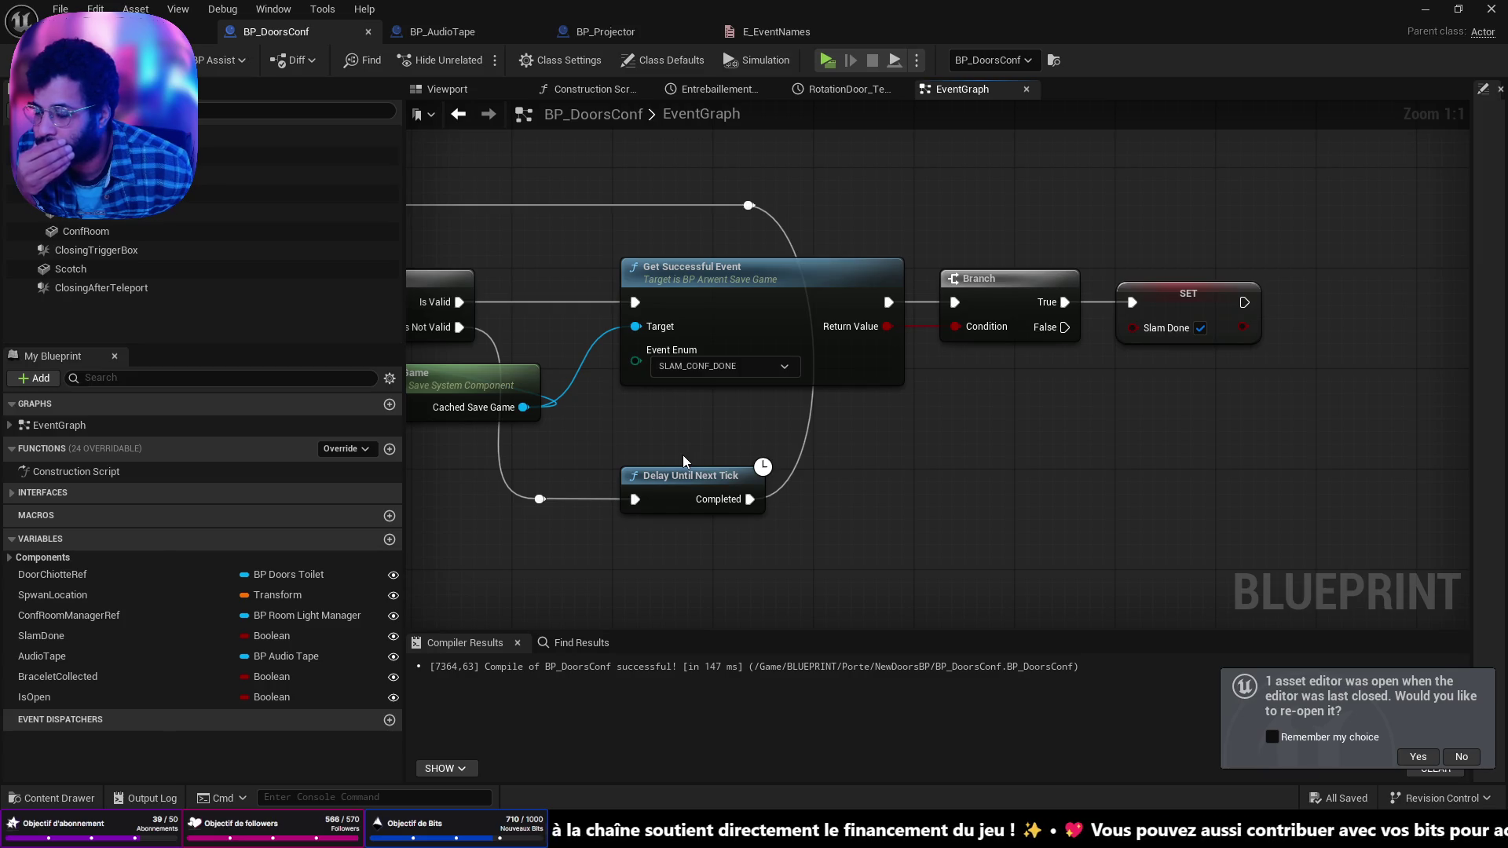
left_click(835, 275)
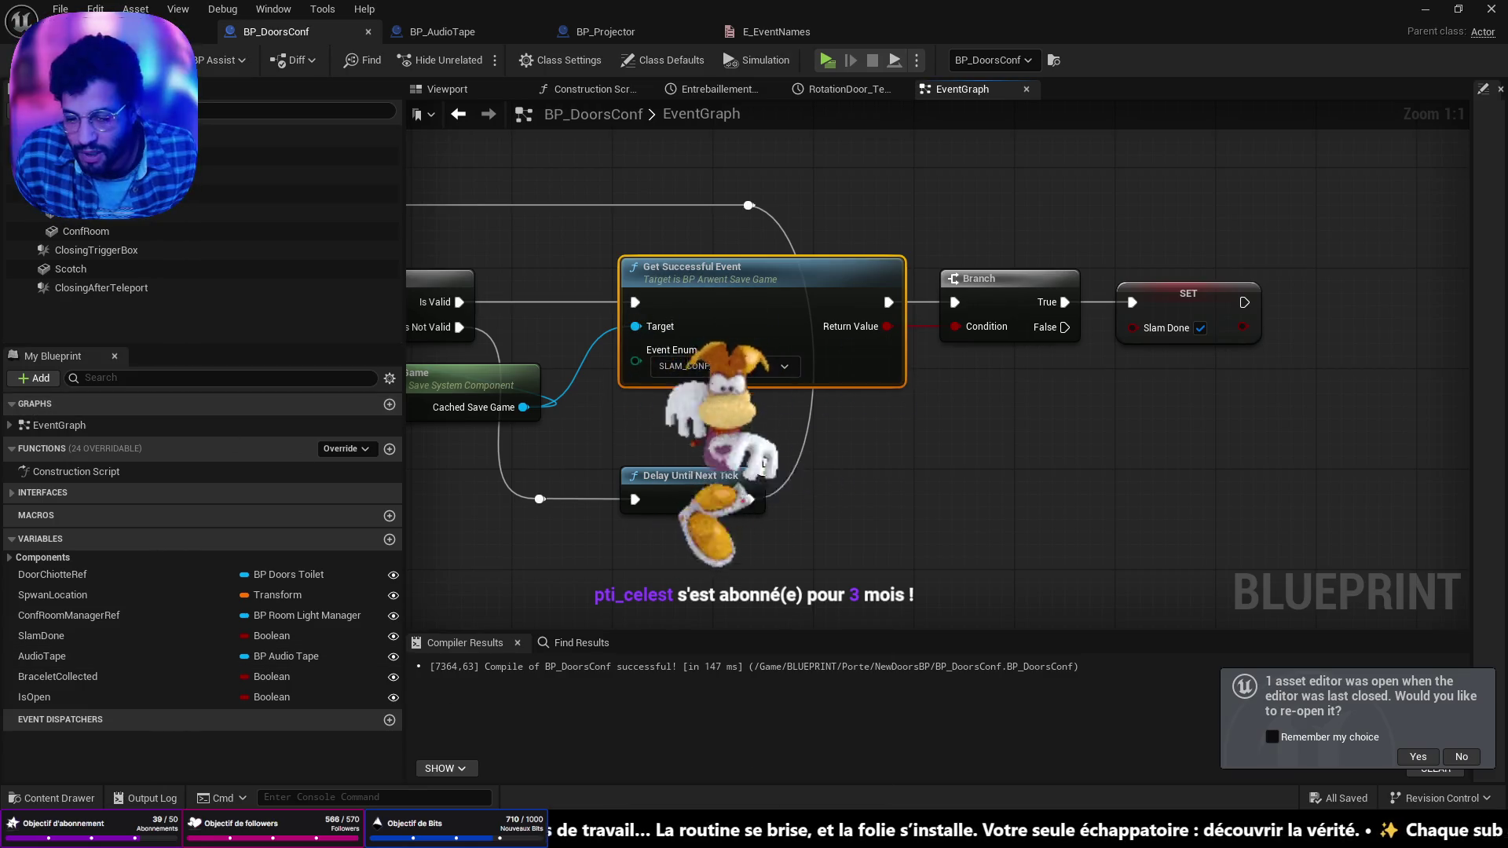
Step: Paste and send the copied node code to a Discord direct message, expand it, then minimize Discord
key("alt+Tab")
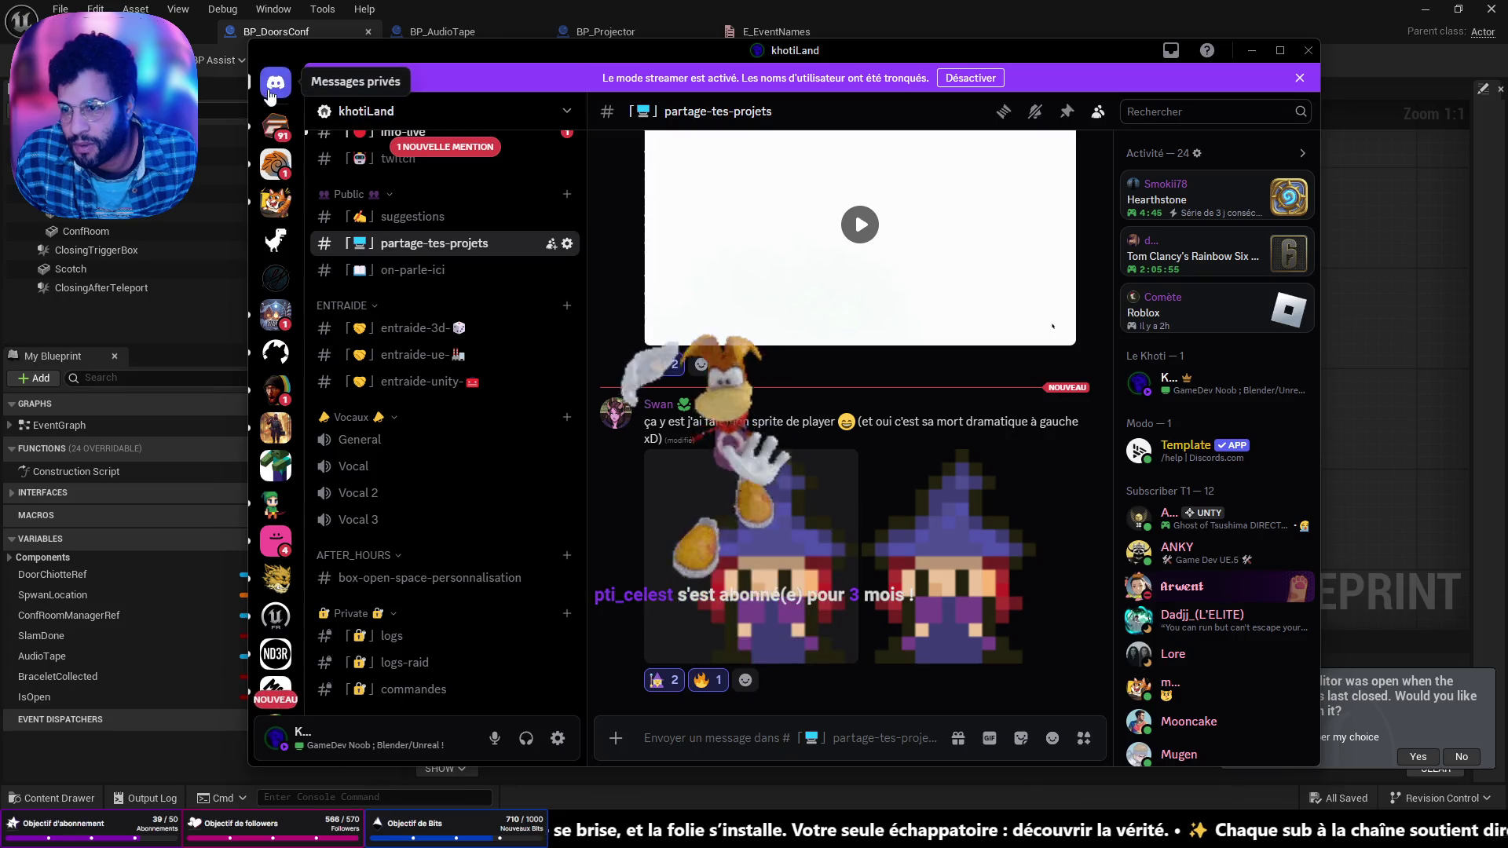
left_click(274, 81)
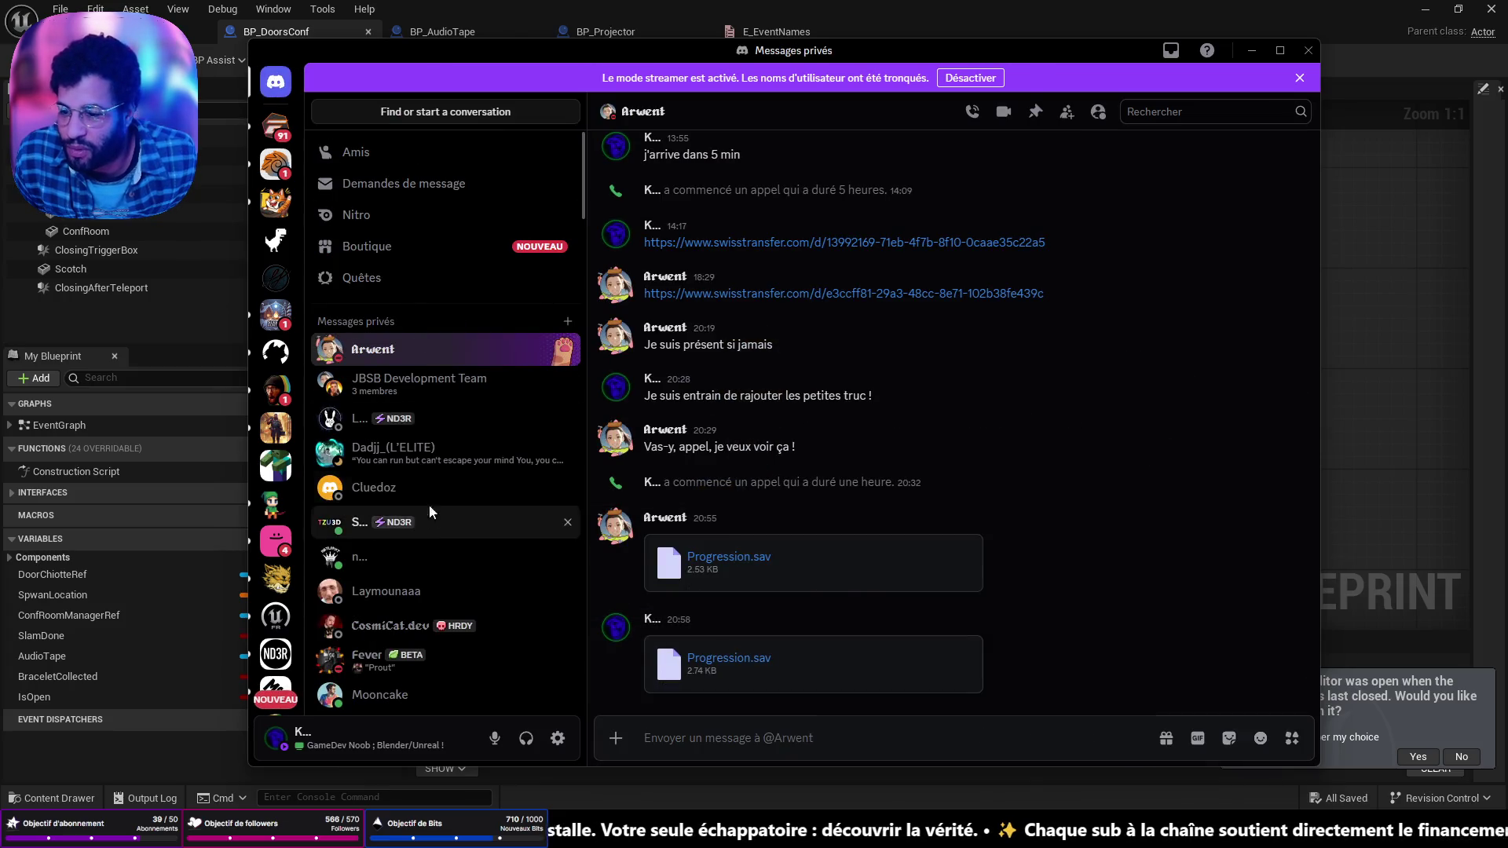
left_click(429, 500)
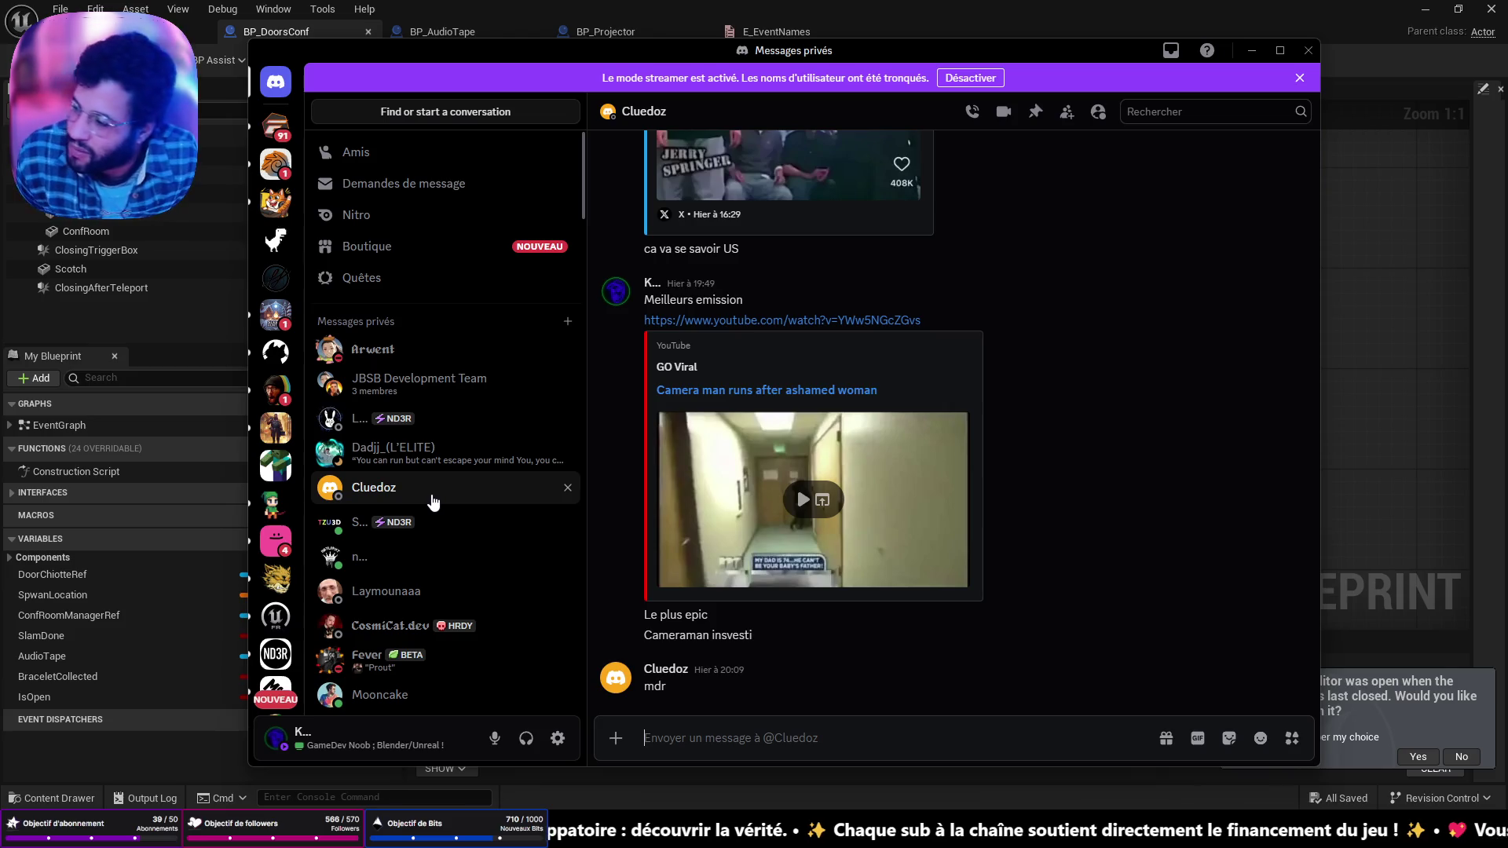
key("ctrl+v")
key("Return")
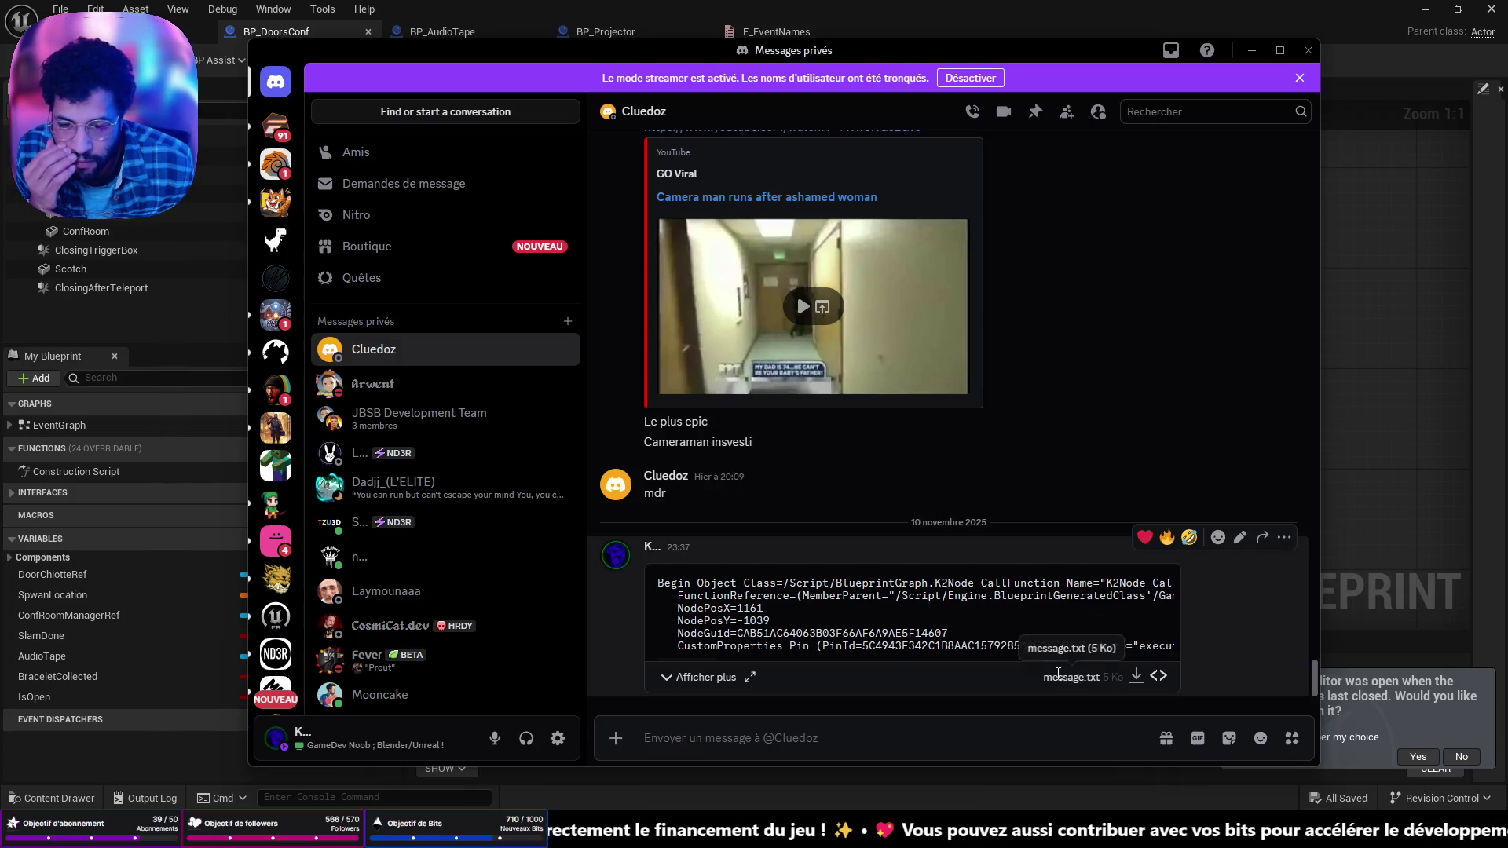
left_click(670, 676)
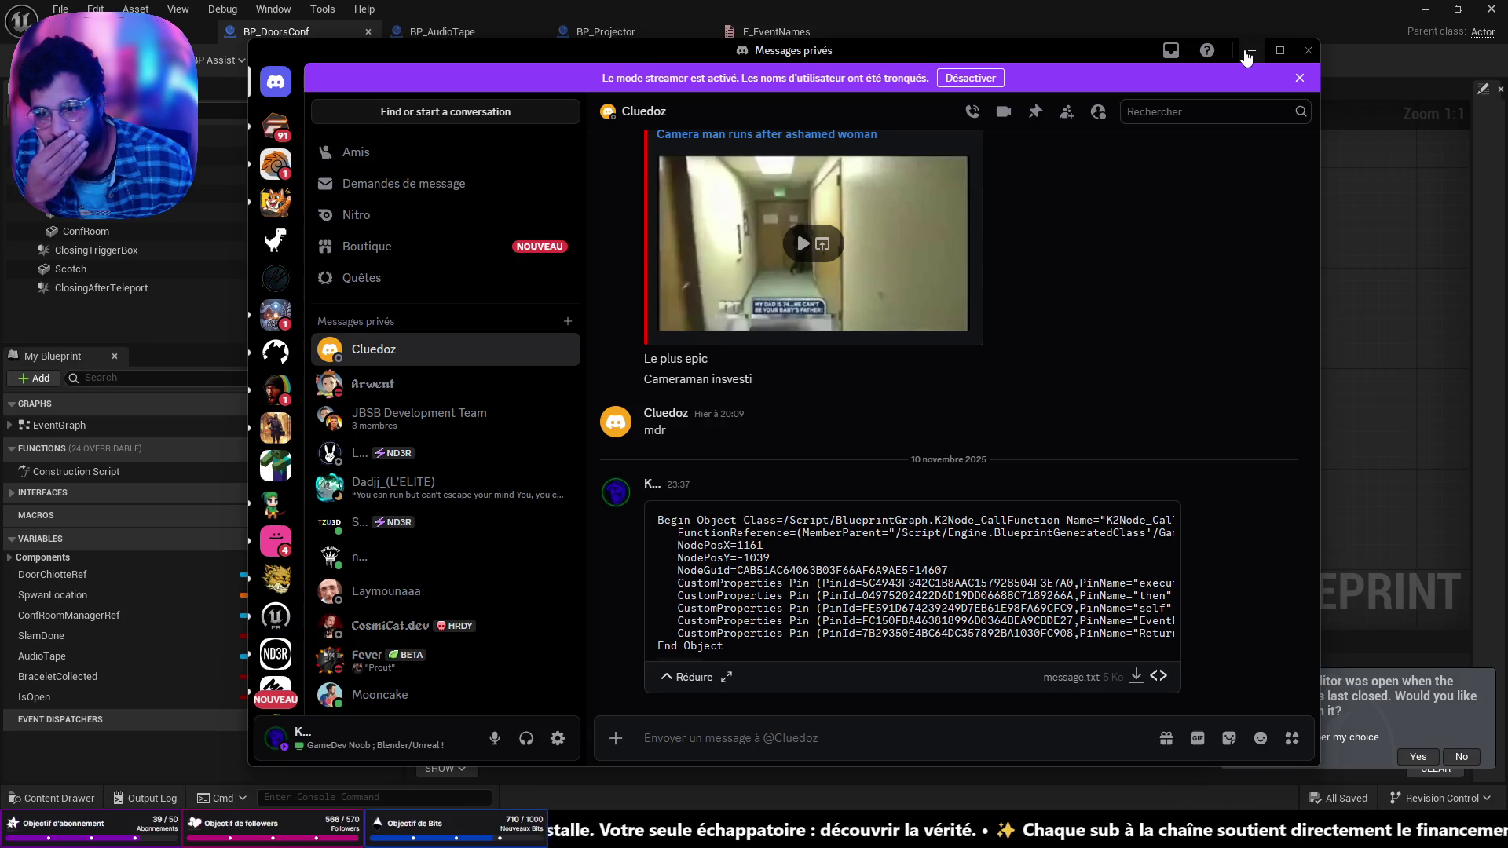
left_click(1249, 52)
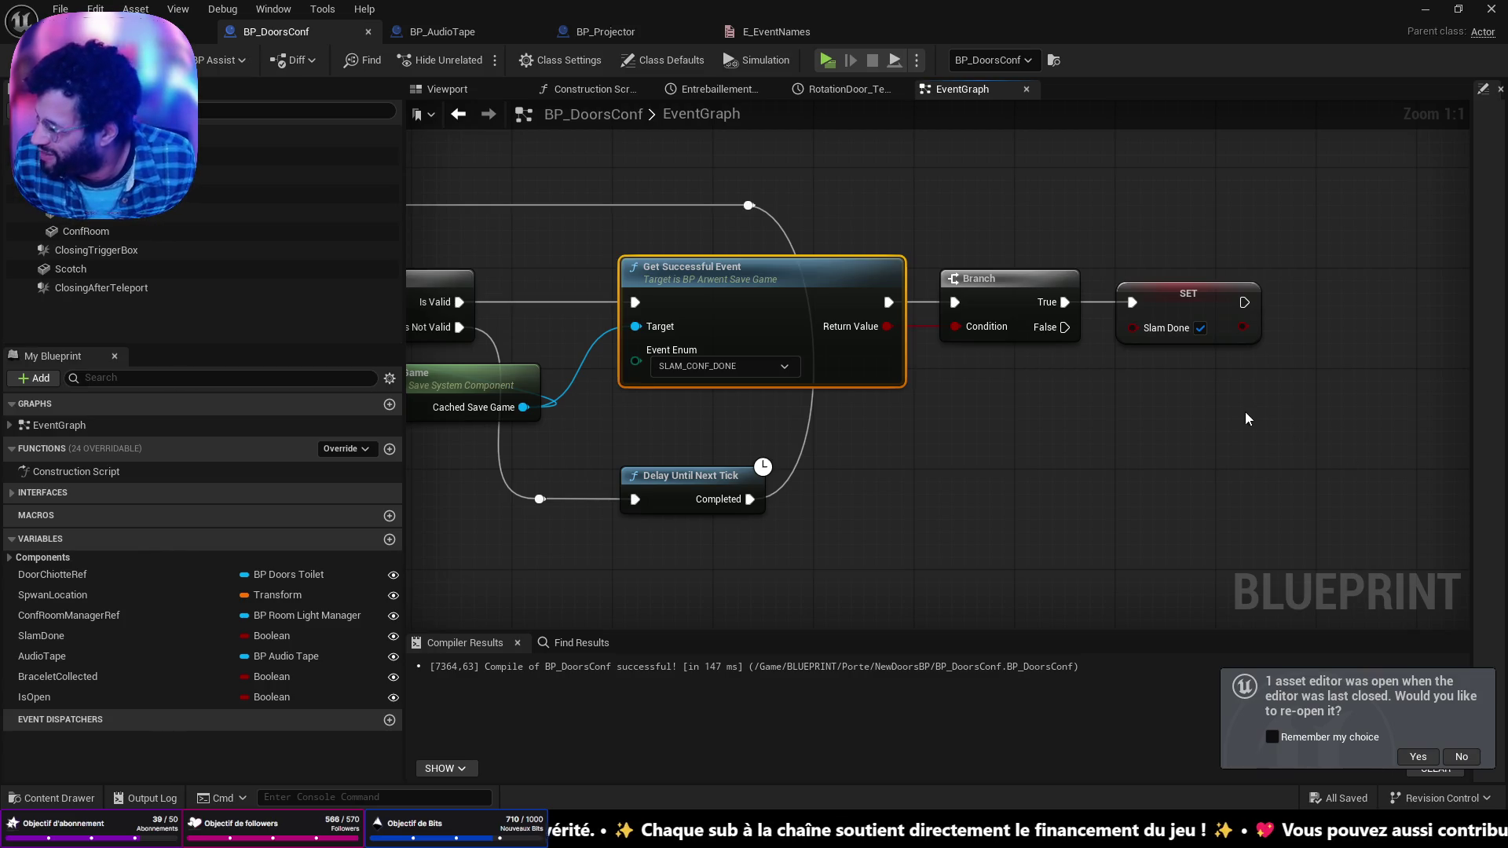
Step: Switch to BP_Projector and zoom in on the Set Actor collision nodes
left_click_drag(925, 416, 1224, 379)
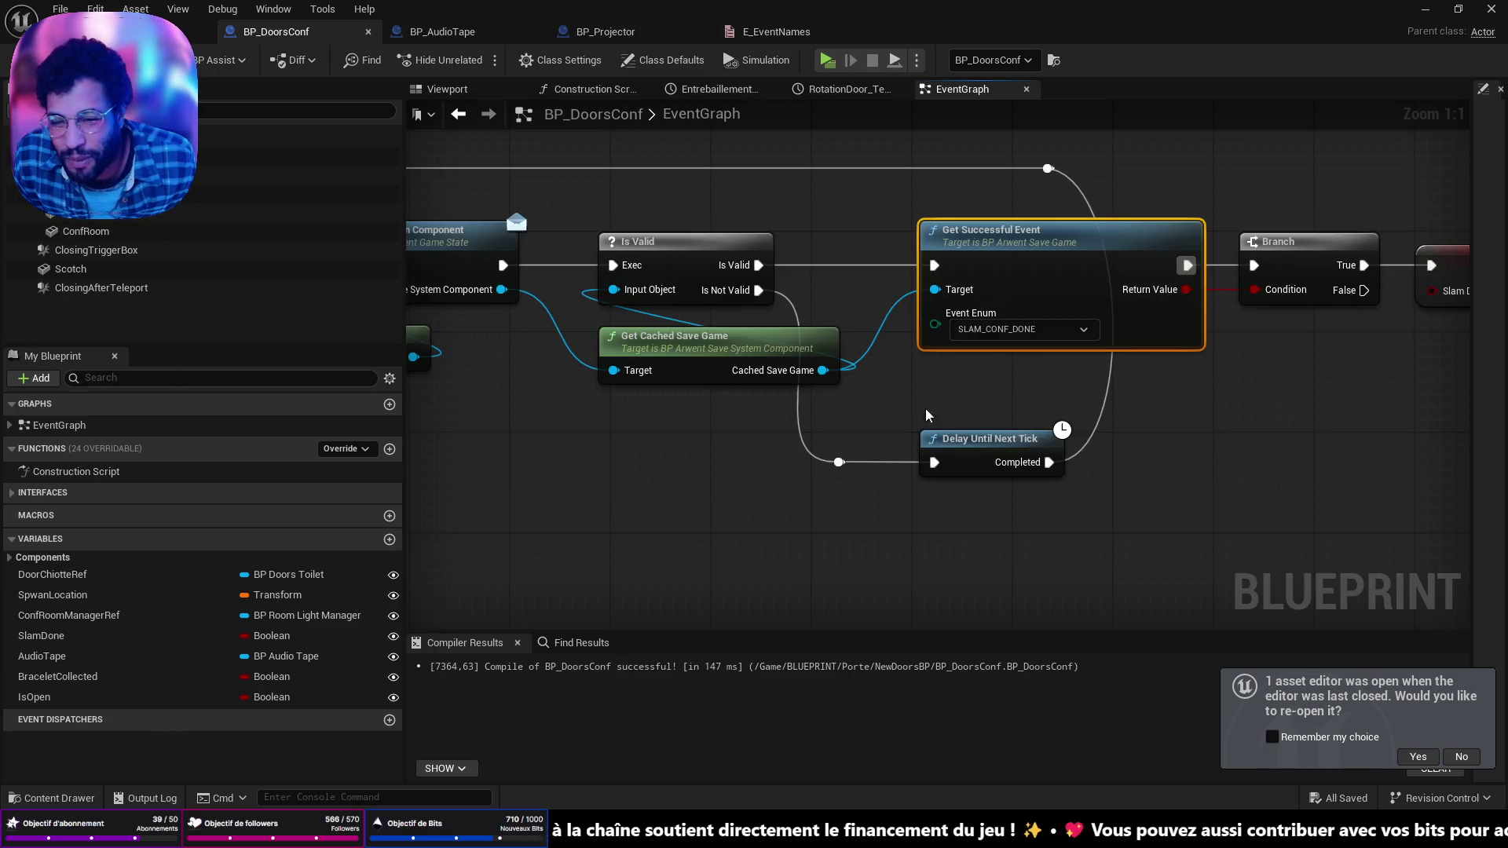
left_click_drag(1091, 384, 891, 404)
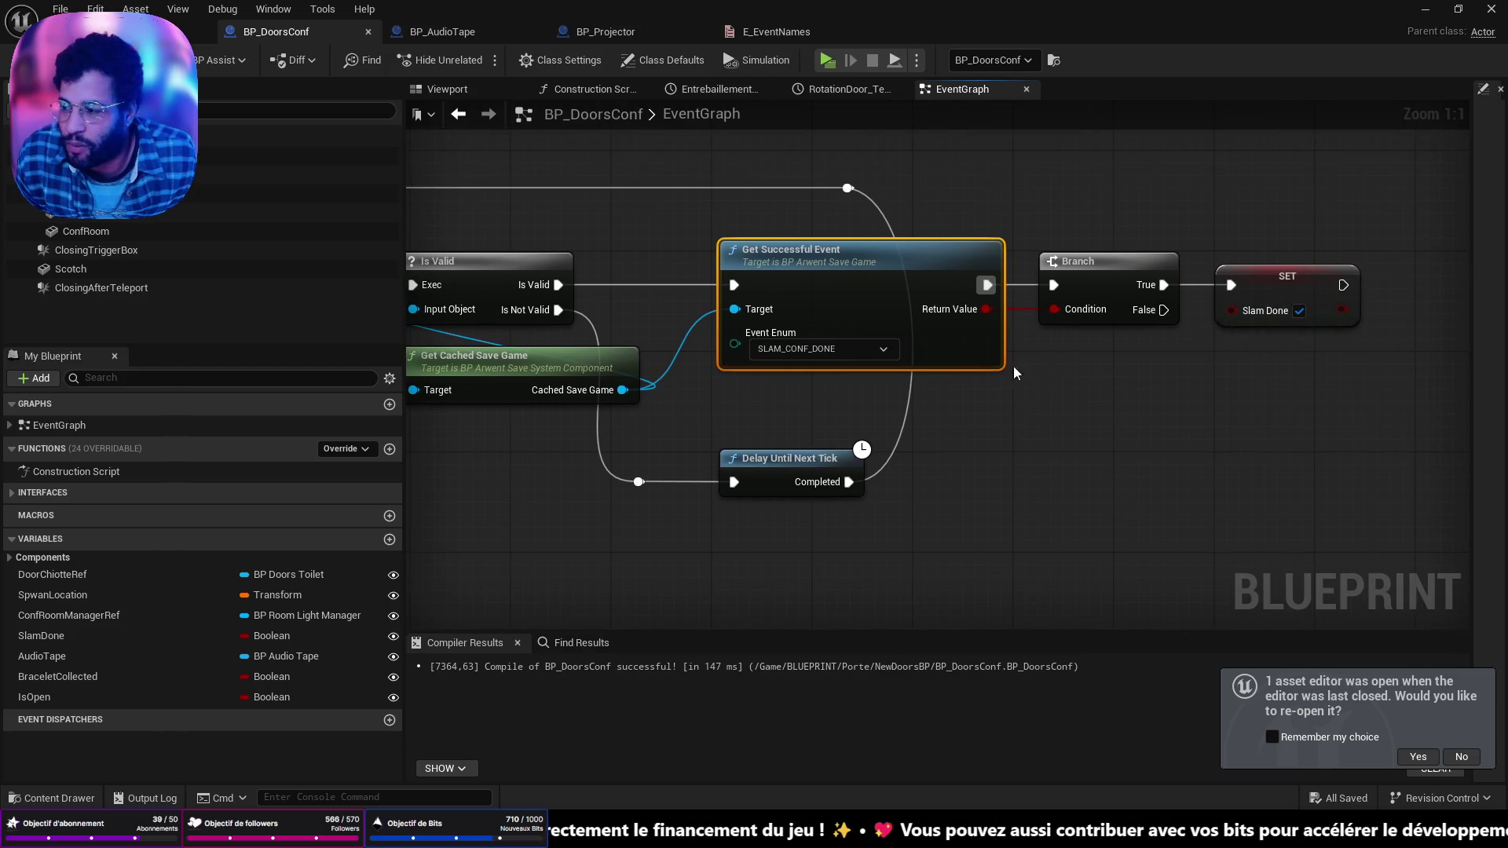
left_click(601, 31)
mouse_move(817, 428)
left_mouse_down()
mouse_move(797, 327)
mouse_move(698, 197)
left_mouse_up()
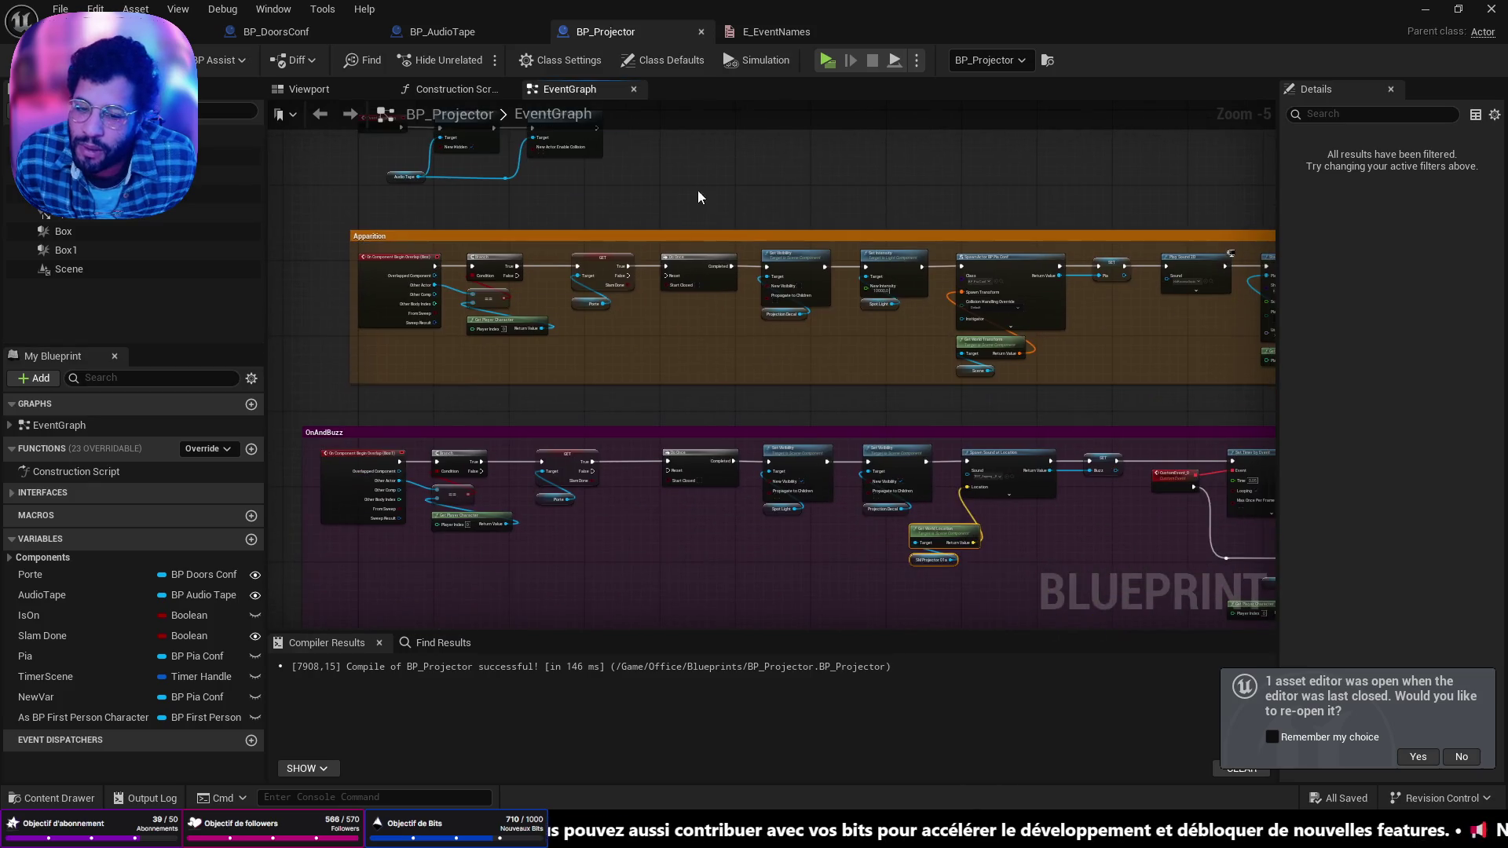
left_click_drag(851, 523, 794, 468)
scroll(919, 431, "up", 5)
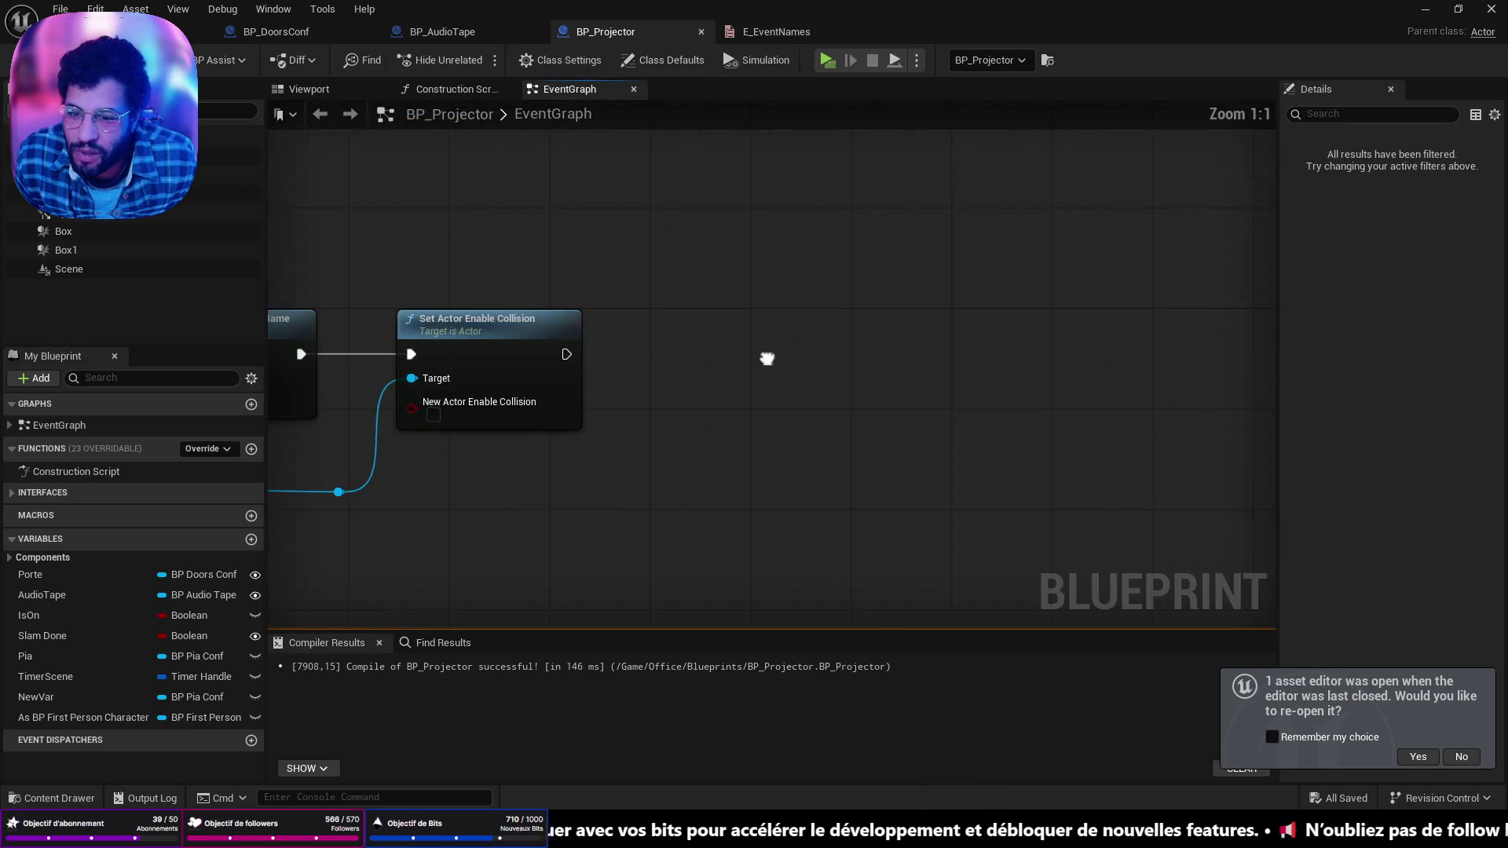
Step: Add a Get Game Mode node near the collision nodes, then delete it as unwanted
right_click(732, 483)
type("get g")
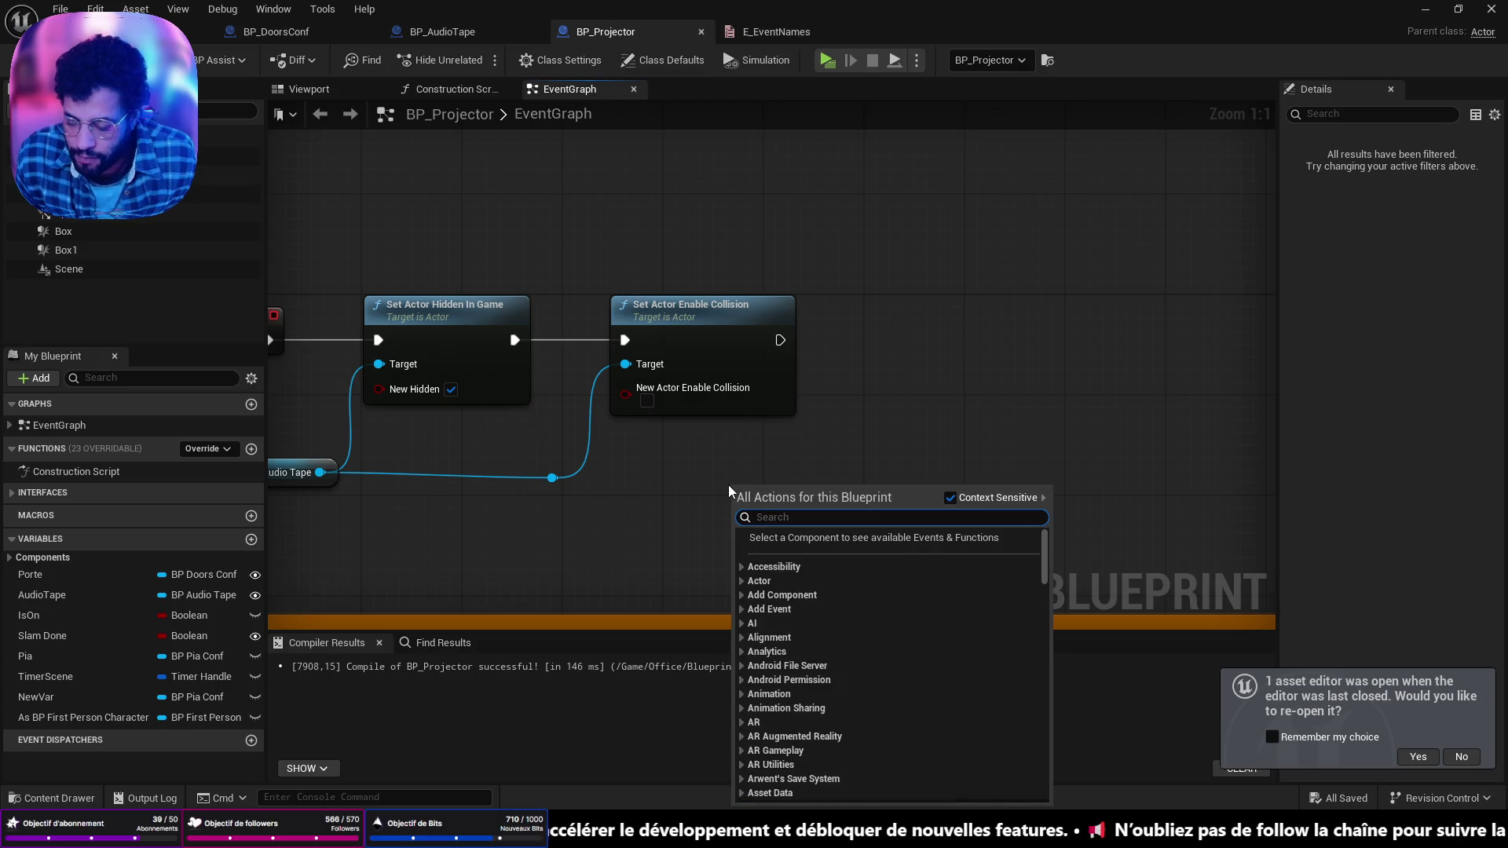
type("a")
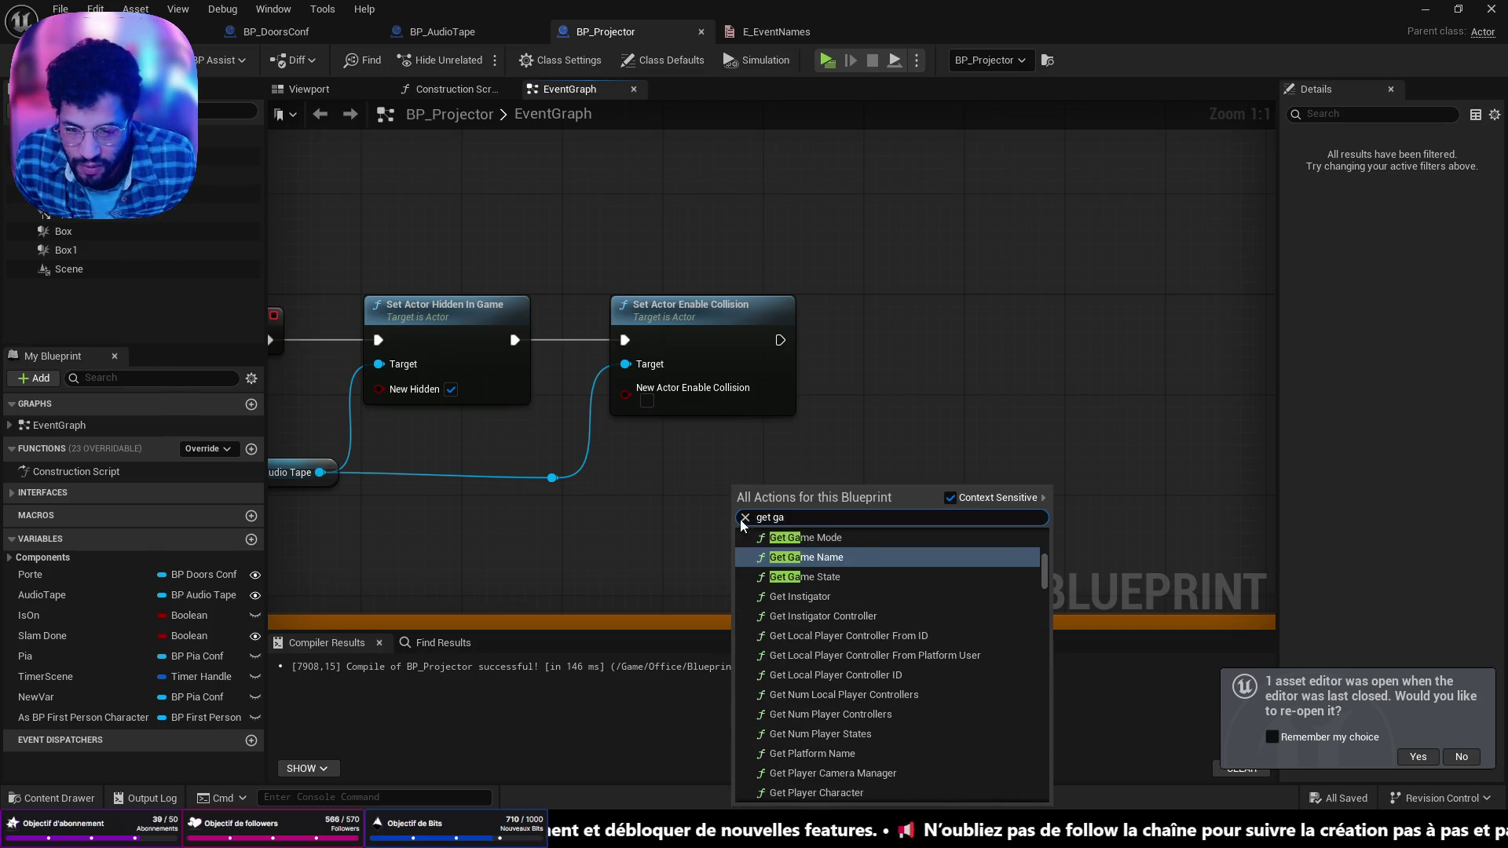
left_click(830, 540)
mouse_move(797, 494)
left_mouse_down()
mouse_move(749, 433)
mouse_move(728, 444)
left_mouse_up()
left_click_drag(914, 564, 839, 277)
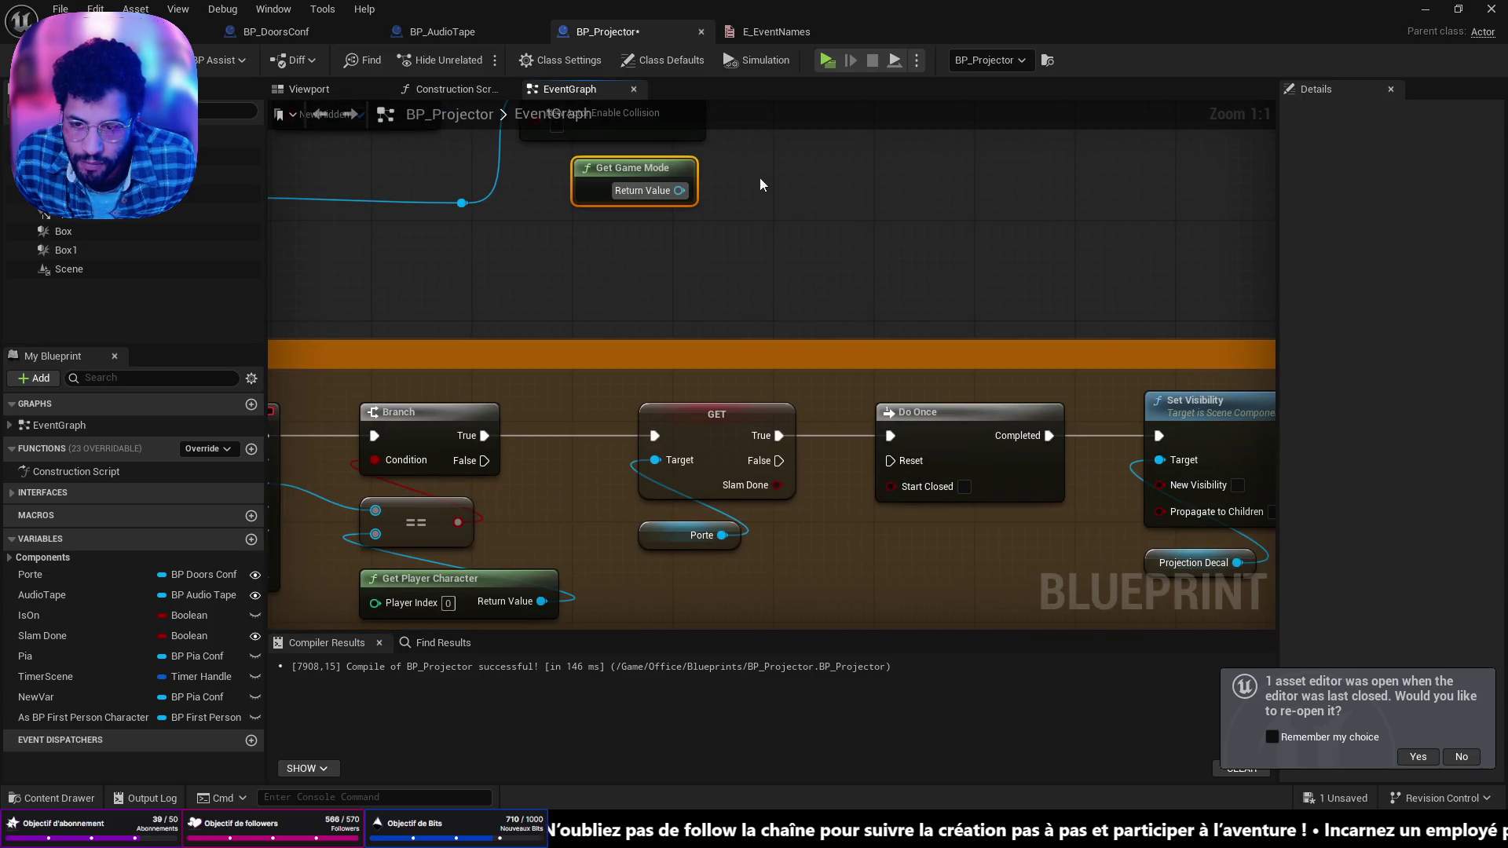
left_click_drag(760, 186, 714, 374)
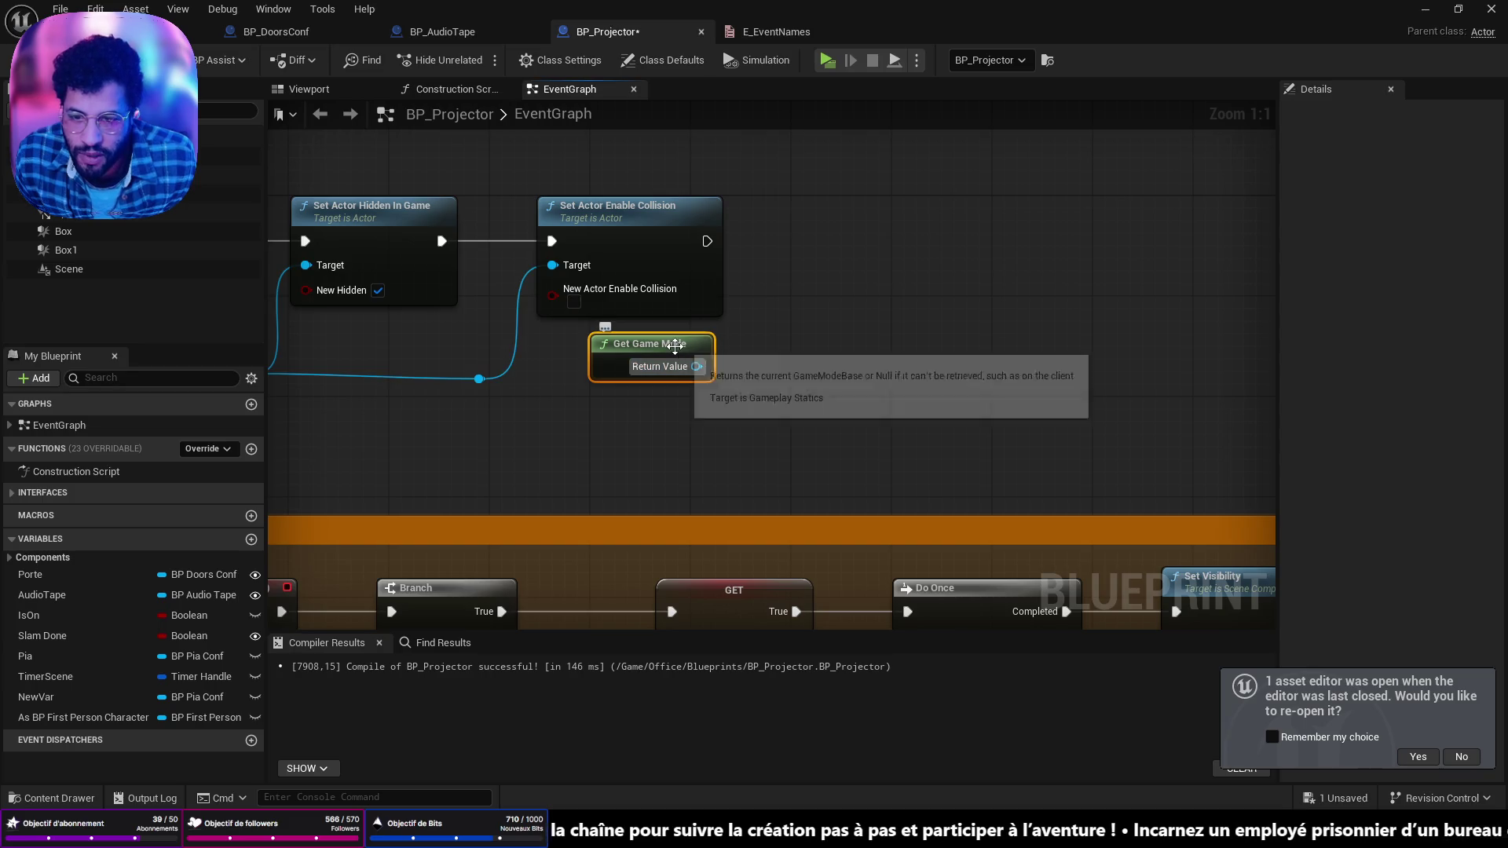
key("Delete")
Step: Add Get Game State feeding Get Save System Component, executed after Set Actor Enable Collision
right_click(668, 351)
type("get")
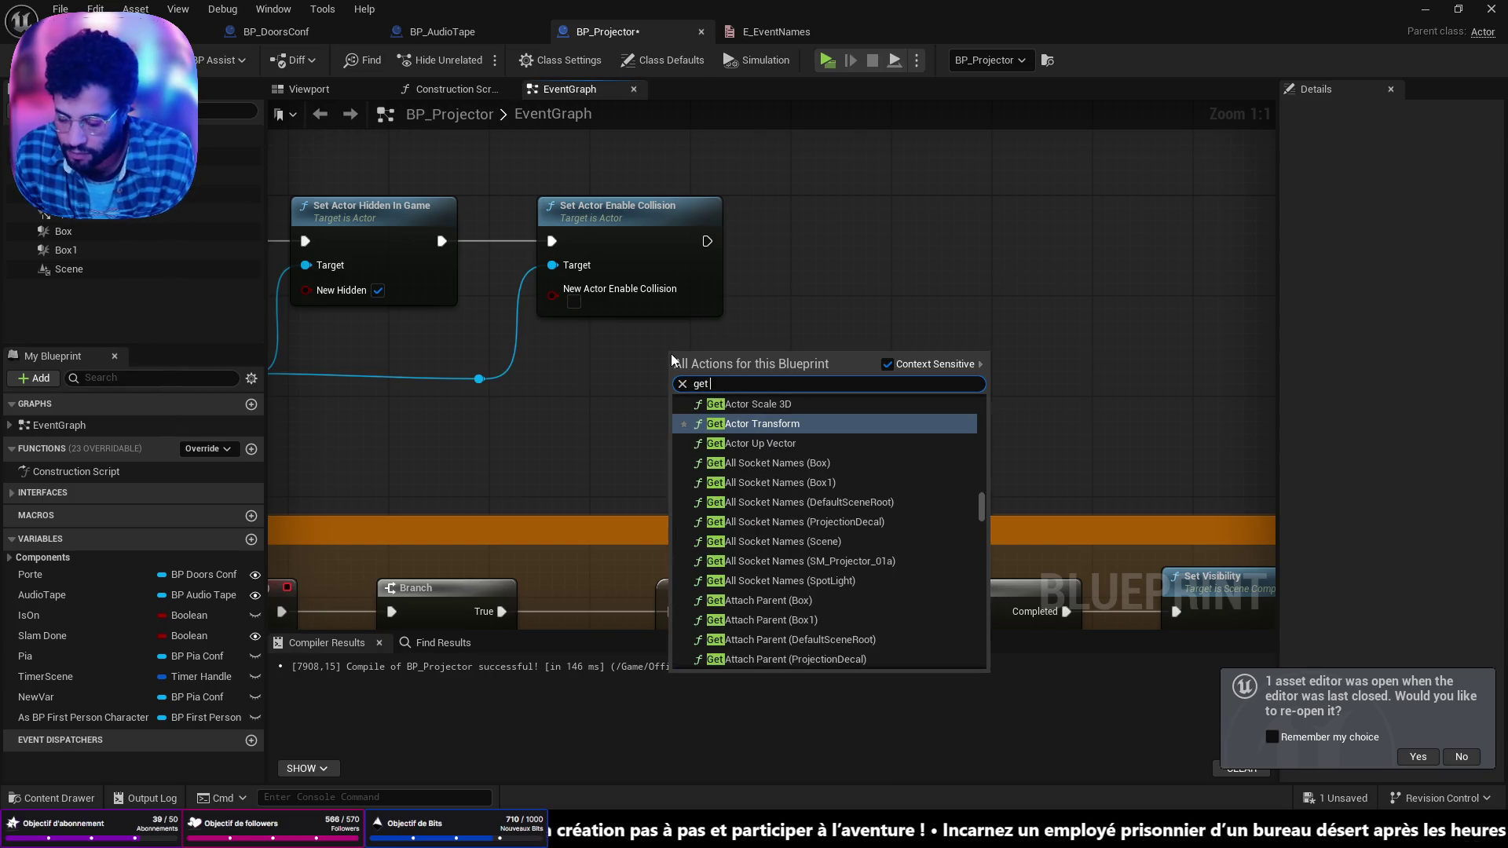
type(" game st")
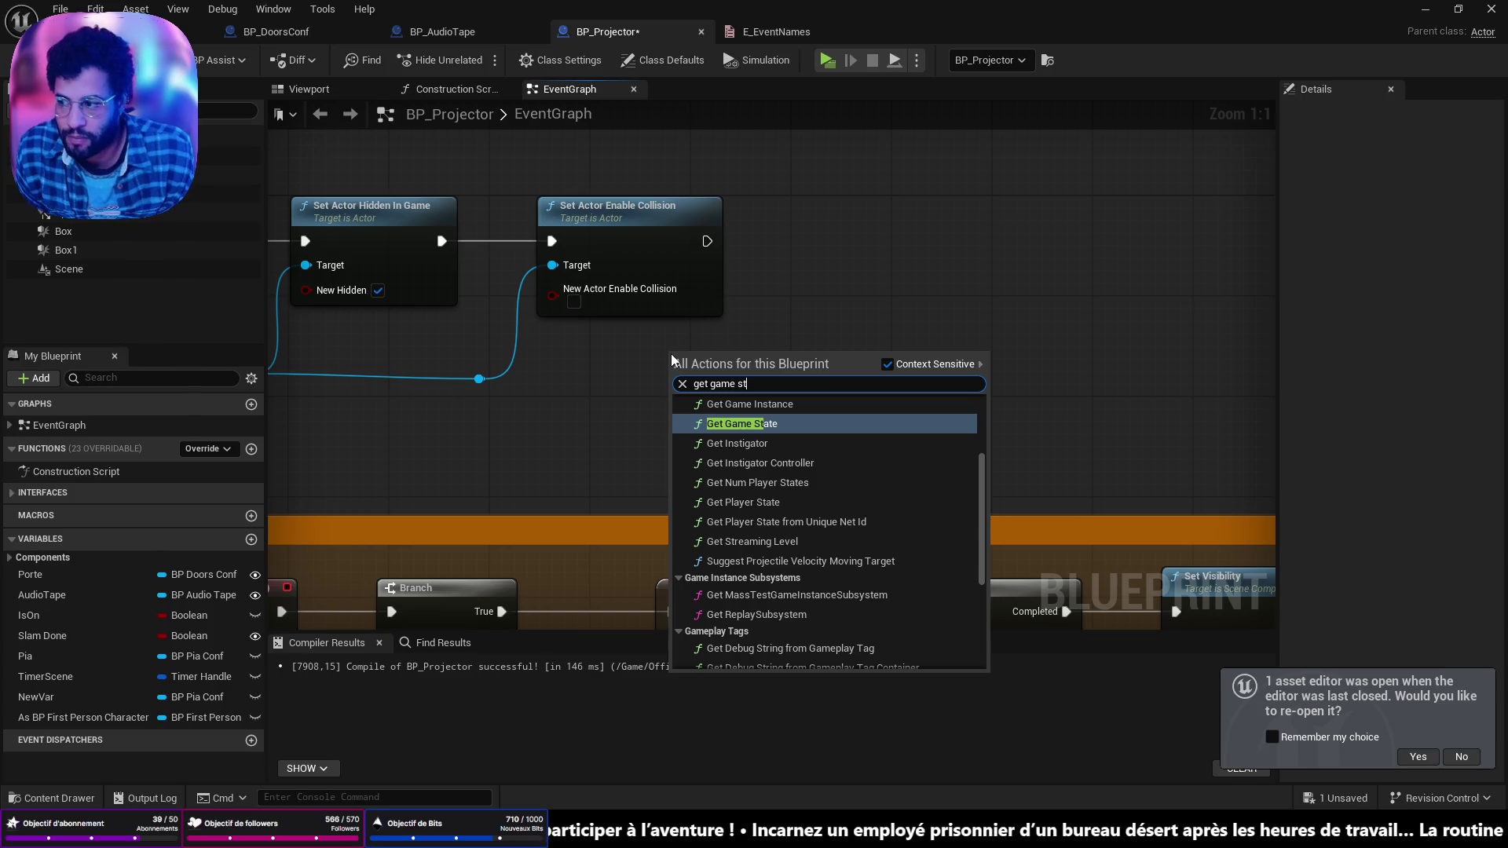
left_click(713, 425)
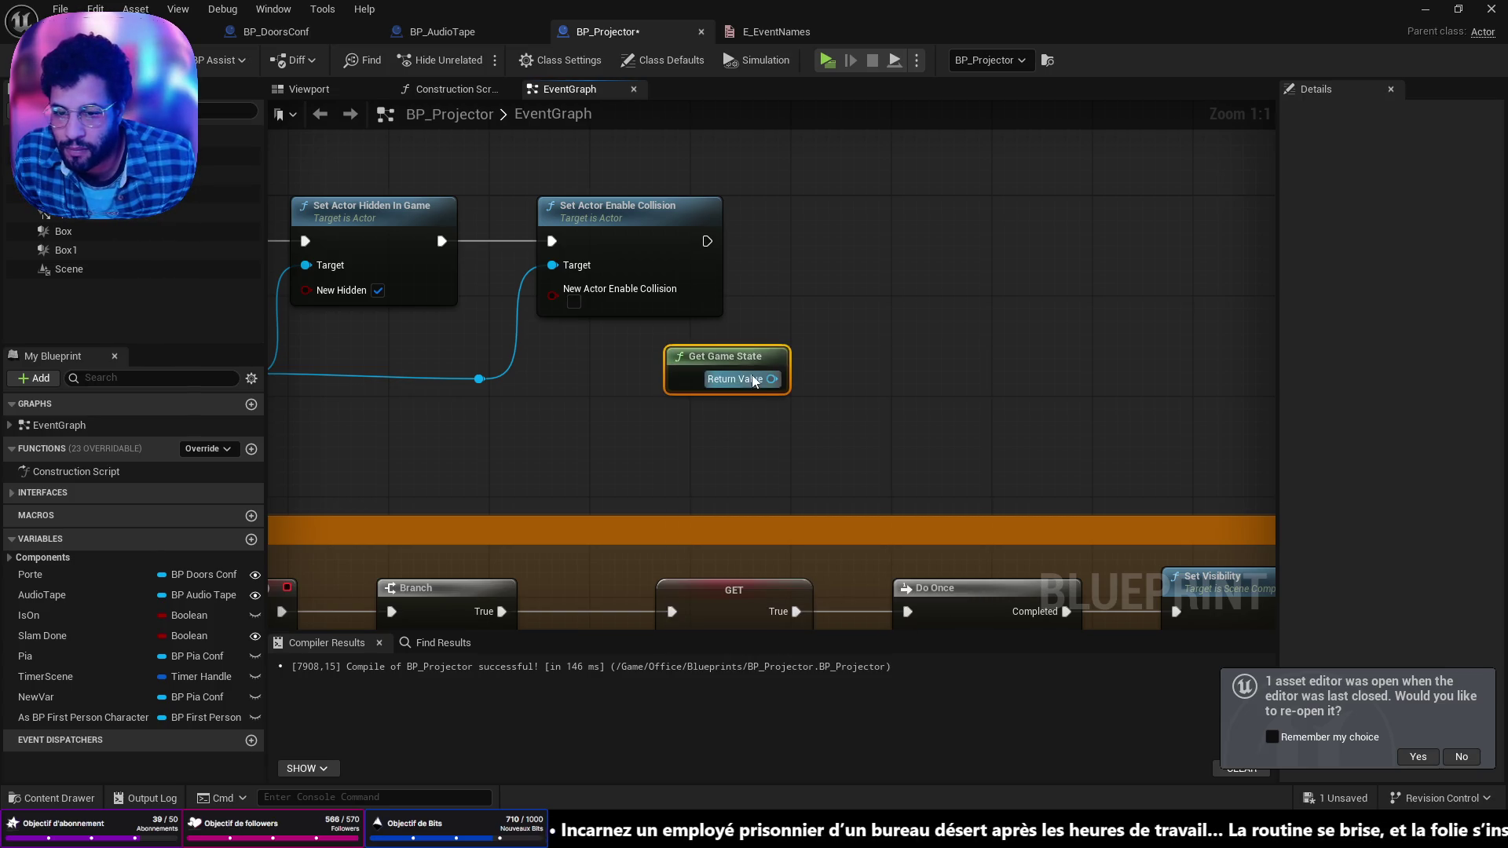
mouse_move(695, 352)
left_mouse_down()
mouse_move(684, 352)
mouse_move(801, 342)
left_mouse_up()
type("get save")
key("Down")
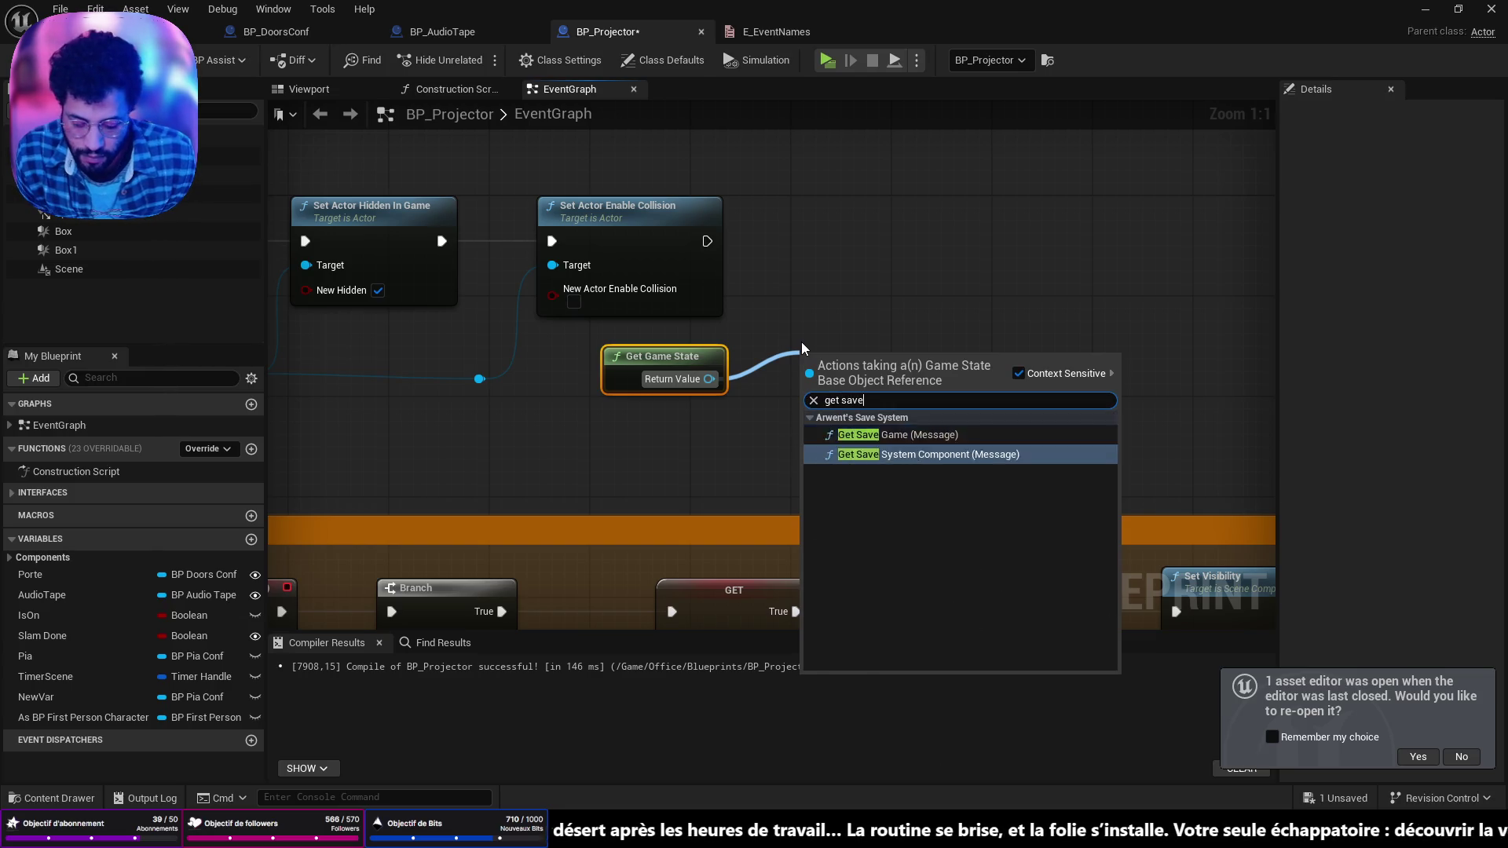
key("Return")
mouse_move(802, 344)
left_mouse_down()
mouse_move(765, 208)
mouse_move(768, 253)
left_mouse_up()
left_click_drag(693, 364, 692, 352)
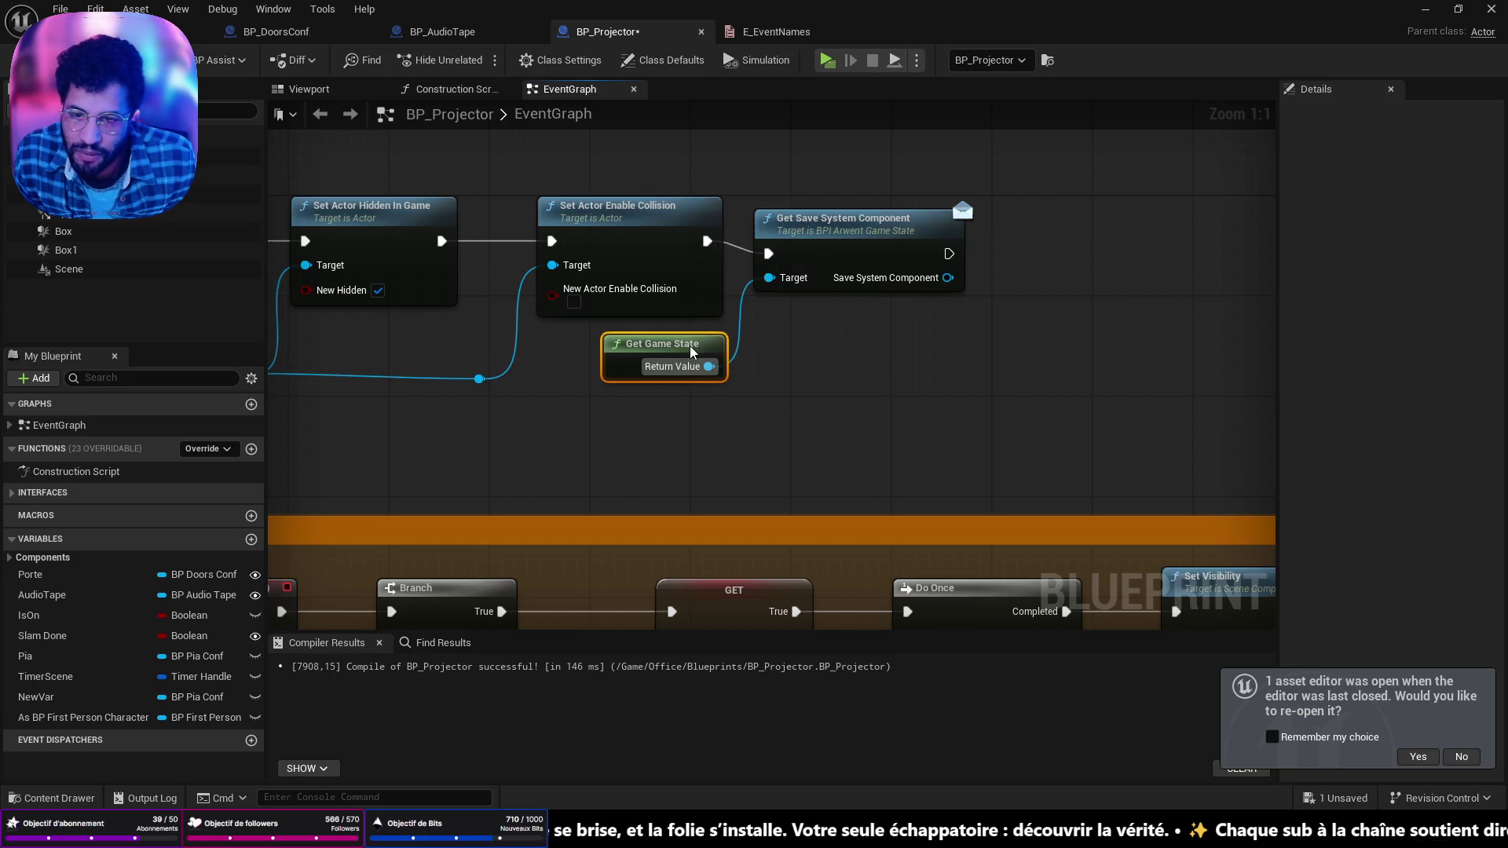
left_click_drag(812, 268, 812, 255)
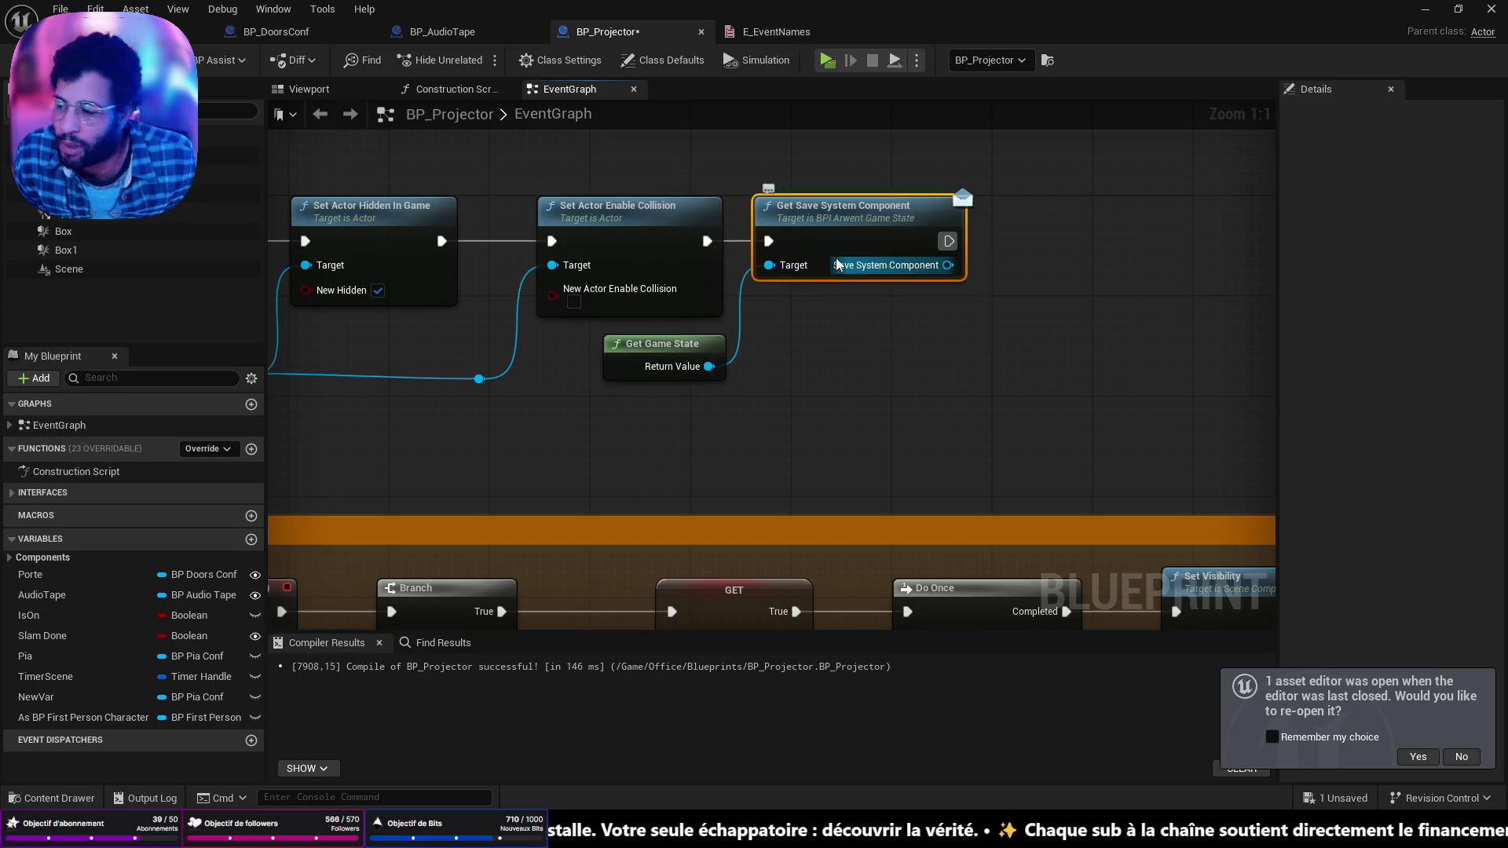